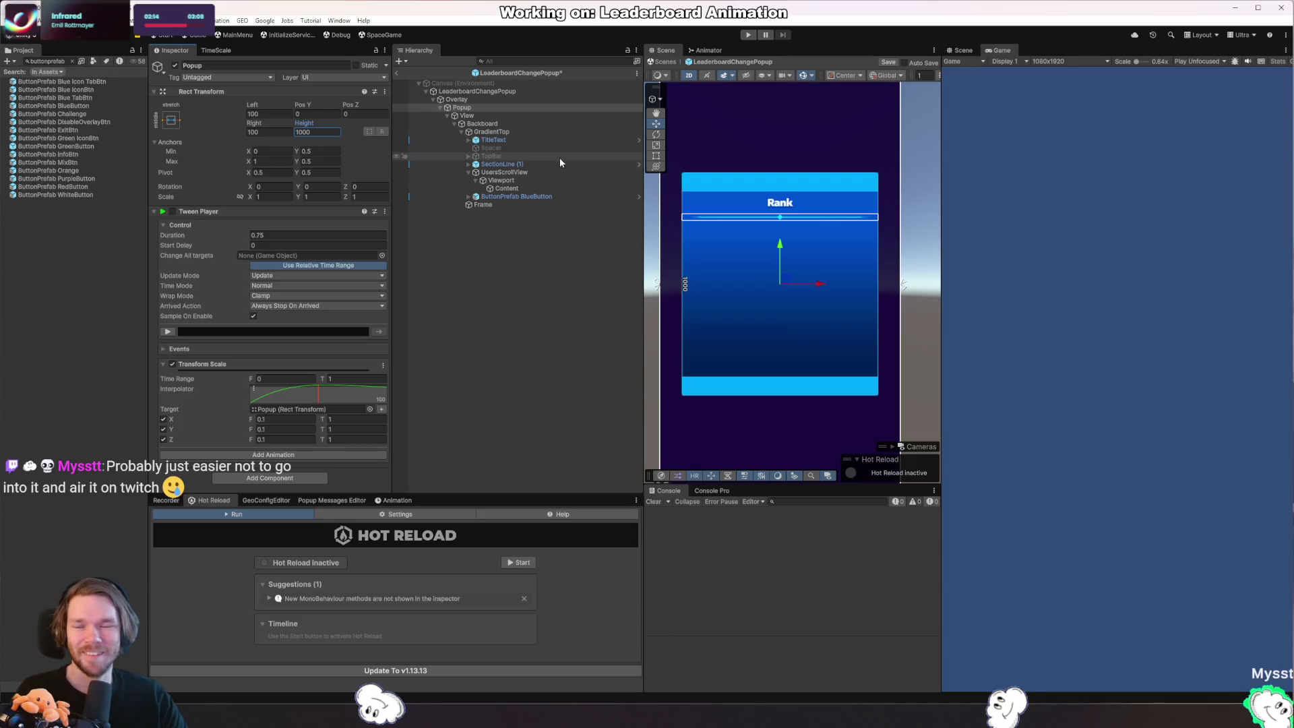
Compare the components on GradientTop, Backboard and UsersScrollView in the Inspector.
left_click(540, 133)
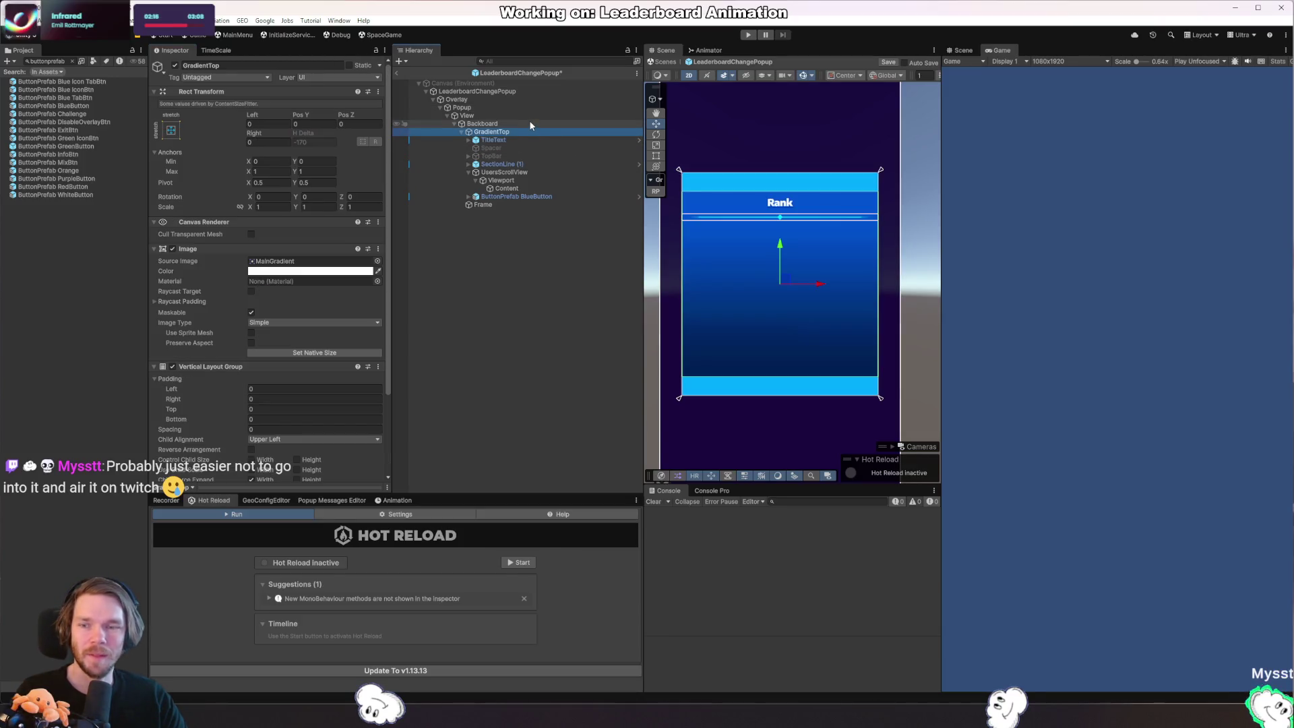
left_click(527, 124)
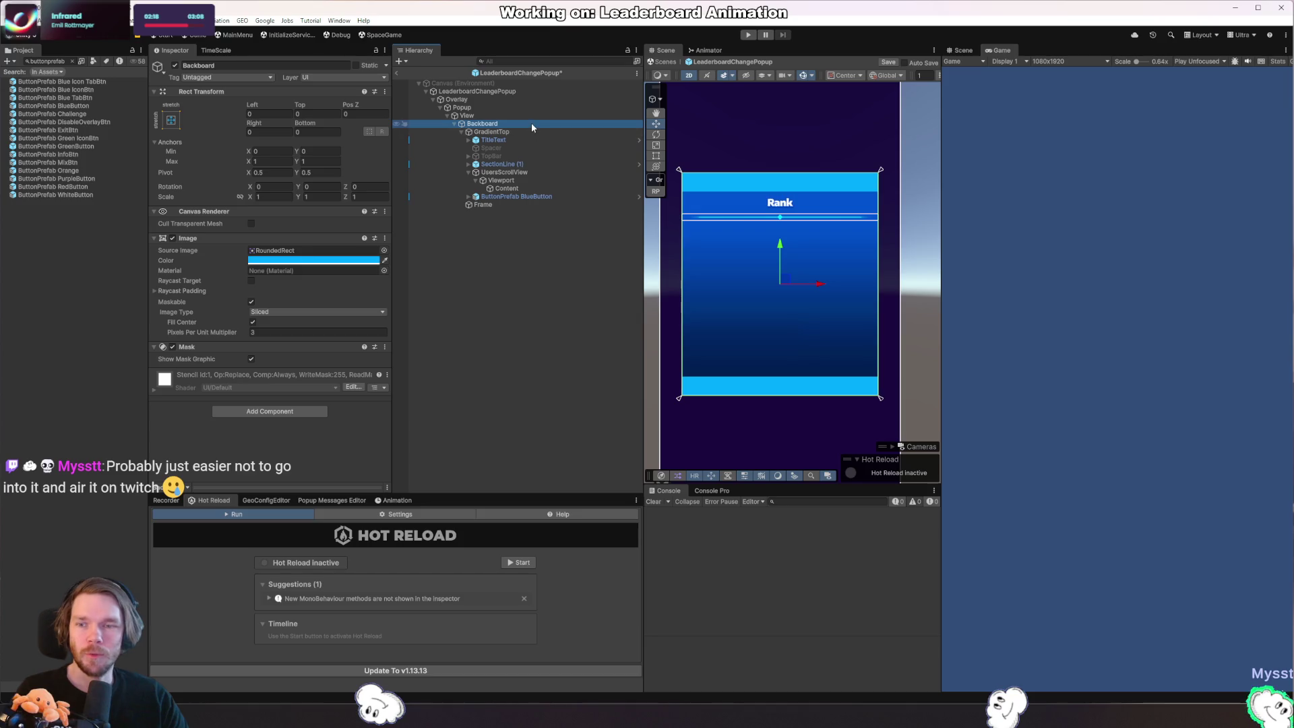
left_click(535, 133)
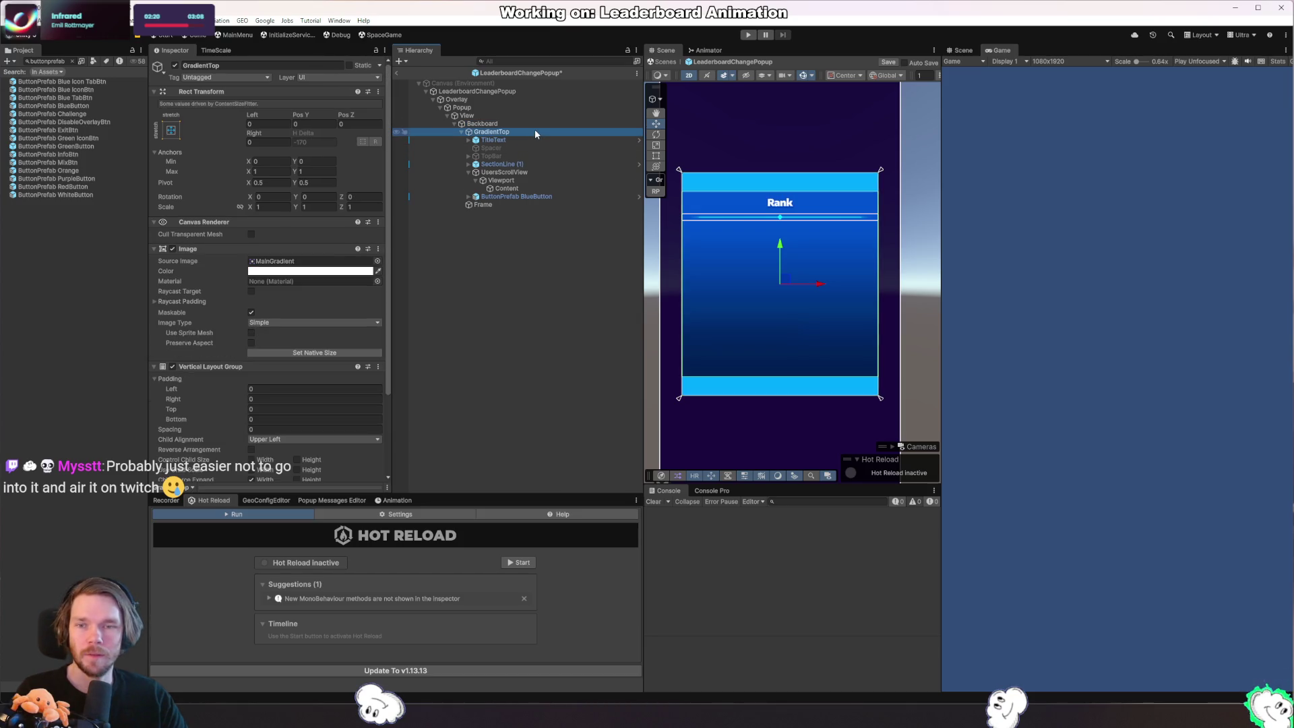
left_click(527, 125)
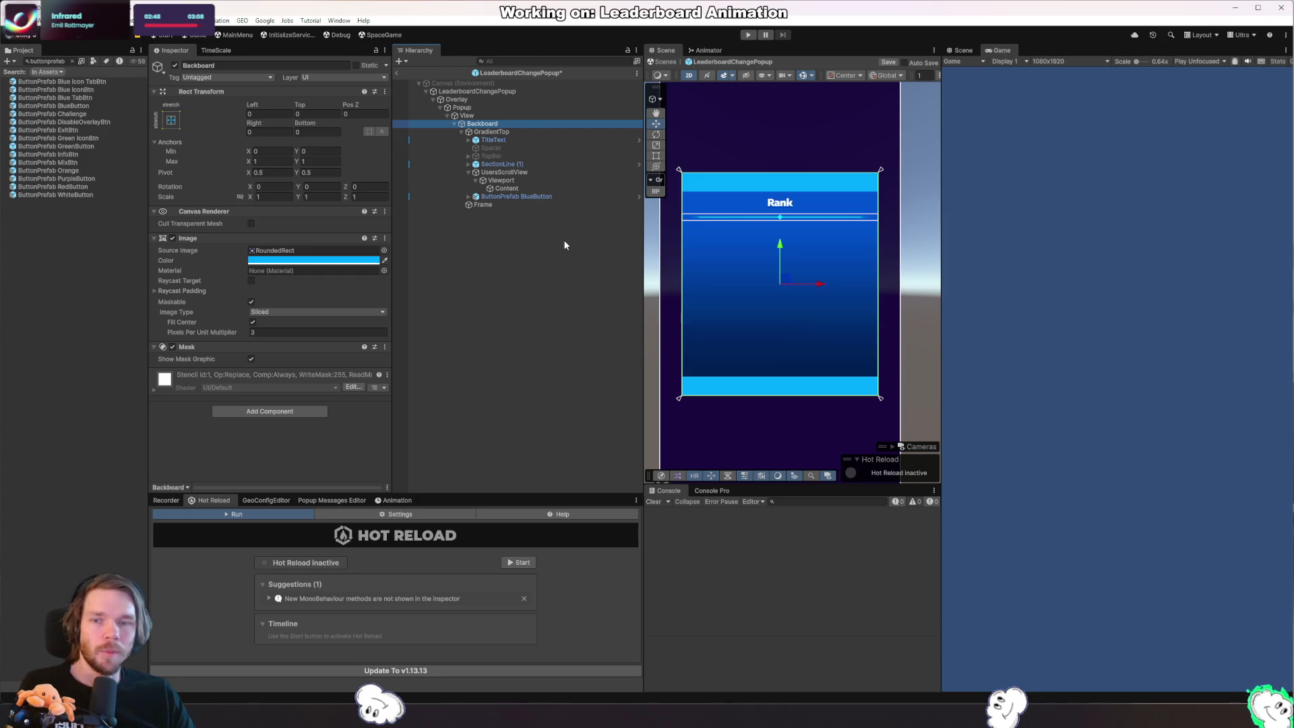
mouse_move(405, 115)
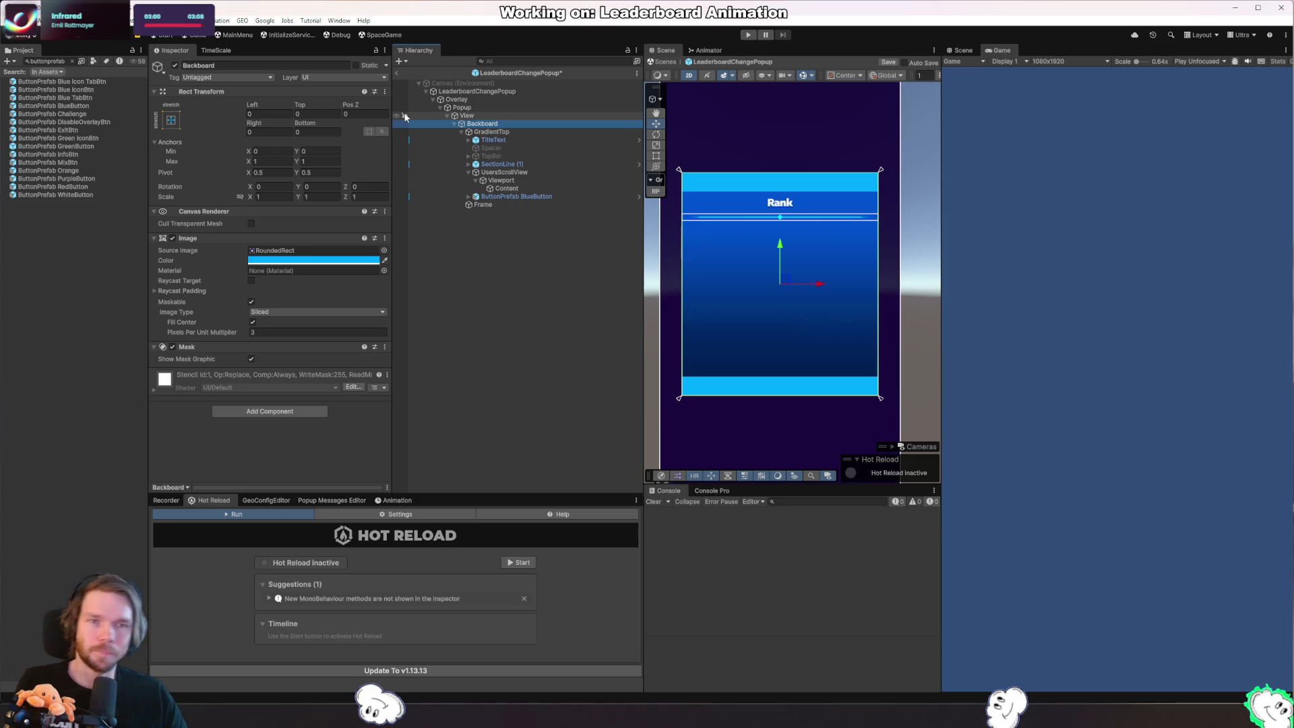
left_click(493, 131)
left_click(519, 174)
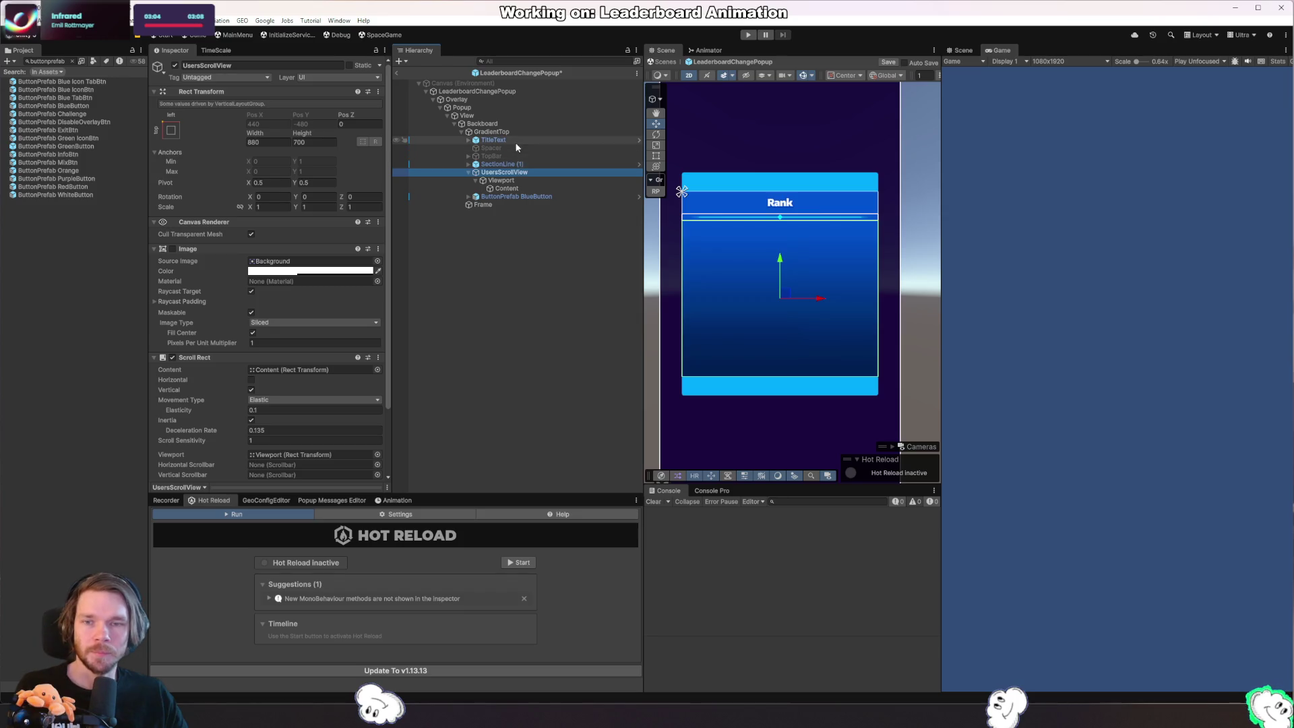
Return to GradientTop after checking Backboard and View, and disable its Content Size Fitter.
left_click(532, 134)
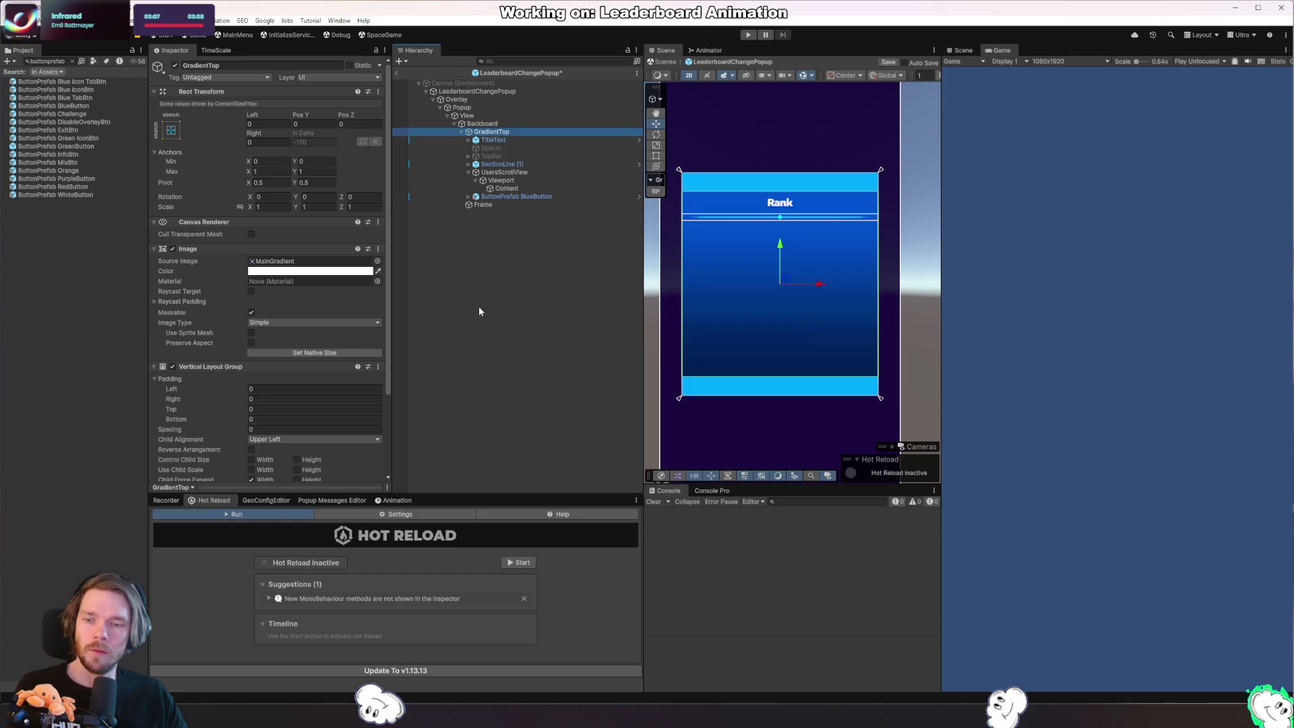
scroll(346, 432, "down", 1)
left_click(517, 124)
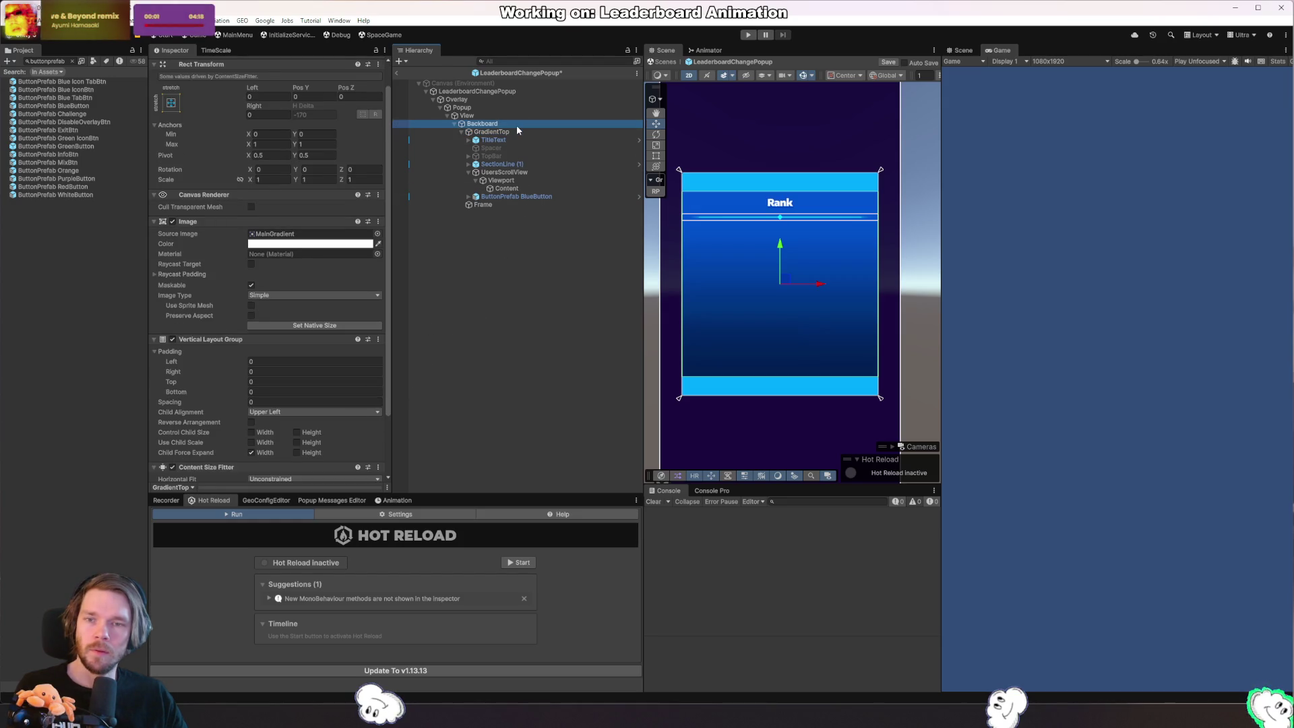
left_click(502, 117)
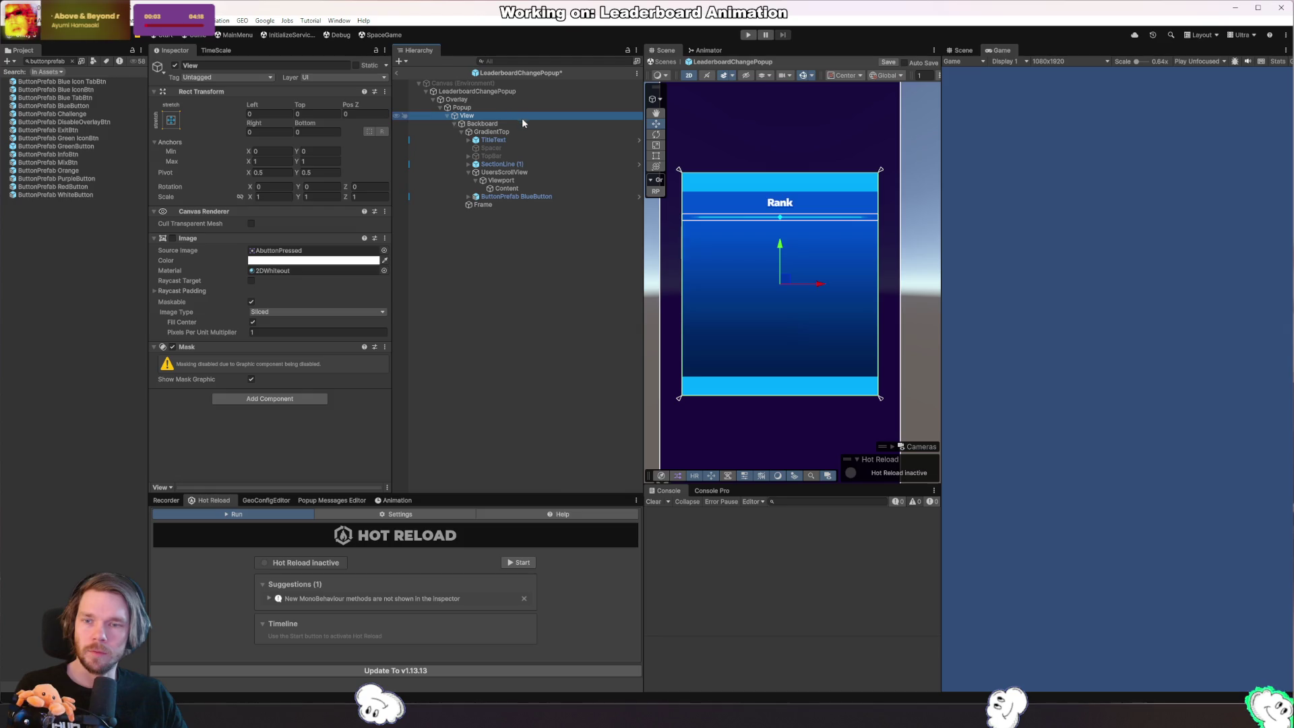
left_click(534, 134)
left_click(314, 141)
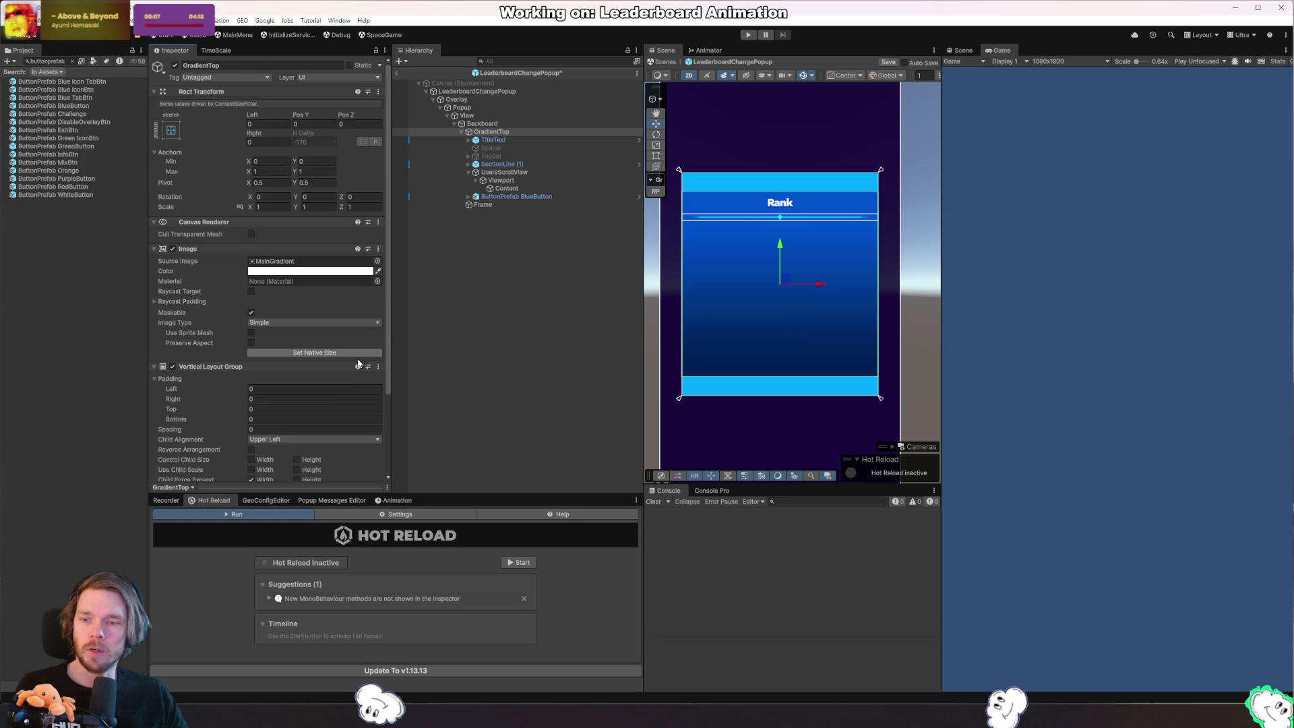
scroll(336, 372, "down", 3)
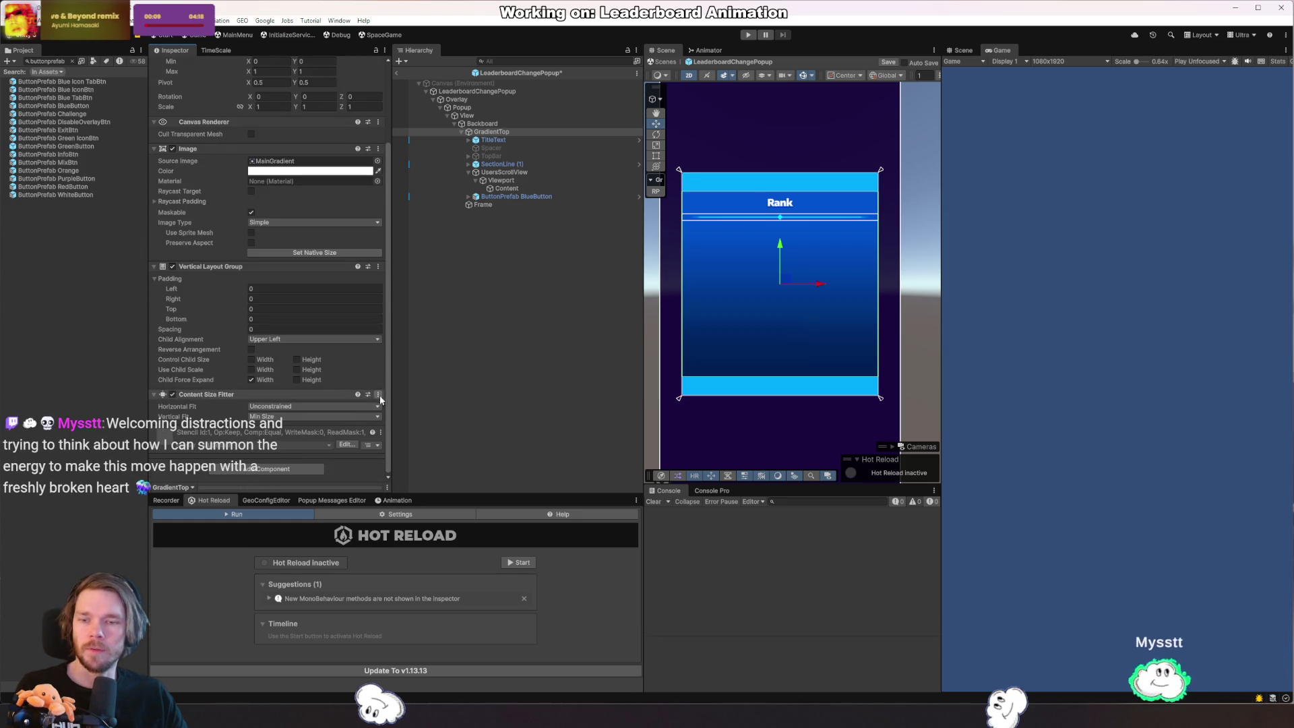
left_click(172, 395)
scroll(303, 223, "up", 3)
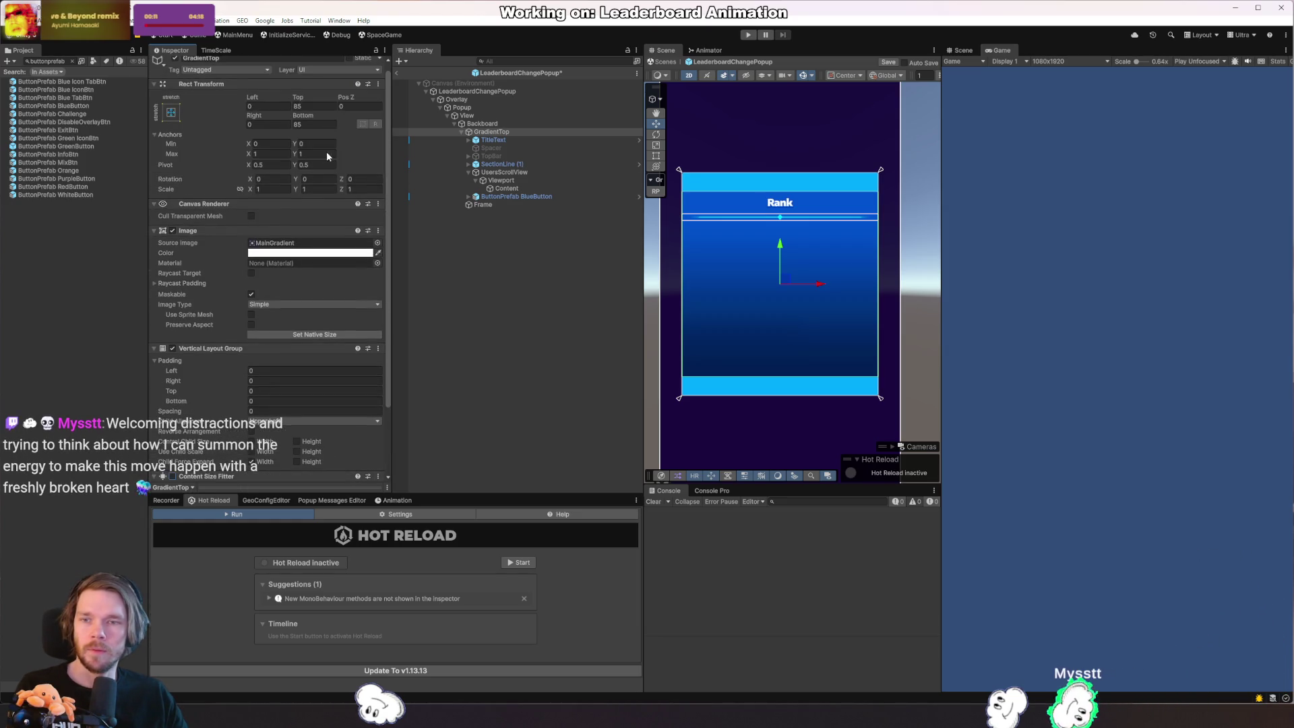
type("0")
Set GradientTop's Bottom and Top offsets to 0, then switch to the popup script in Rider.
key("shift+Tab")
key("shift+Tab")
key("shift+Tab")
type("0")
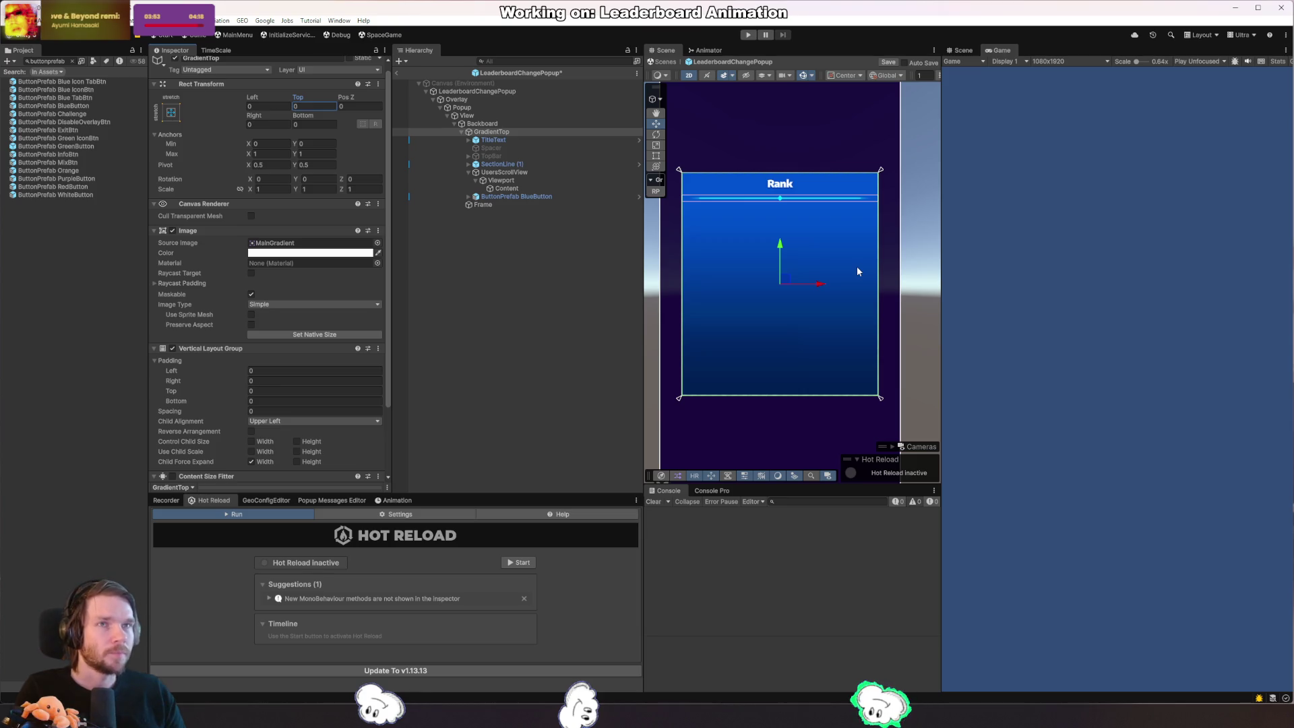
key("Return")
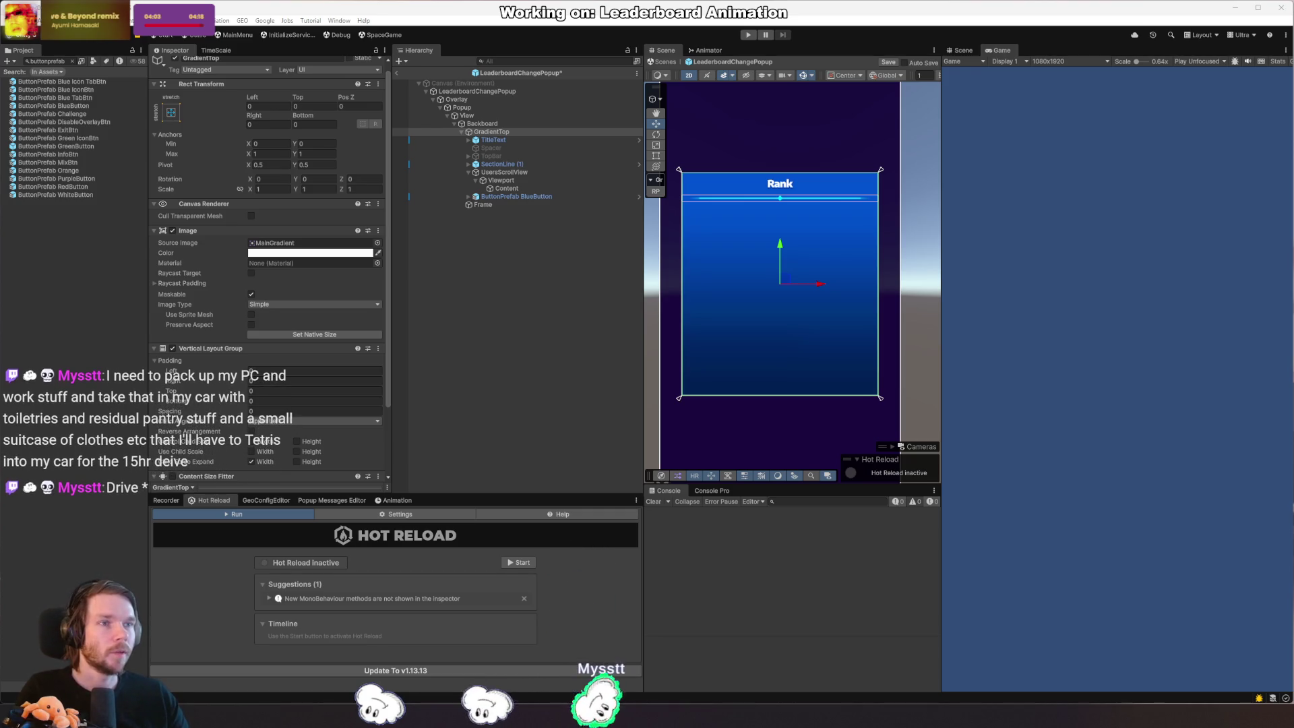
key("alt+Tab")
key("Down")
key("Down")
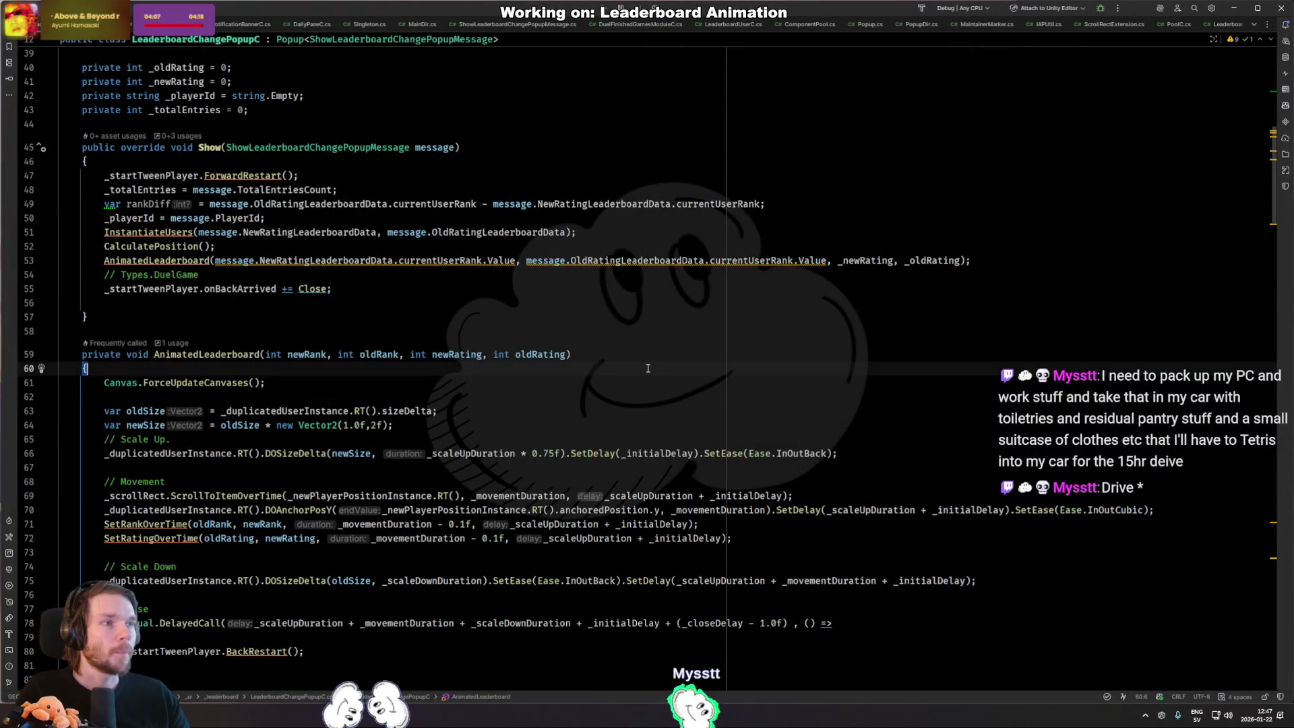
Review the AnimatedLeaderboard method in Rider, return to Unity and start editing the blue button's Pos Y.
left_click(650, 371)
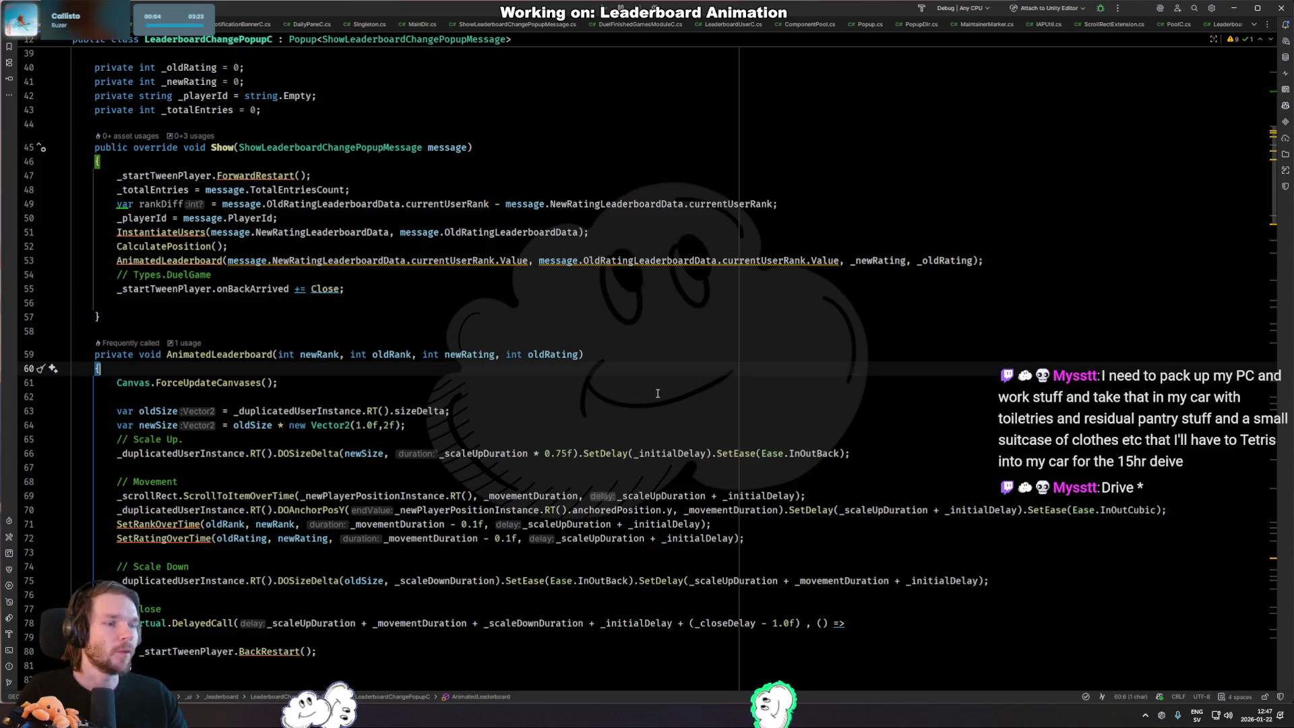
left_click(557, 376)
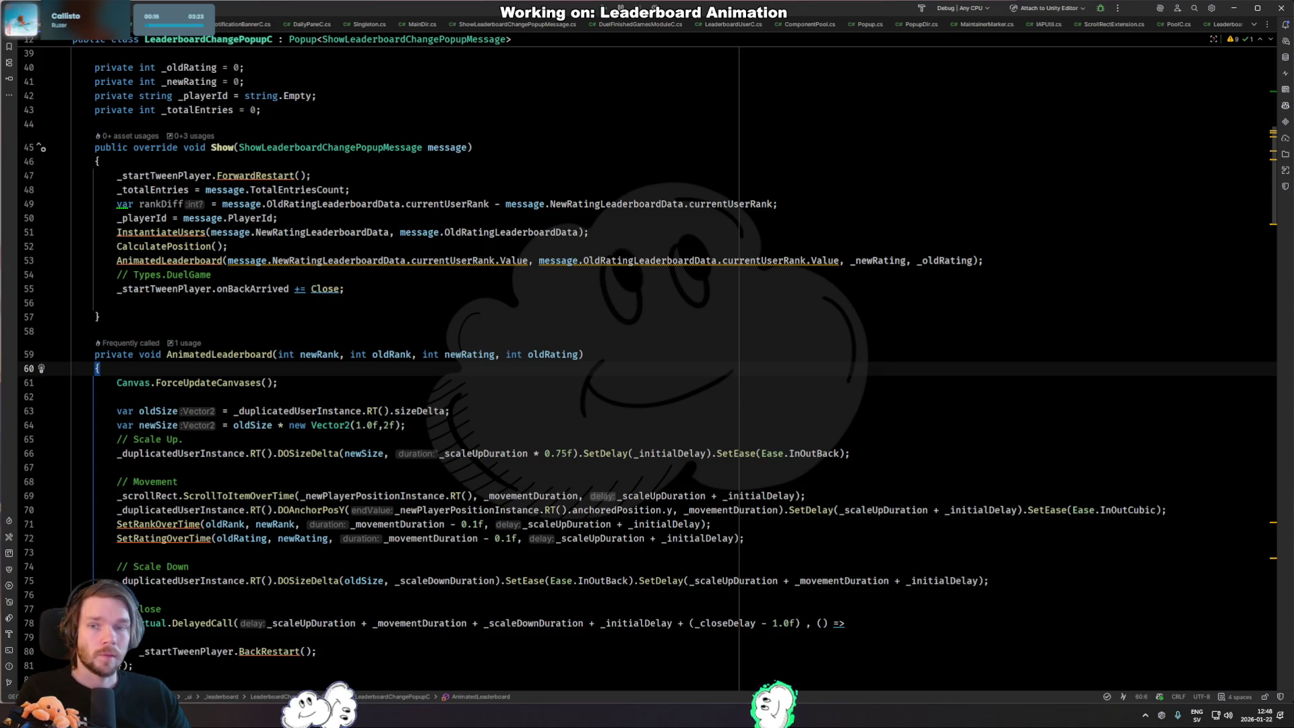
key("alt+Tab")
double_click(301, 131)
type("0")
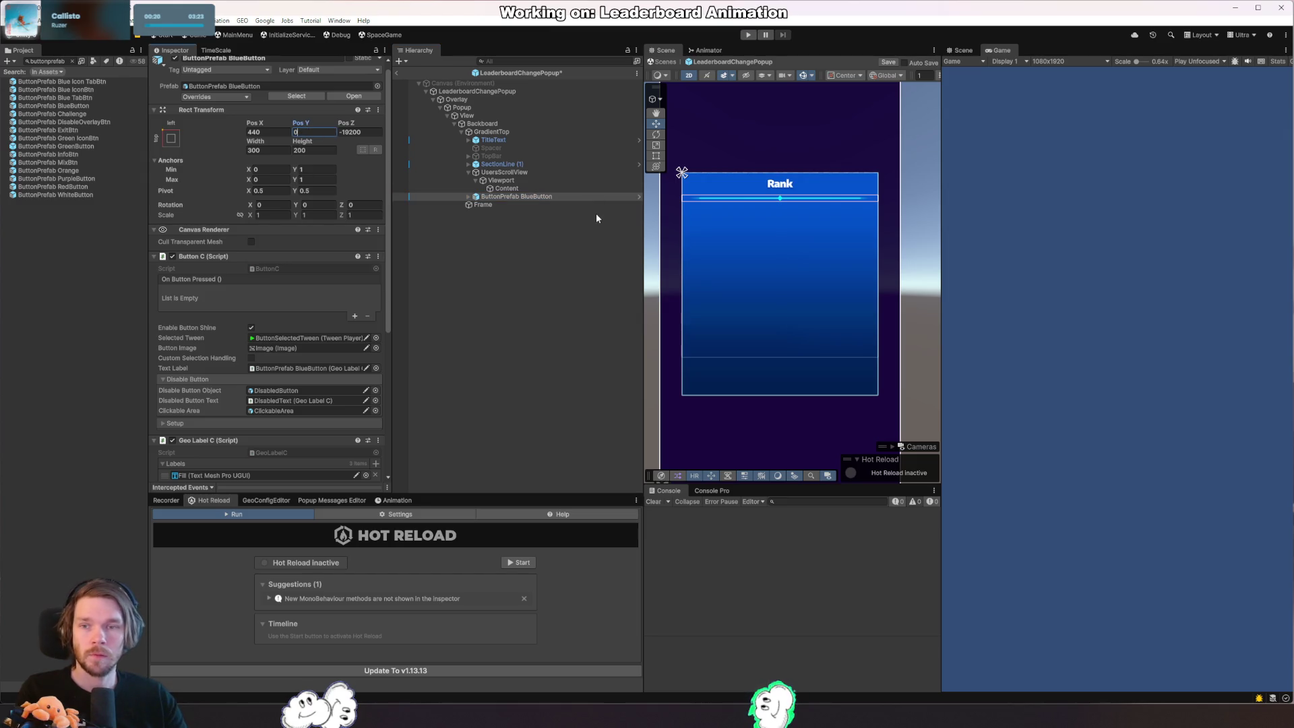
Confirm Pos Y 0 and anchor the button to the bottom centre with pivot Y 0.
key("Tab")
type("0")
key("shift+Tab")
key("shift+Tab")
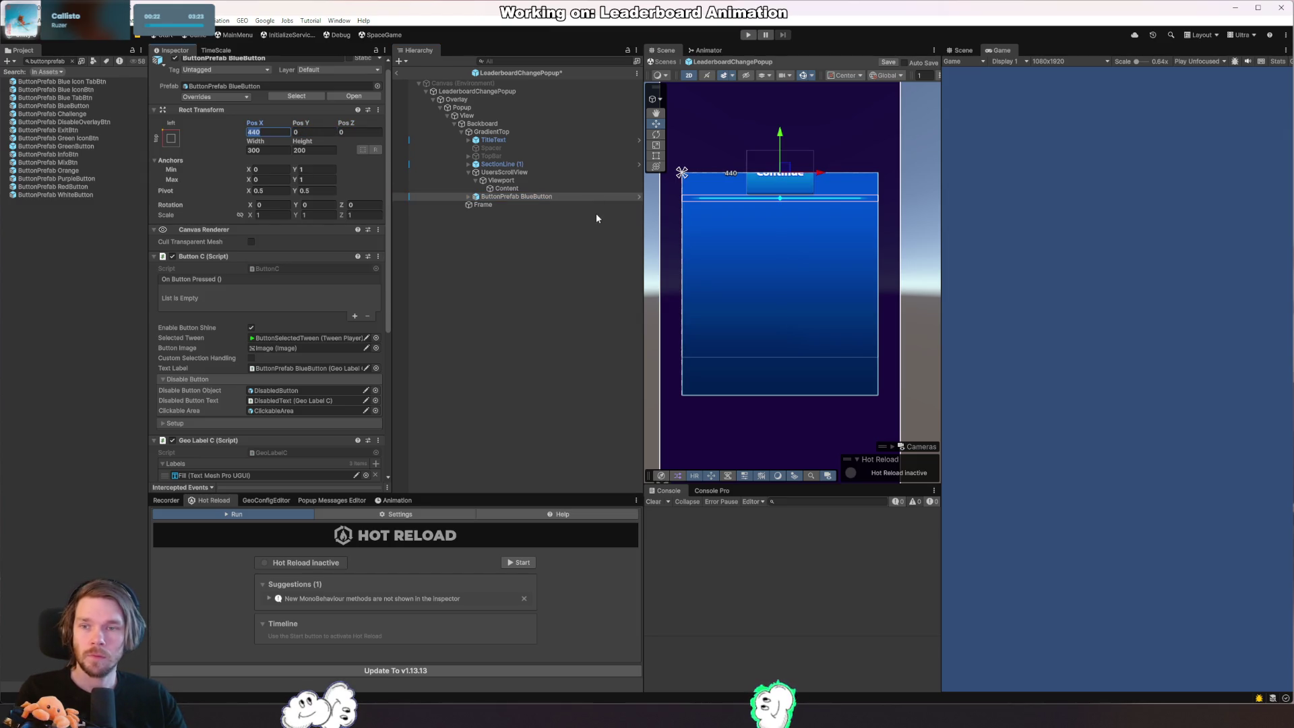
left_click(170, 137)
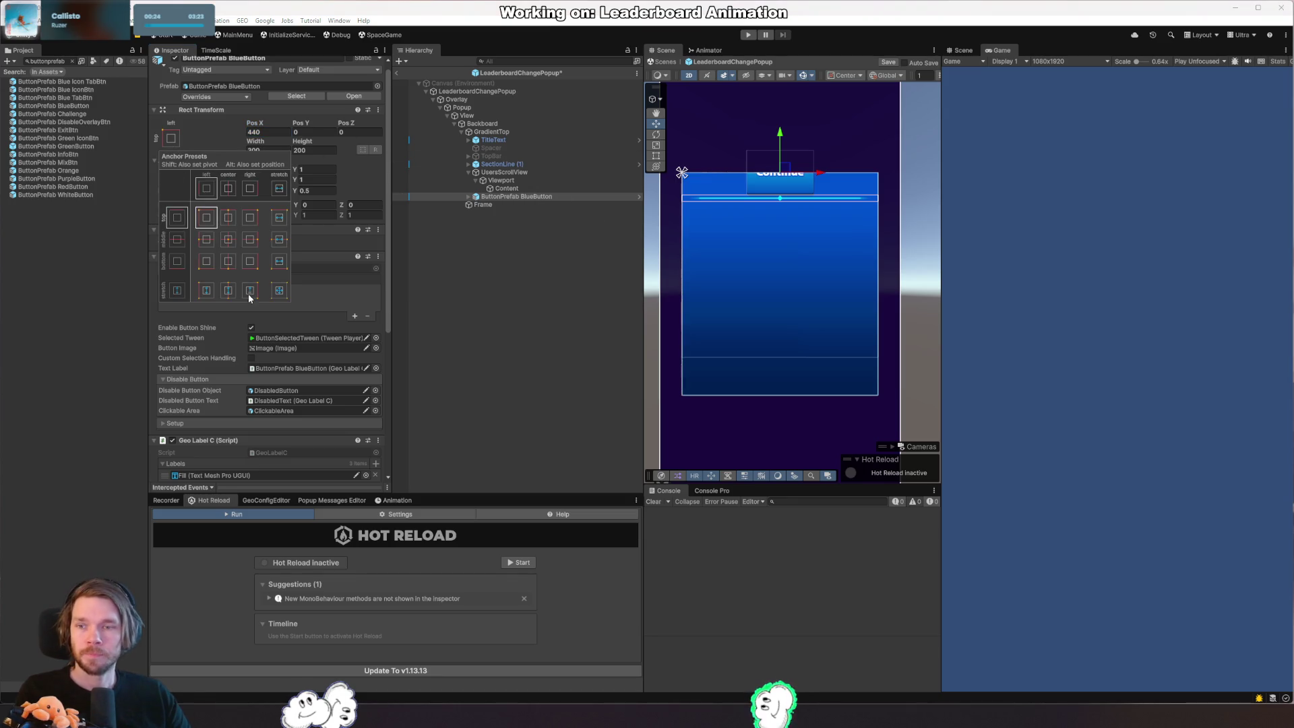
left_click(309, 132)
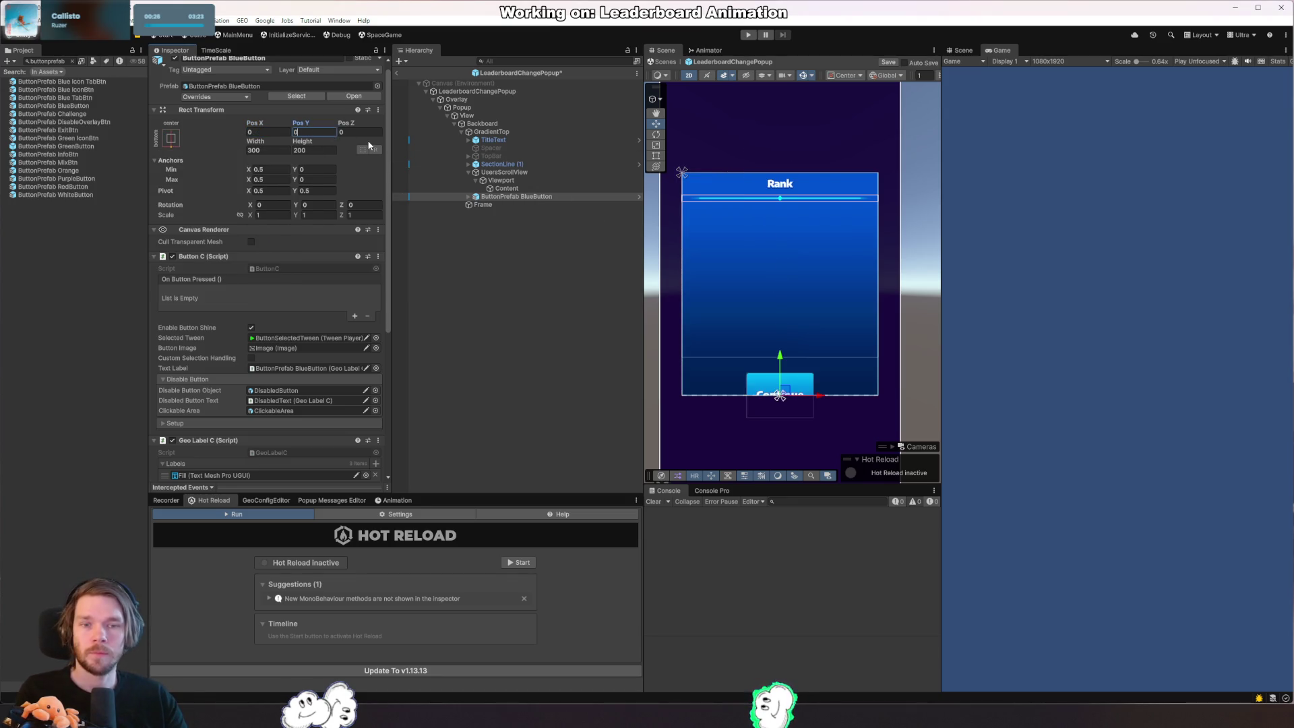
left_click(314, 188)
type("1")
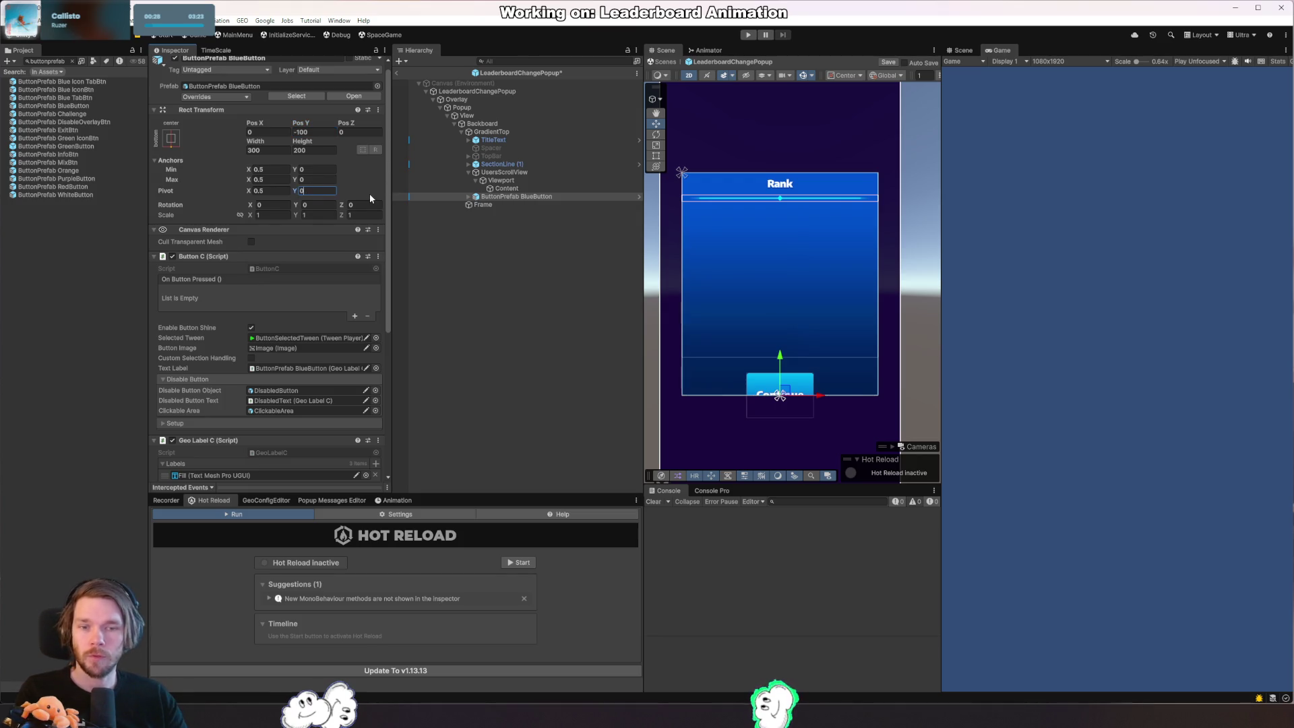
Set the button's Pos Y to 0 and height to 150, then look at Overlay and GradientTop.
left_click(313, 132)
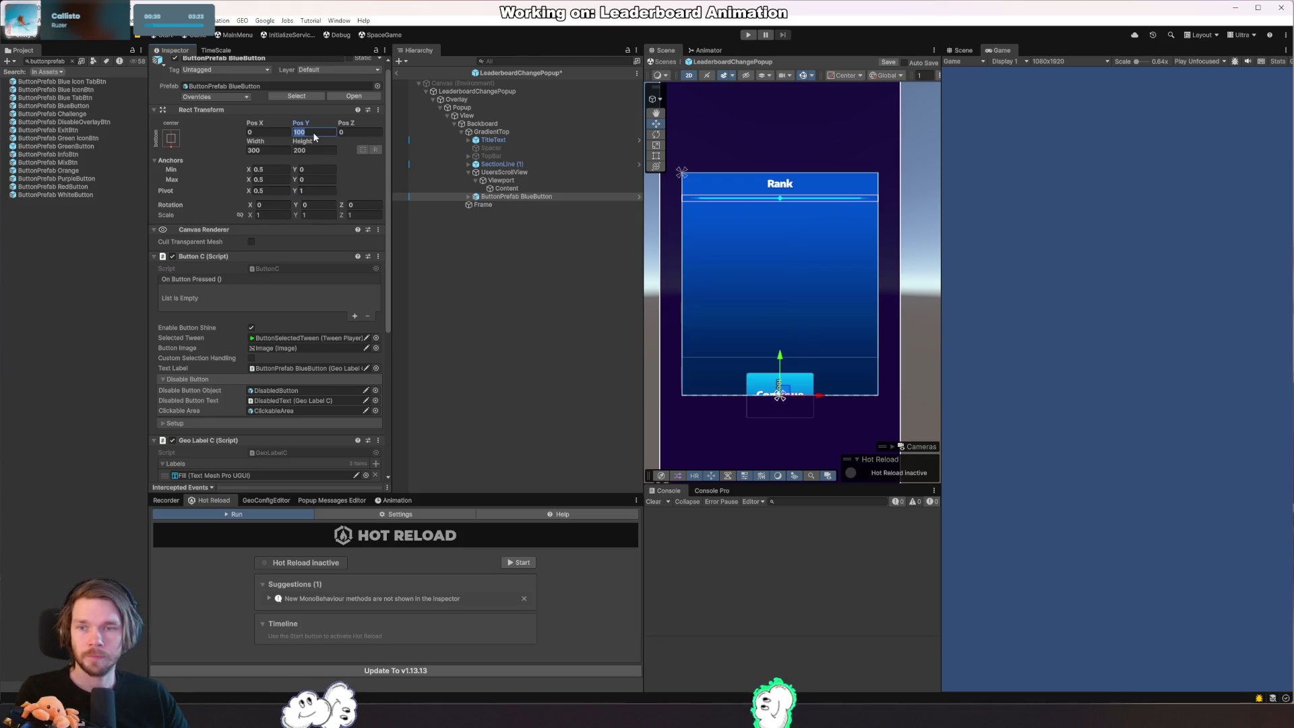
type("0")
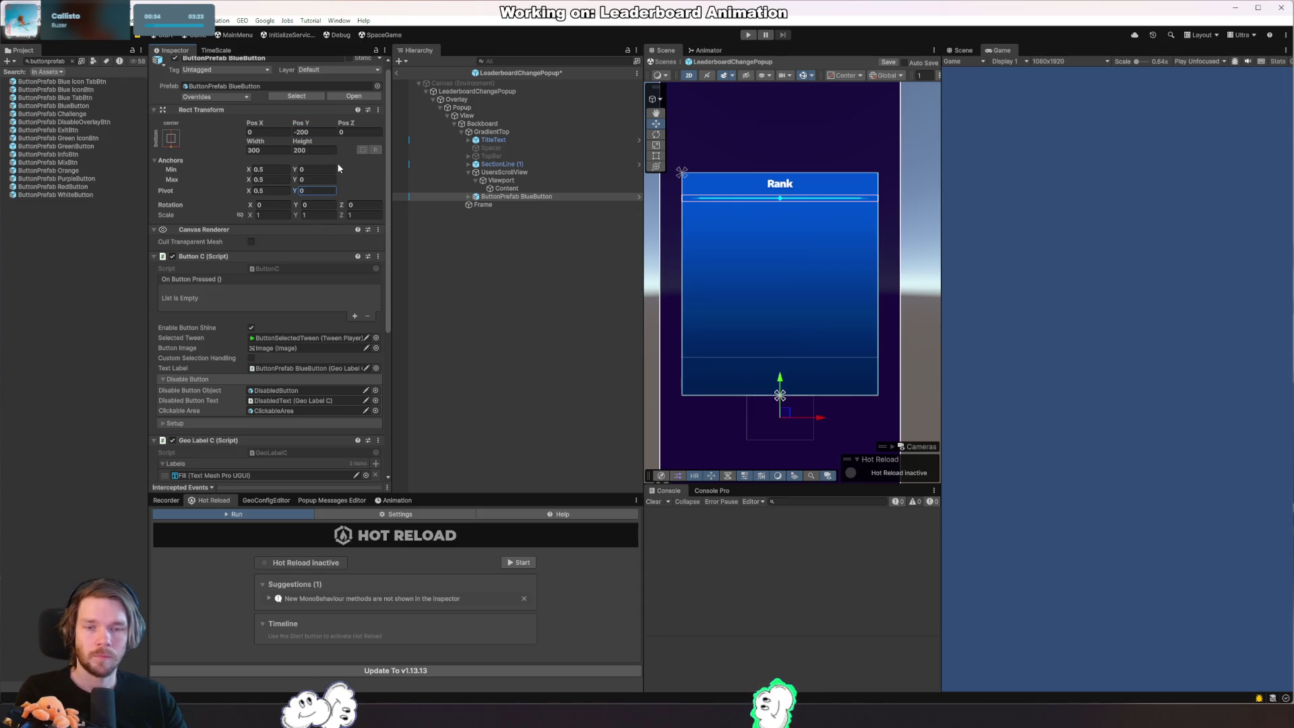
left_click(329, 150)
type("0")
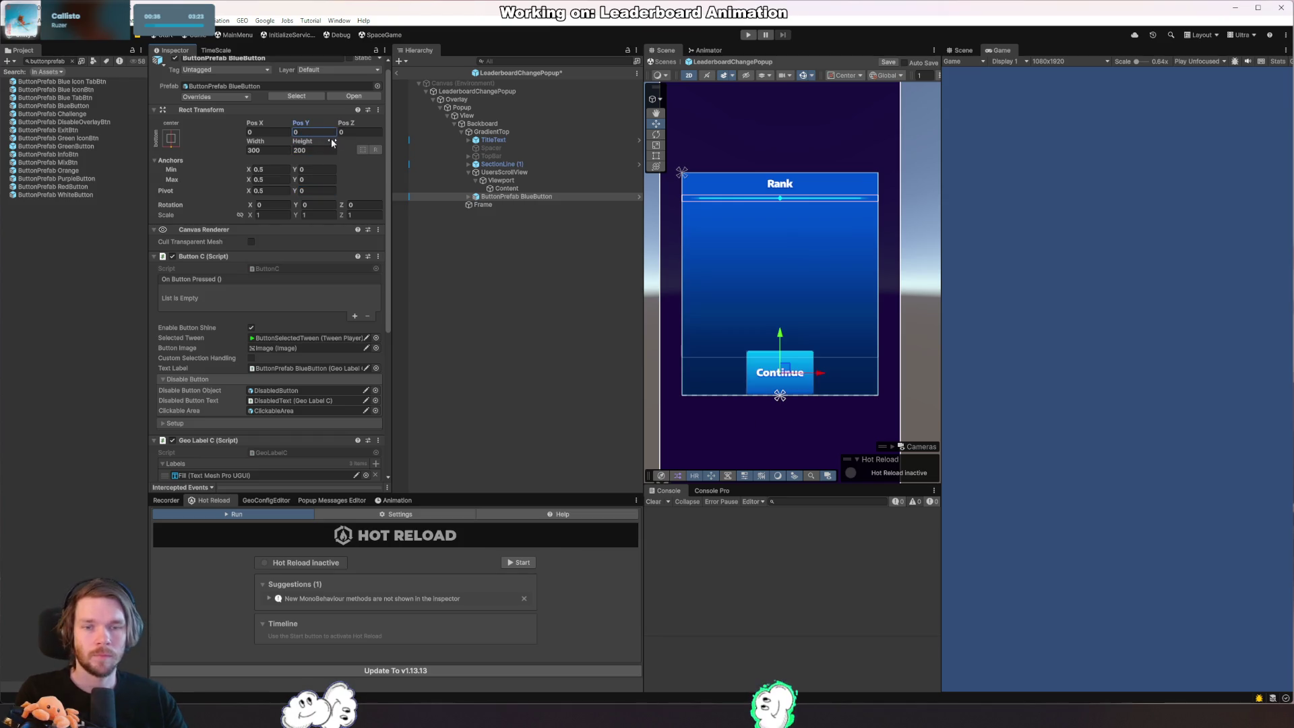
left_click(323, 152)
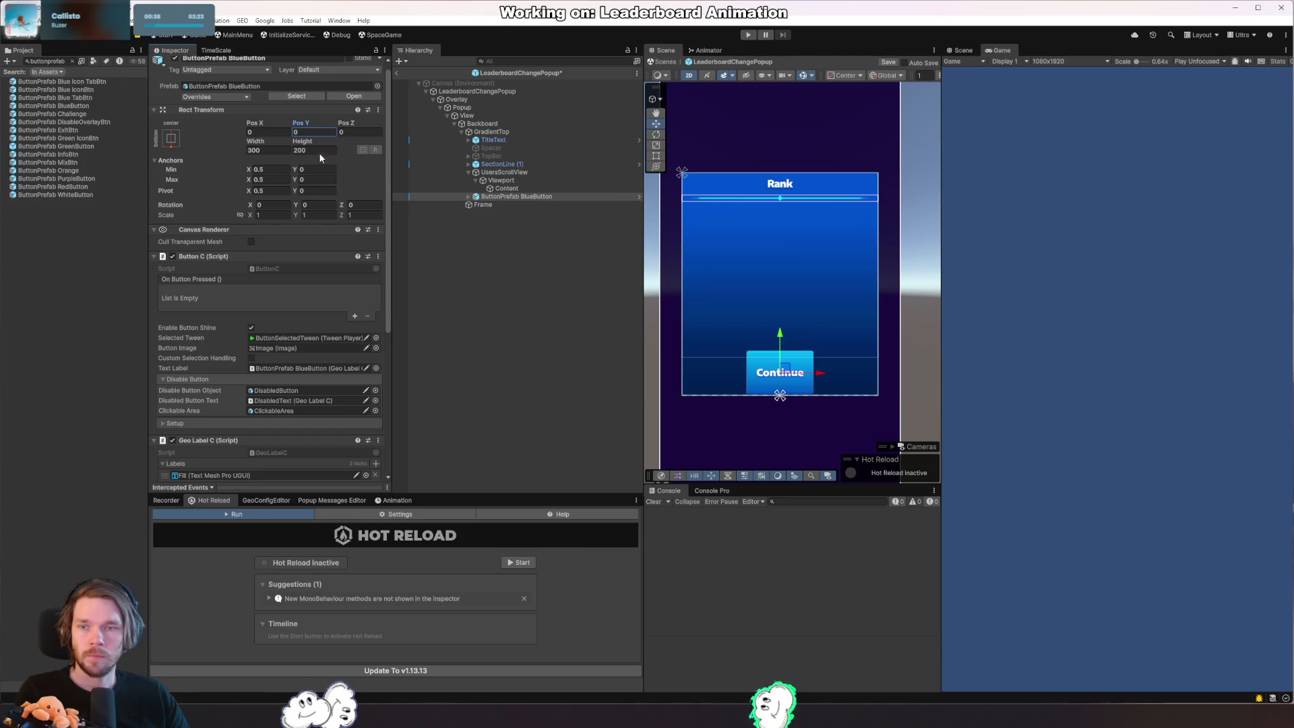
type("150")
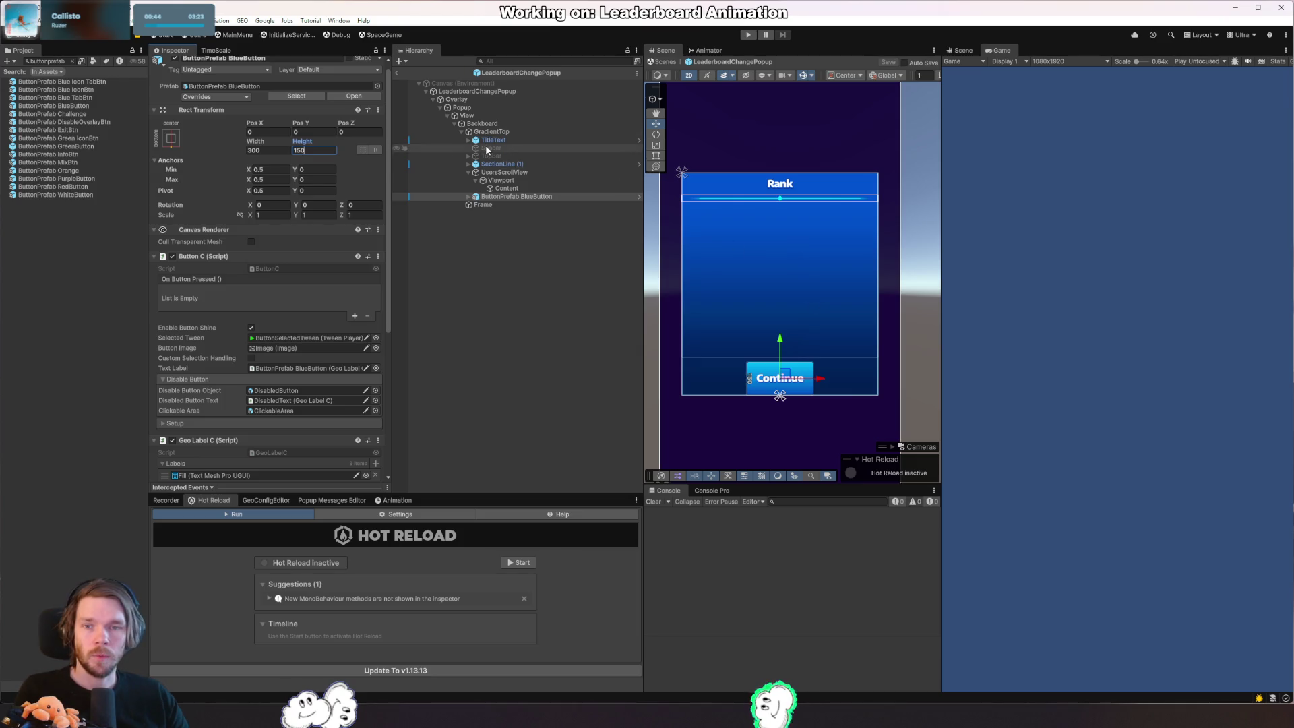
left_click(494, 99)
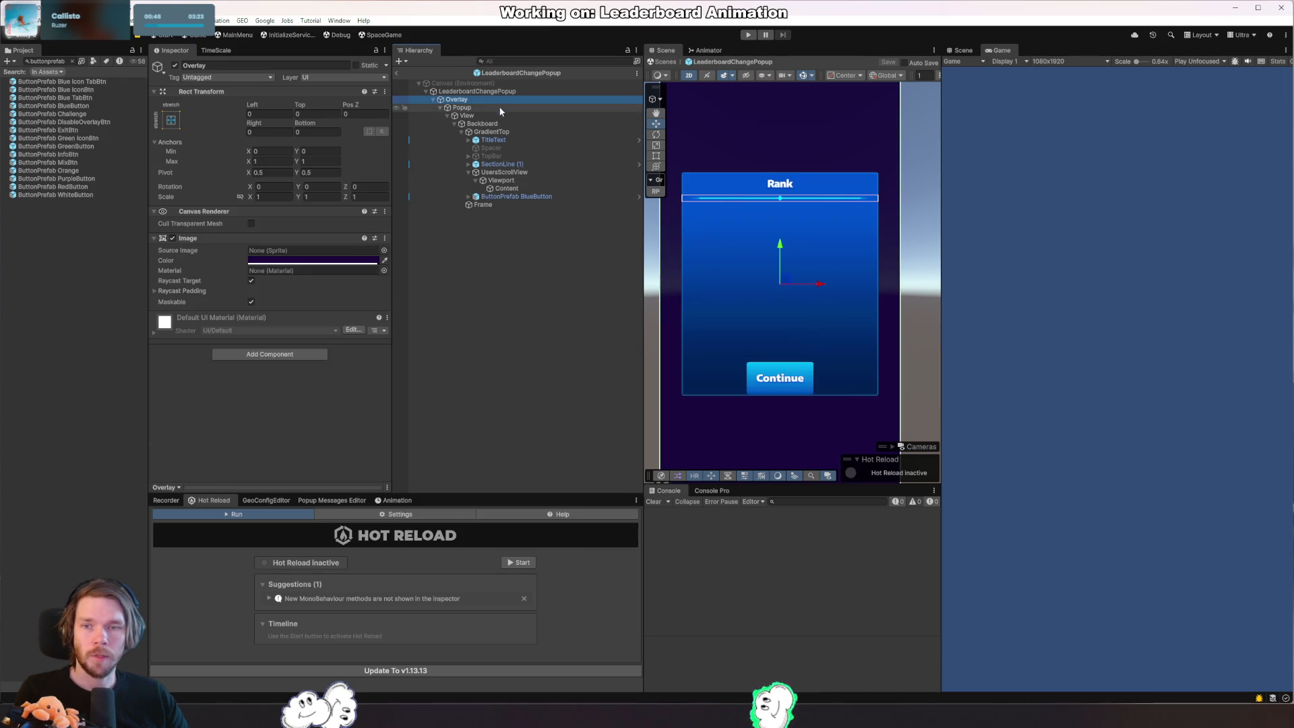
left_click(510, 133)
Select Popup and play its Tween Player scale-up preview, then flip the playback direction.
left_click(516, 115)
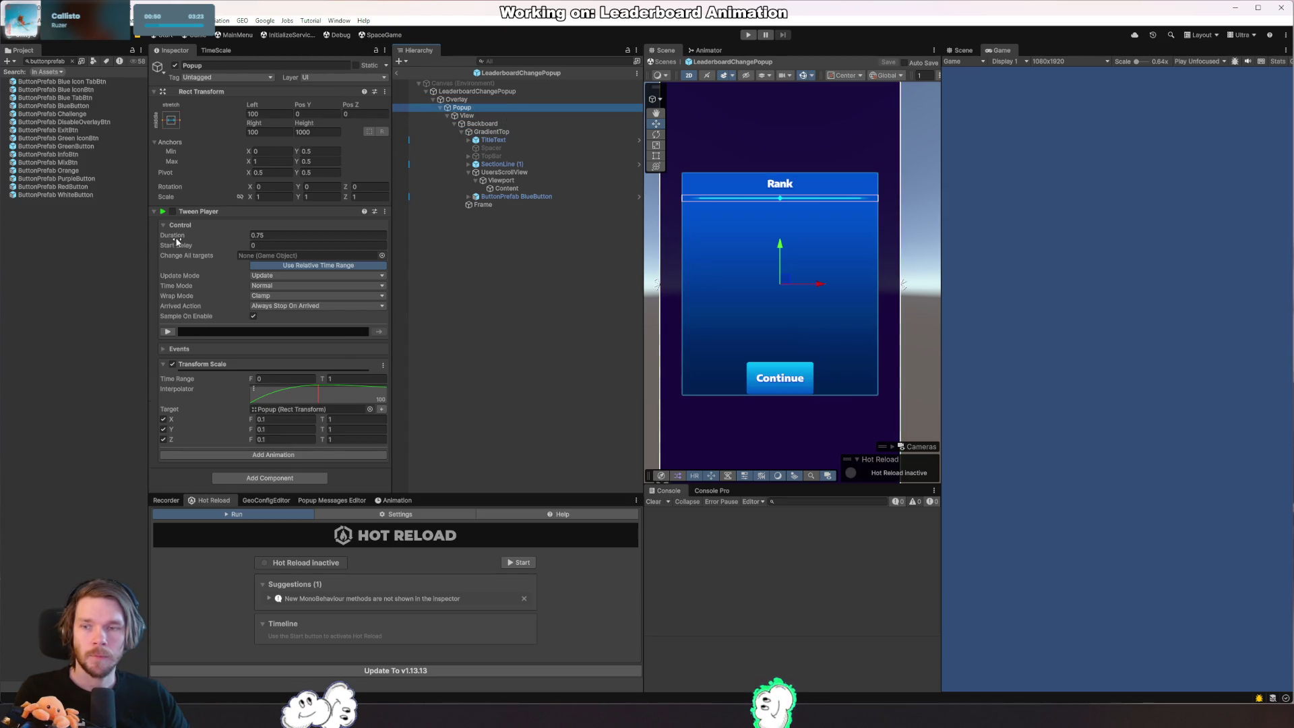
left_click(168, 332)
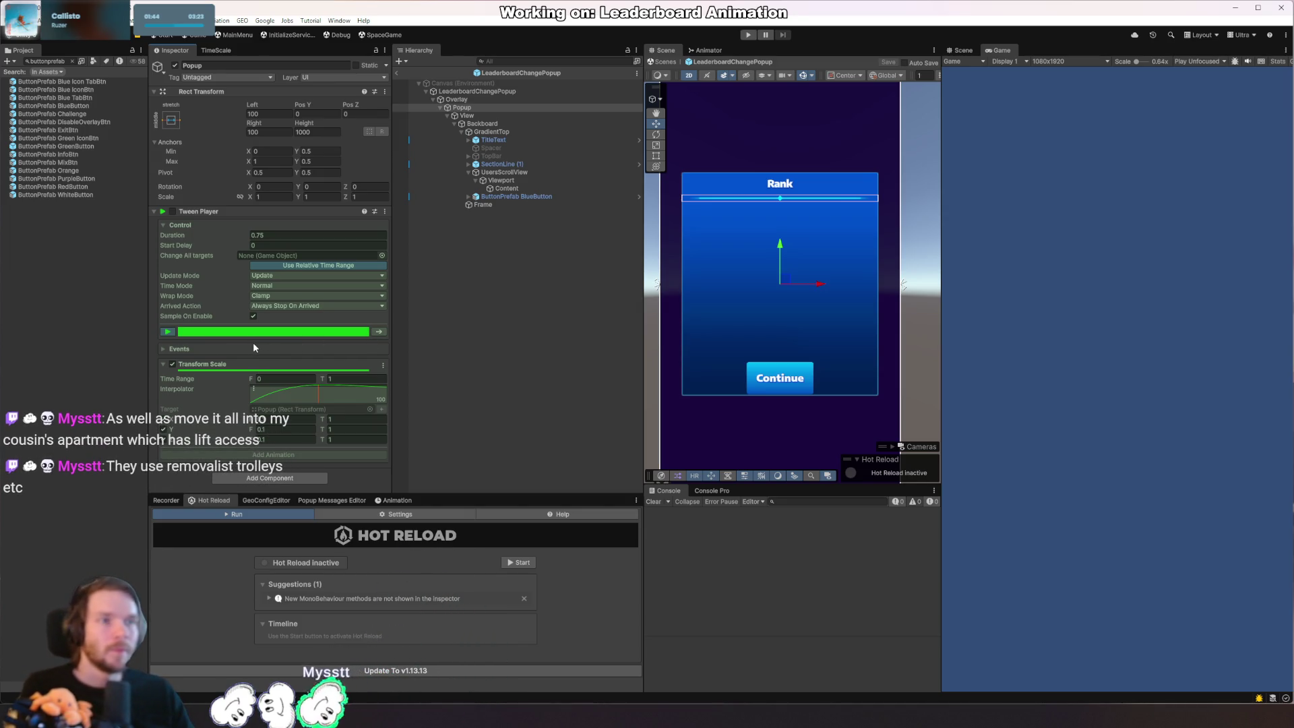
left_click(381, 332)
Reset the tween preview and play it backwards so the popup shrinks to 0.1 scale.
left_click(168, 333)
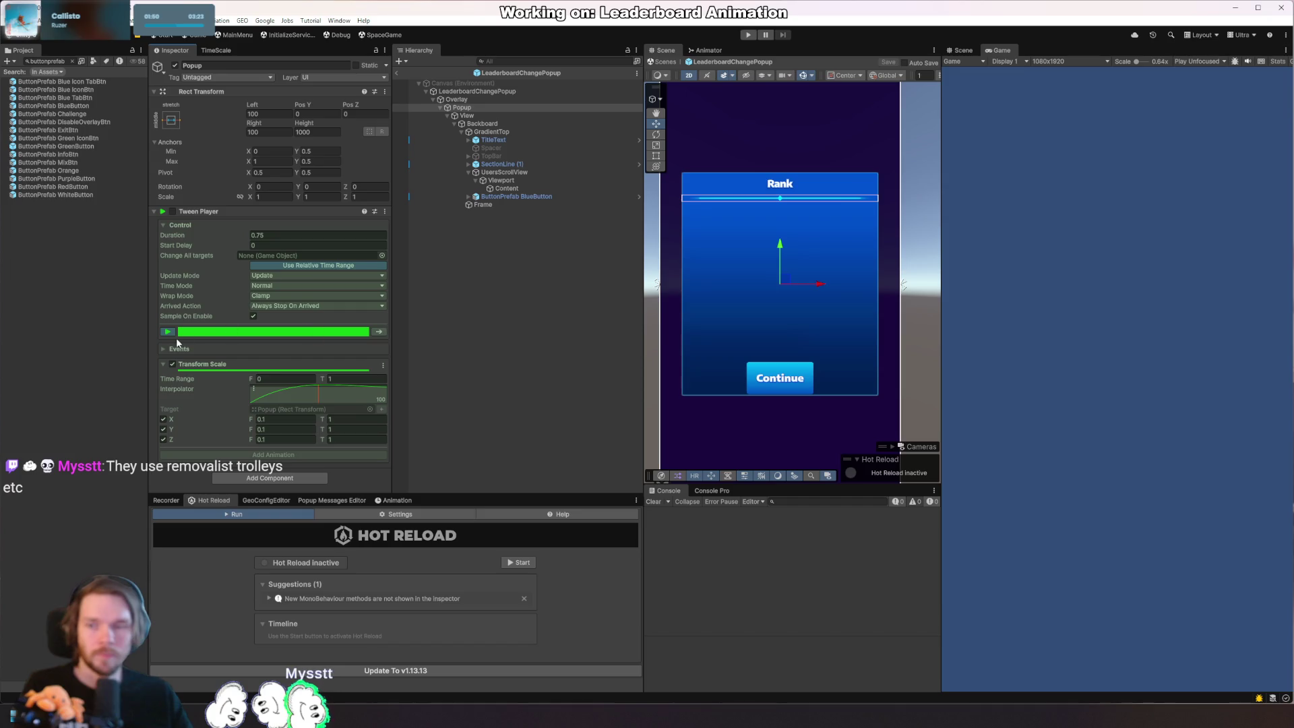
left_click(211, 333)
left_click_drag(179, 334, 383, 330)
left_click(381, 332)
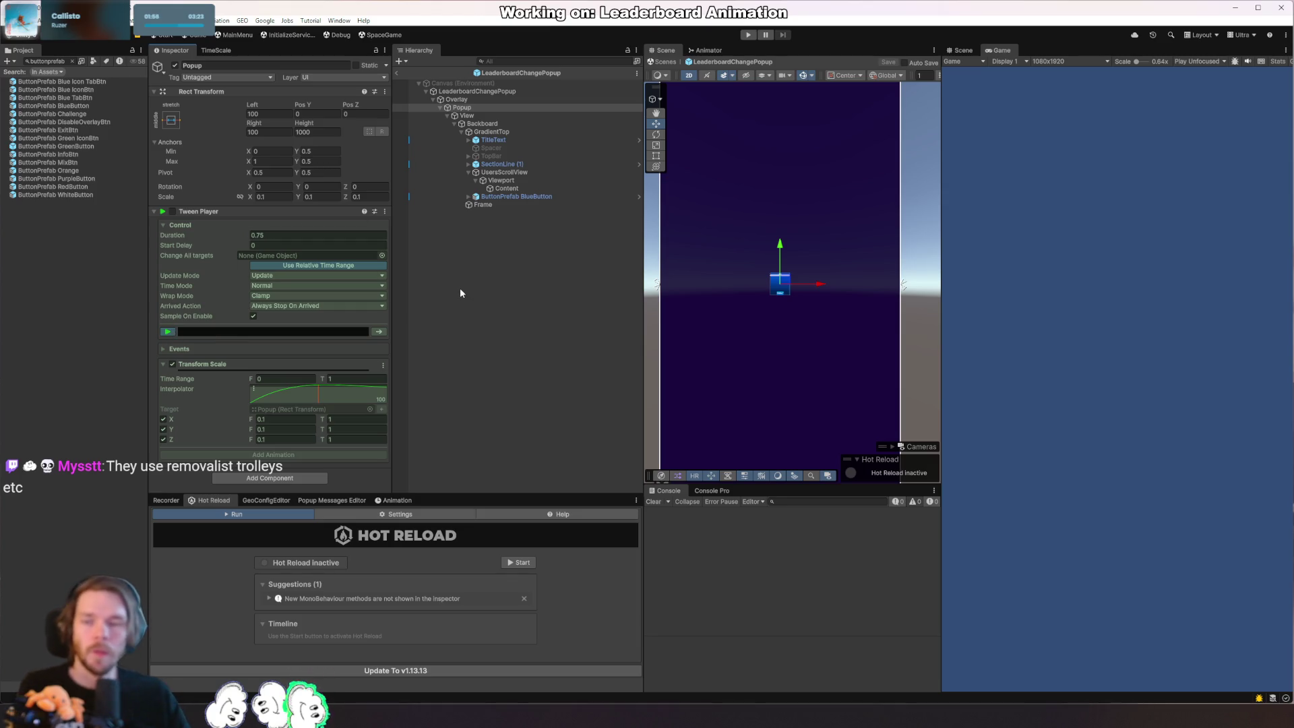
Set the Transform Scale From value to 0.001 on X, Y and Z and replay to restore full size.
left_click(262, 419)
type("0.01")
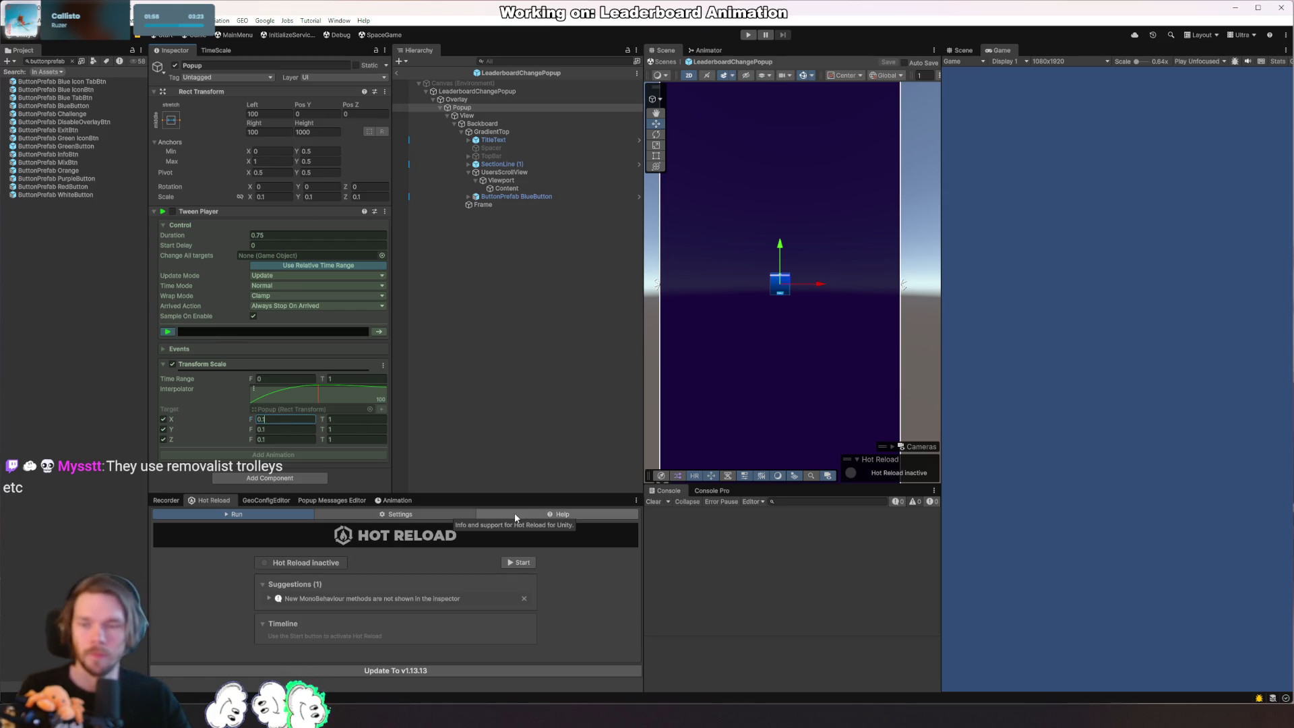
key("Return")
key("Tab")
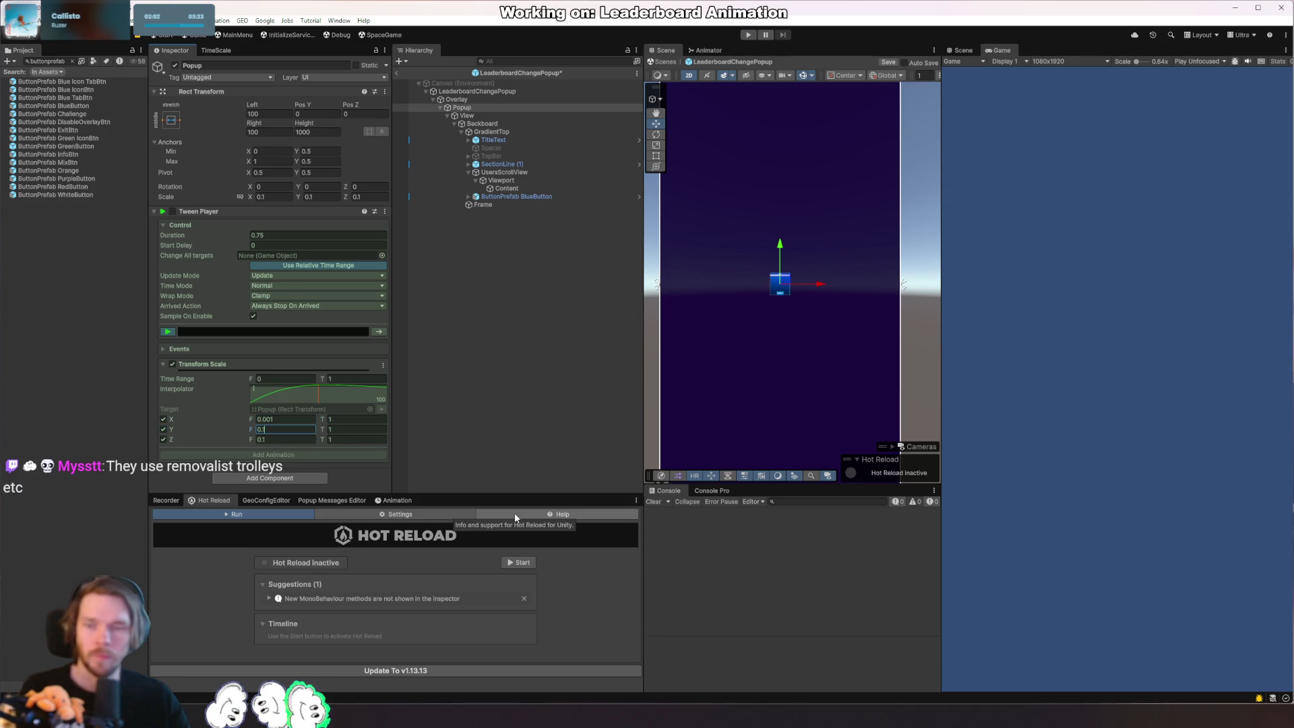
type(".001")
key("Tab")
key("Tab")
key("Tab")
key("shift+Tab")
type("01")
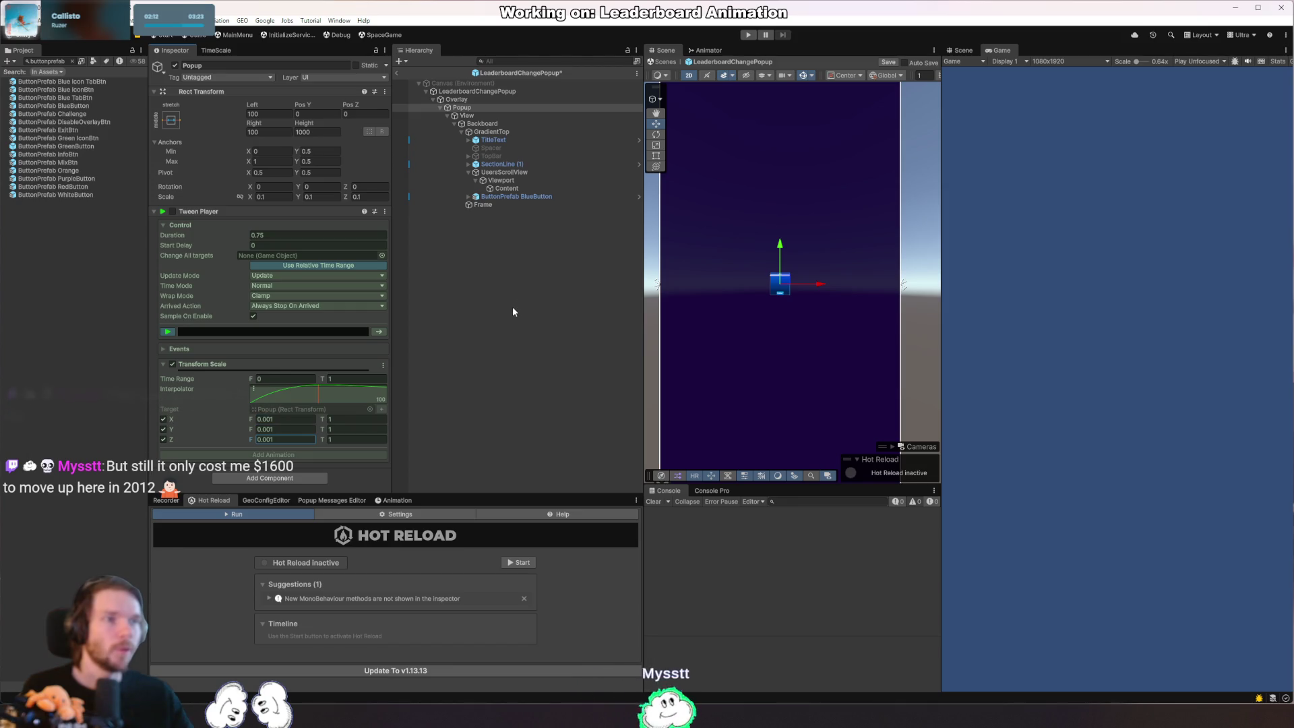
left_click(164, 332)
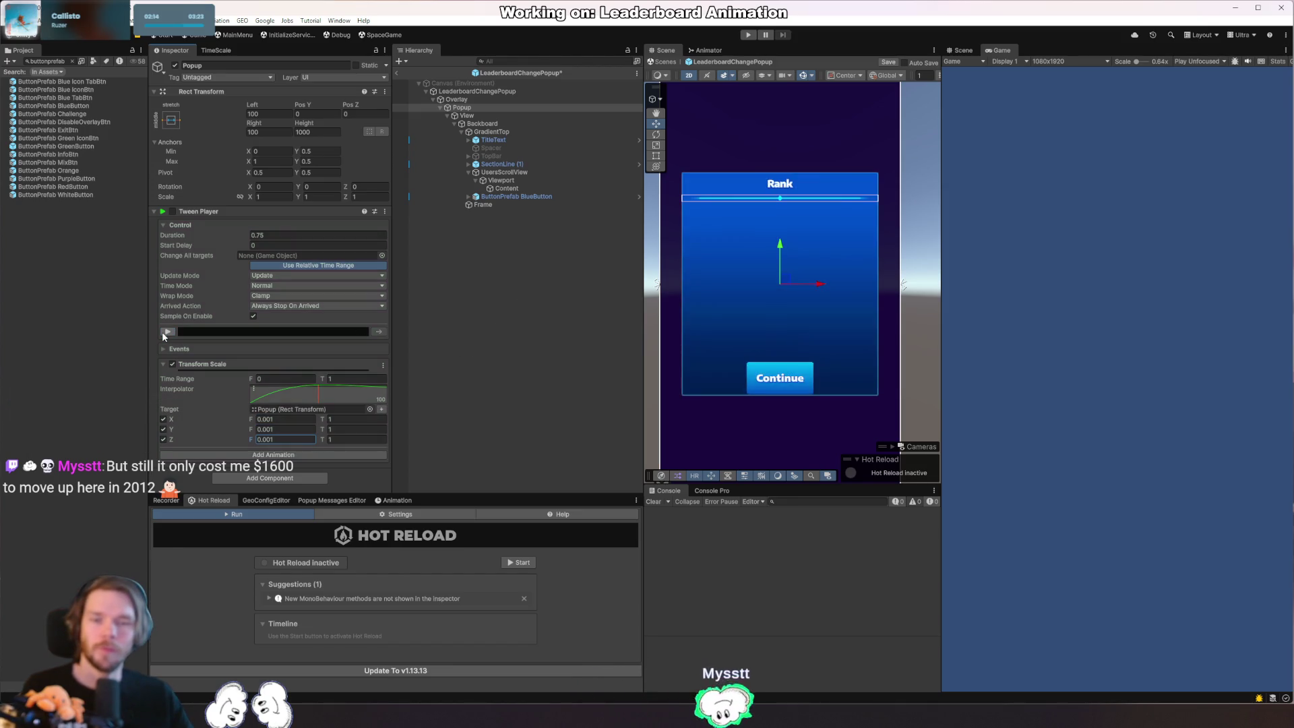
Play the scale tween forward, restart it, then reverse it leaving the popup at 0.001 scale.
left_click(164, 333)
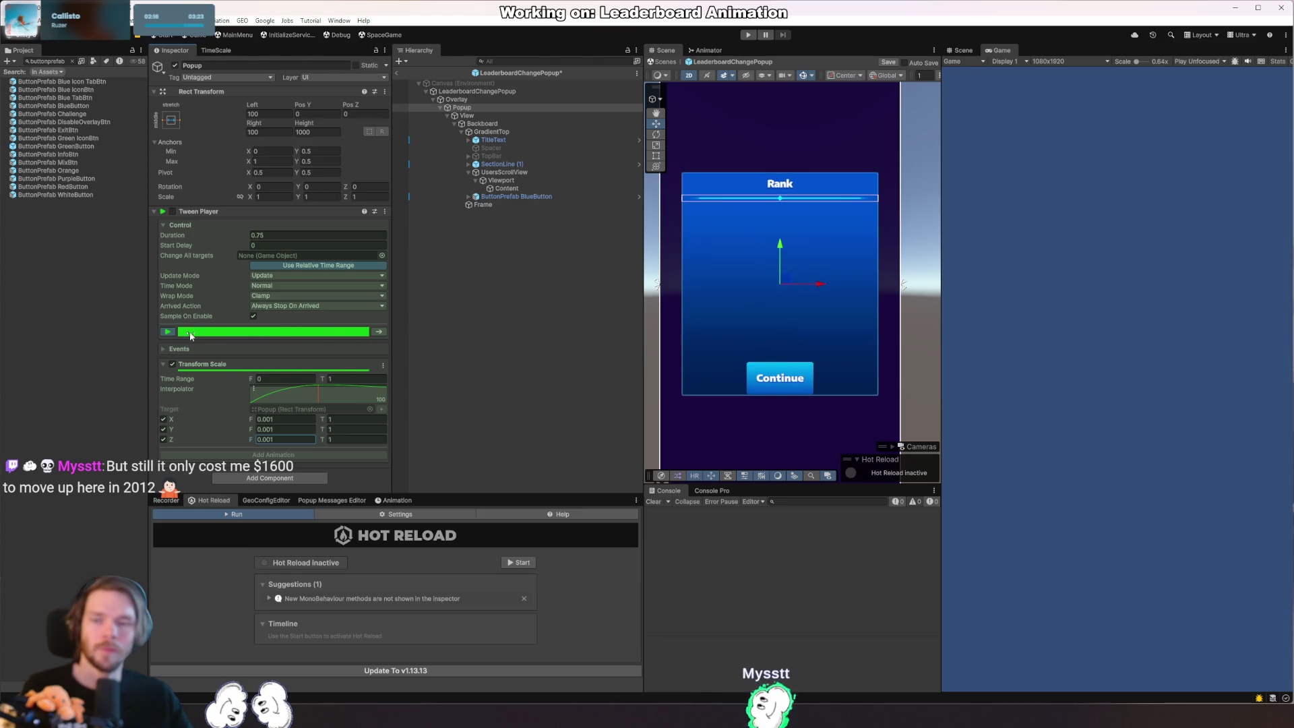
left_click(164, 331)
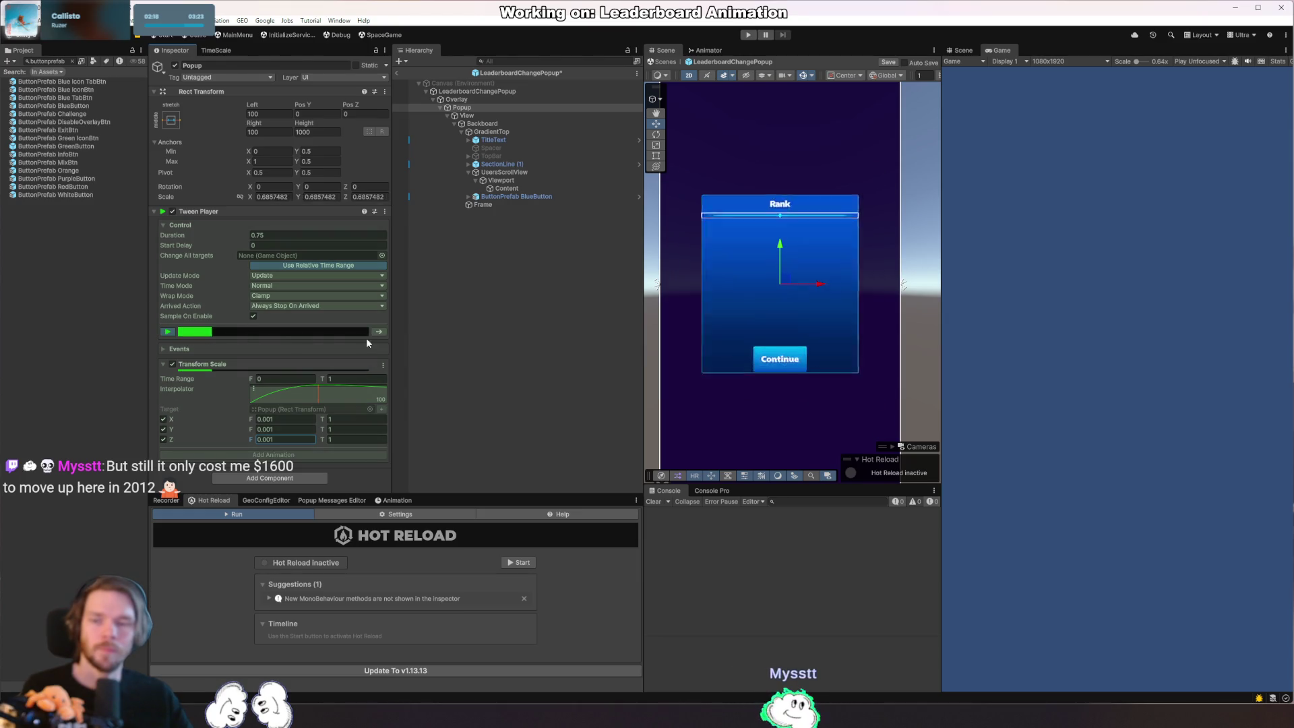
left_click(379, 332)
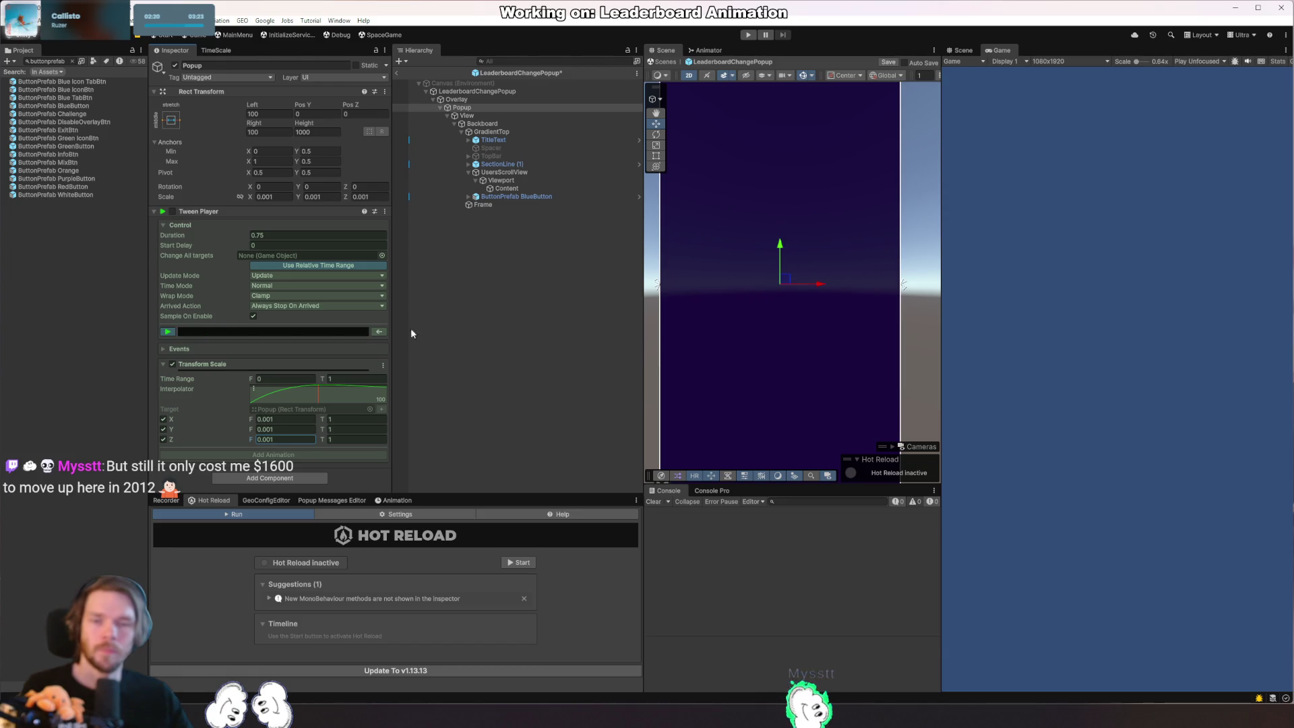
scroll(830, 295, "up", 2)
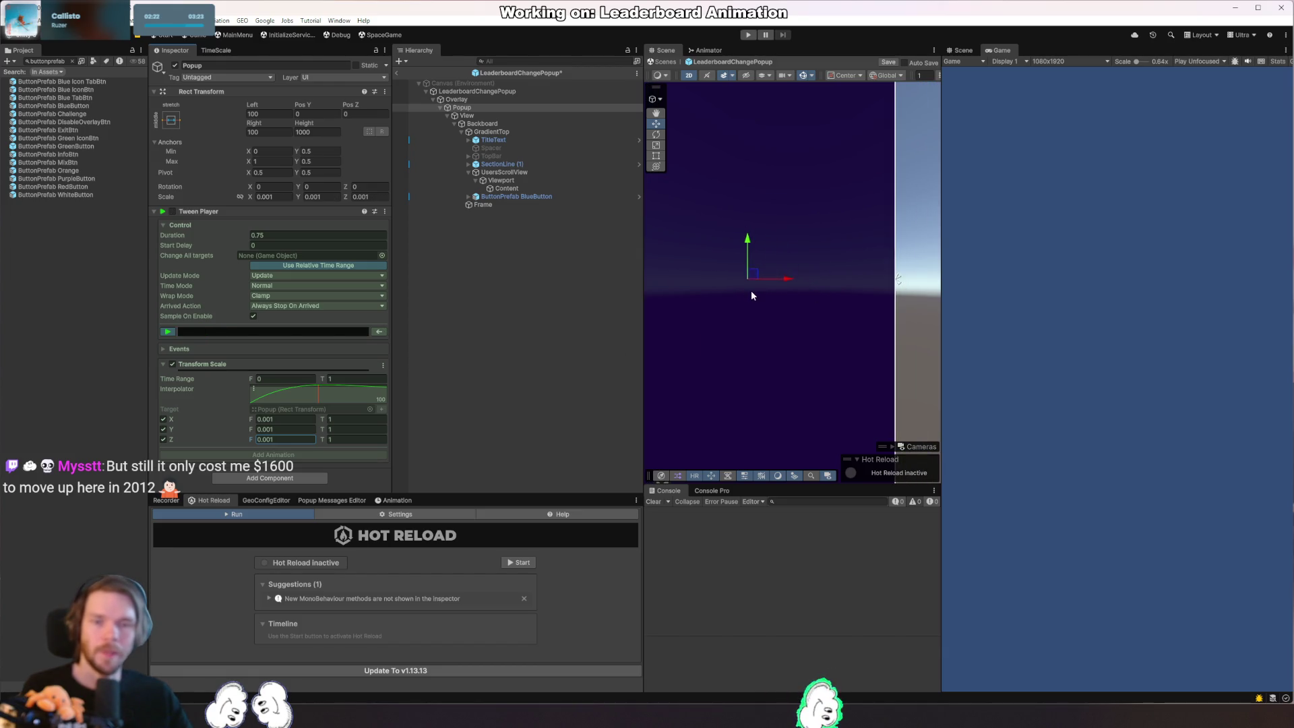
scroll(752, 290, "down", 3)
scroll(723, 339, "down", 2)
left_click_drag(771, 349, 763, 320)
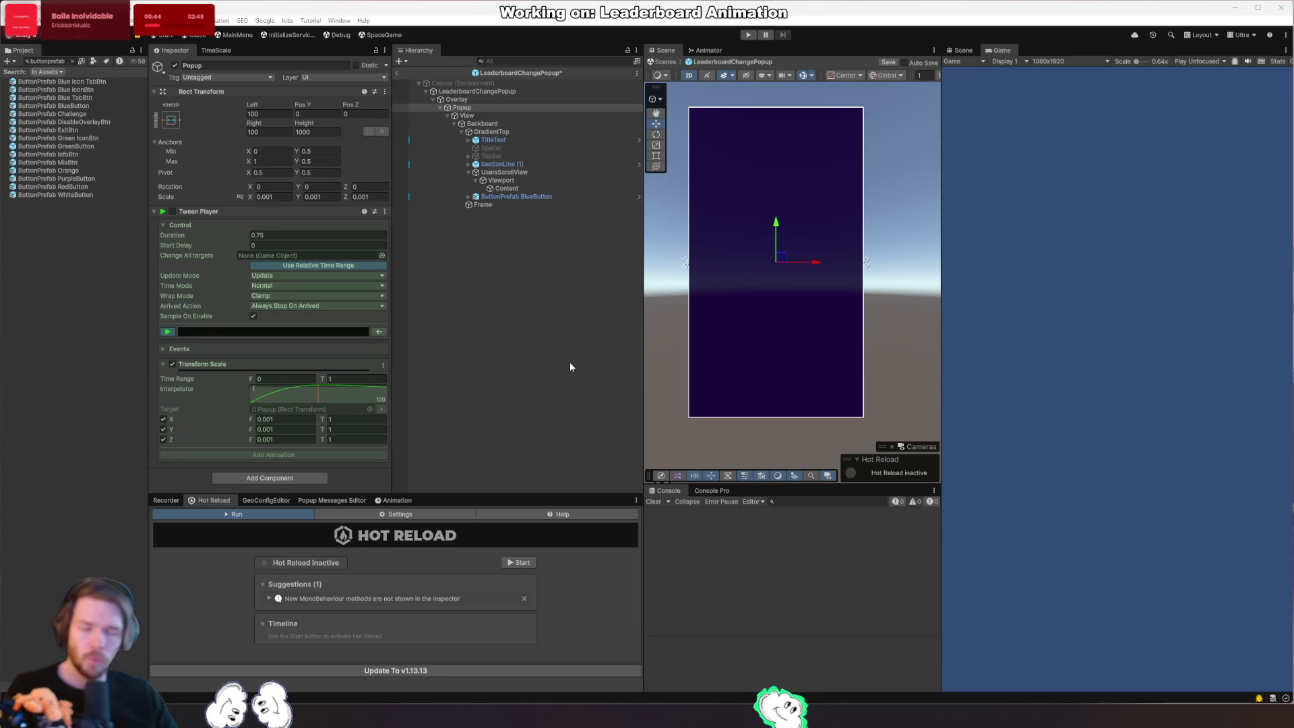
left_click(566, 326)
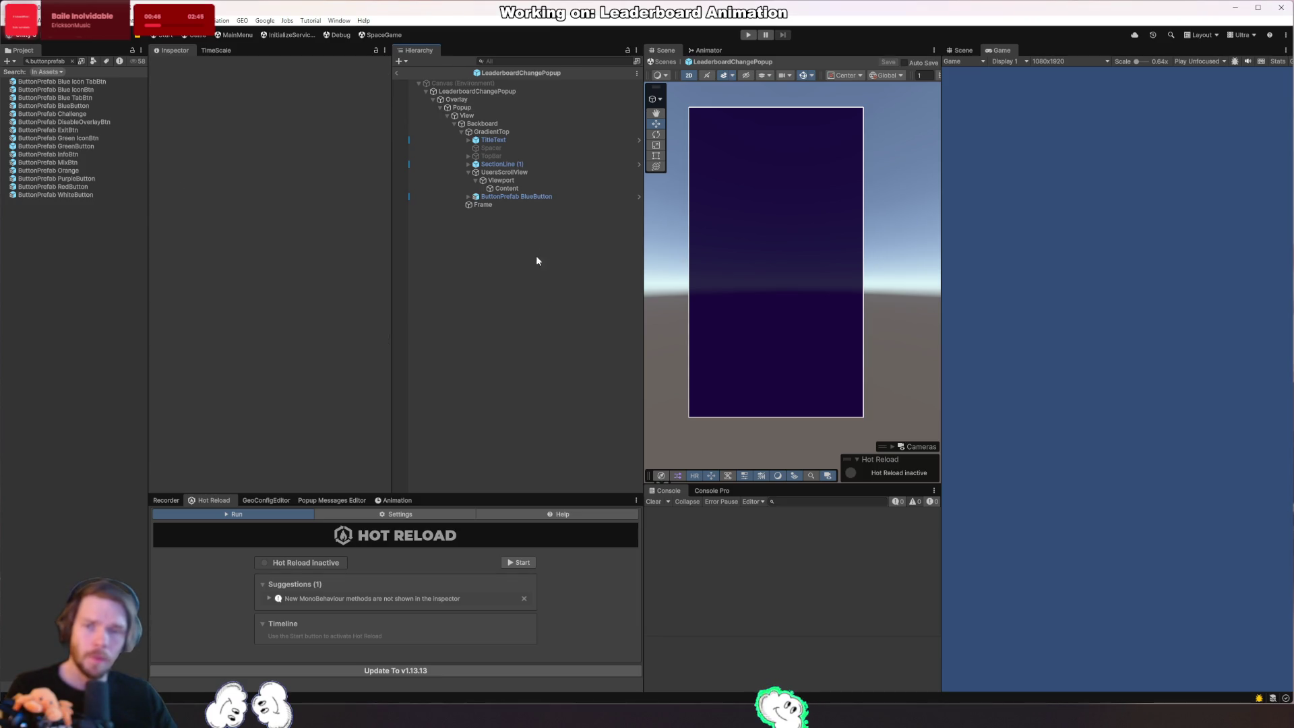
Rename BlueButton to ContinueButton, save the prefab with Ctrl+S and select the LeaderboardChangePopup root.
left_click(510, 196)
key("F2")
type("Contin")
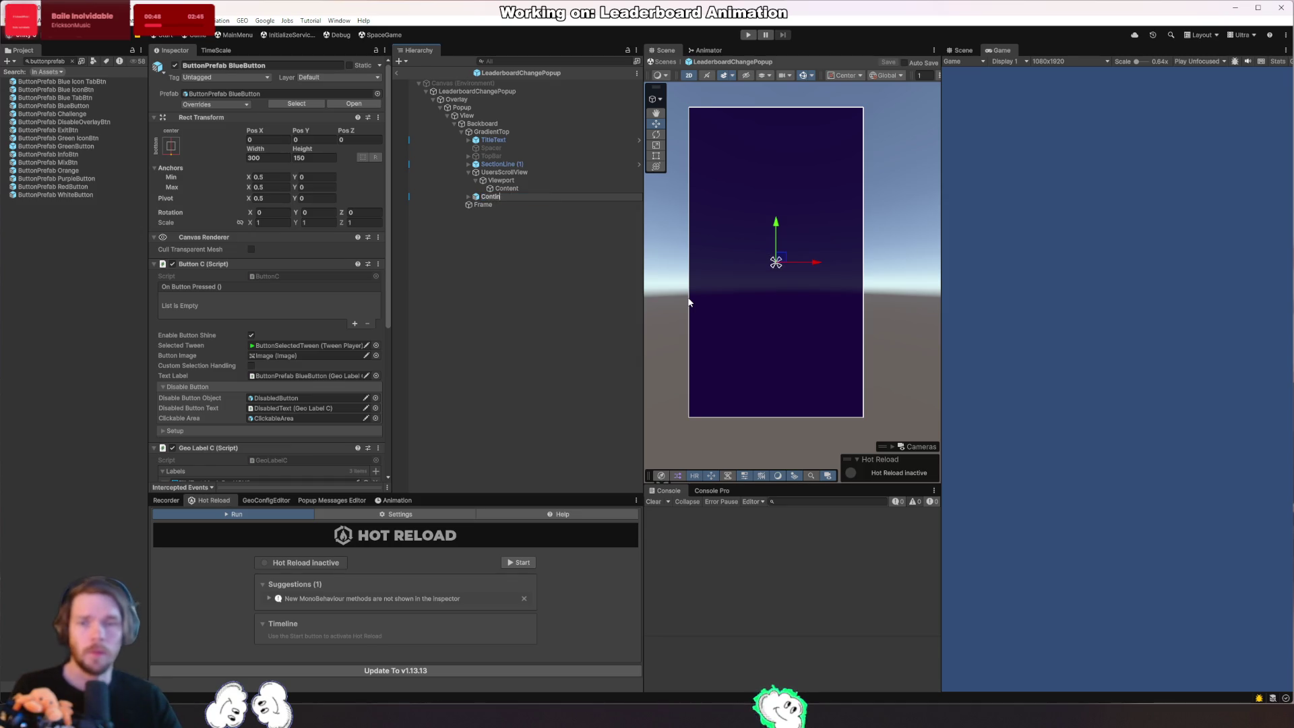
key("Return")
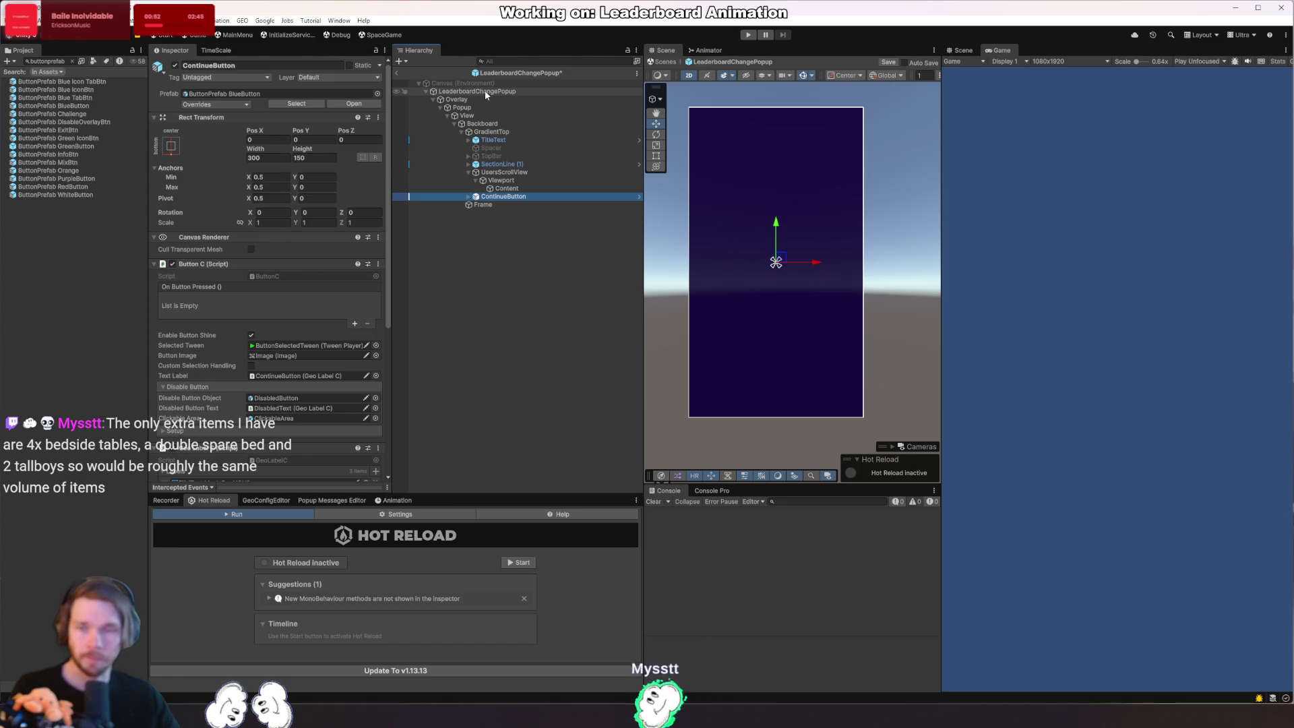
key("ctrl+s")
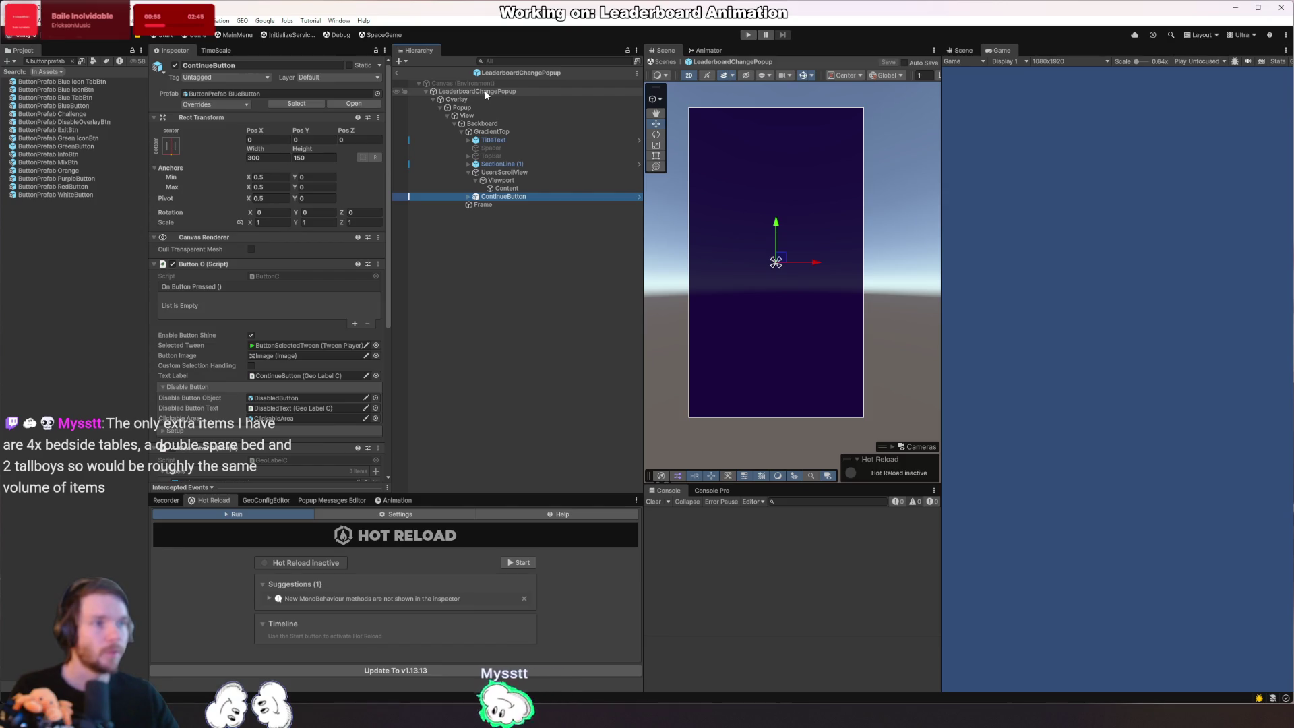
left_click(484, 89)
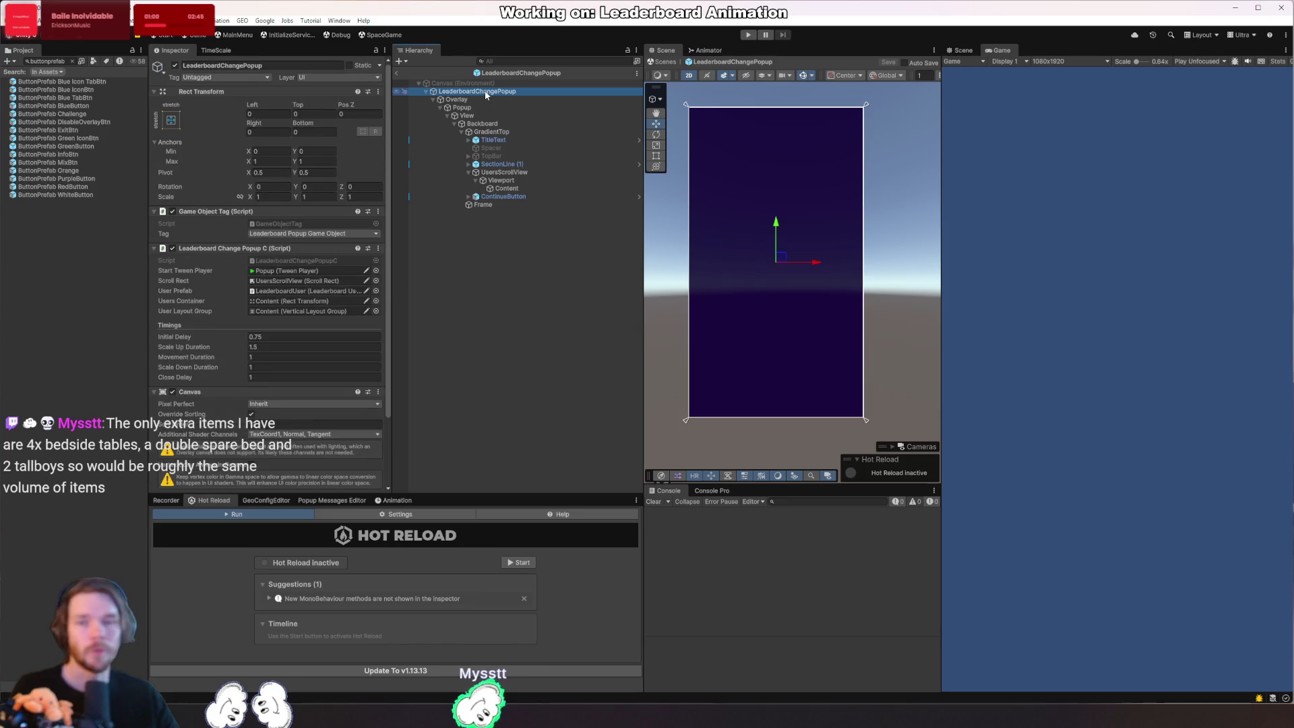
scroll(254, 181, "down", 2)
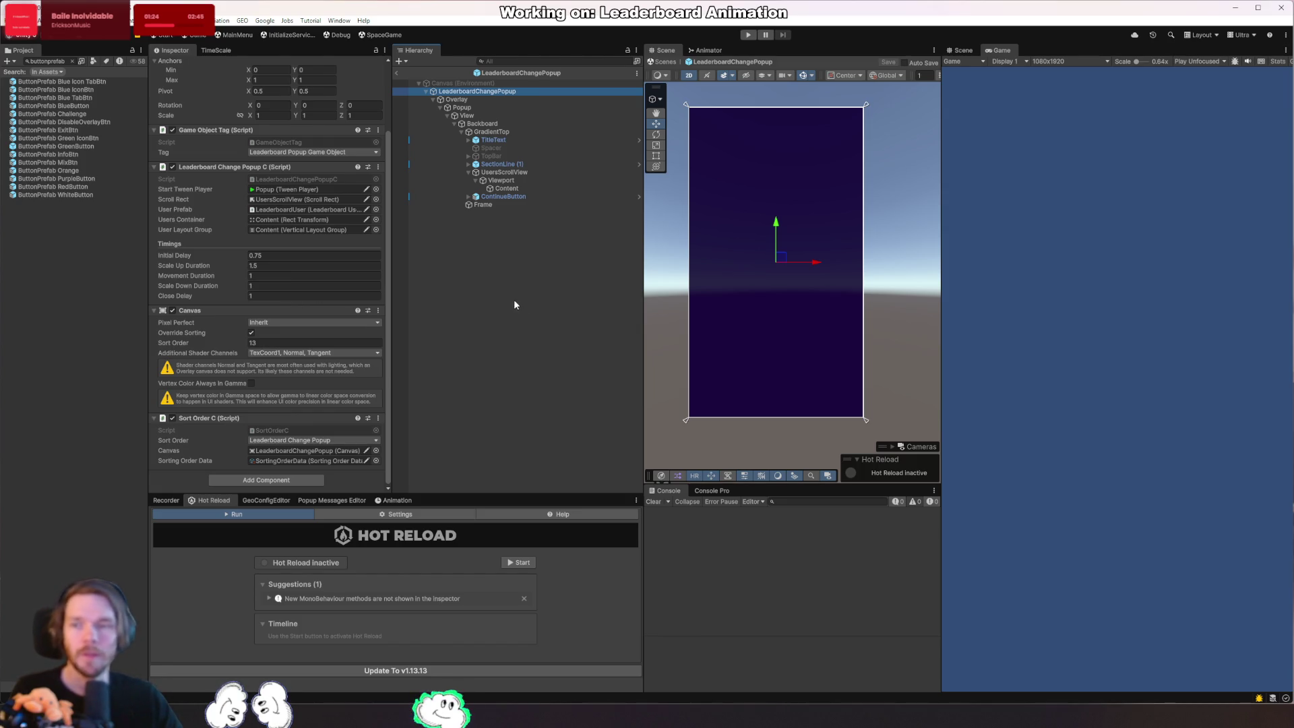
Open the LeaderboardChangePopupC script from the root's component for editing in Rider.
double_click(304, 178)
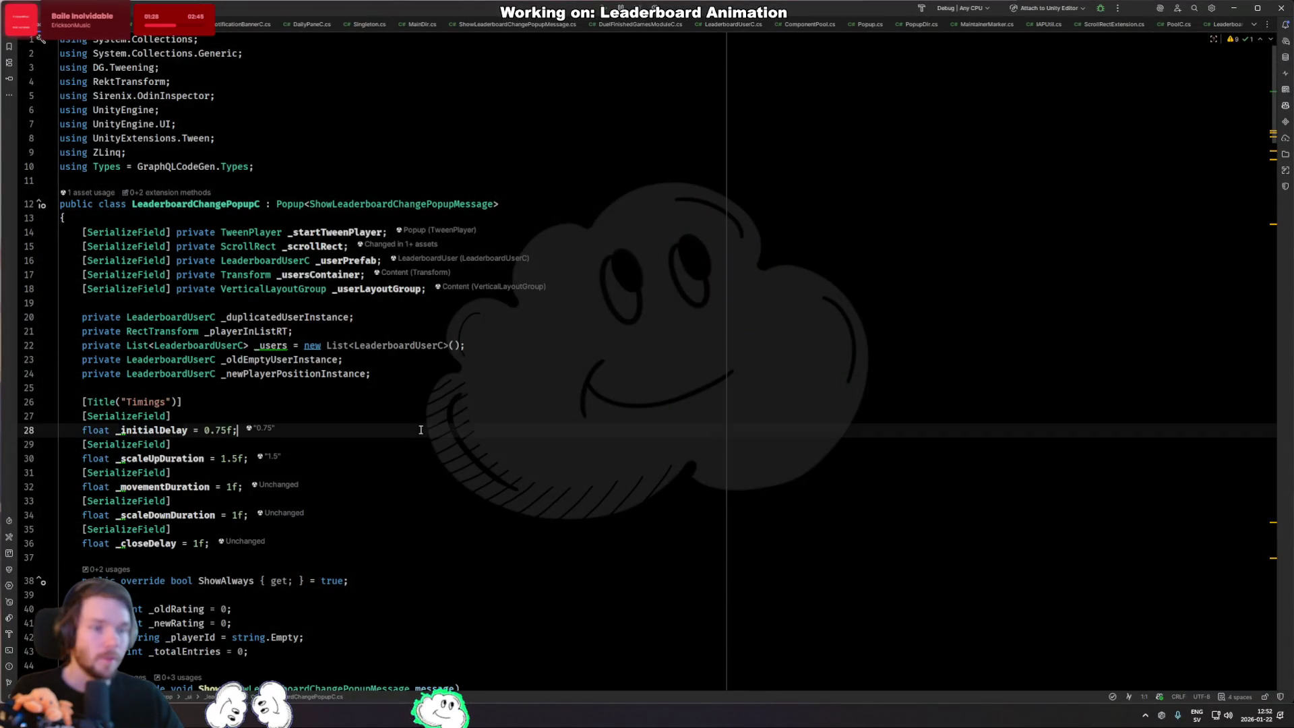
Declare 'private bool _isClosing = false;' after the _totalEntries field.
key("ctrl+End")
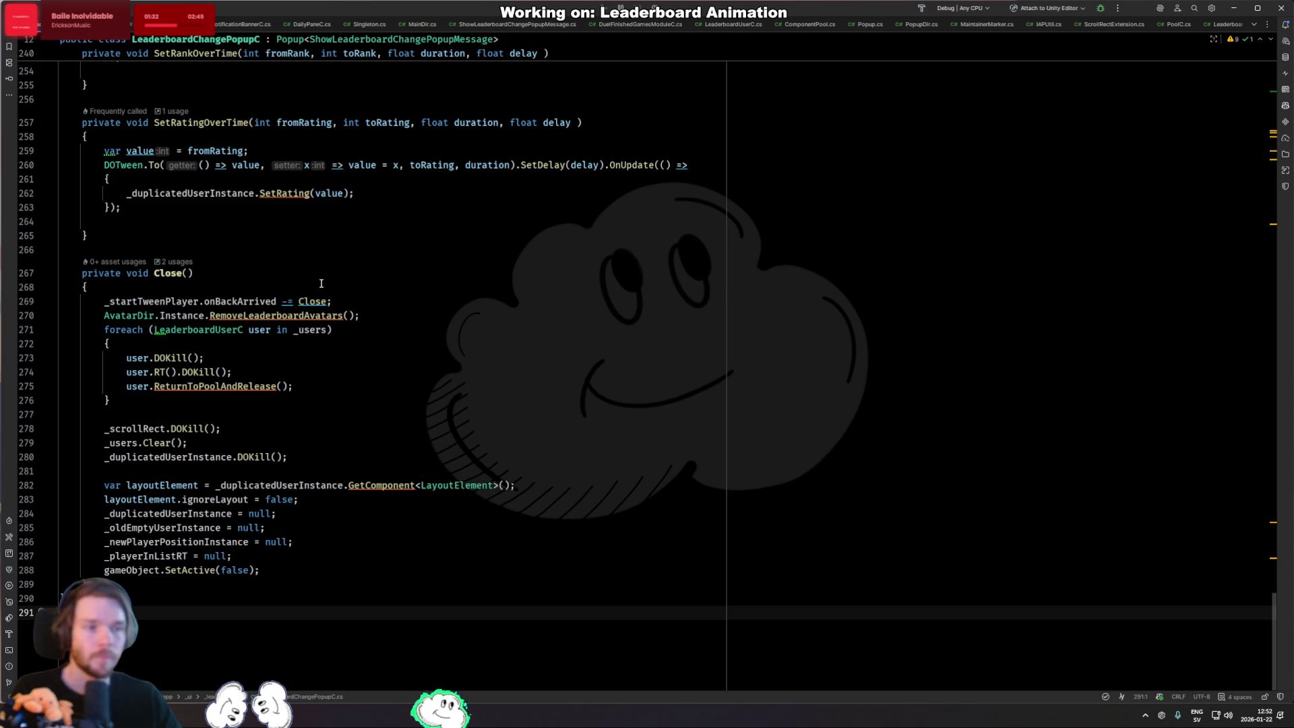
key("ctrl+Home")
left_click(264, 529)
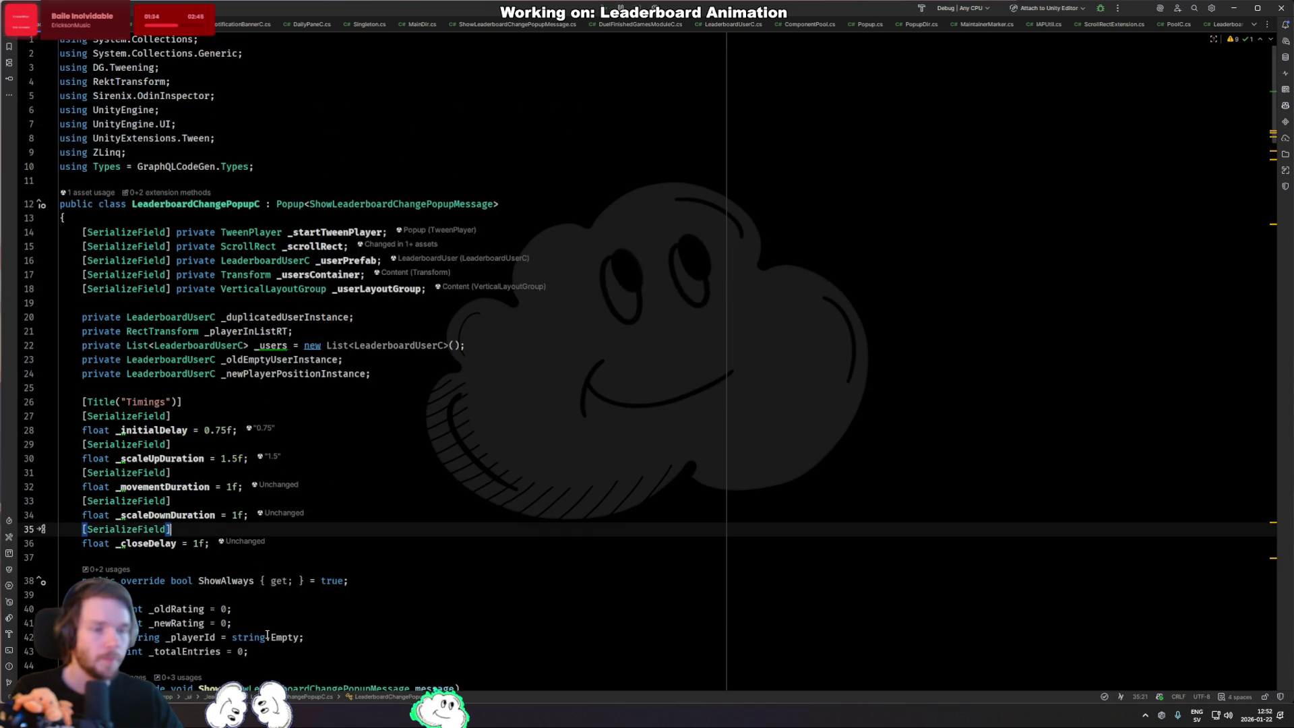
scroll(265, 633, "down", 4)
left_click(253, 482)
key("Return")
type("private bool _isClosin")
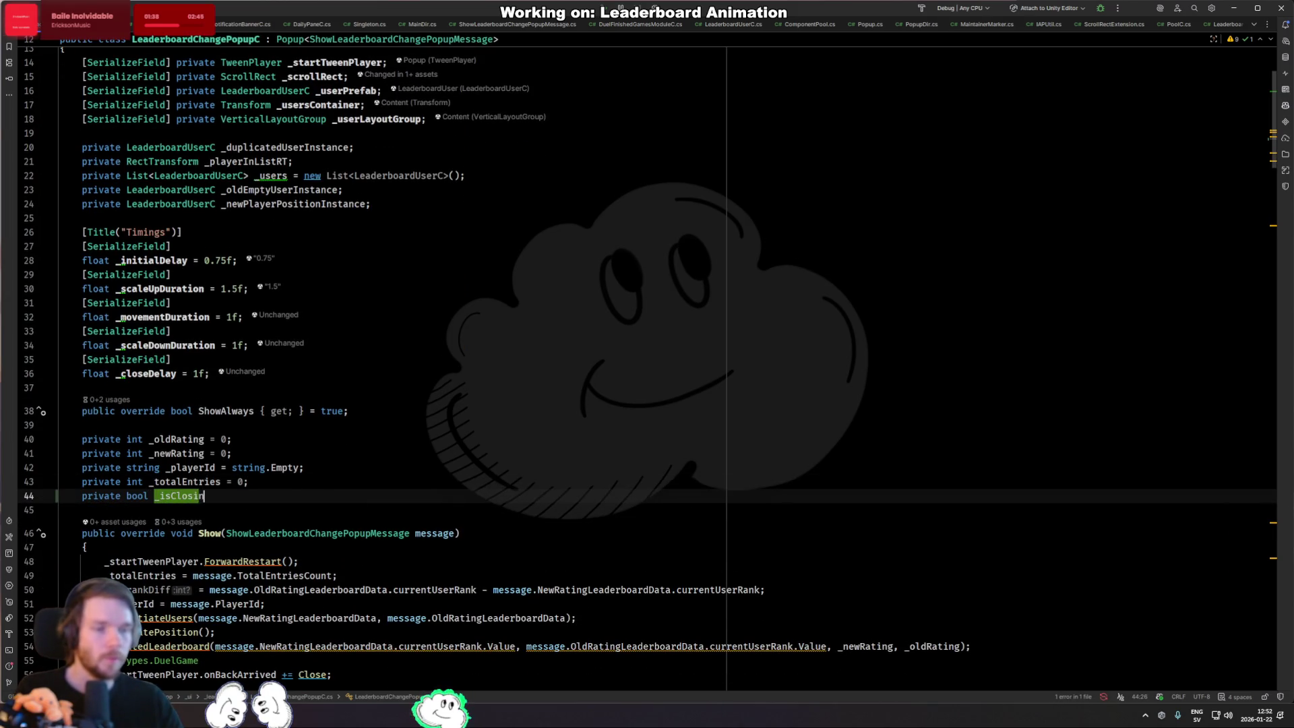
type("g = false;")
key("Down")
key("Down")
Add '_isClosing = false;' as the first statement of the Show method.
key("Up")
key("Up")
key("Up")
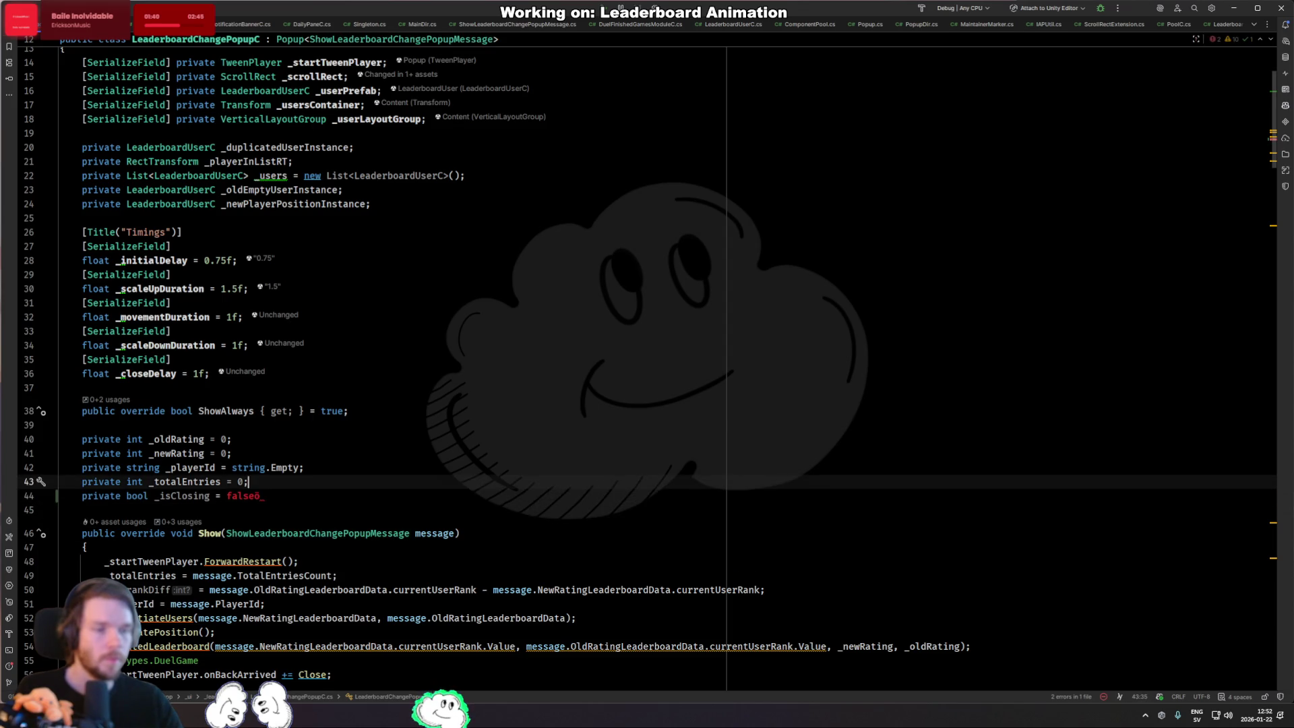
key("Down")
key("Down")
key("Down")
key("Down")
key("Return")
type("_isc")
key("Return")
type("= false")
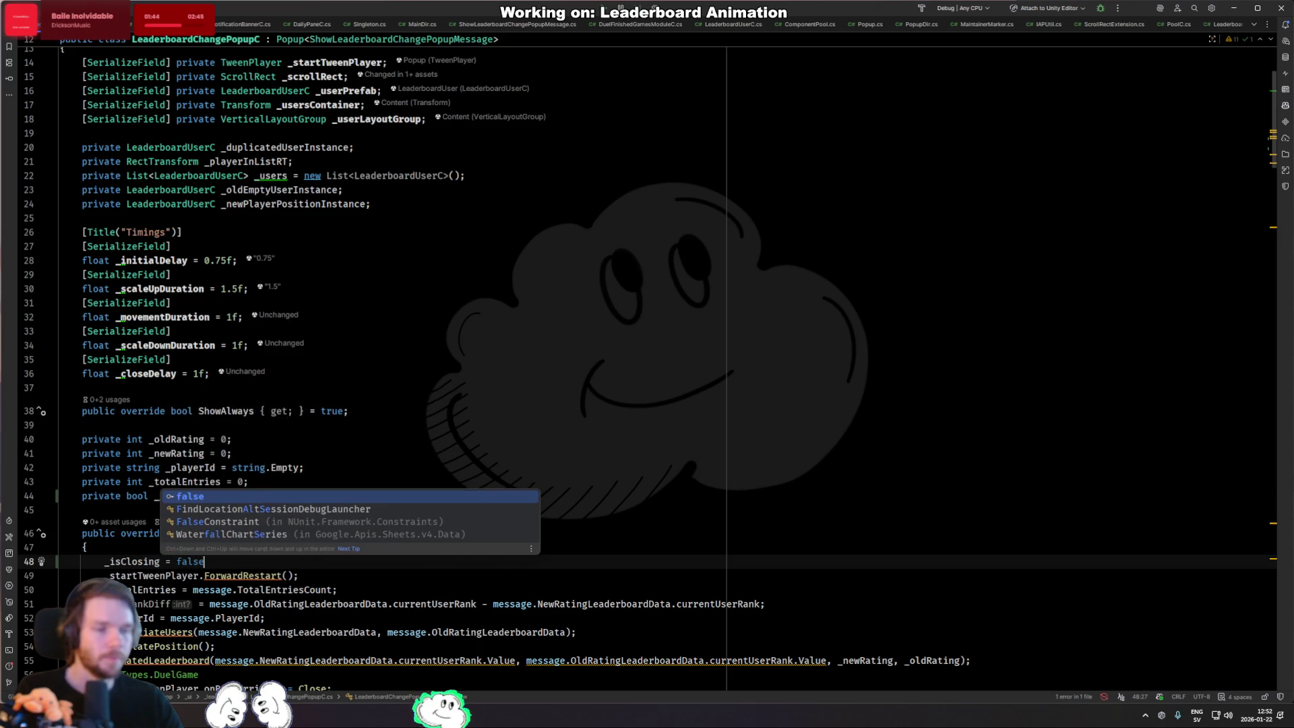
type(";")
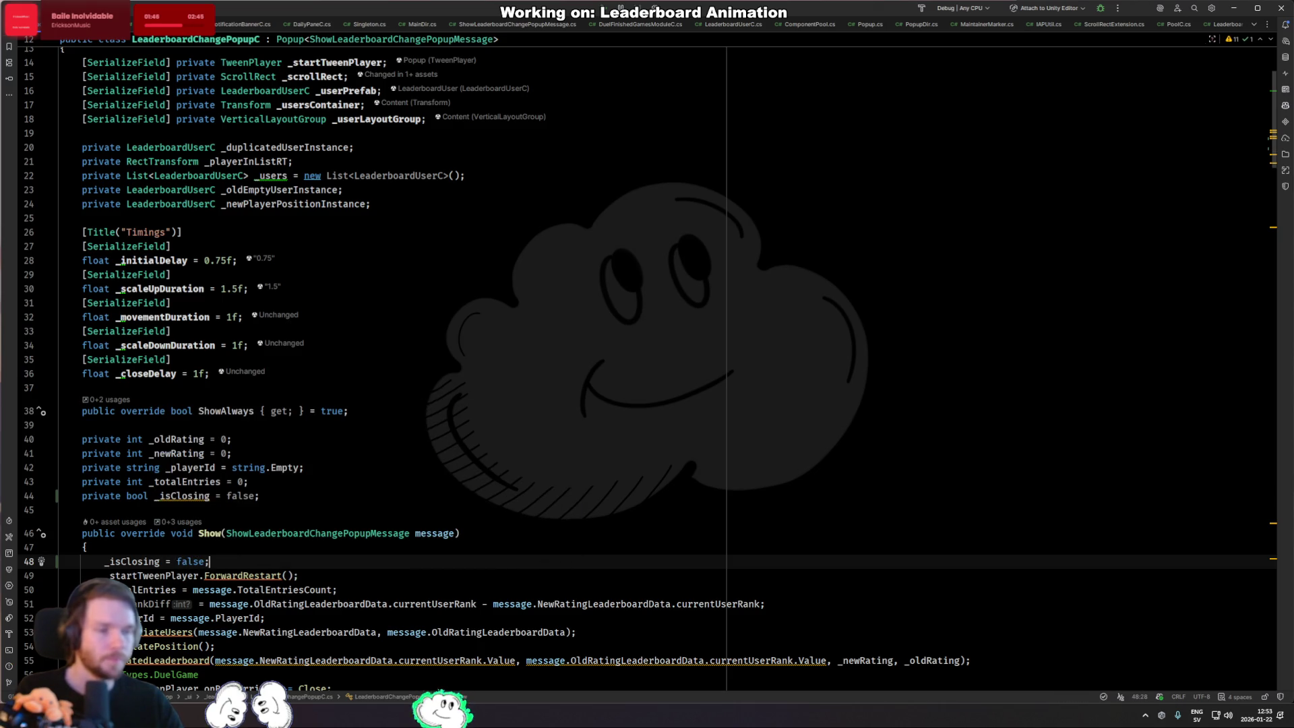
key("Home")
key("Return")
key("Up")
type("i")
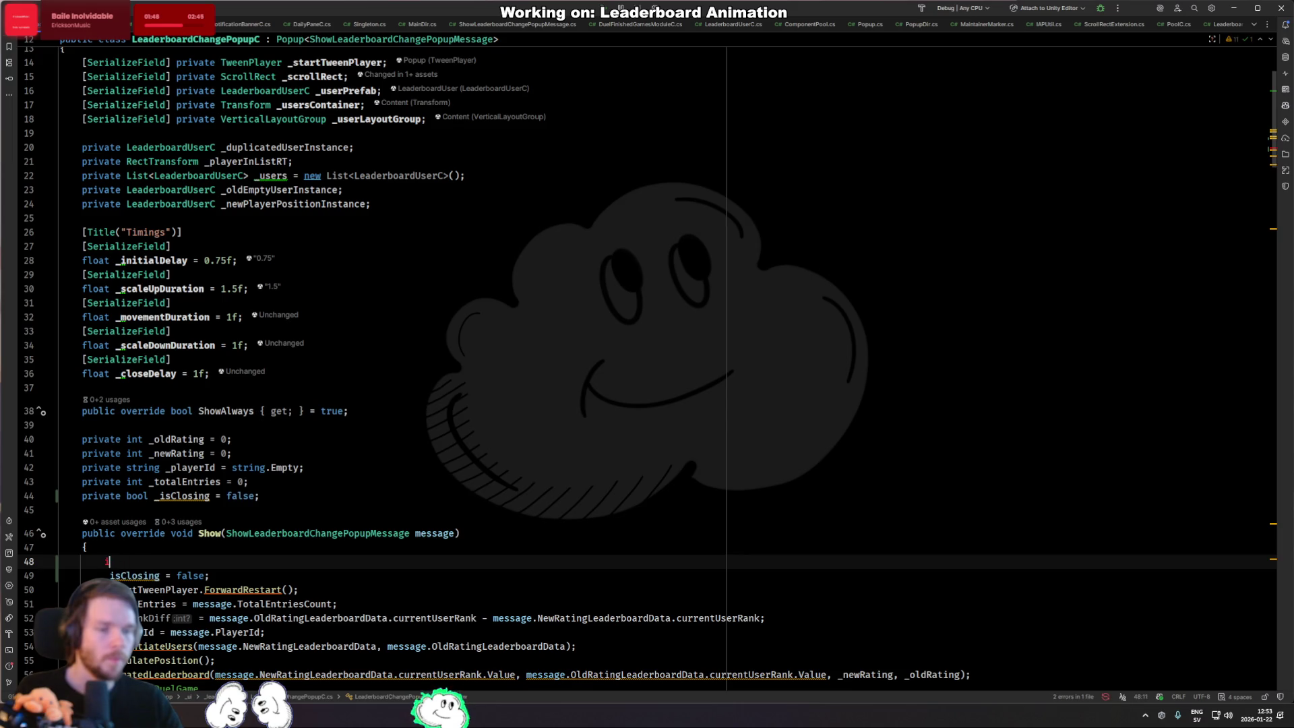
type("f(if")
Make Show return early when 'if (_isClosing || gameObject.activeSelf)', removing the negation, then jump to Close.
key("Tab")
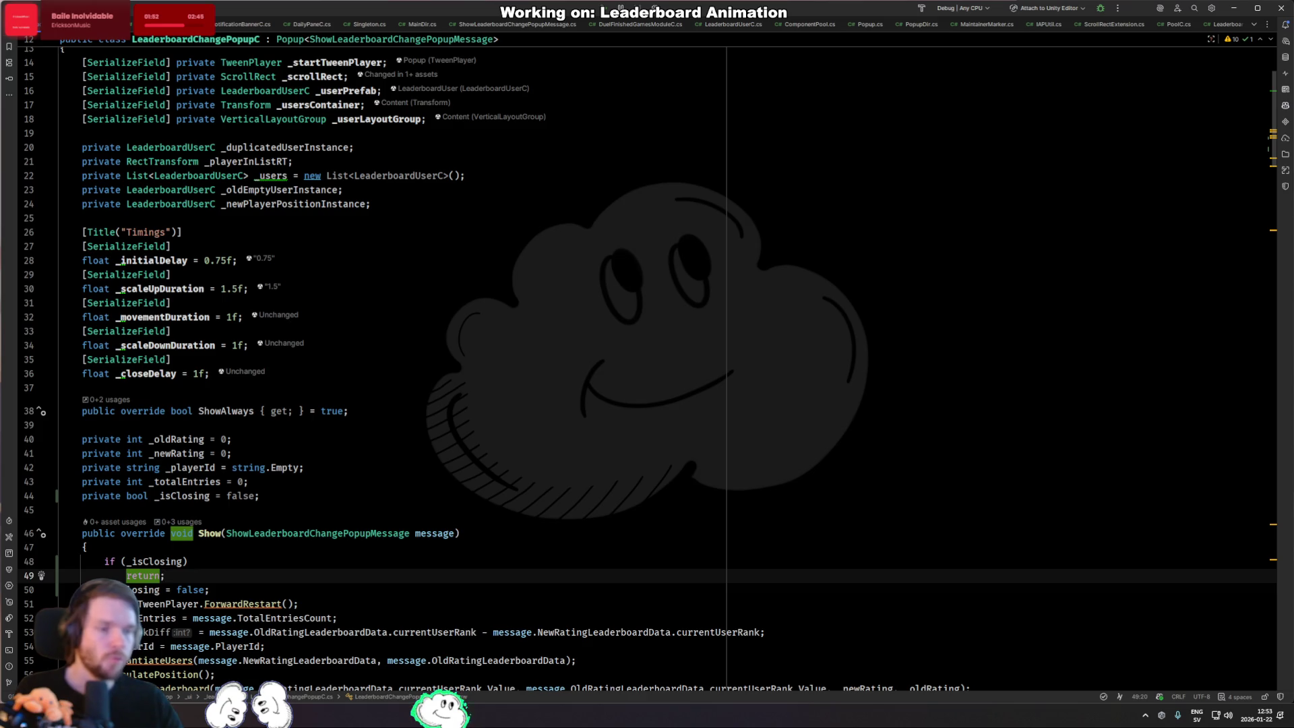
scroll(492, 500, "down", 5)
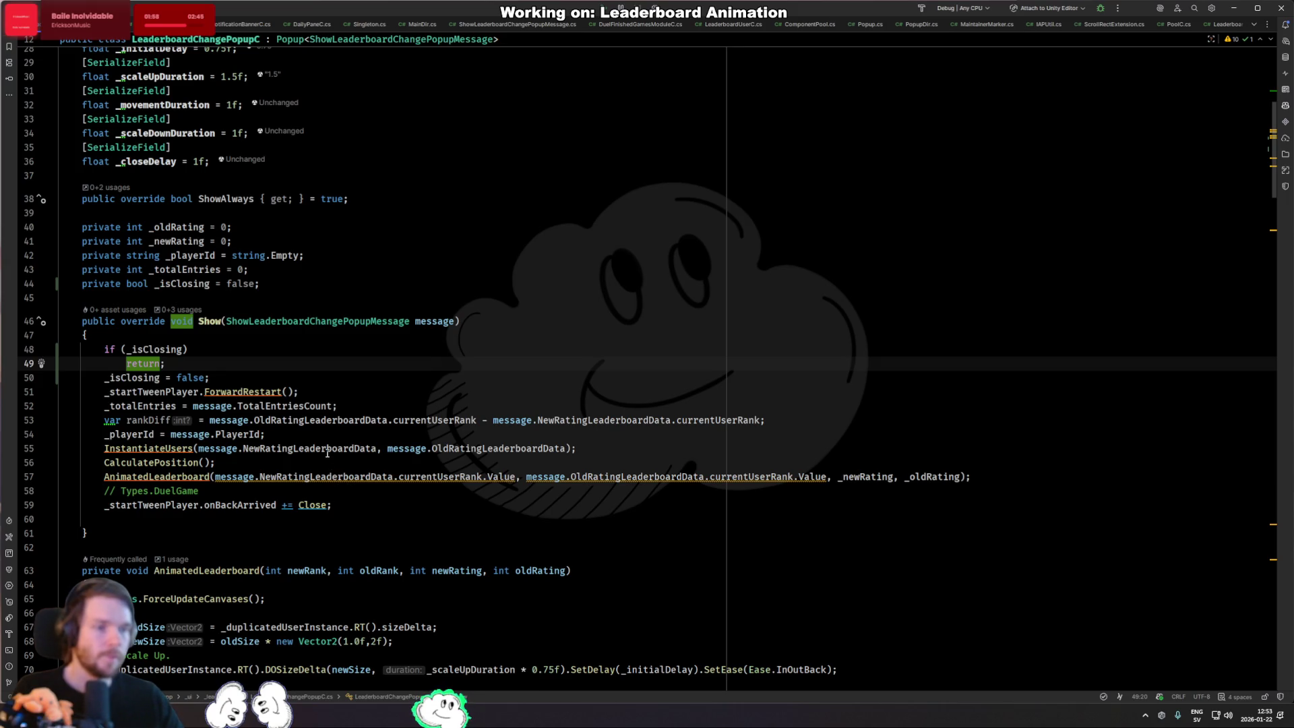
key("Up")
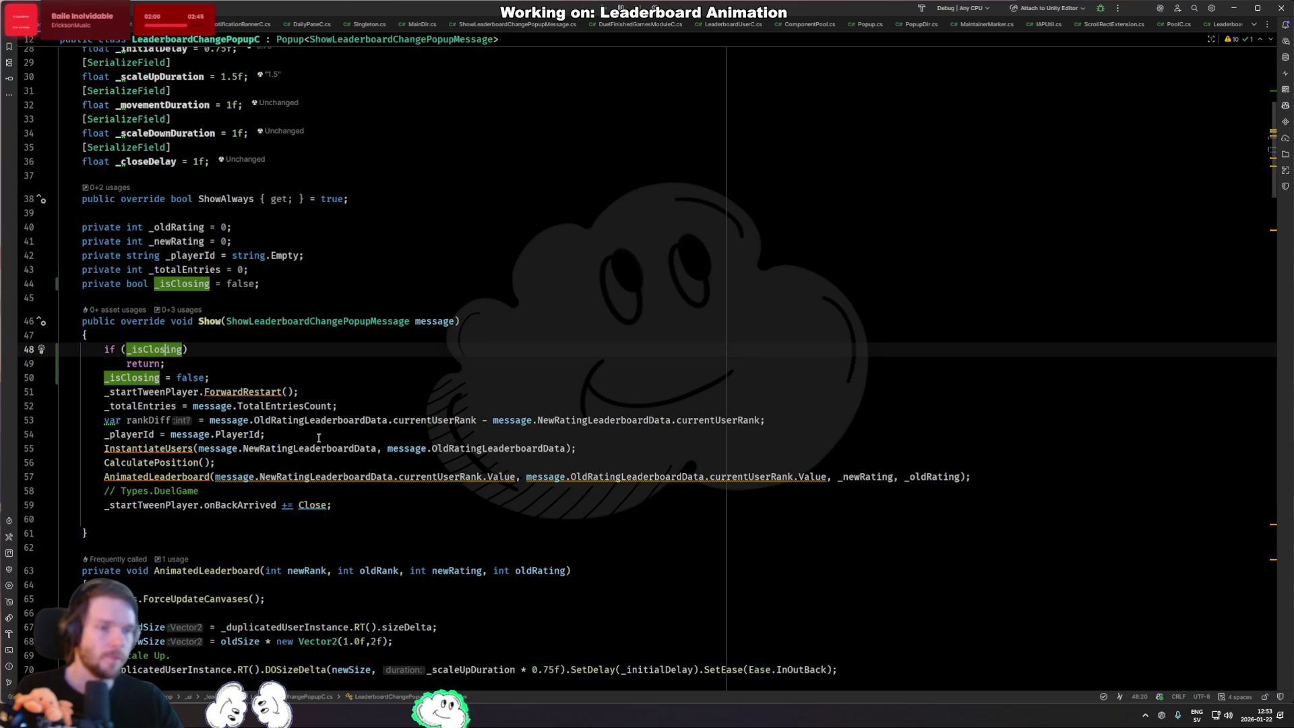
type(" || !gameObject.activeSelf")
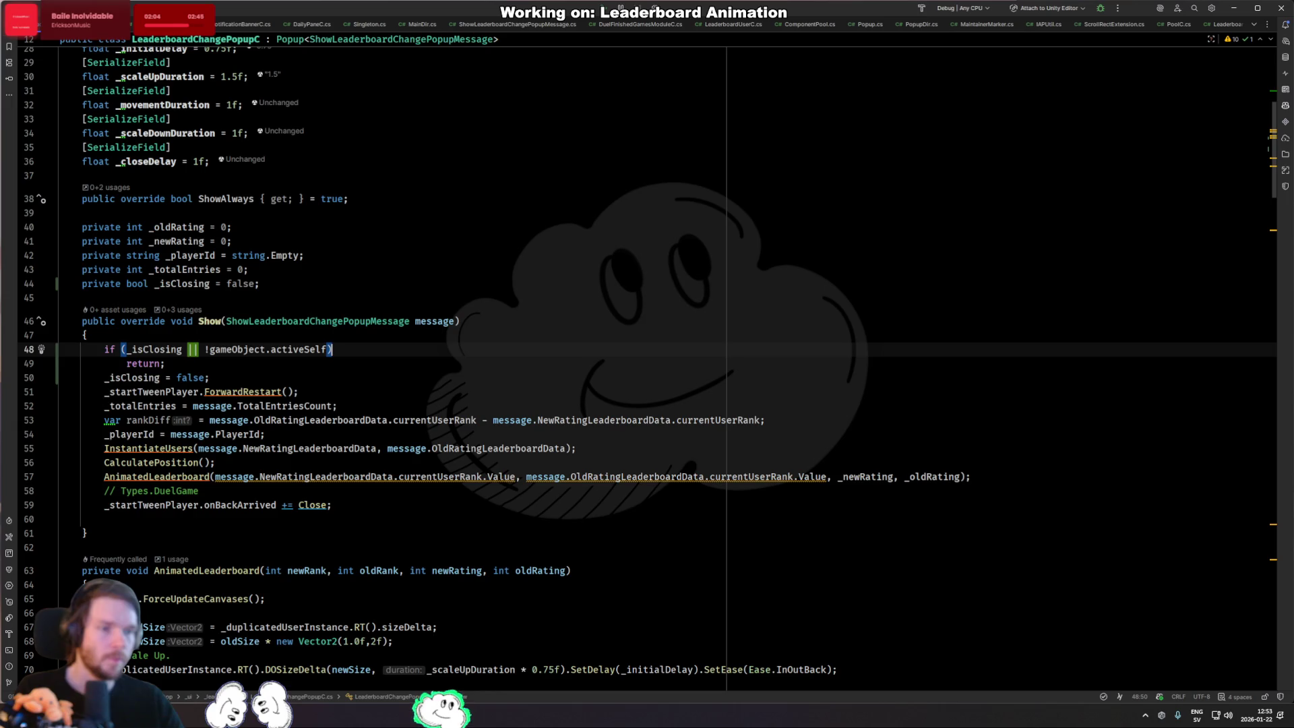
key("ctrl+Left")
key("ctrl+Left")
key("ctrl+Left")
key("BackSpace")
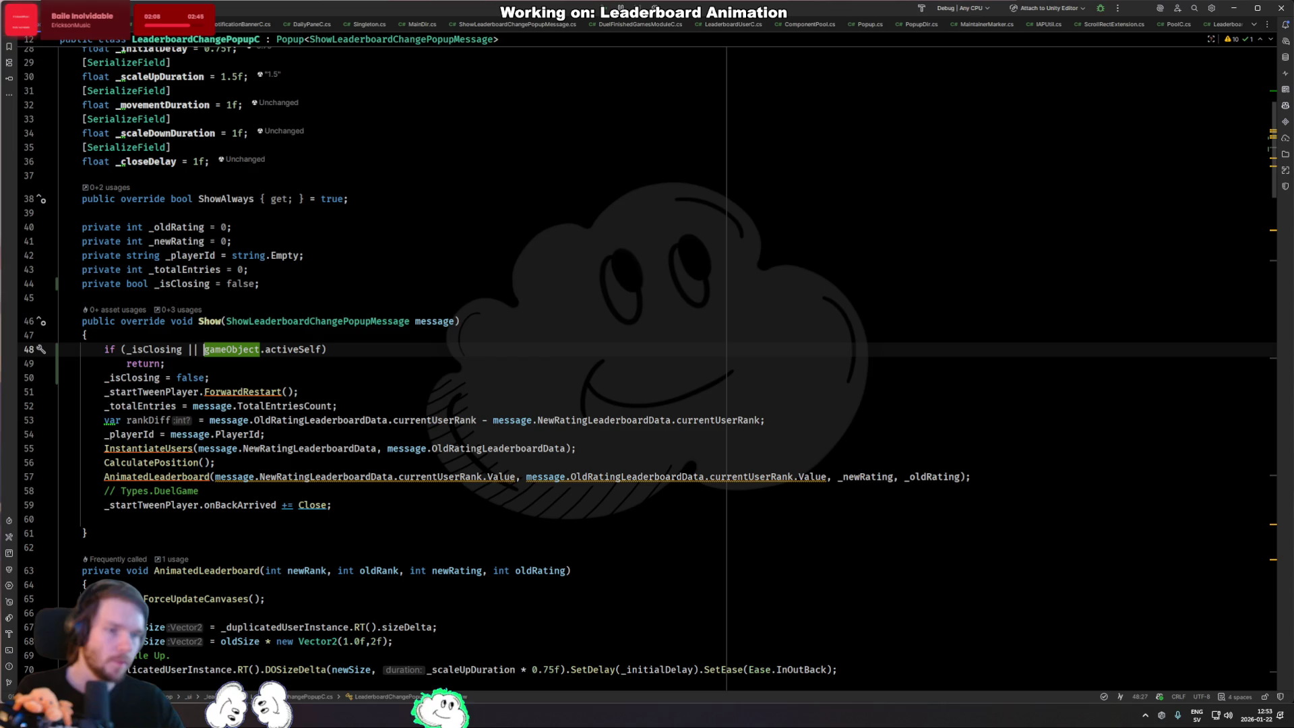
key("ctrl+End")
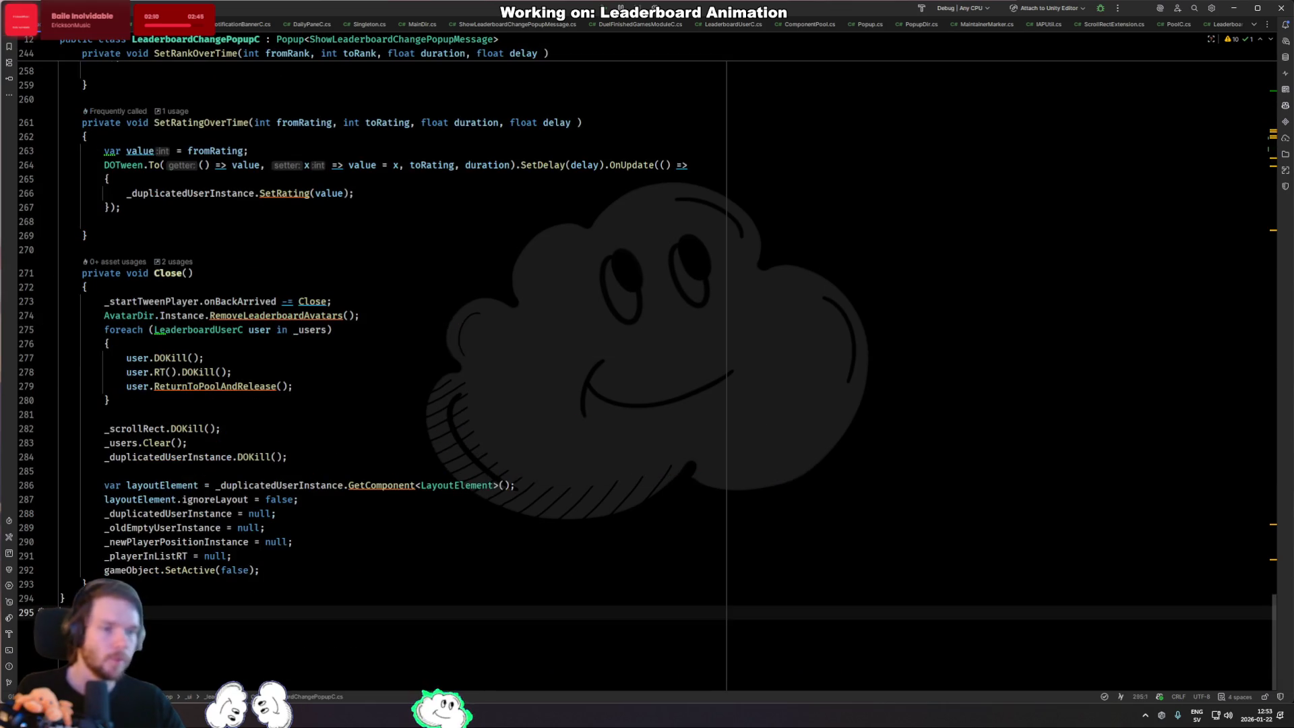
Add '_isClosing = false;' after the _playerInListRT reset in Close.
left_click(296, 559)
key("Return")
type("isac")
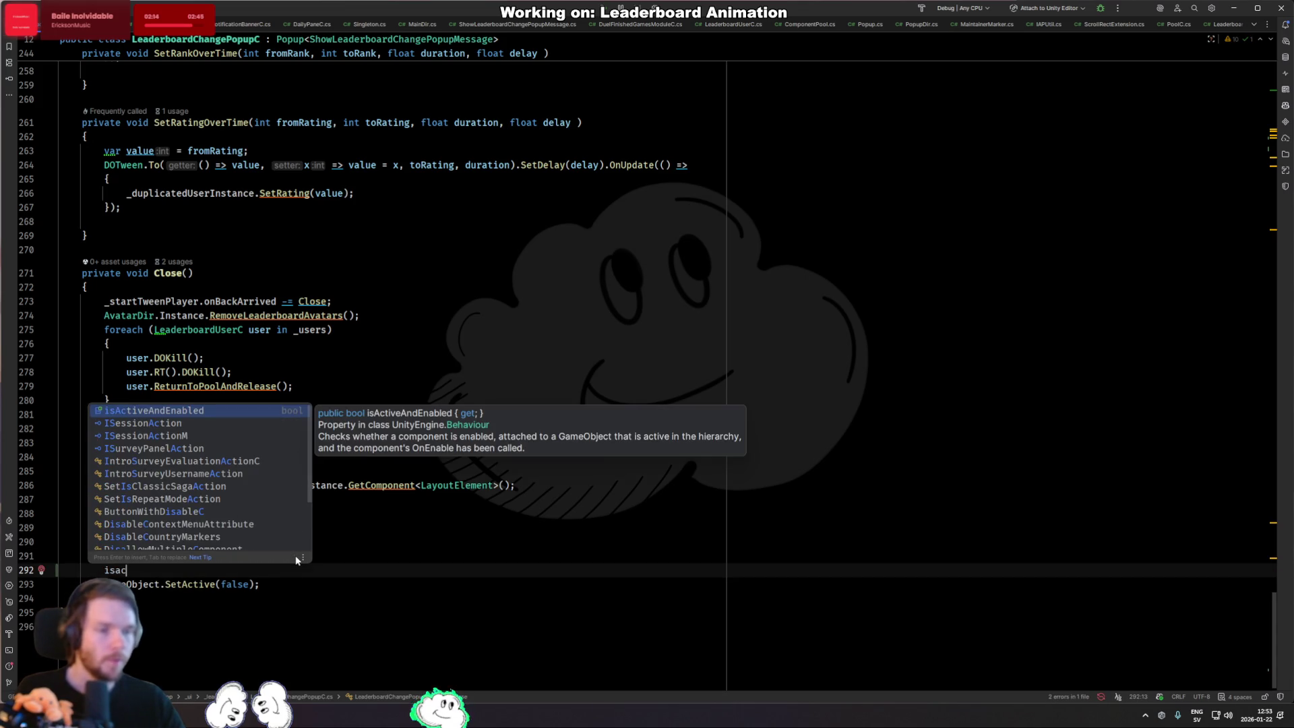
key("BackSpace")
key("BackSpace")
key("BackSpace")
type("_isClosing")
key("alt+Return")
key("Return")
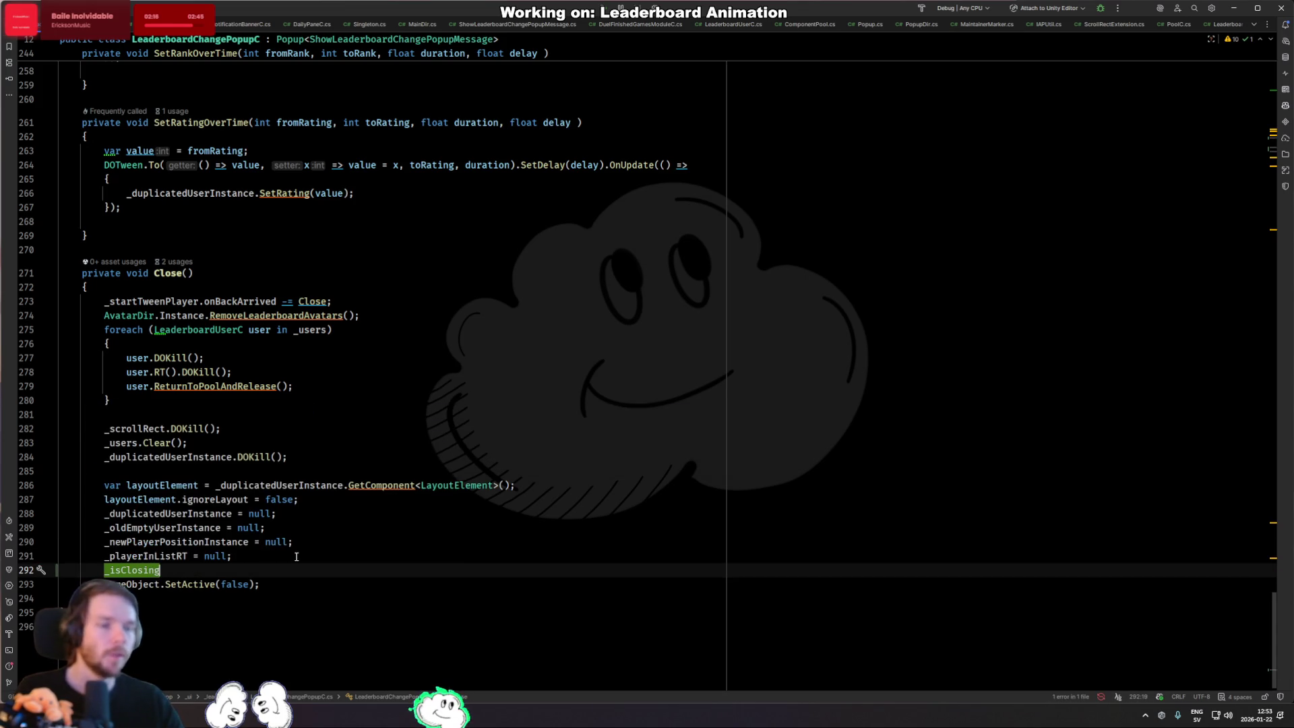
type("= false;")
key("shift+Home")
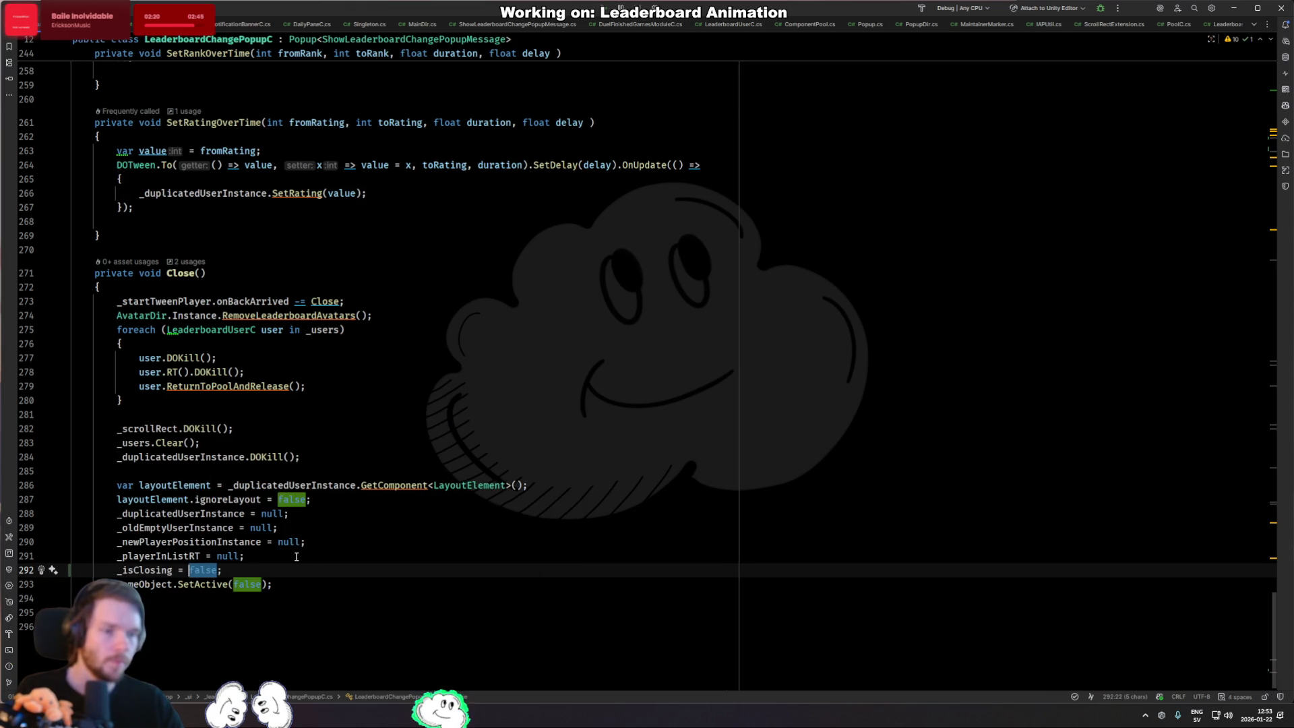
left_click(304, 289)
key("Return")
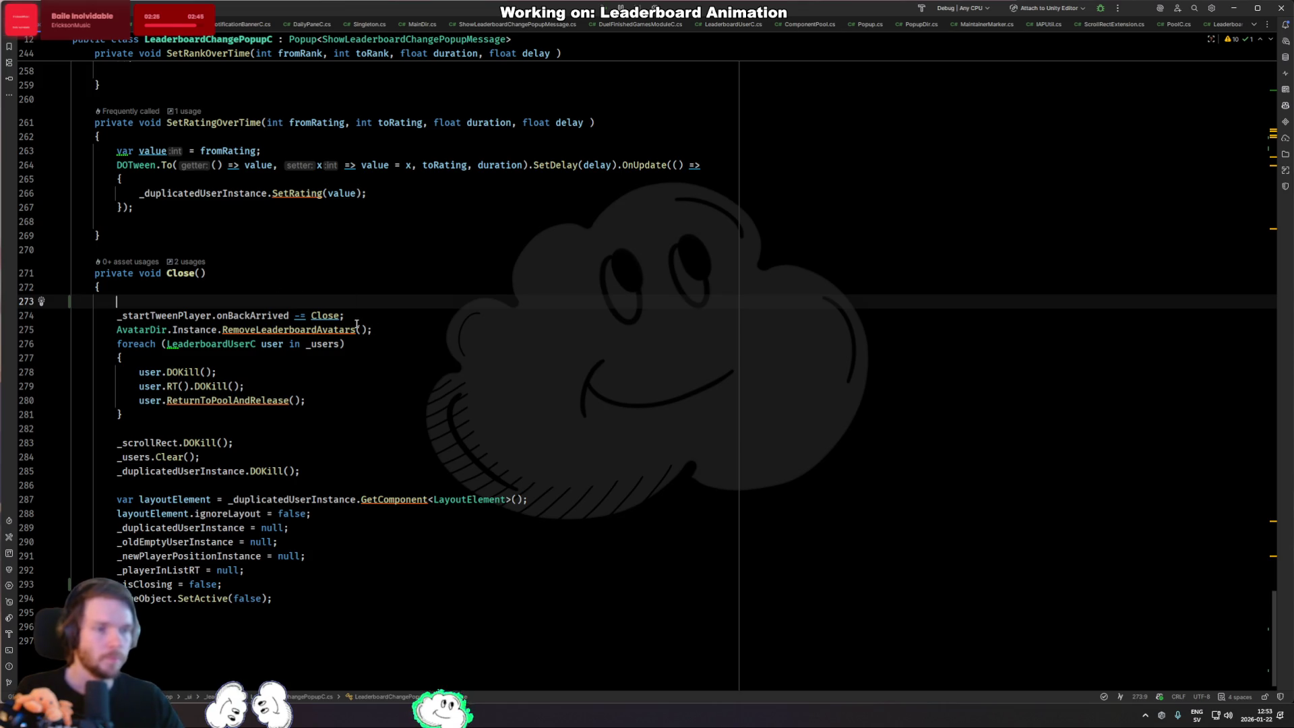
Review the _isClosing reset line and search where onBackArrived is subscribed and unsubscribed.
left_click(225, 585)
key("shift+Up")
key("Left")
key("Down")
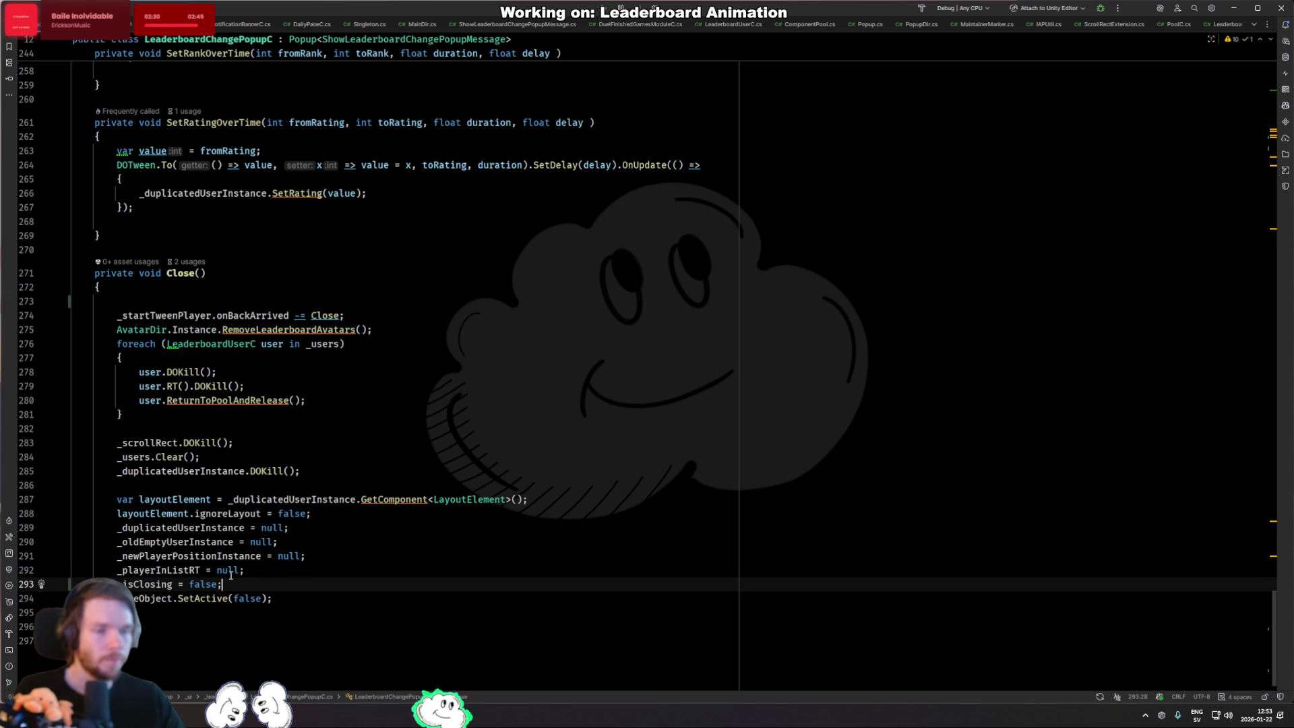
left_click(319, 573, "shift")
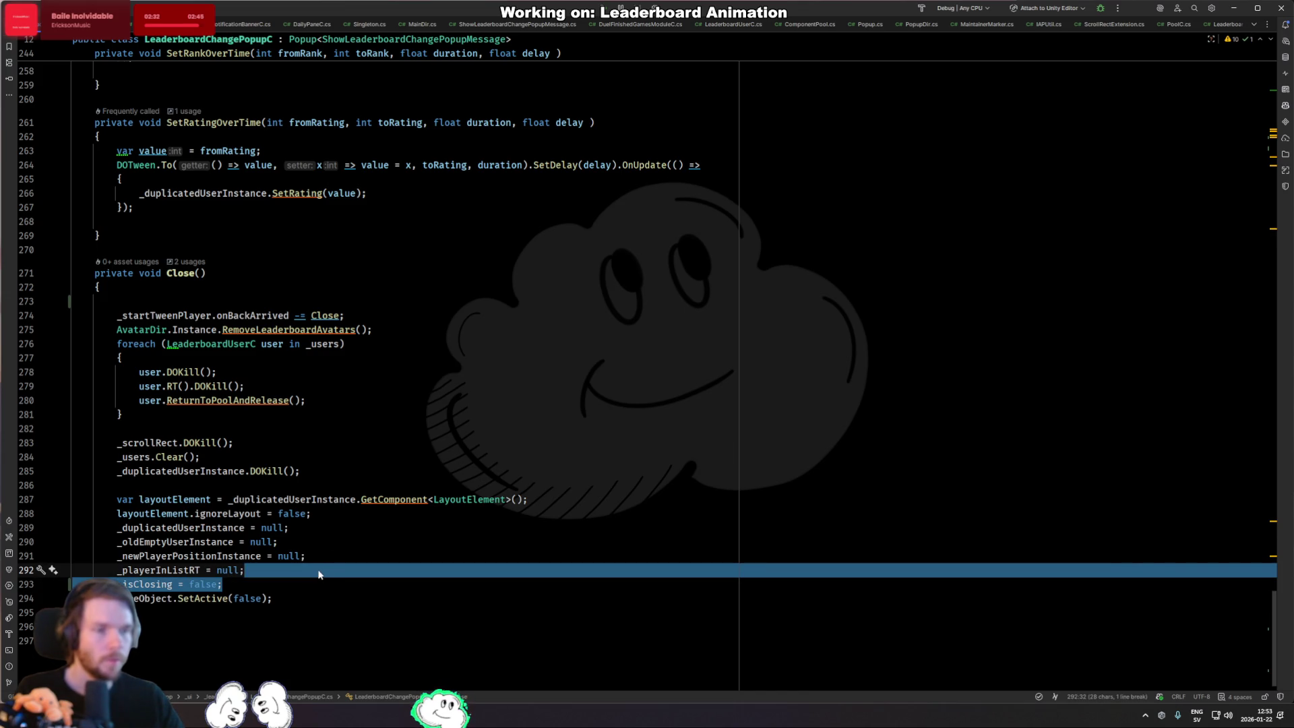
left_click(276, 589)
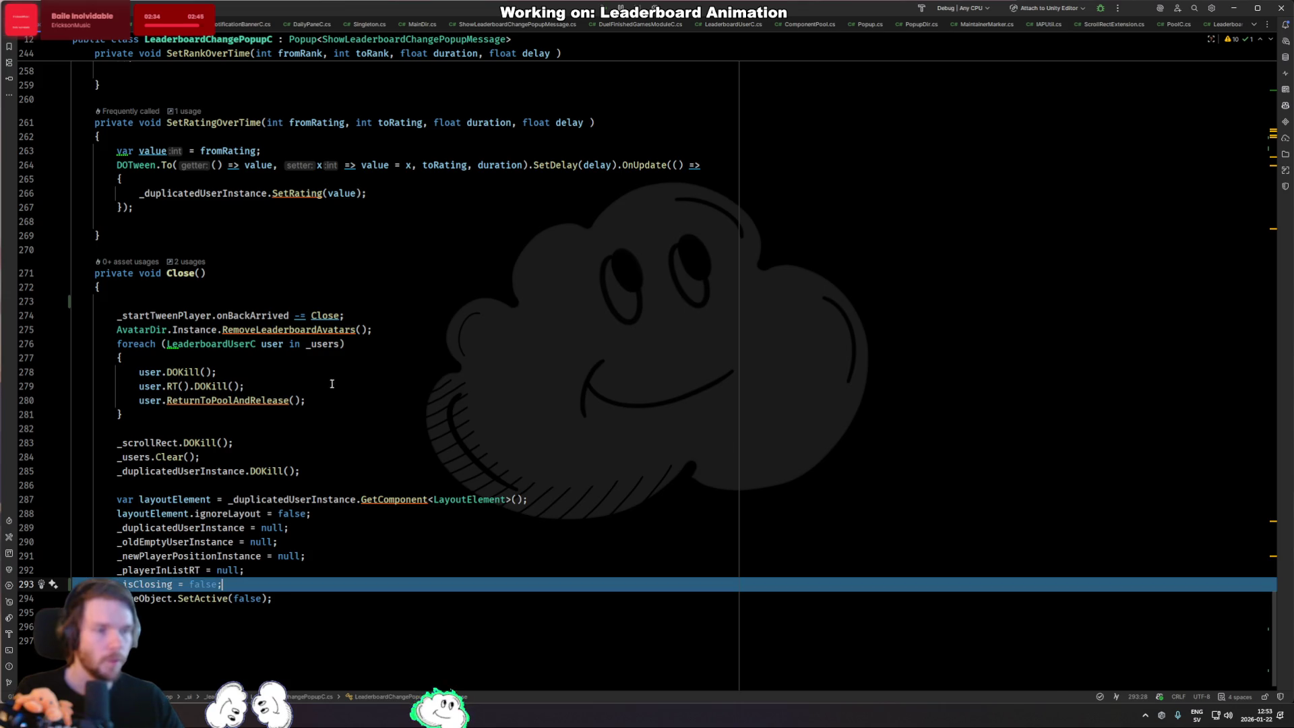
left_click(351, 330)
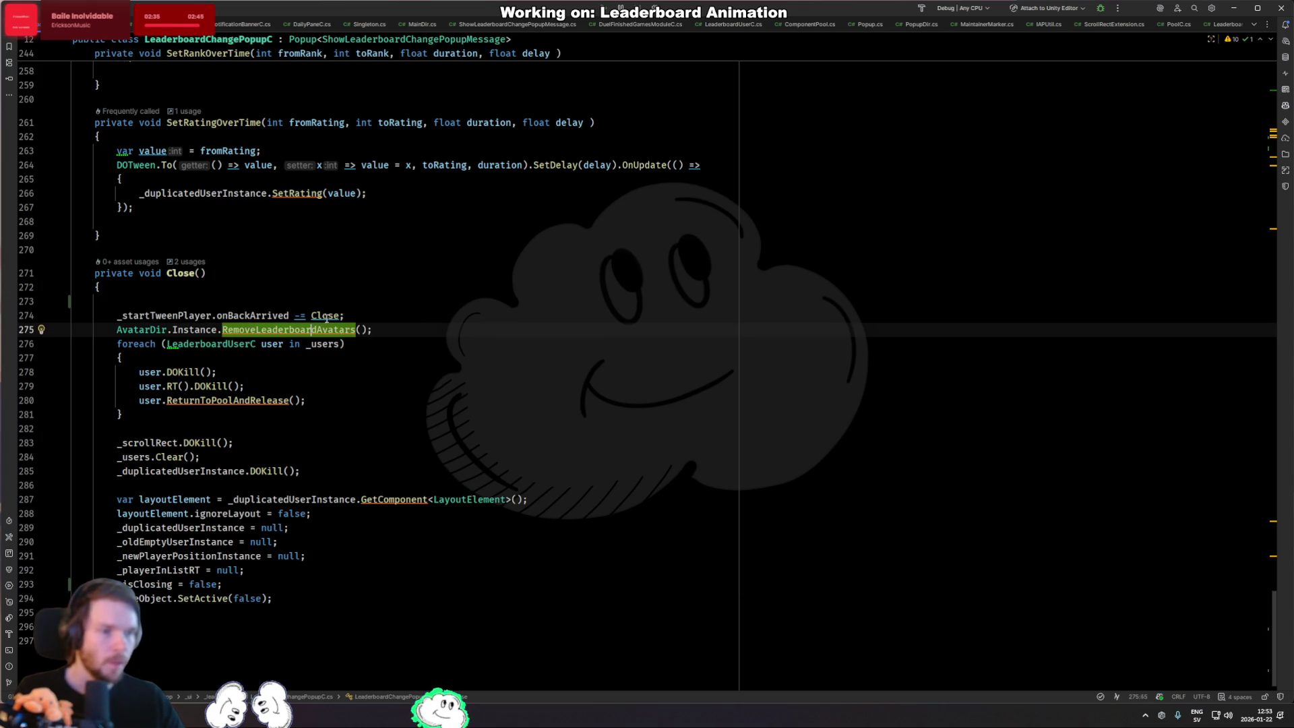
double_click(259, 316)
key("ctrl+f")
key("Return")
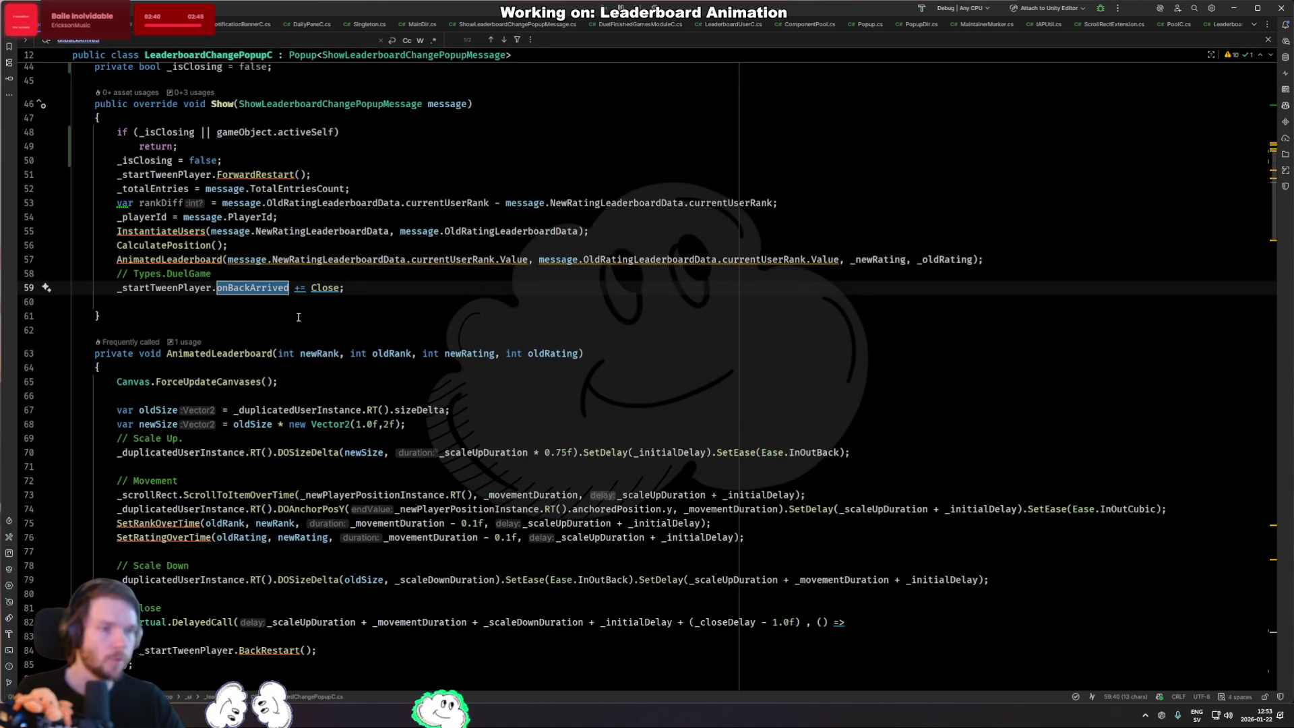
key("Escape")
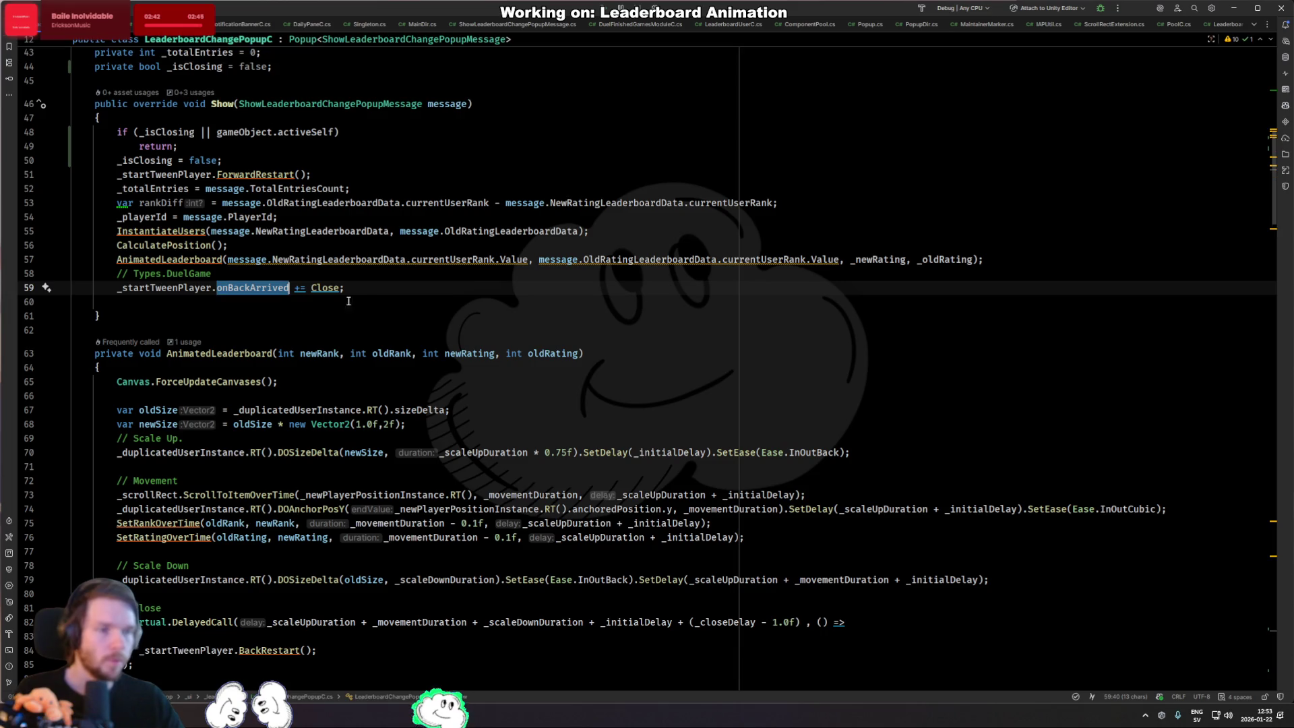
left_click(362, 297)
left_click(252, 290)
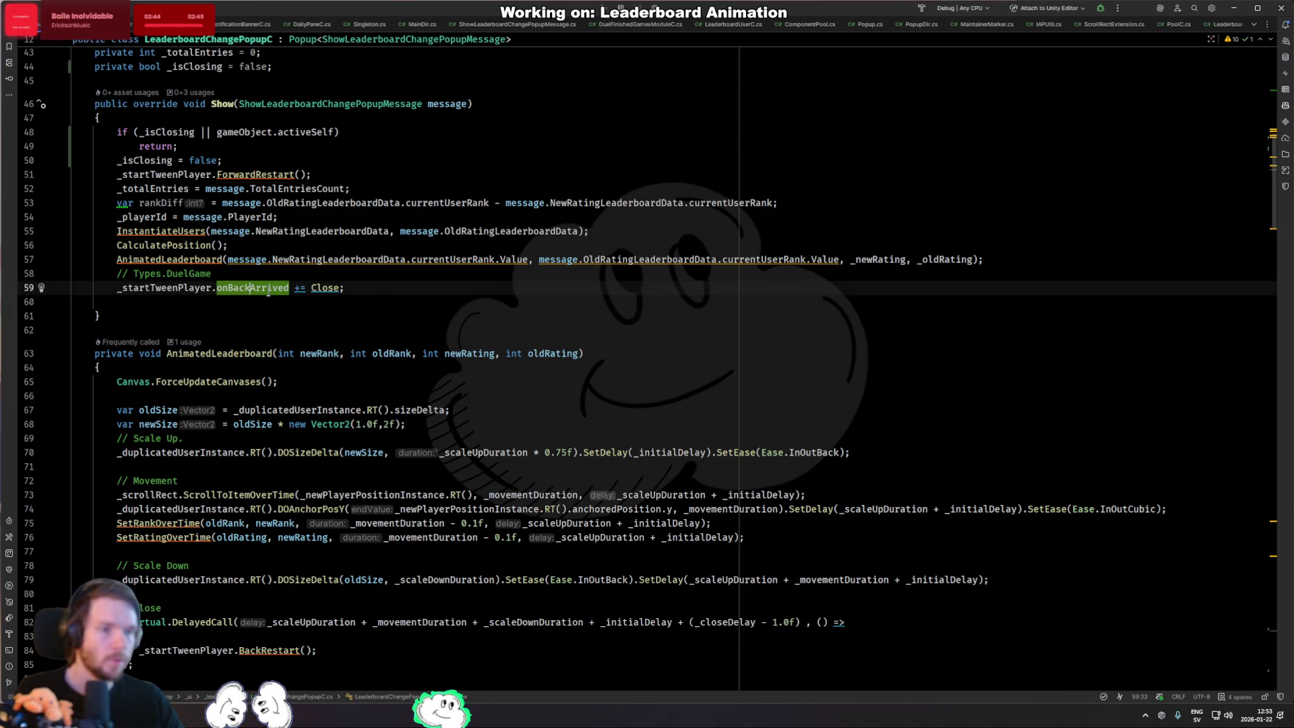
Find the delayed close callback and add '_isClosing = true;' after its BackRestart call.
key("ctrl+f")
type("Back")
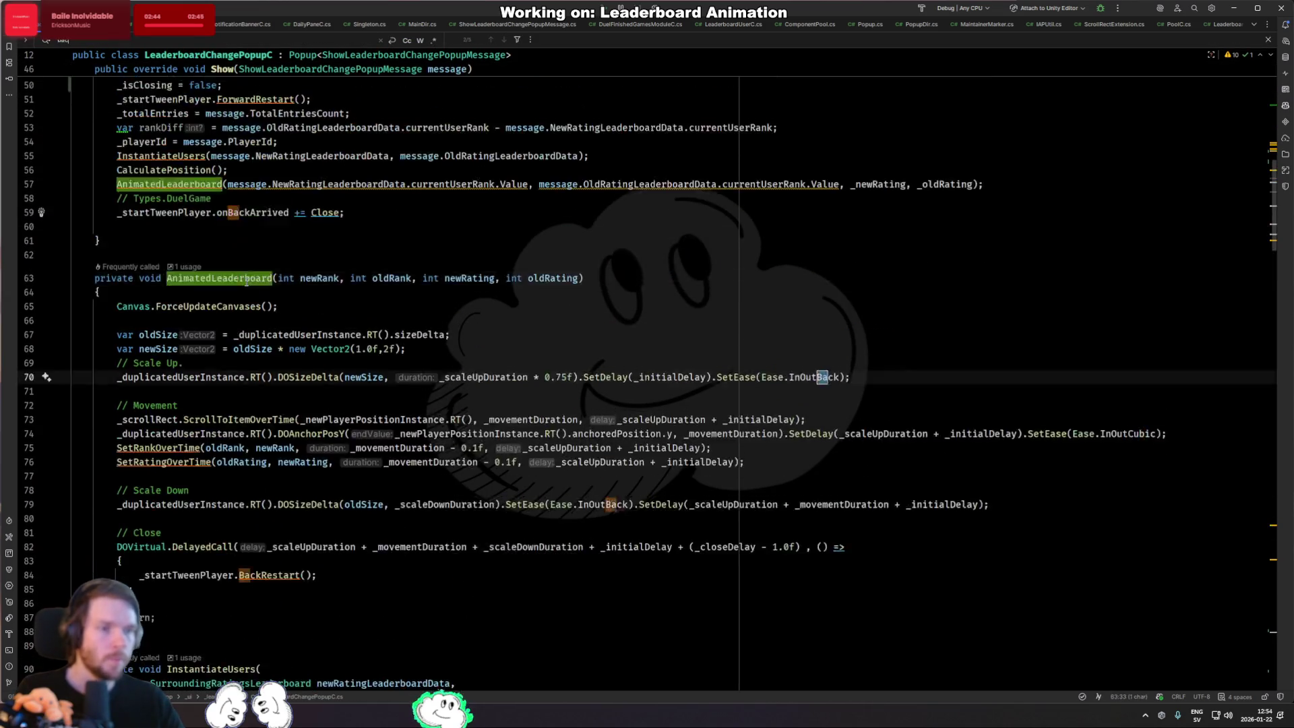
key("Return")
key("Escape")
left_click(383, 482)
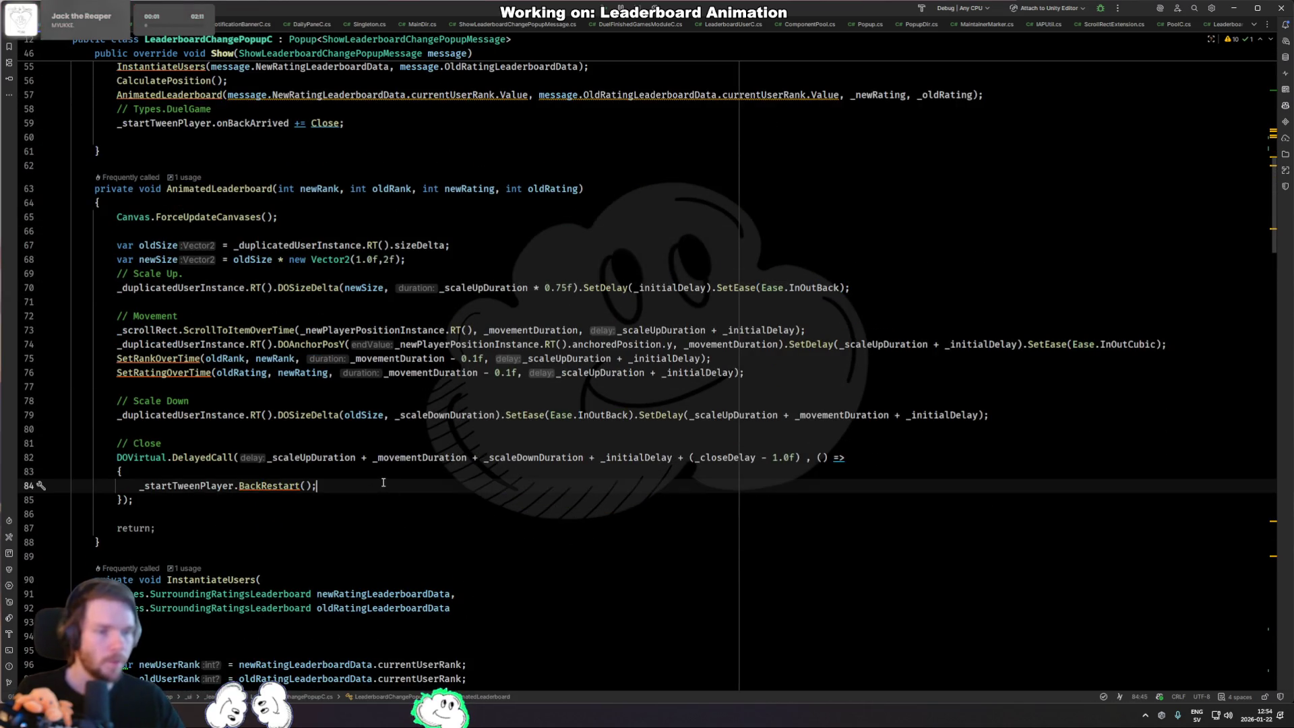
key("Return")
type("_isClosing = false;")
key("Return")
key("Up")
key("Up")
key("Down")
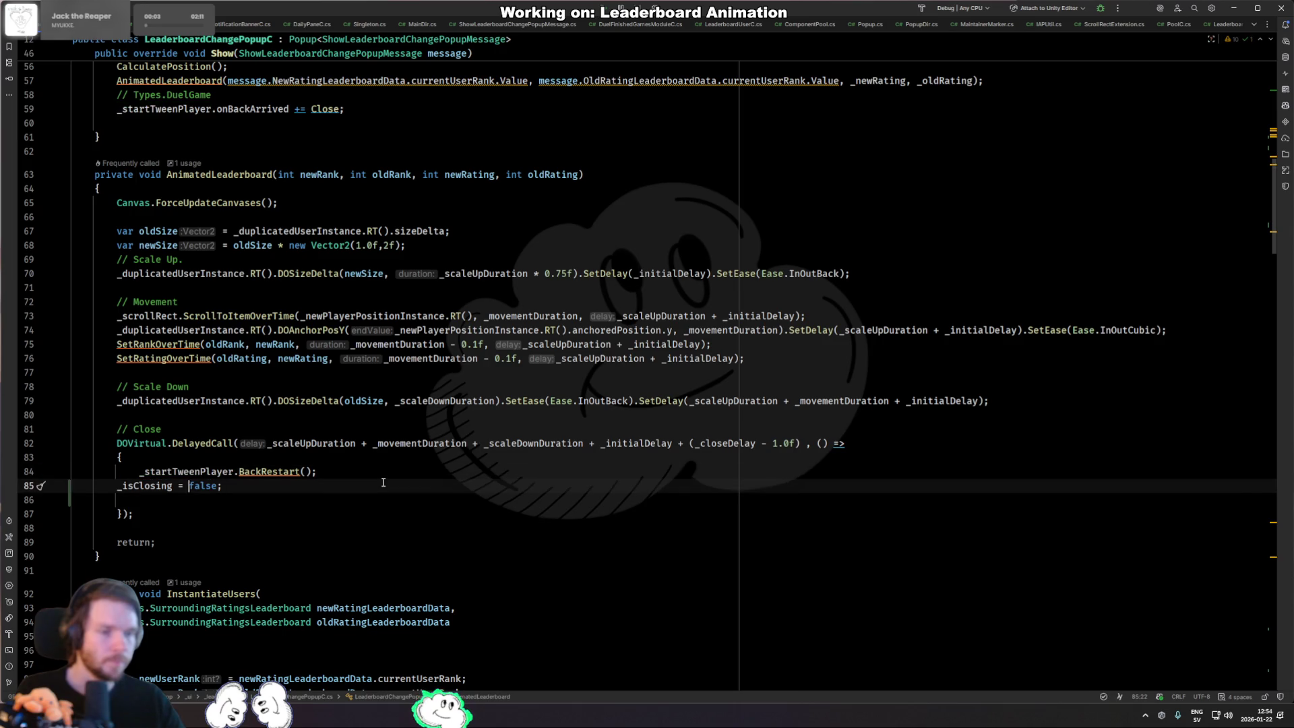
key("Home")
key("Tab")
key("End")
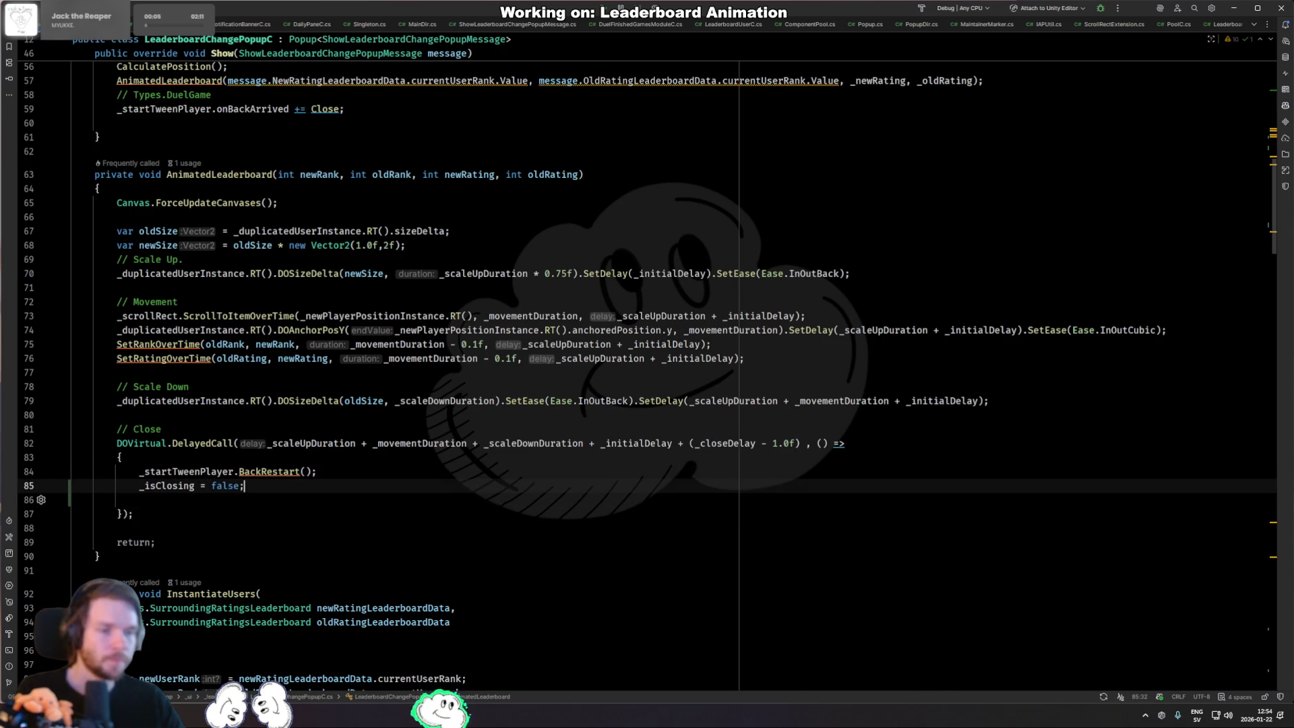
key("BackSpace")
key("BackSpace")
key("BackSpace")
type("true")
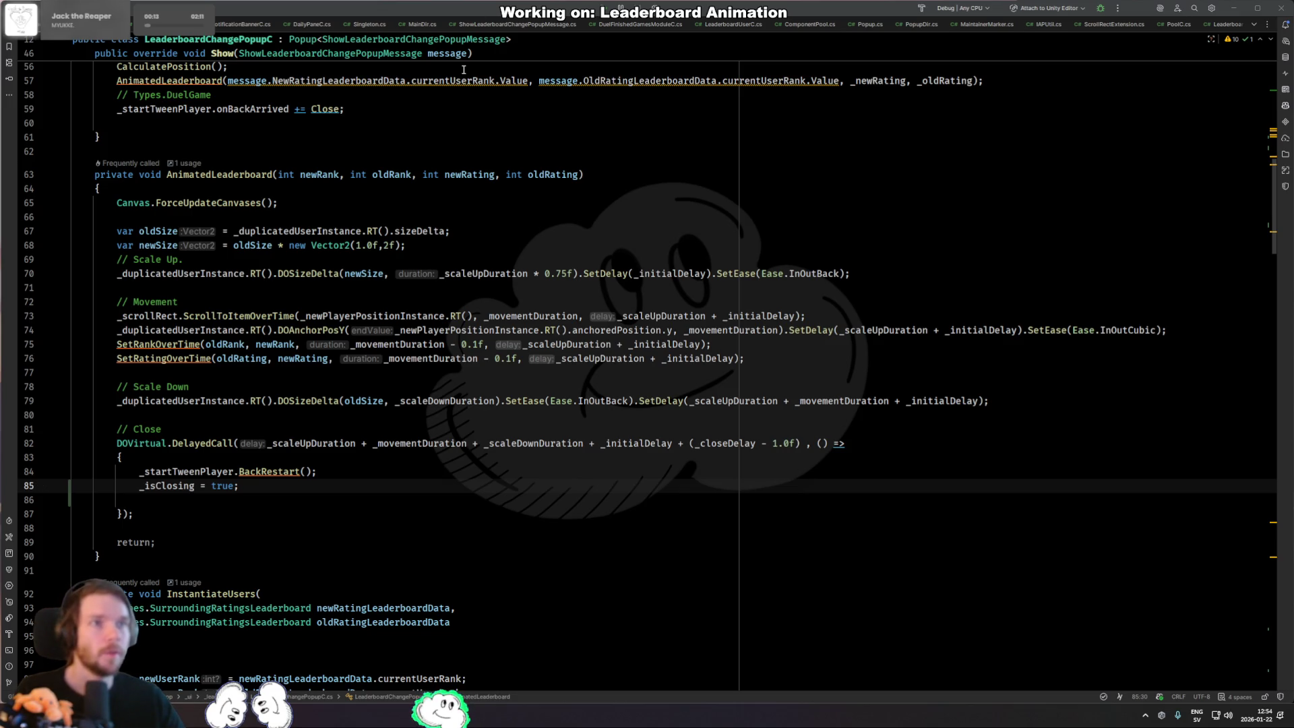
key("Down")
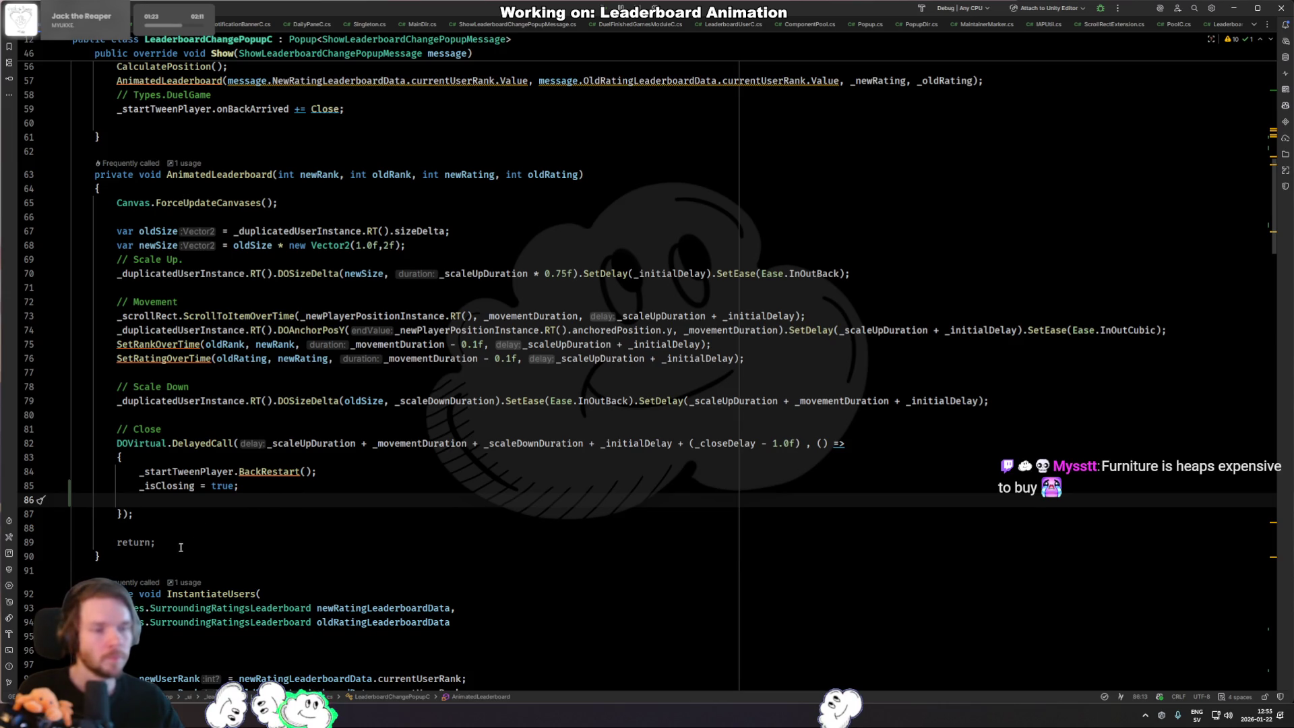
Declare a new BeginClosing method after AnimatedLeaderboard.
left_click(267, 557)
key("Return")
key("Return")
type("private void ")
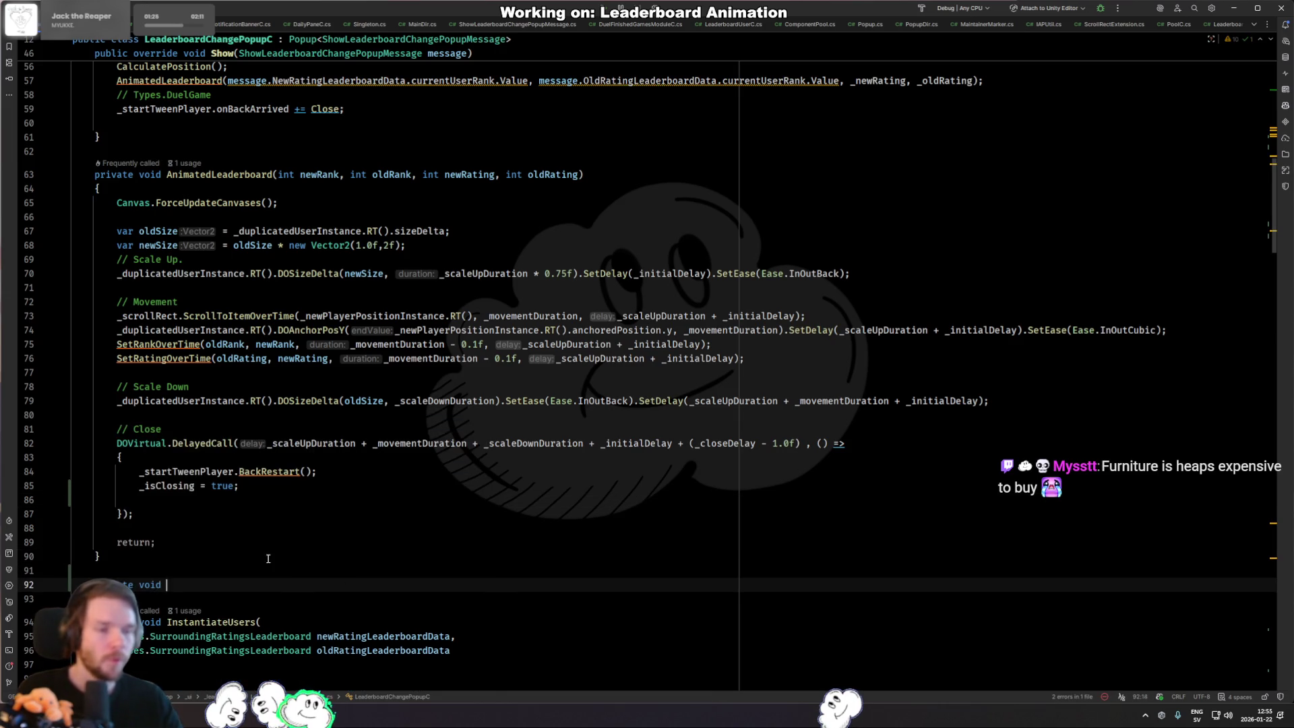
type("O")
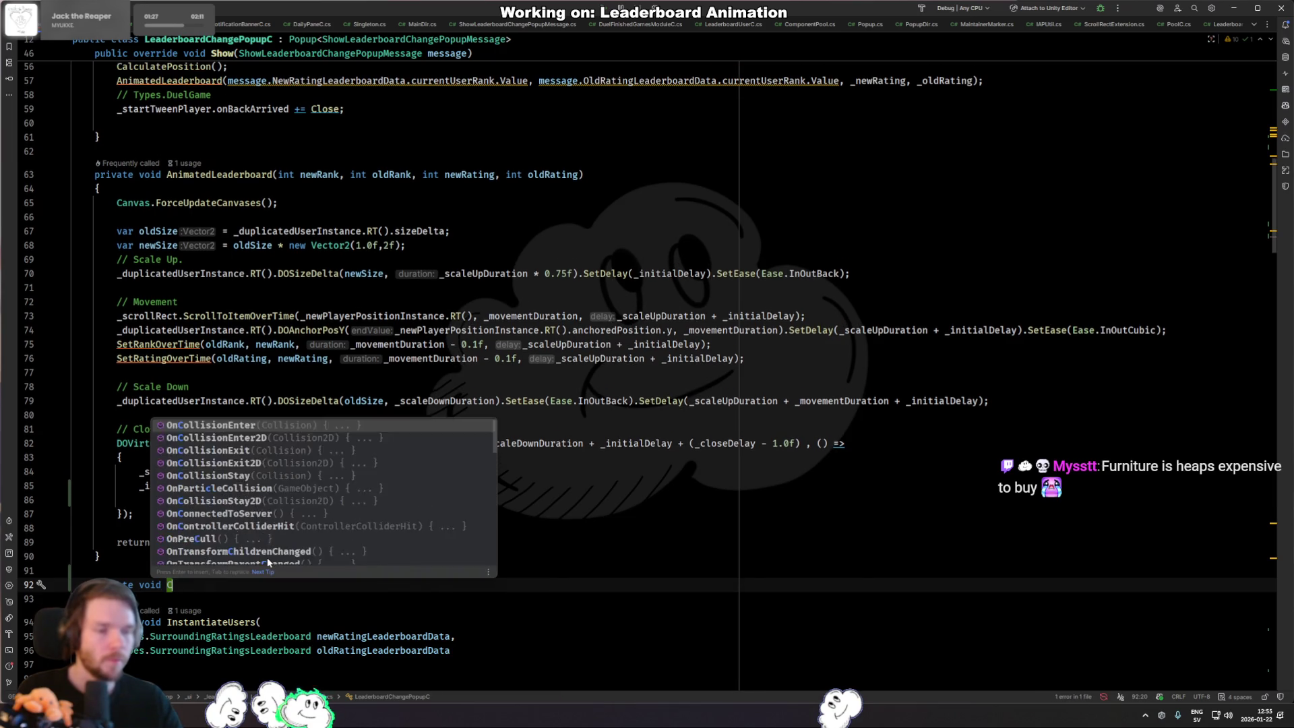
key("BackSpace")
type("BeginClosing(")
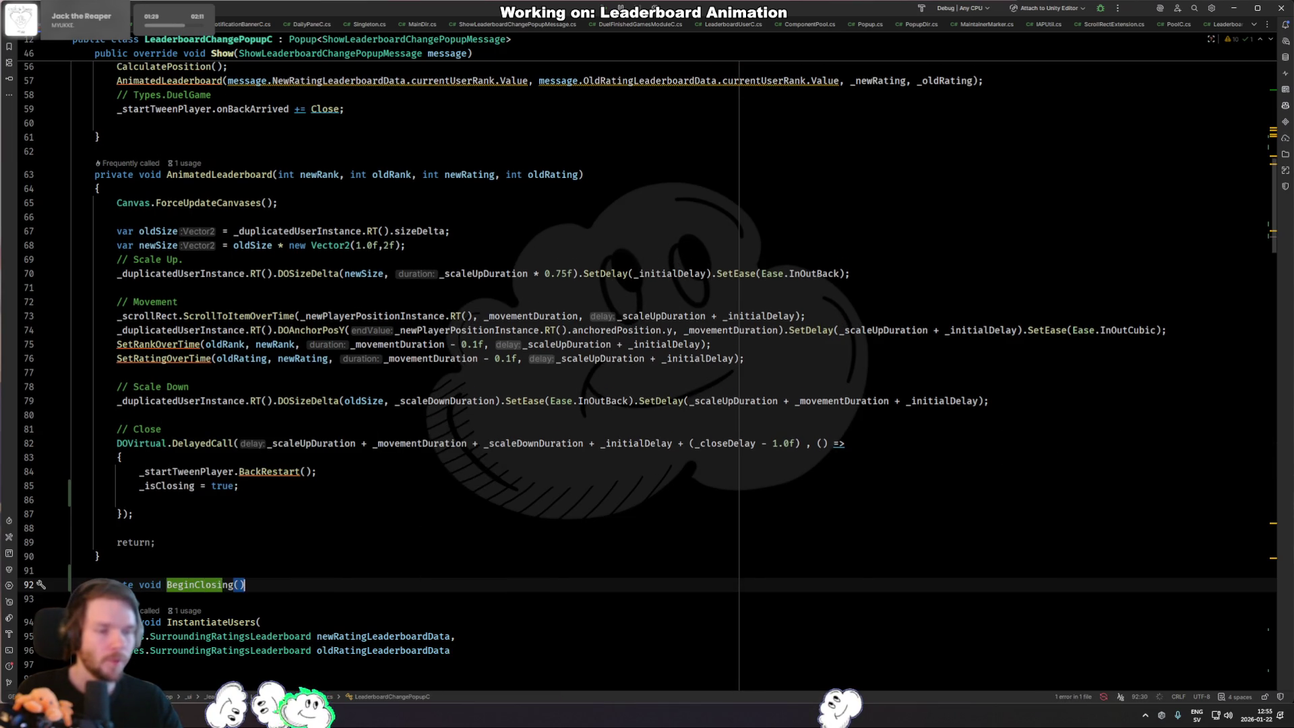
key("Return")
key("Return")
key("Return")
Move the close callback's body into BeginClosing and pass BeginClosing to DOVirtual.DelayedCall.
left_click_drag(238, 477, 267, 452)
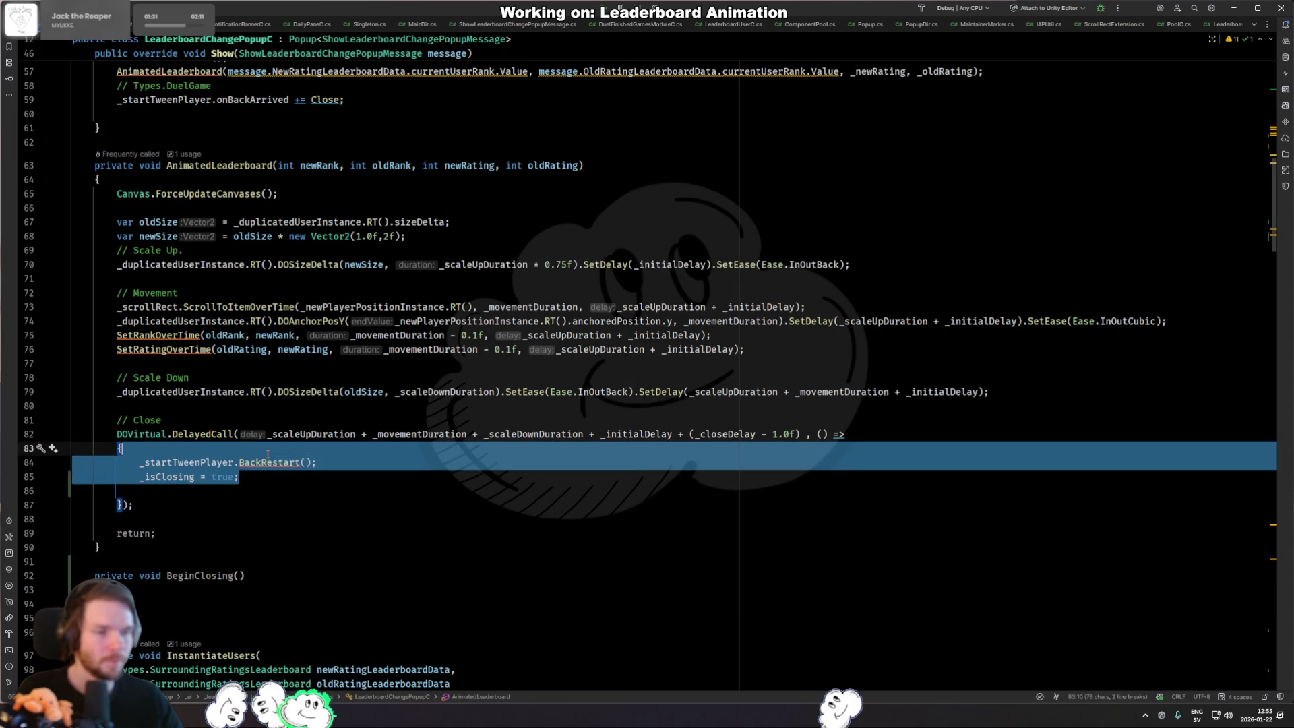
key("ctrl+x")
key("ctrl+v")
key("shift+Up")
key("shift+Up")
key("BackSpace")
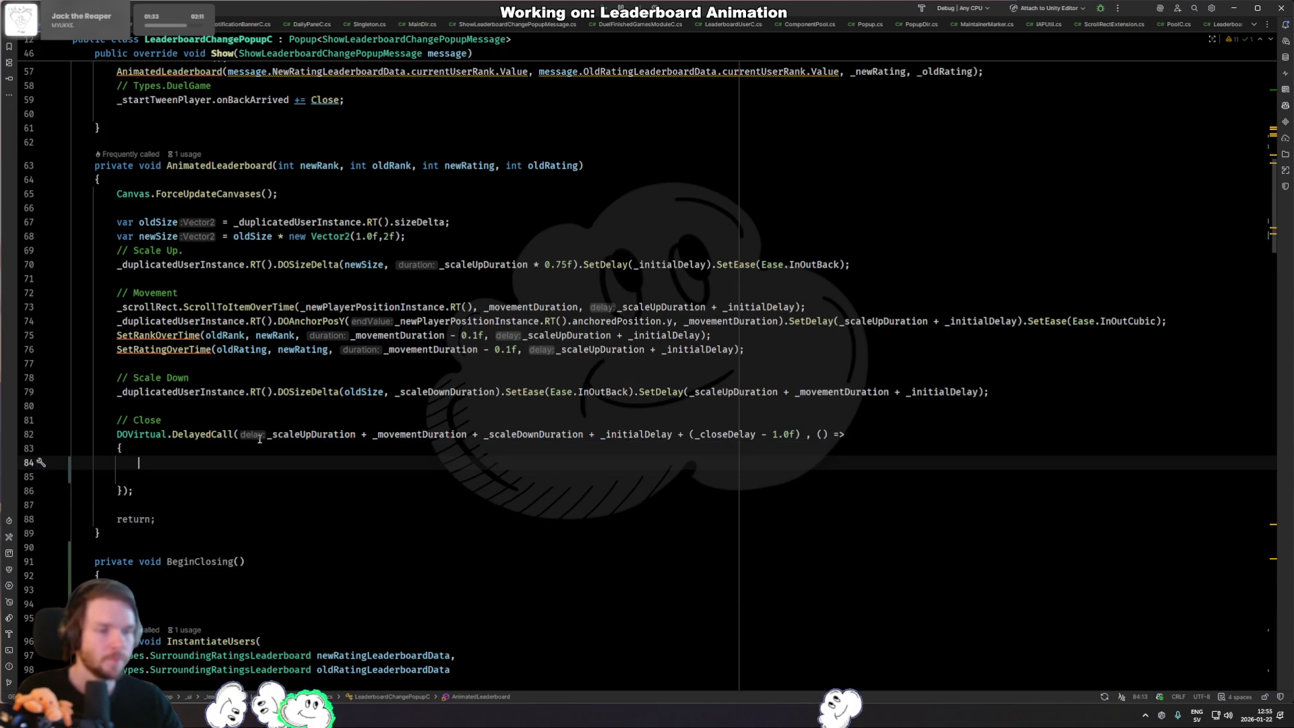
type("BeginClosing();")
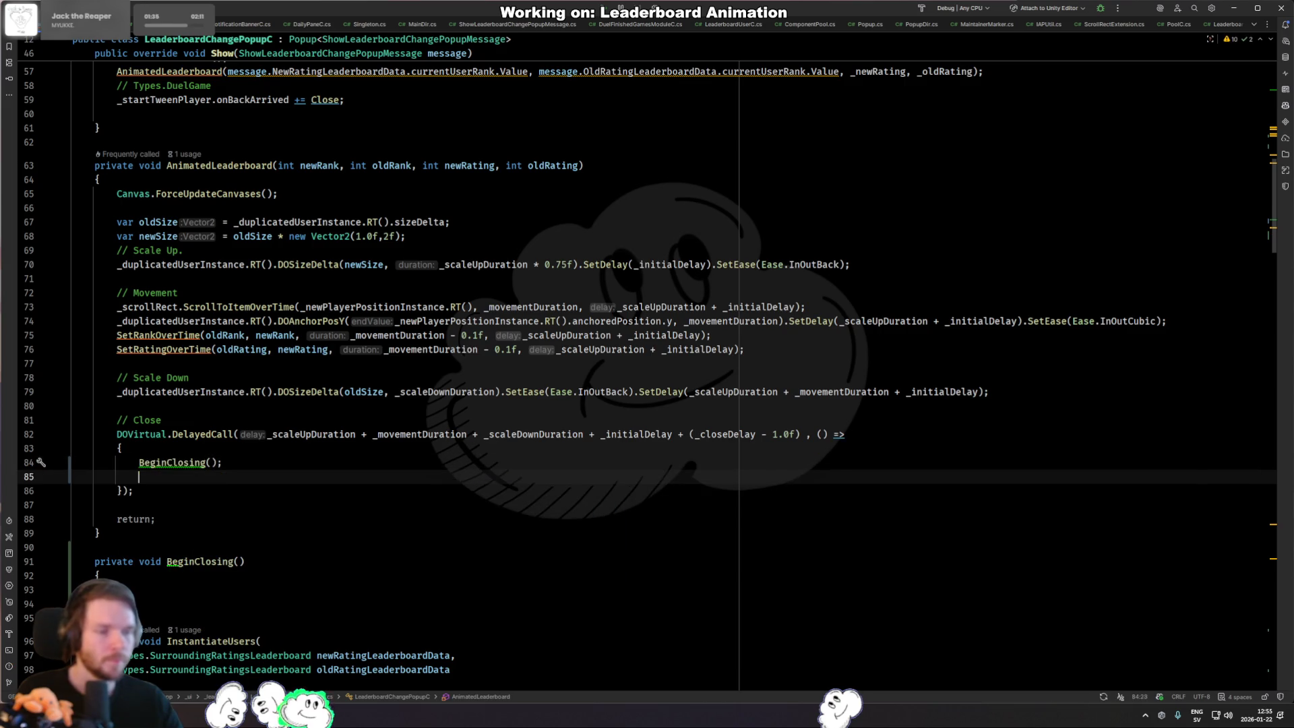
key("Delete")
key("alt+Return")
key("Return")
key("Down")
key("Down")
key("Down")
key("ctrl+v")
key("Up")
key("Up")
key("Delete")
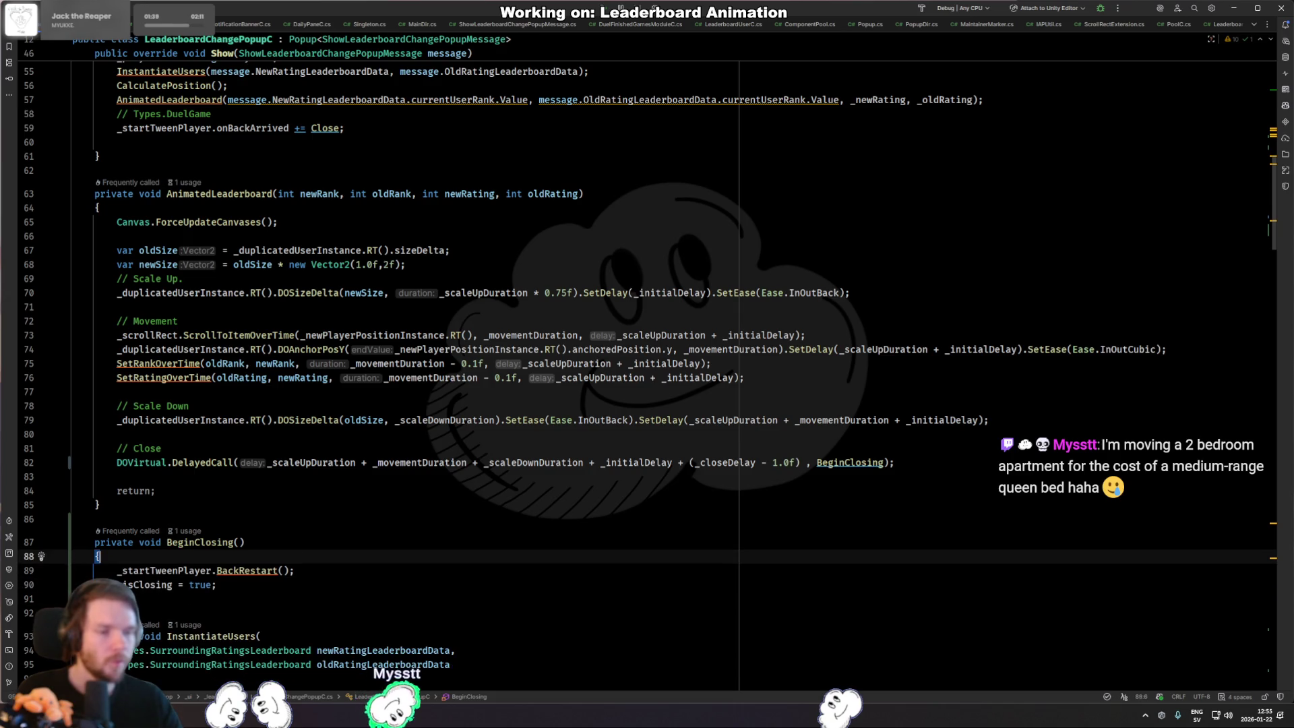
Change BeginClosing from private to public and return to Unity.
key("Up")
key("Up")
key("ctrl+BackSpace")
type("pub")
key("Return")
key("alt+Tab")
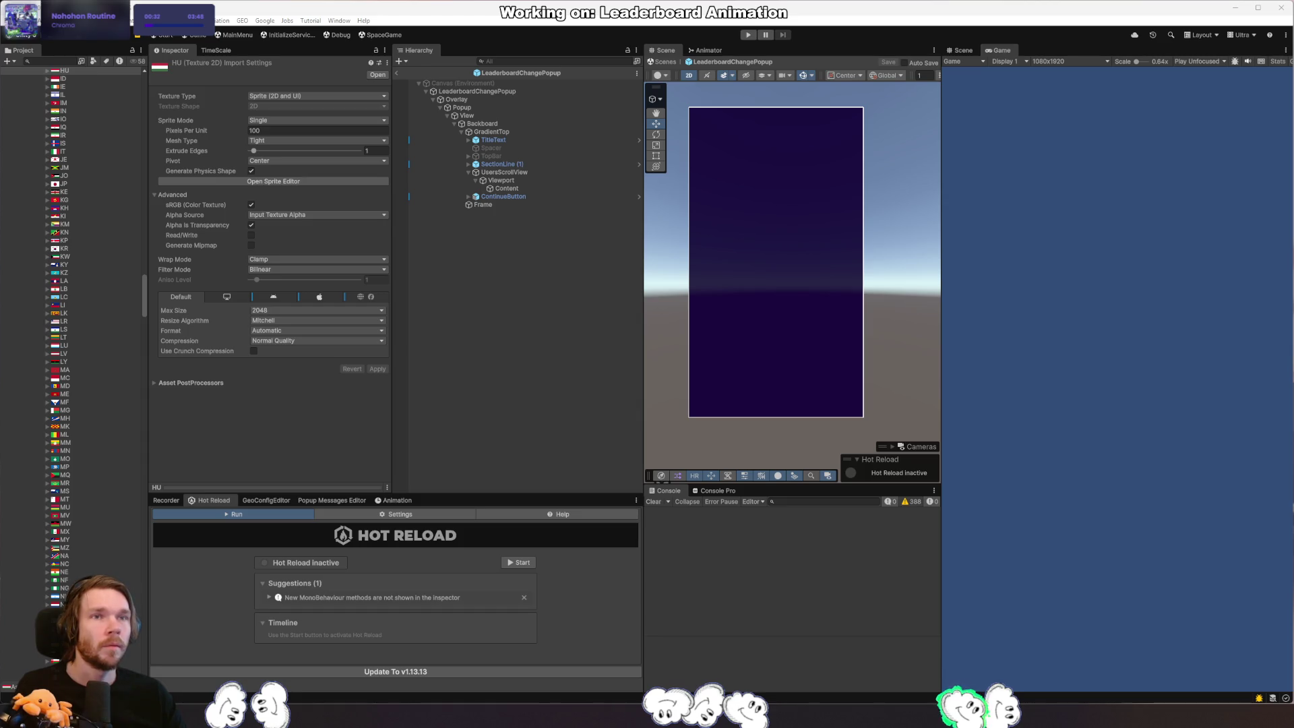
Drag the Twitch browser window in over the Unity scene view.
left_click_drag(1082, 111, 810, 208)
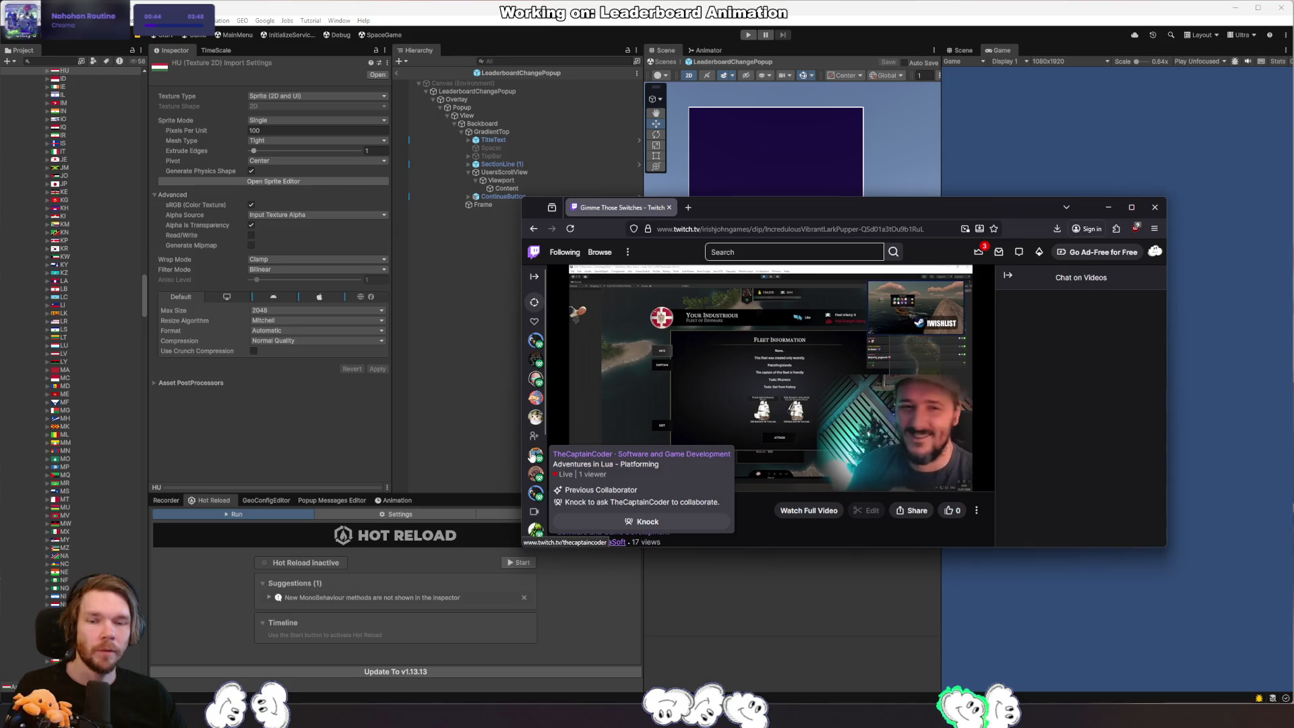
Browse a developer's channel videos and two other live streams, then close the Twitch window.
left_click(552, 456)
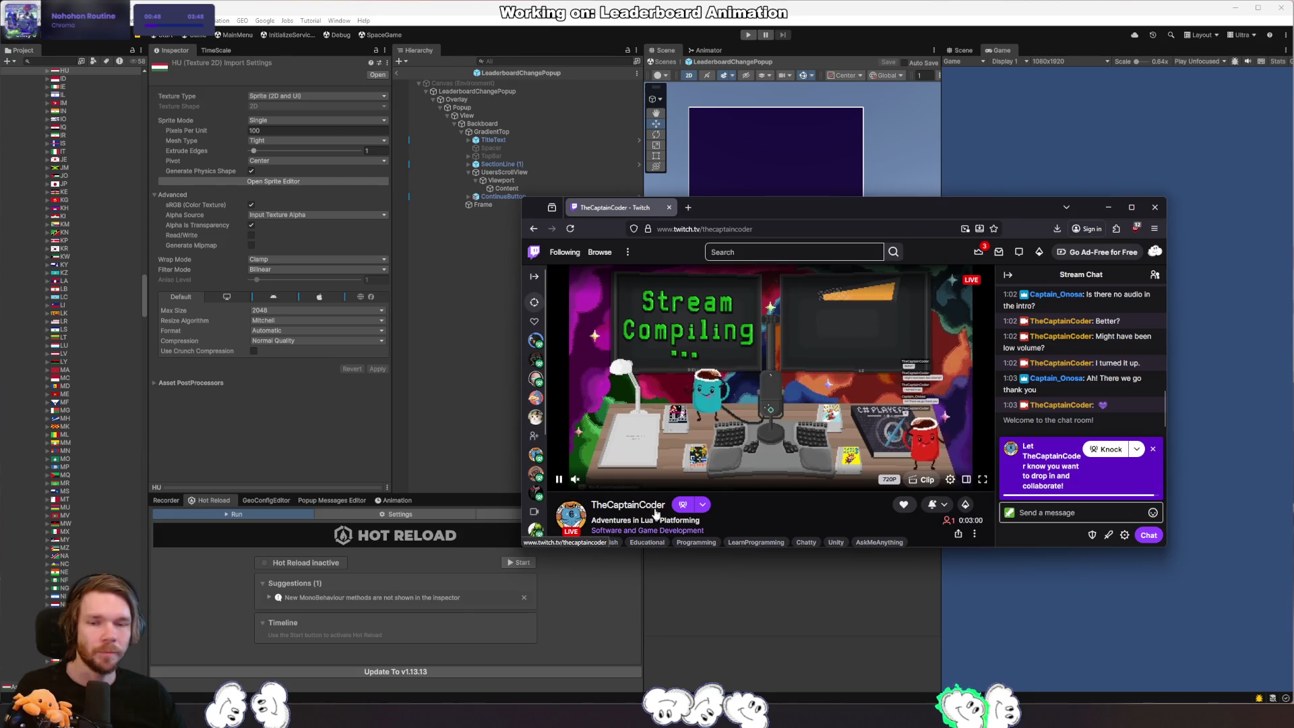
scroll(743, 496, "down", 2)
scroll(716, 491, "down", 1)
scroll(715, 490, "down", 2)
scroll(697, 469, "up", 3)
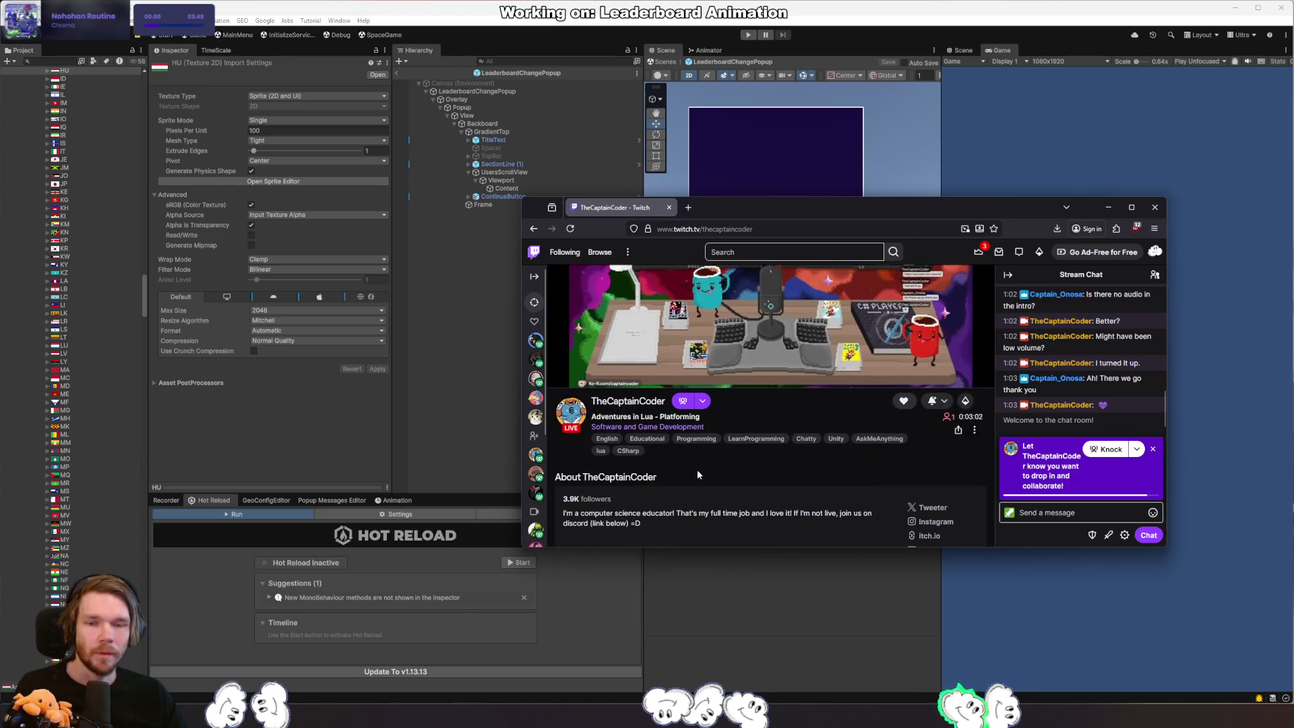
left_click(642, 404)
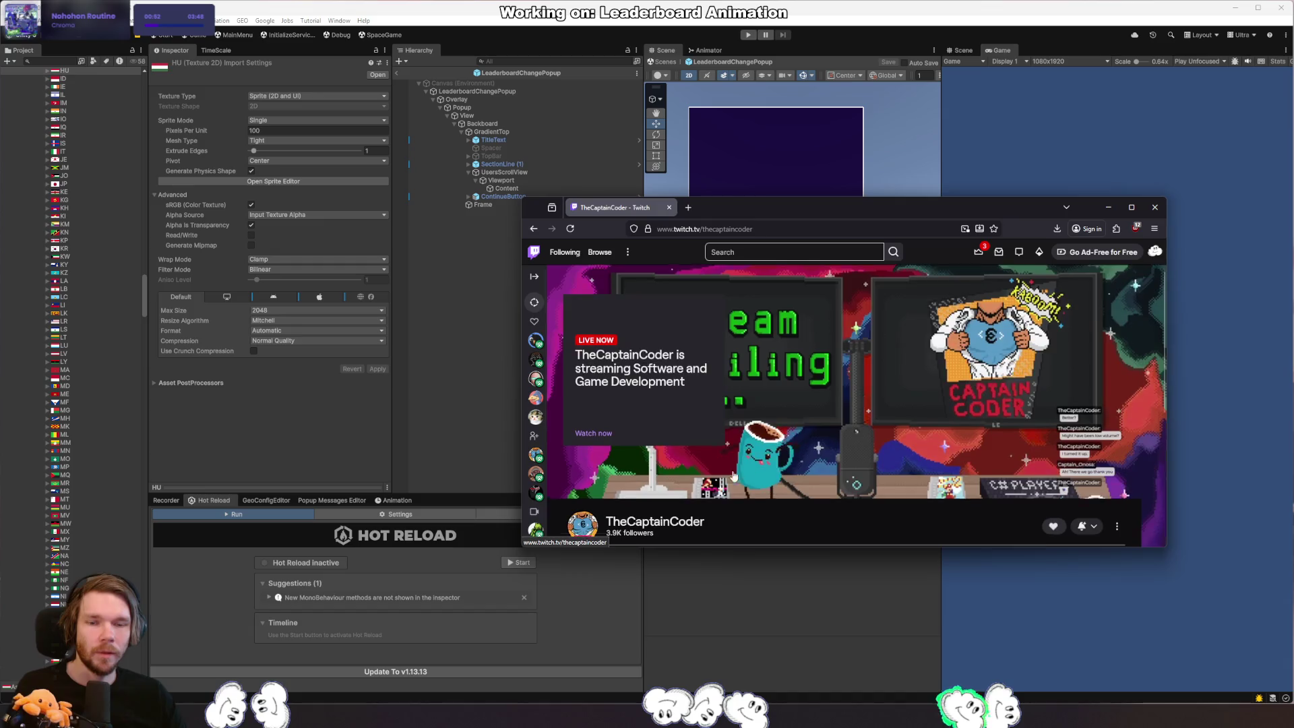
scroll(696, 420, "down", 2)
left_click(702, 414)
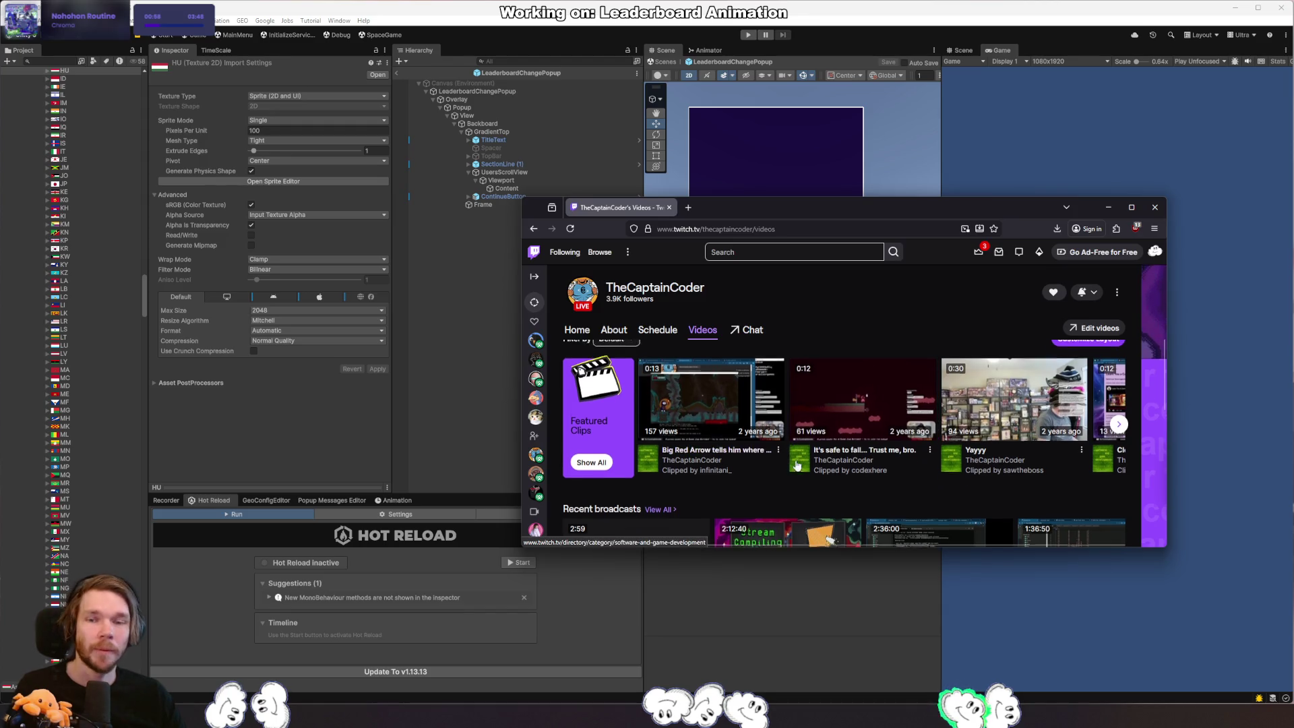
scroll(864, 402, "up", 2)
left_click(535, 342)
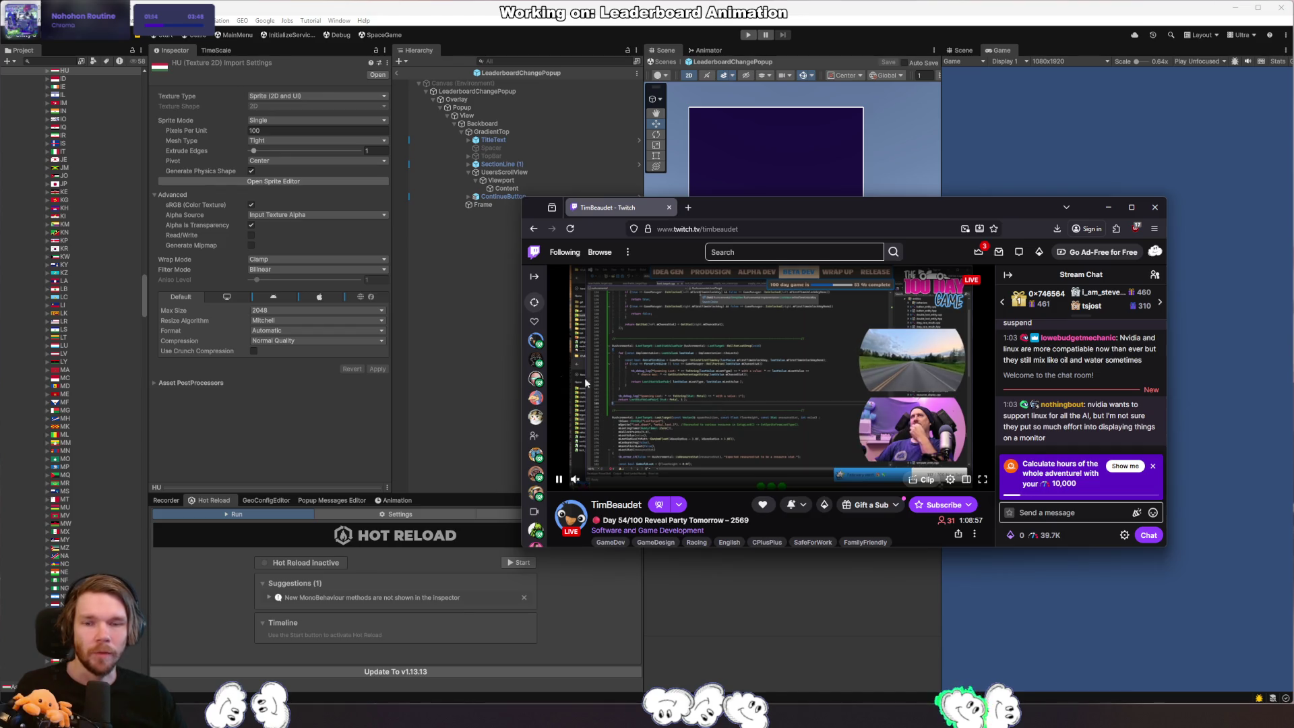
left_click(536, 360)
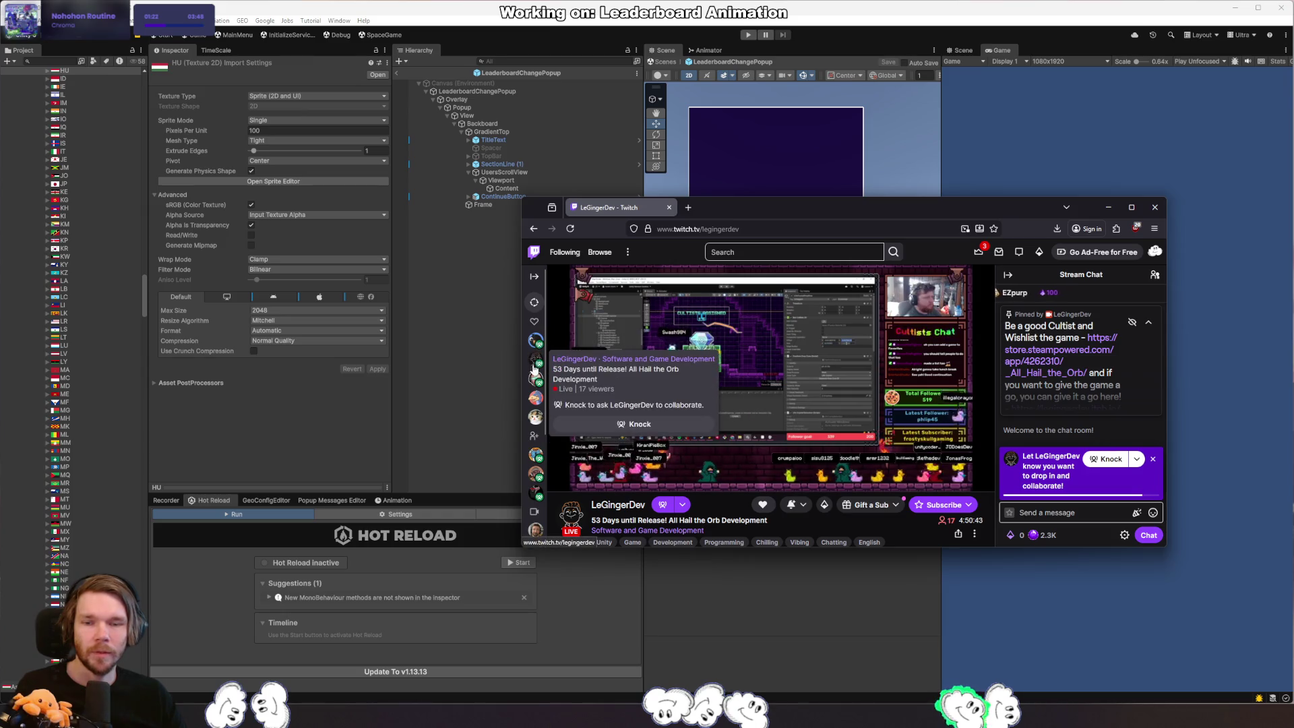
middle_click(601, 211)
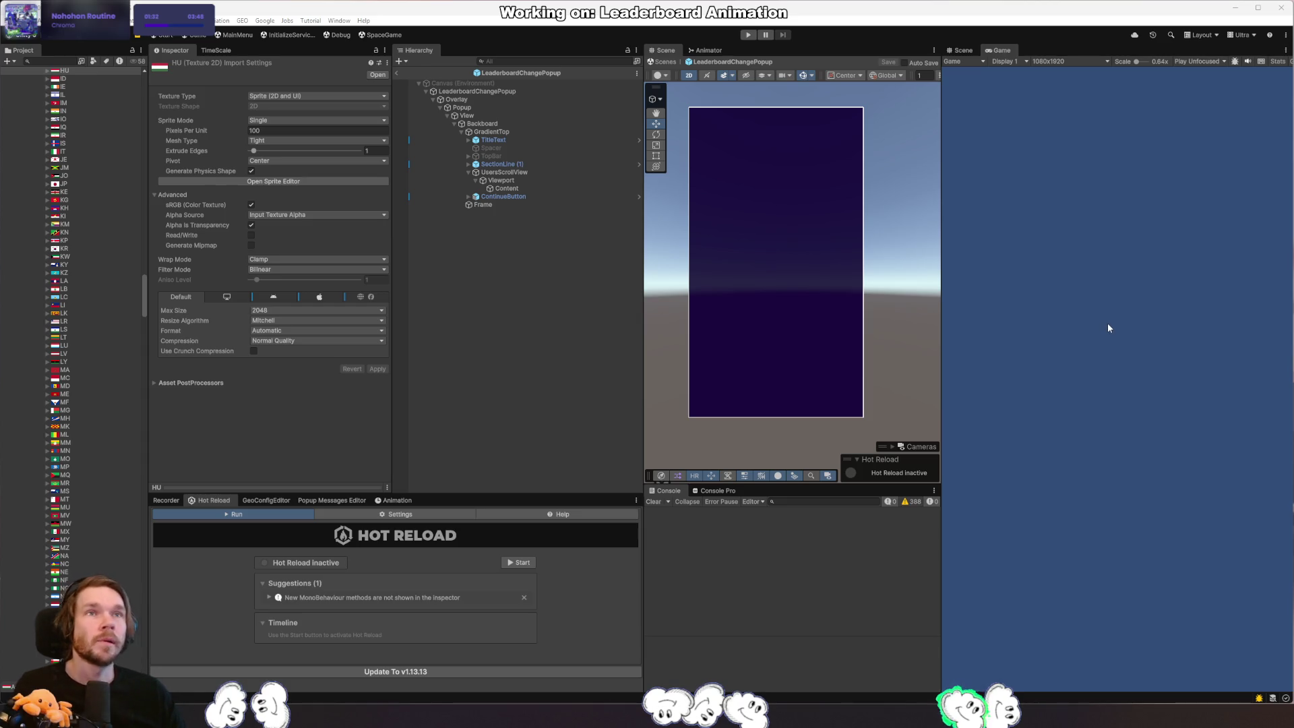
Add an On Button Pressed entry on ContinueButton calling LeaderboardChangePopupC.BeginClosing on the popup.
left_click(505, 196)
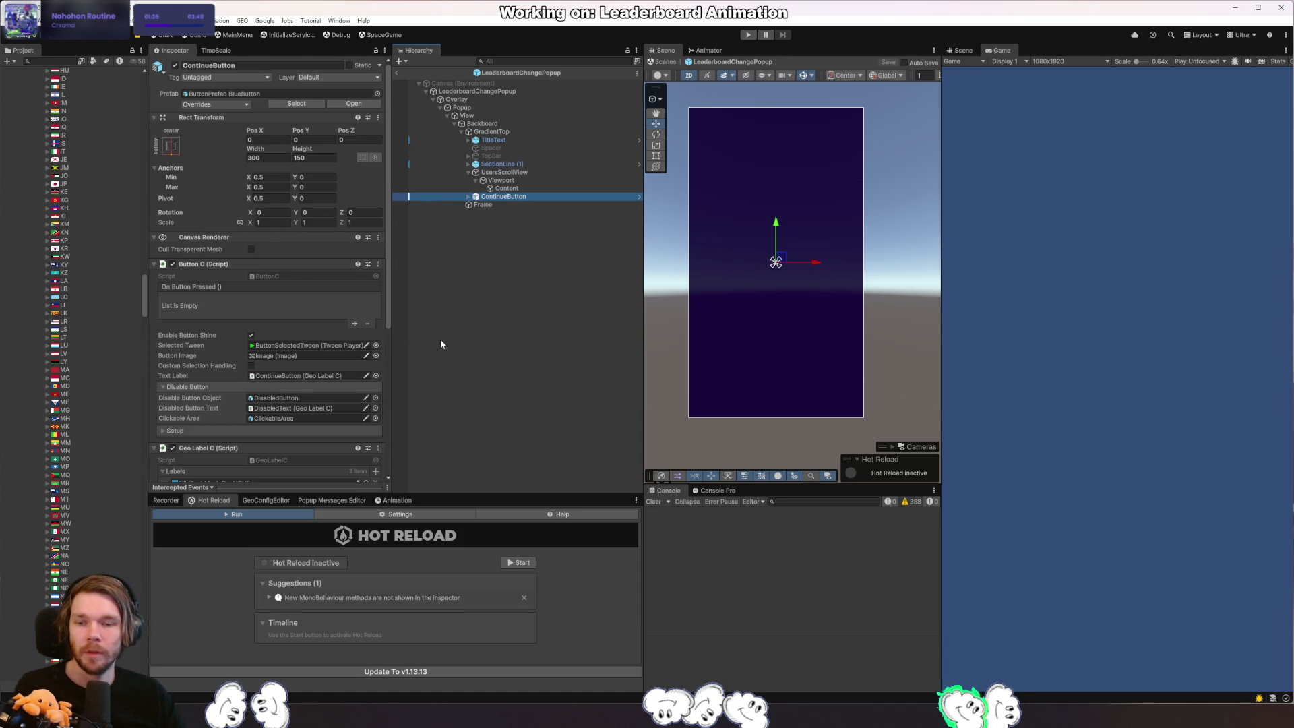
scroll(332, 373, "down", 3)
scroll(347, 376, "down", 2)
scroll(345, 371, "down", 2)
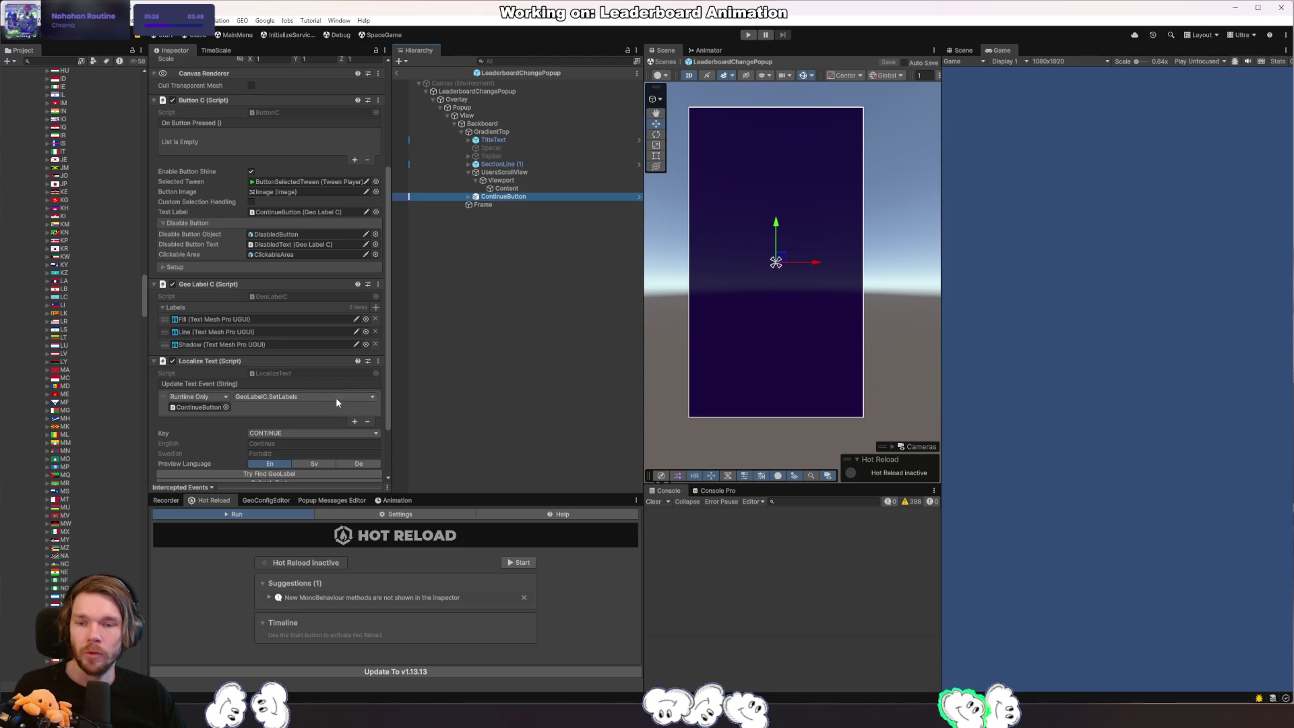
scroll(324, 385, "up", 3)
left_click(355, 242)
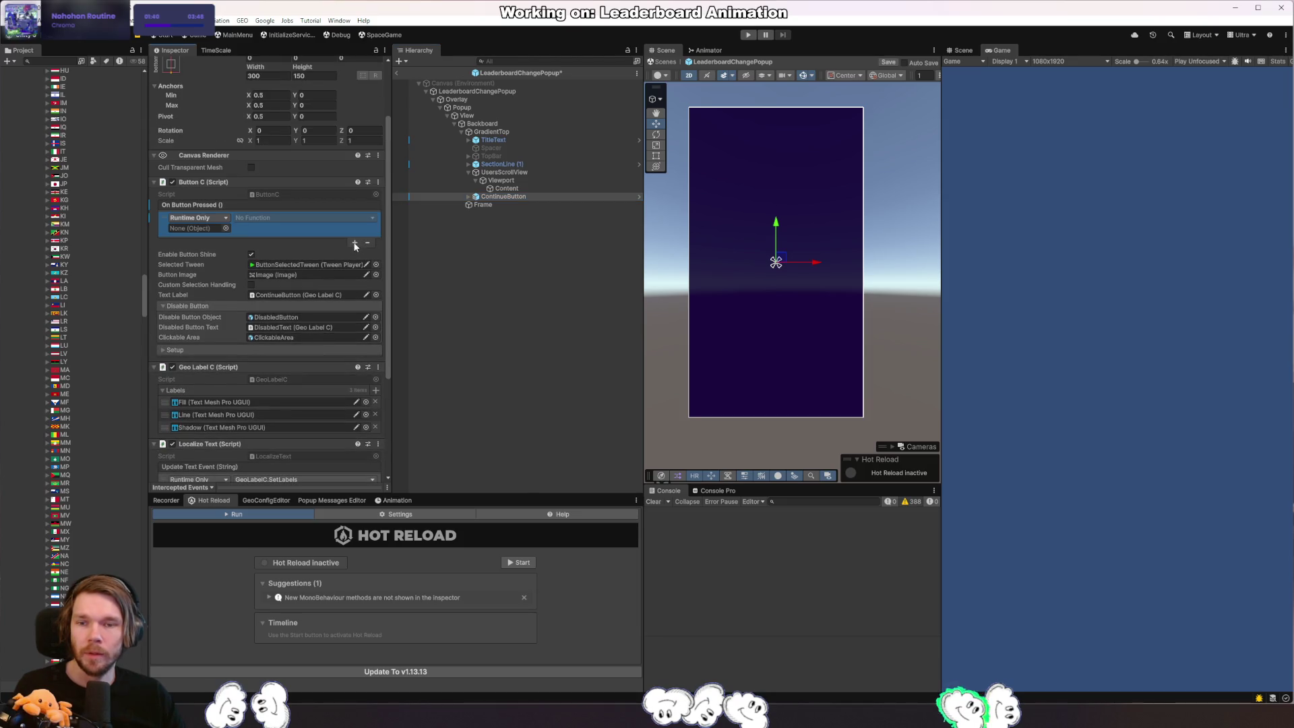
left_click_drag(190, 233, 197, 231)
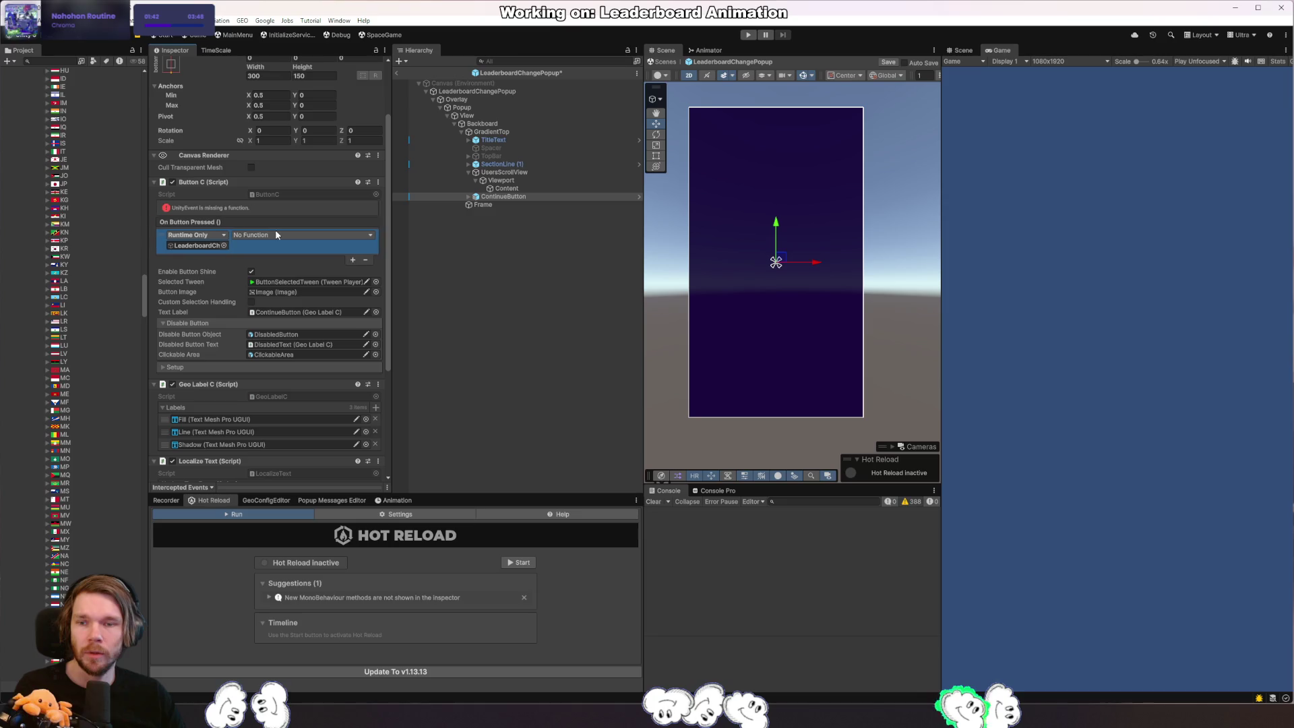
left_click(275, 234)
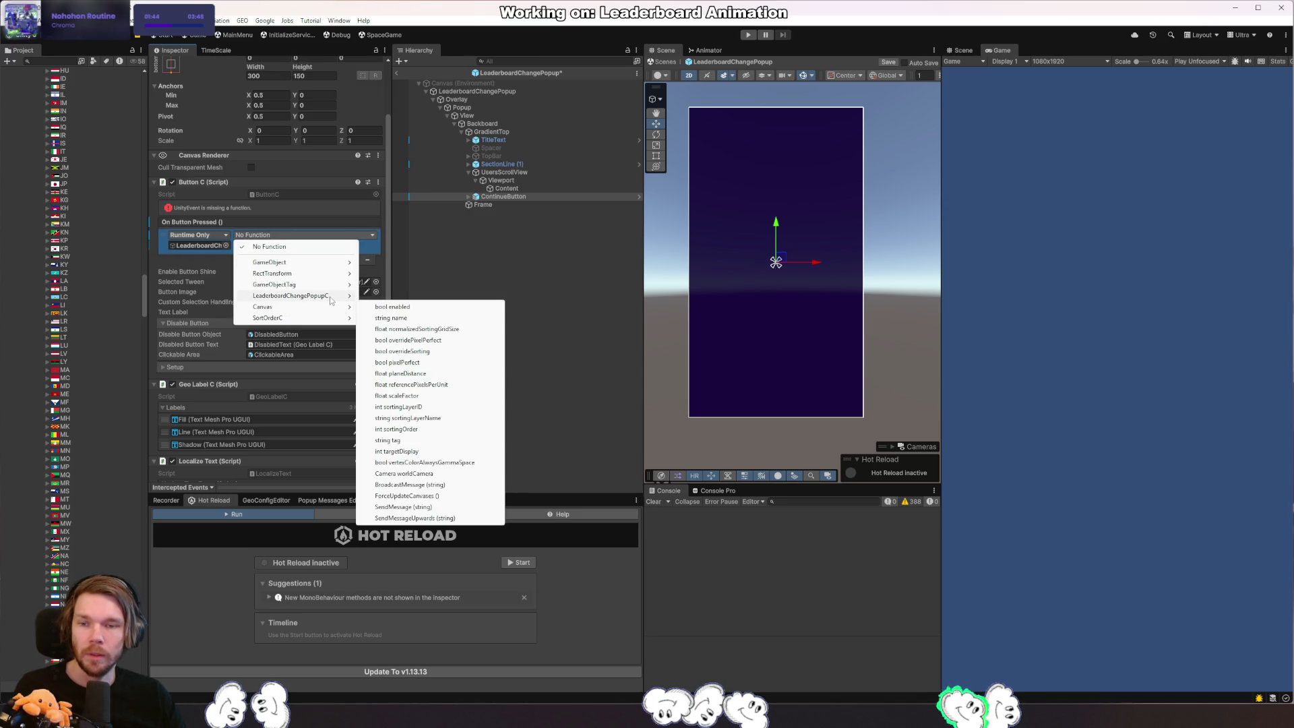
mouse_move(292, 296)
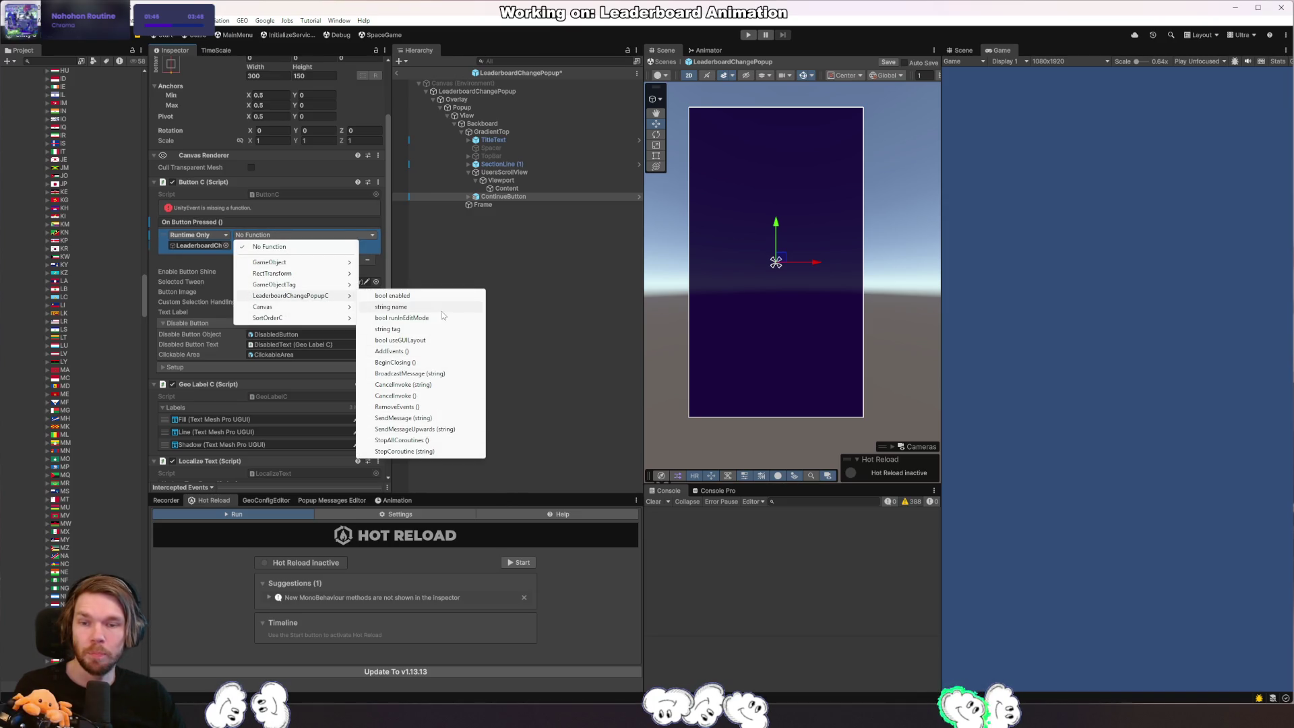
left_click(421, 361)
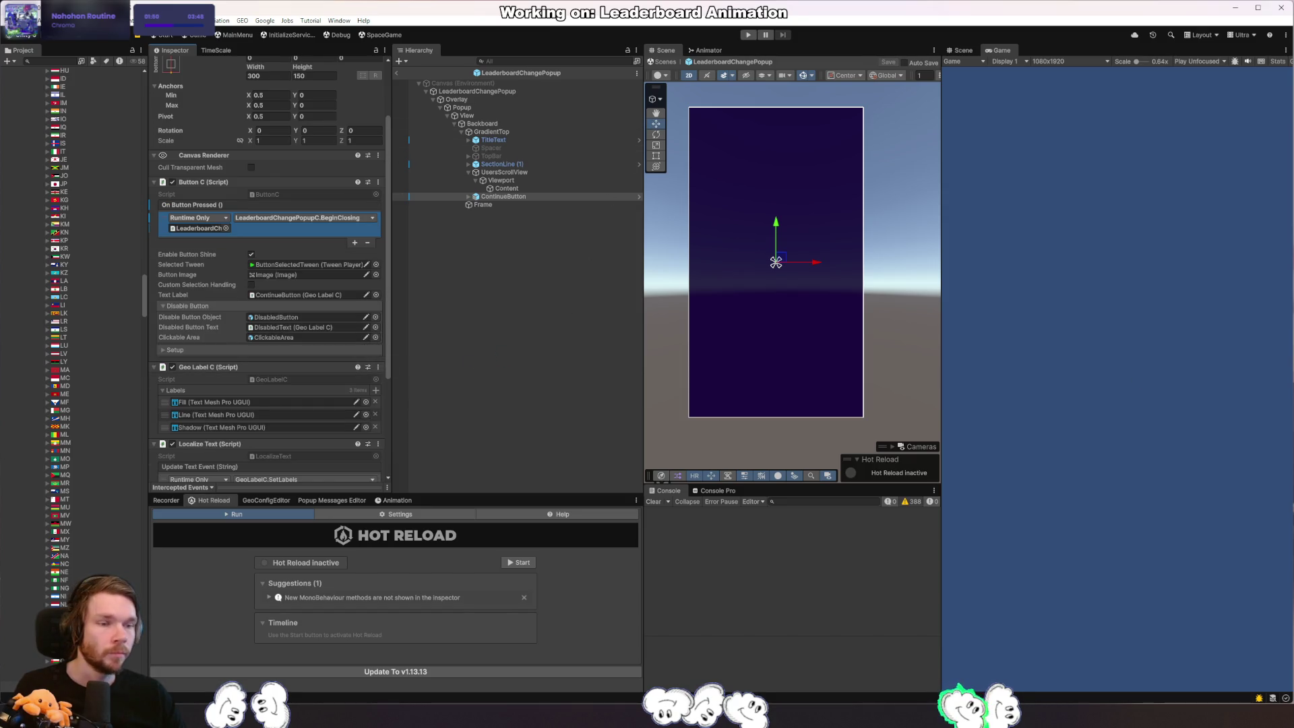
key("alt+Tab")
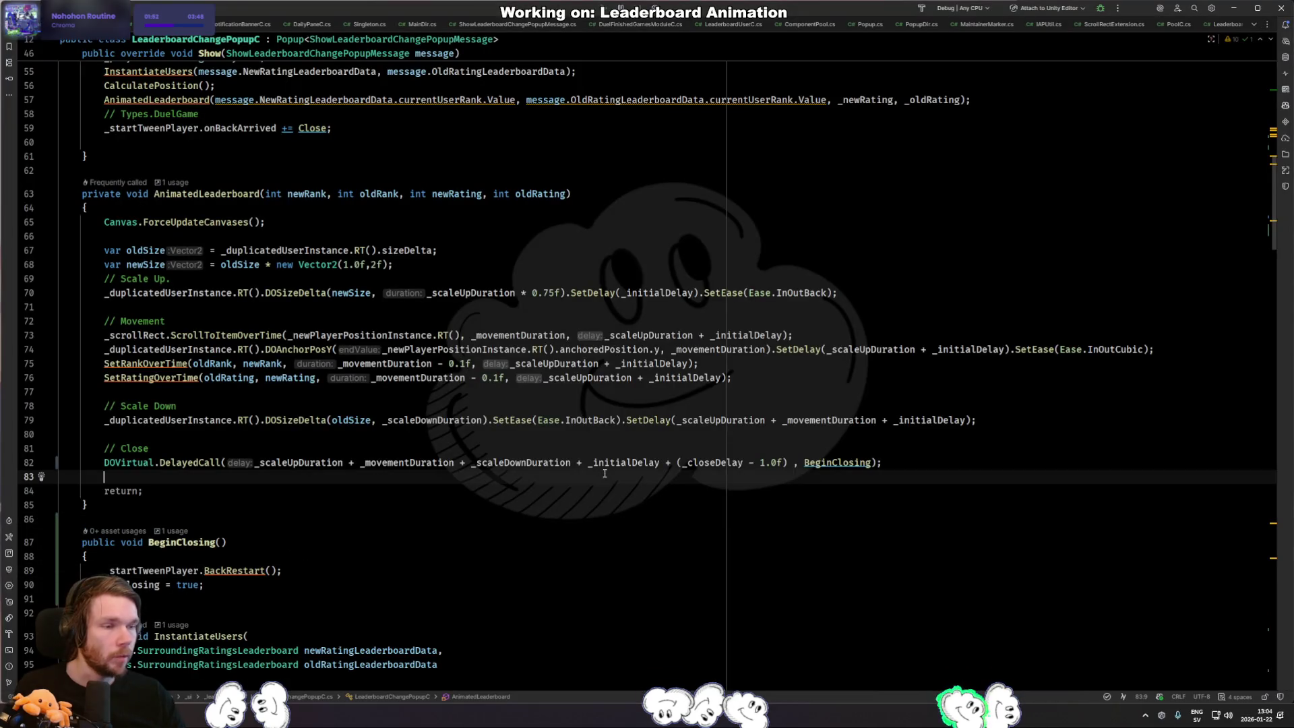
Comment out the DOVirtual.DelayedCall on line 82 and return to Unity to reload scripts.
left_click(606, 462)
key("ctrl+slash")
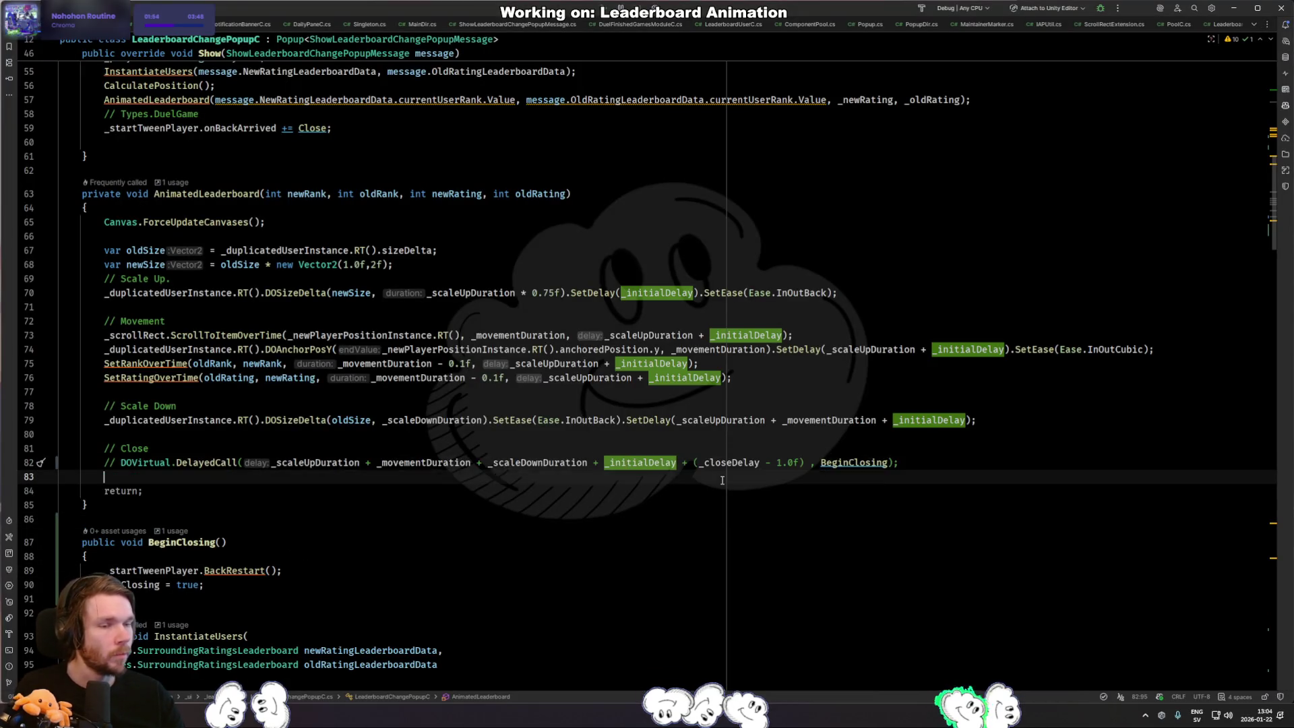
key("alt+Tab")
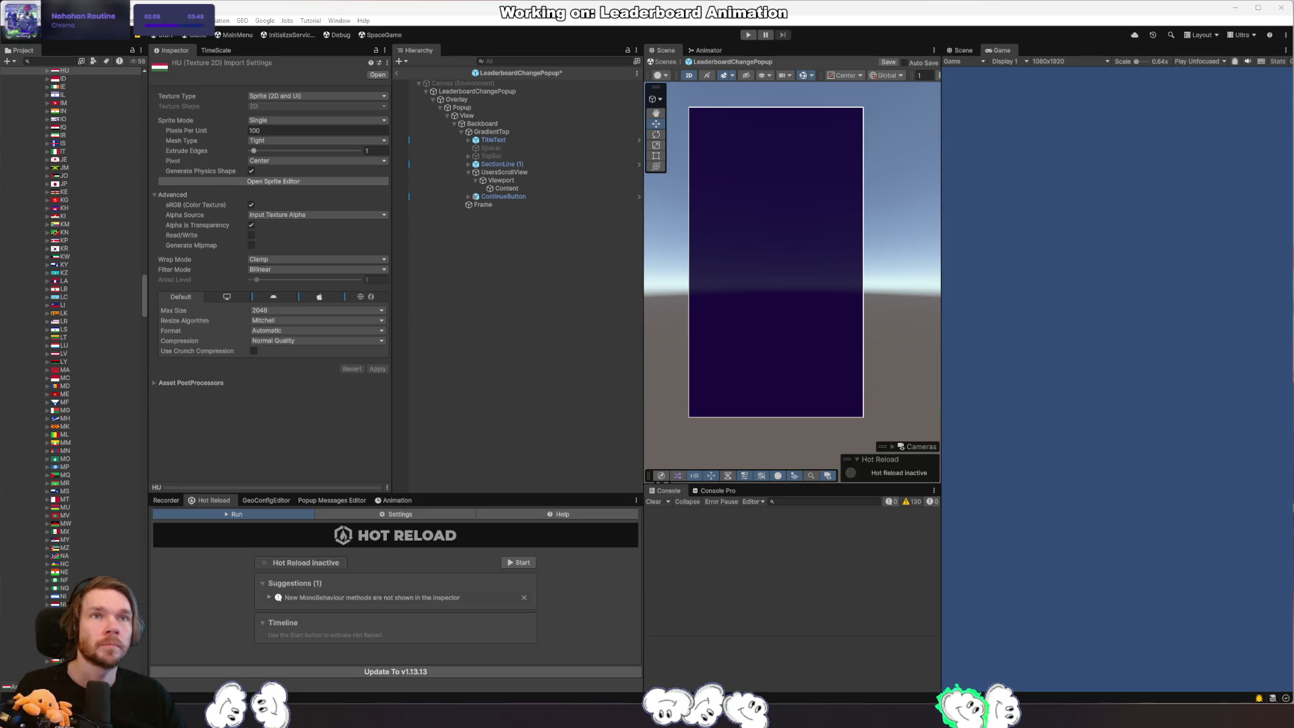
Enter play mode, trigger the Leaderboard Change test message from the popup panel, then stop play.
left_click(566, 270)
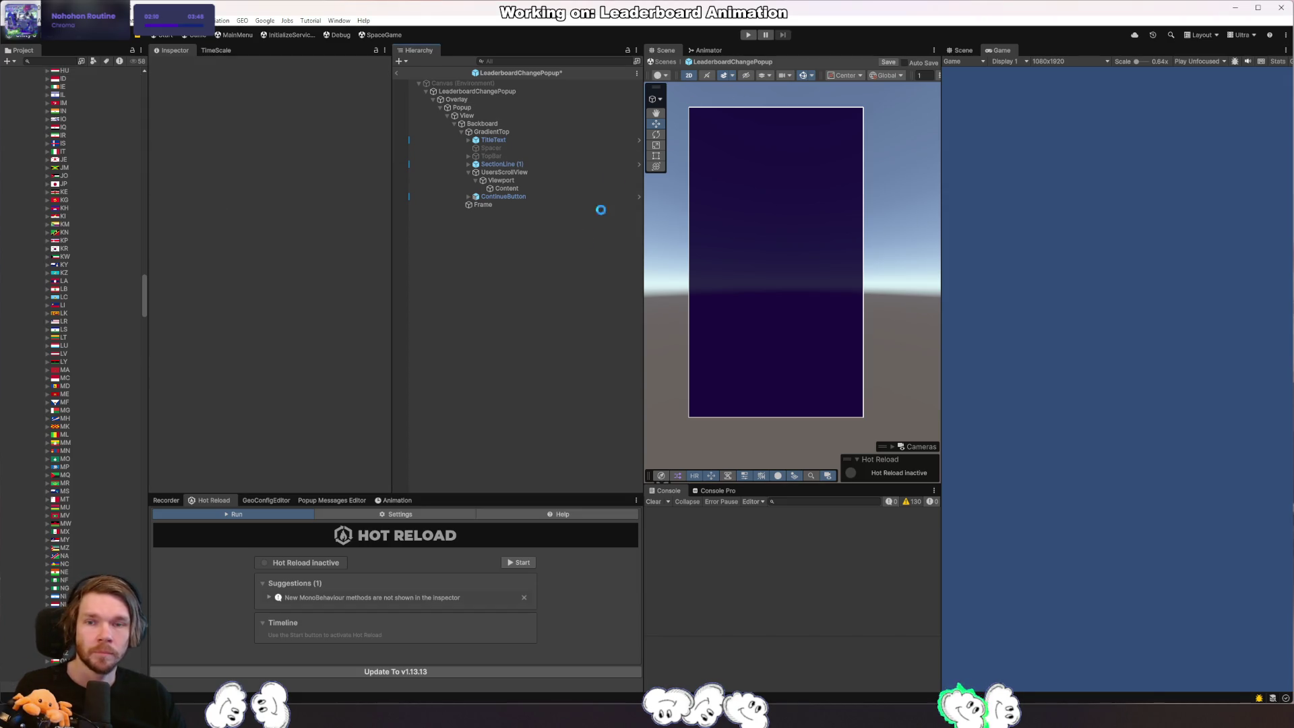
left_click(748, 34)
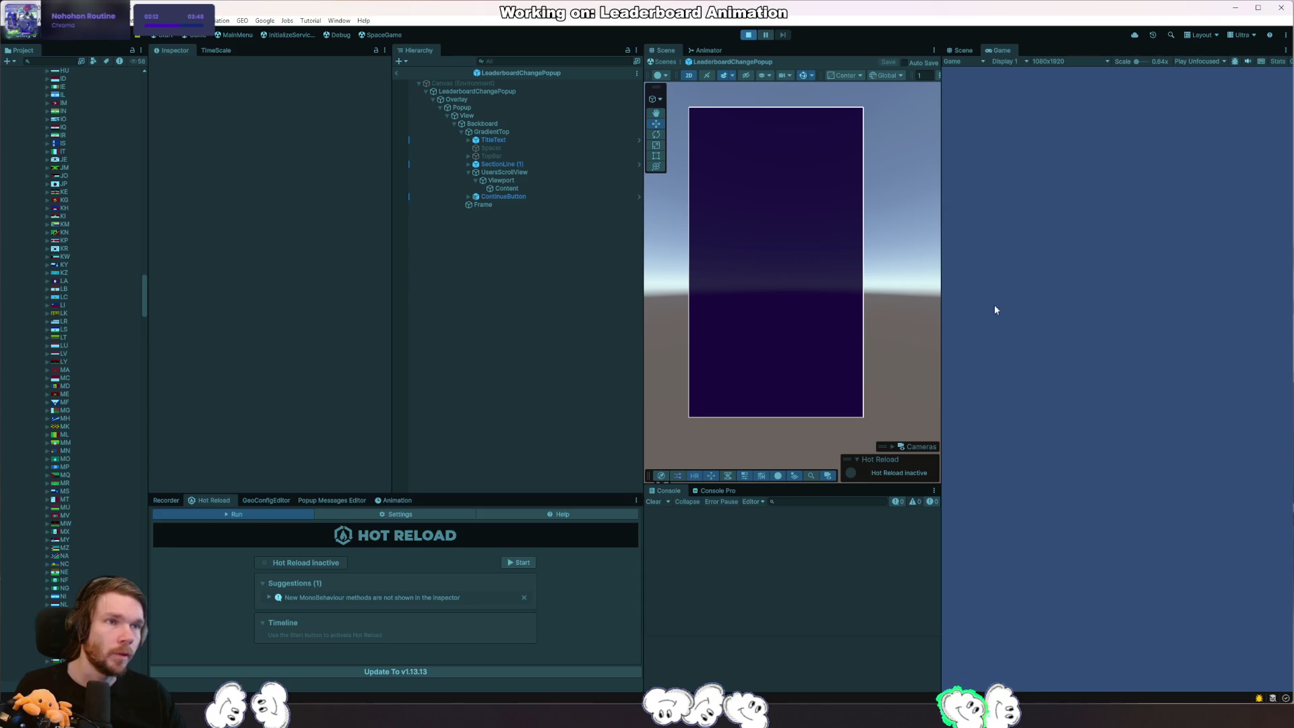
left_click(309, 499)
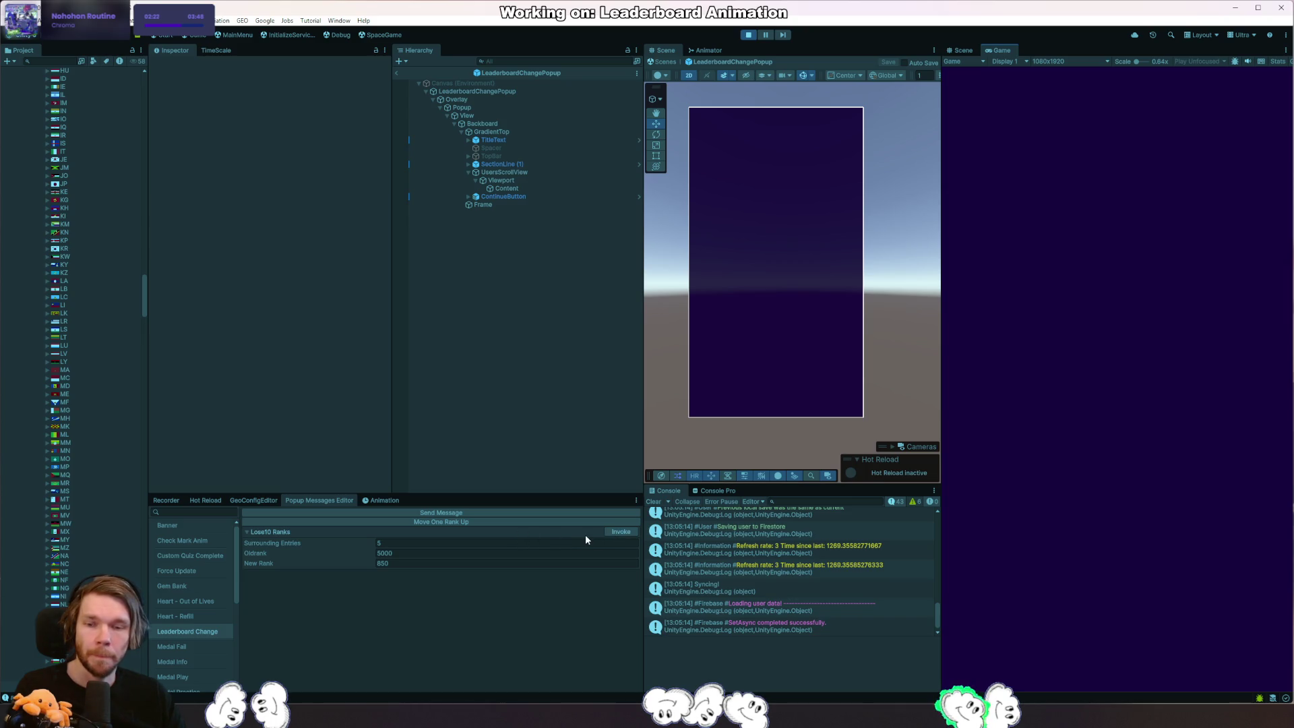
left_click(612, 530)
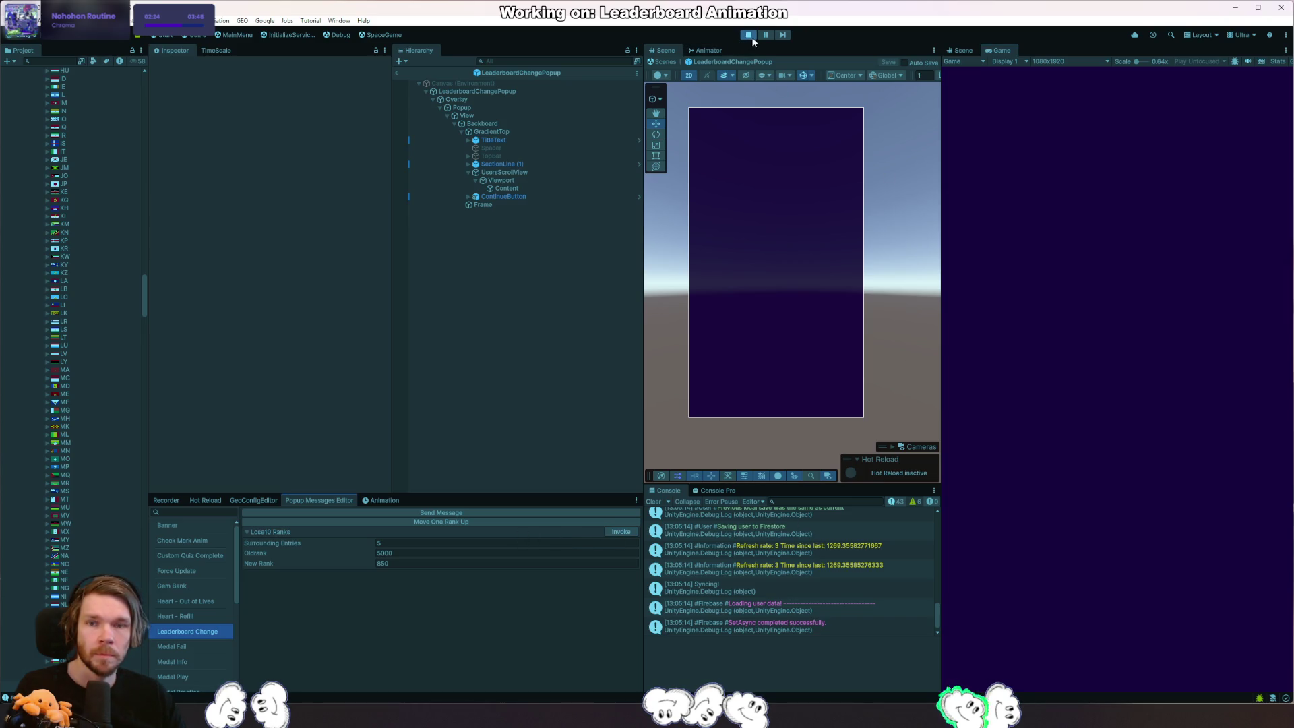
left_click(748, 35)
Inspect the UsersScrollView, GradientTop and TitleText objects in the Hierarchy.
left_click(525, 173)
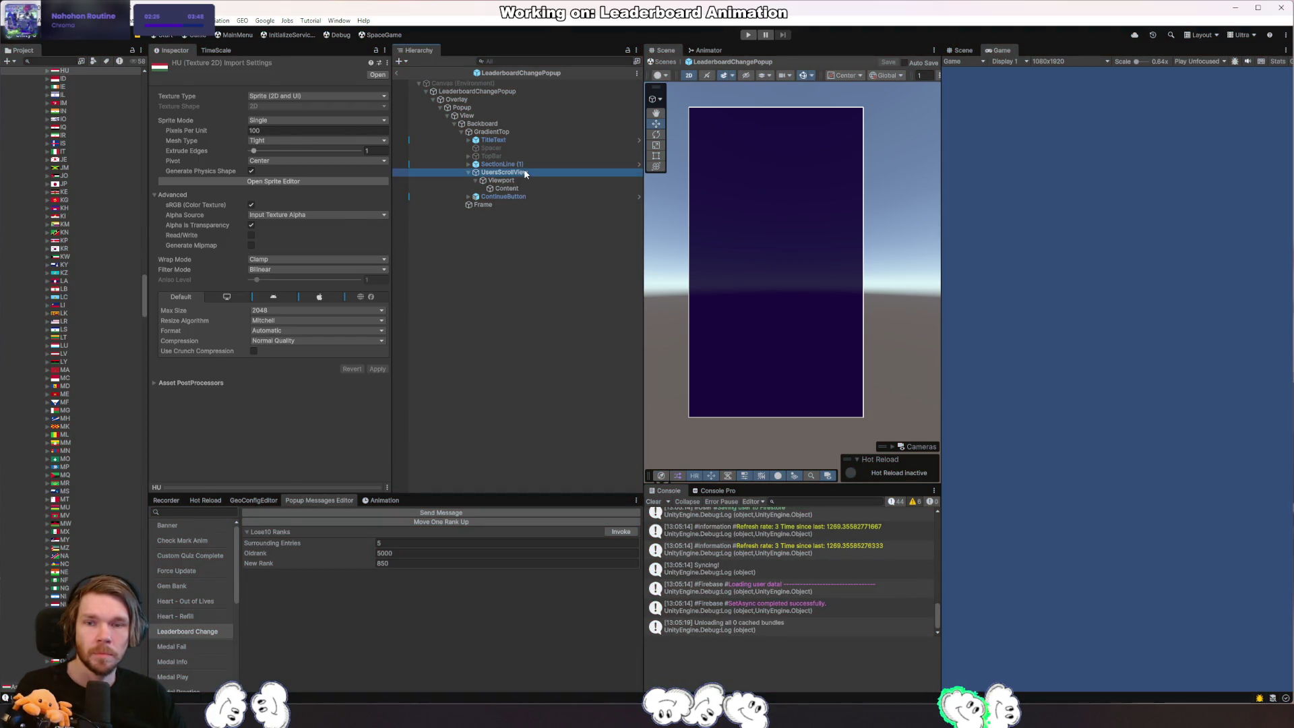
left_click(505, 197)
left_click(516, 173)
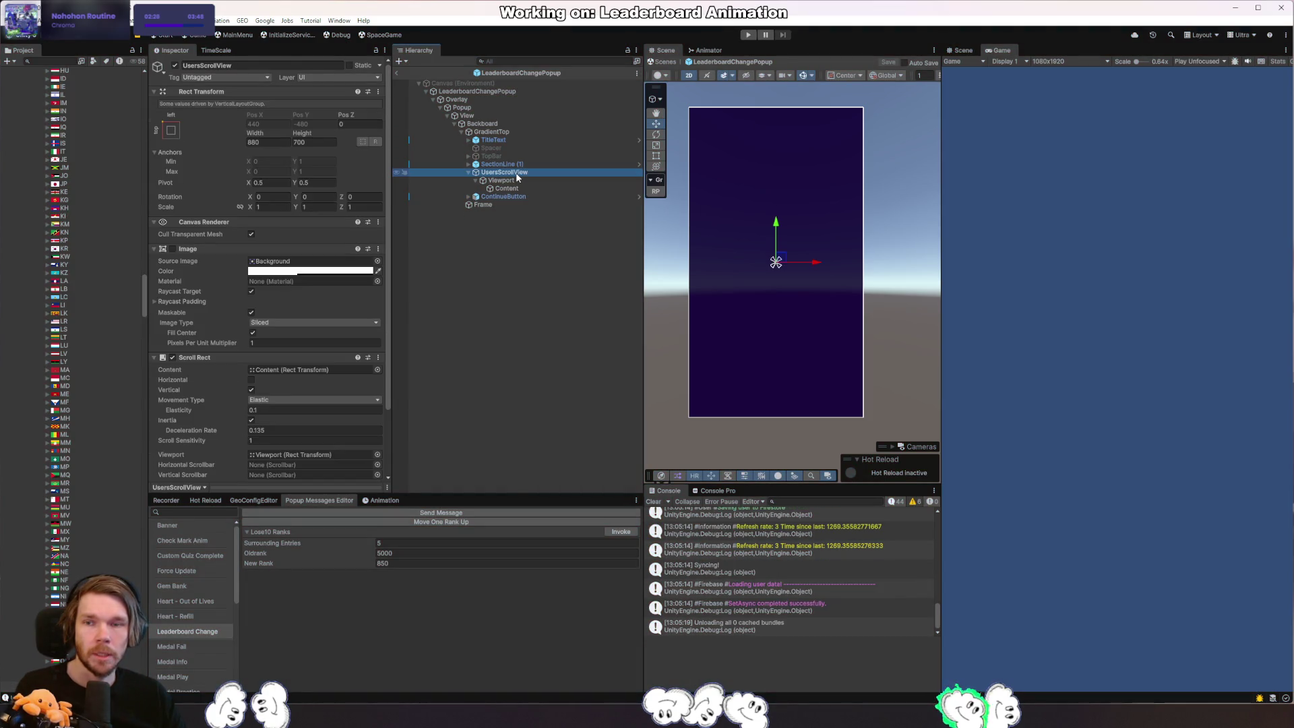
left_click(506, 164)
left_click(509, 132)
left_click(496, 139)
left_click(496, 131)
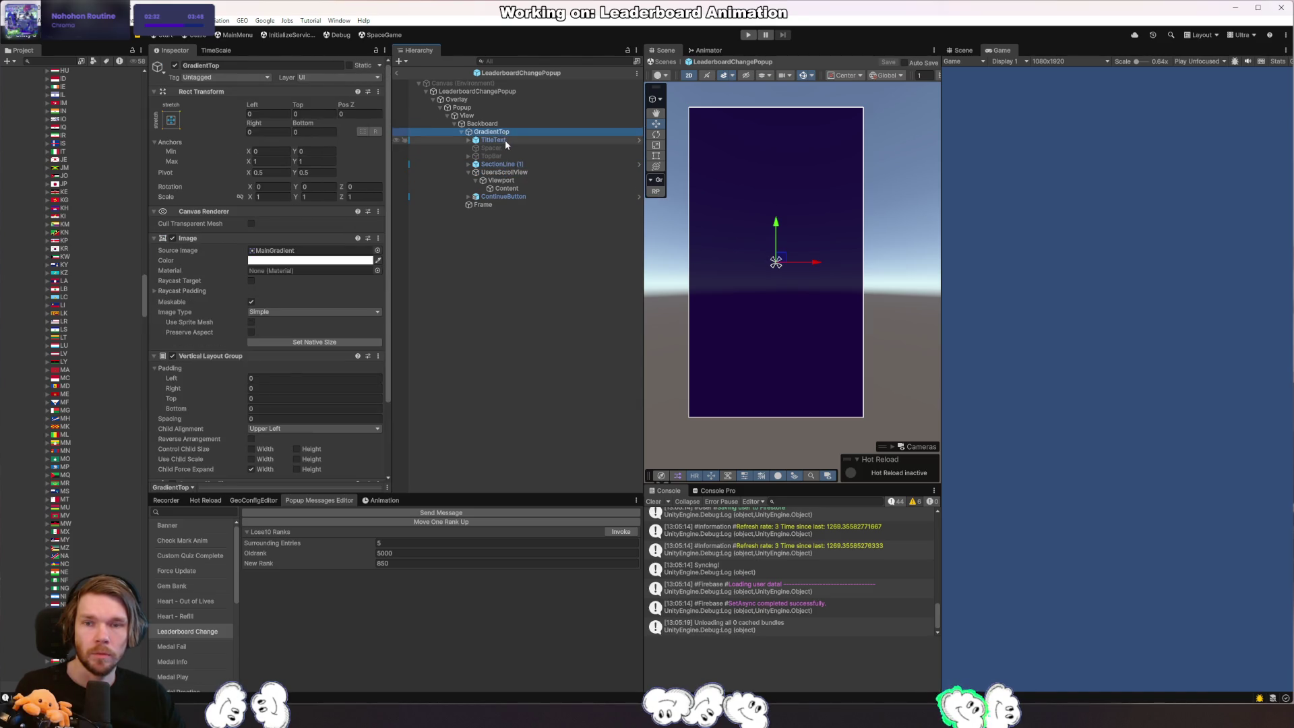
left_click(505, 140)
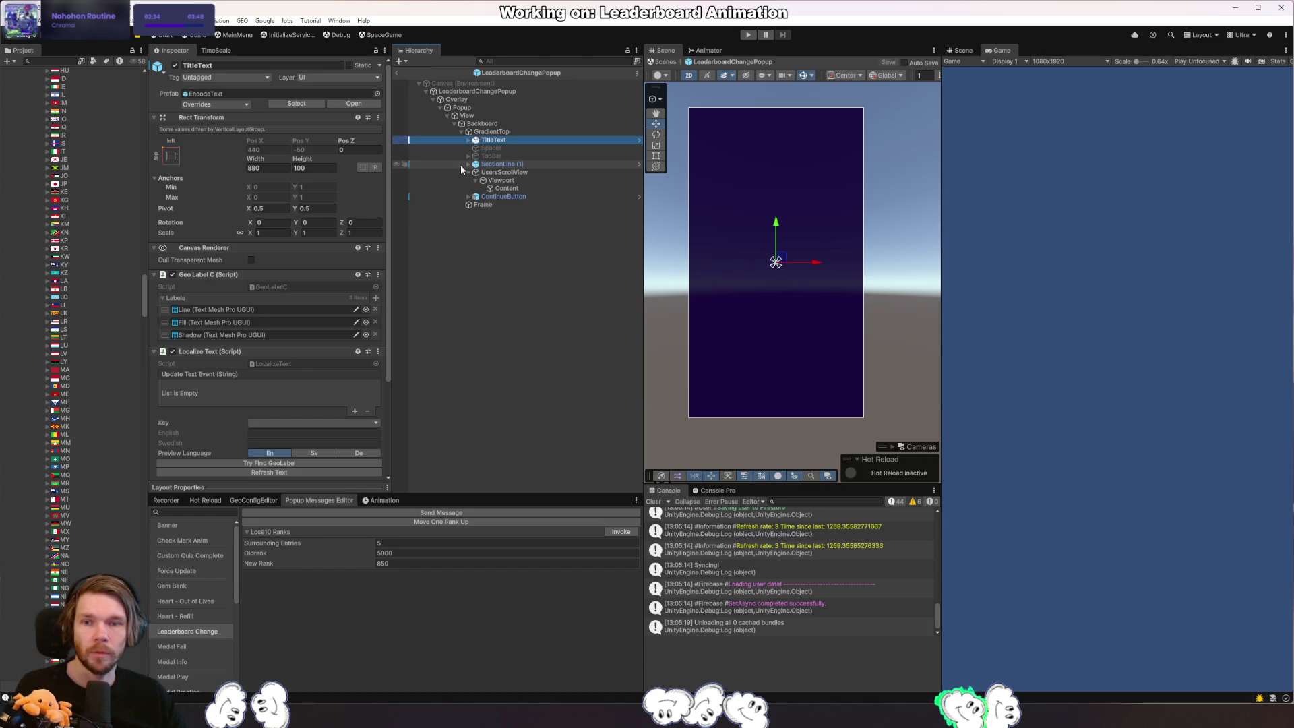
left_click(504, 173)
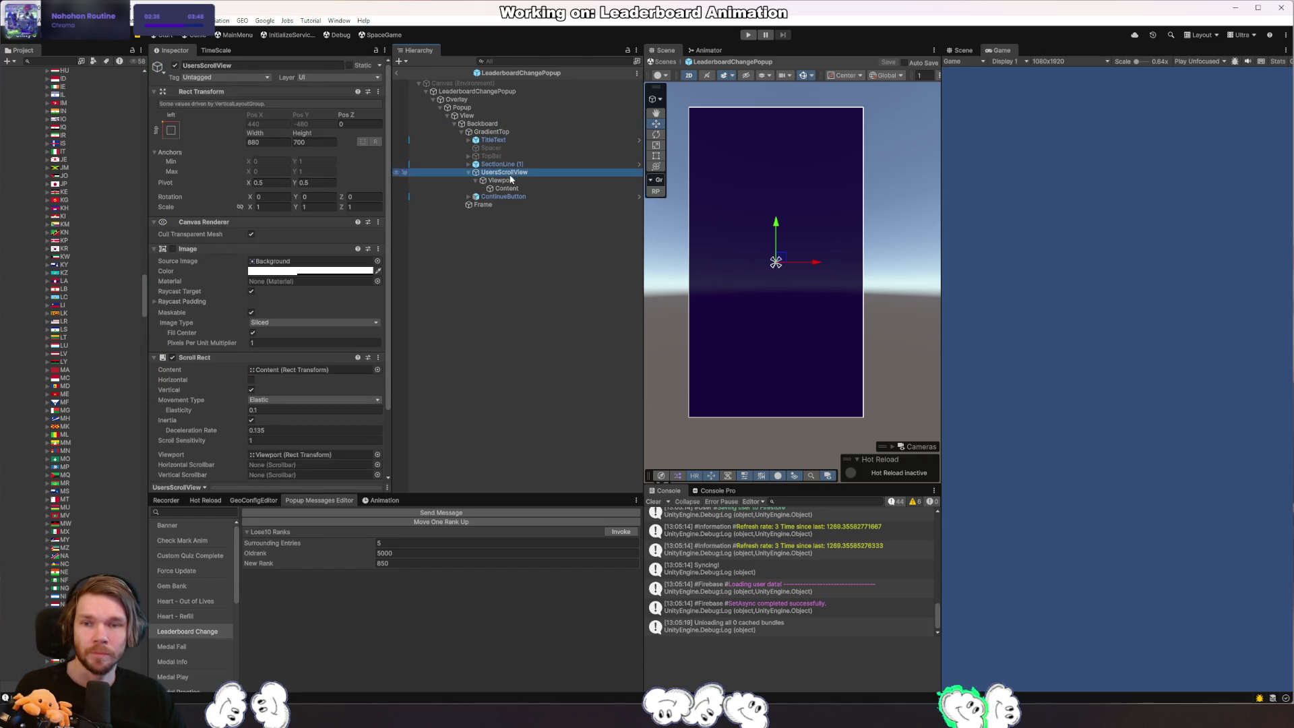
Inspect Content, View and Popup, then start the Popup's Tween Player scale-in preview.
left_click(504, 164)
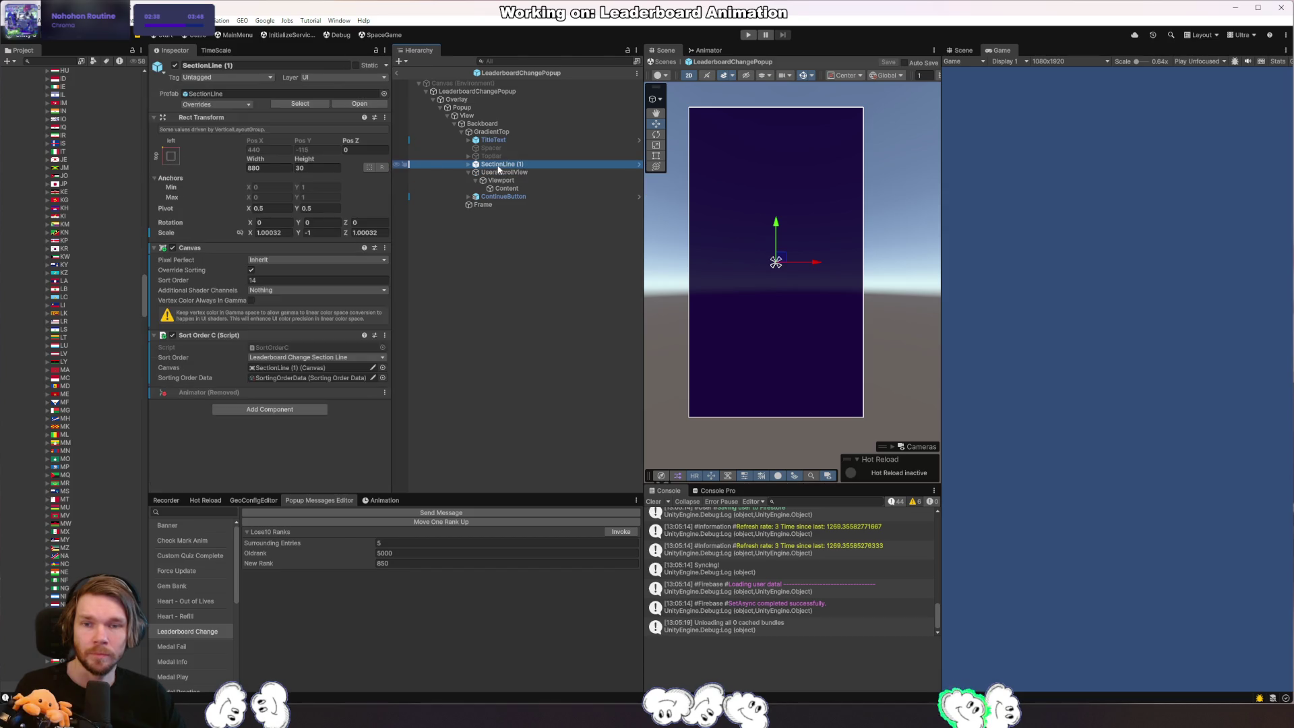
left_click(505, 189)
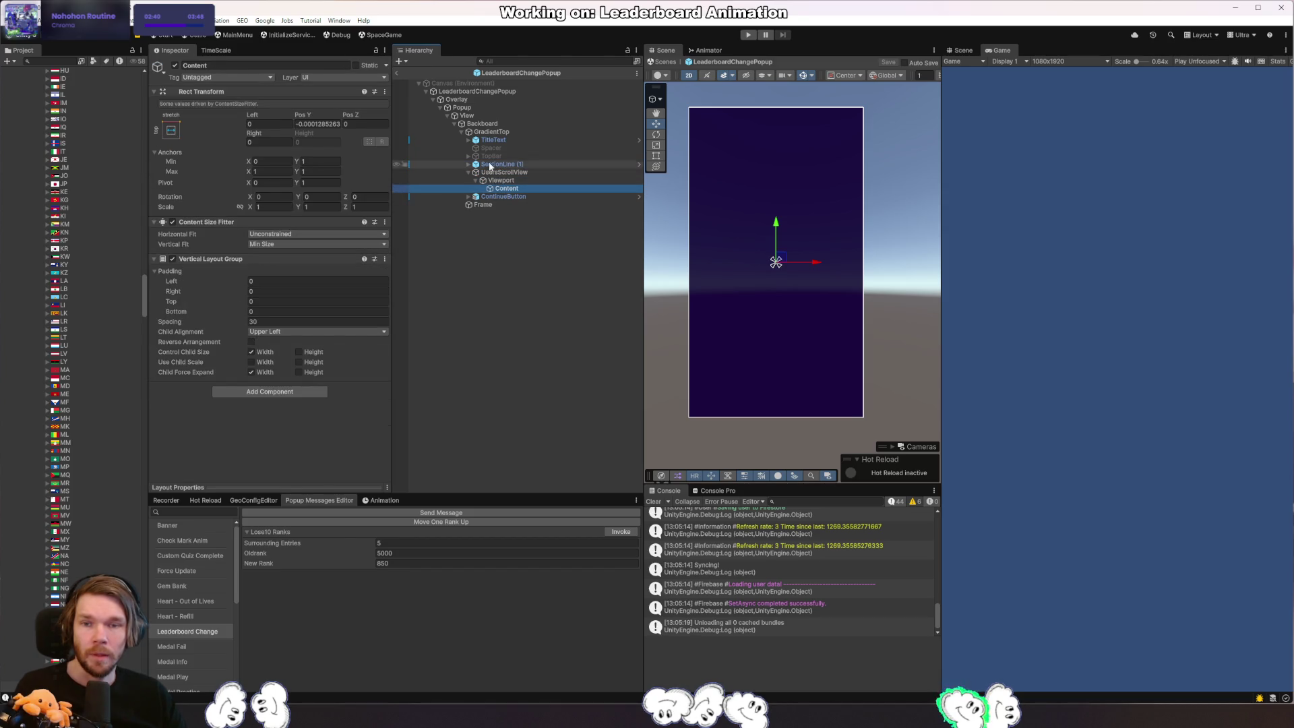
left_click(491, 132)
left_click(488, 116)
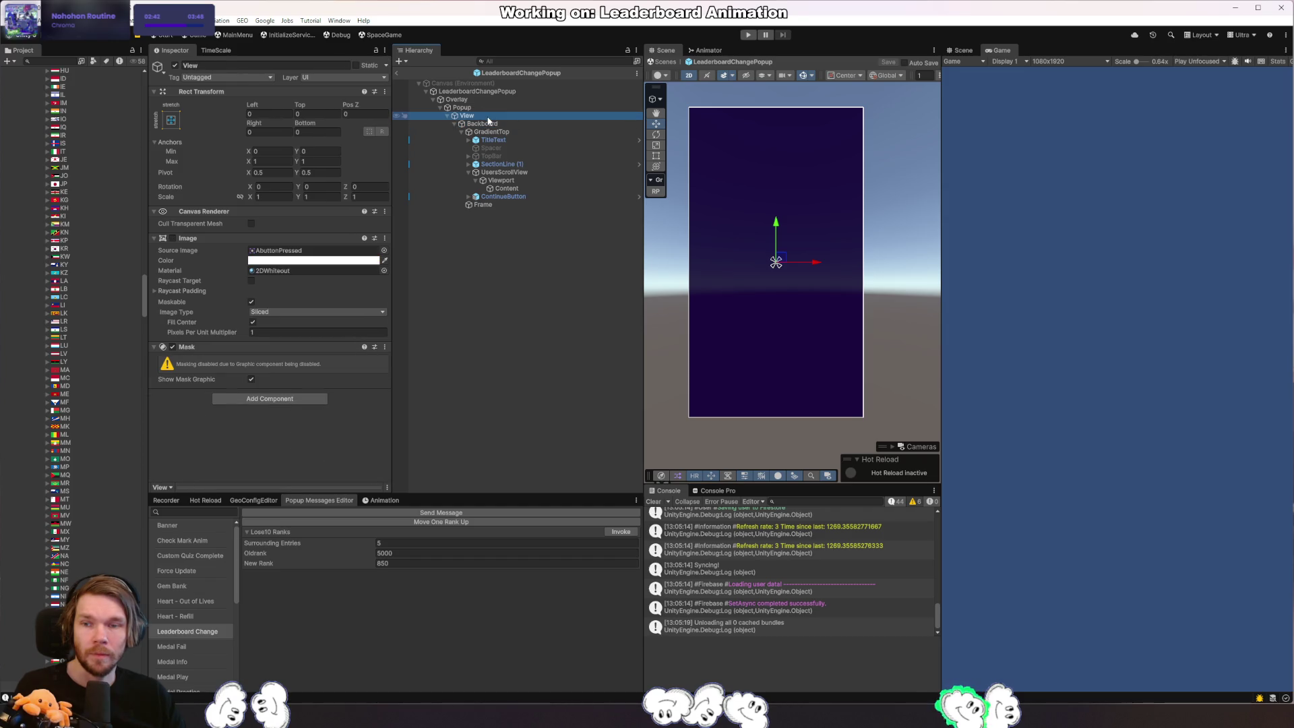
left_click(457, 109)
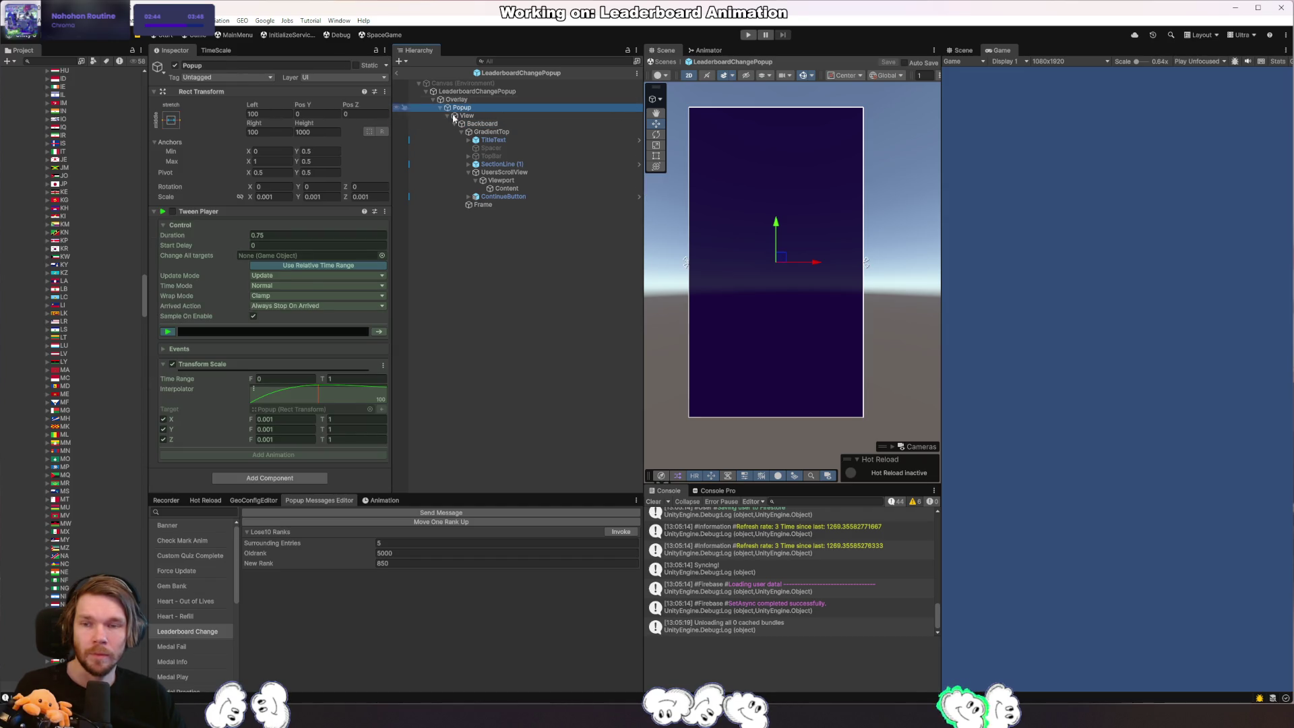
left_click(172, 334)
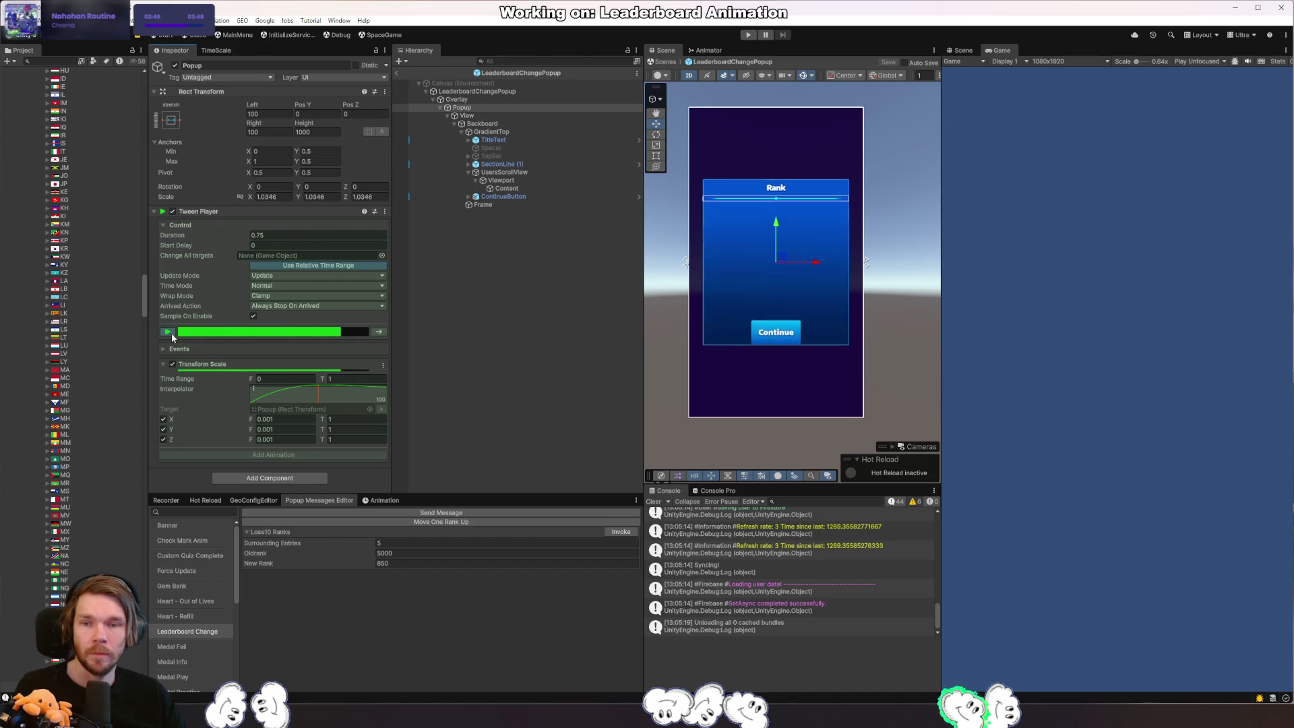
Stop the Tween Player preview and switch back to Rider.
left_click(171, 333)
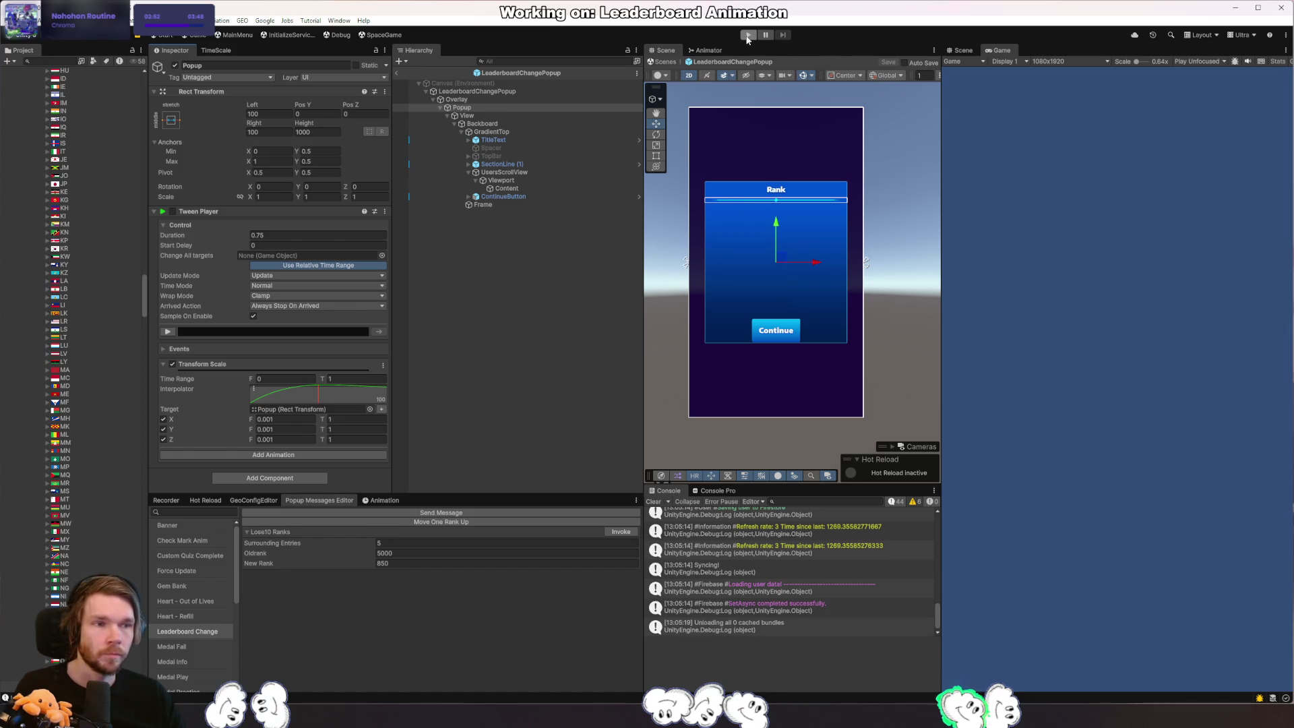
key("alt+Tab")
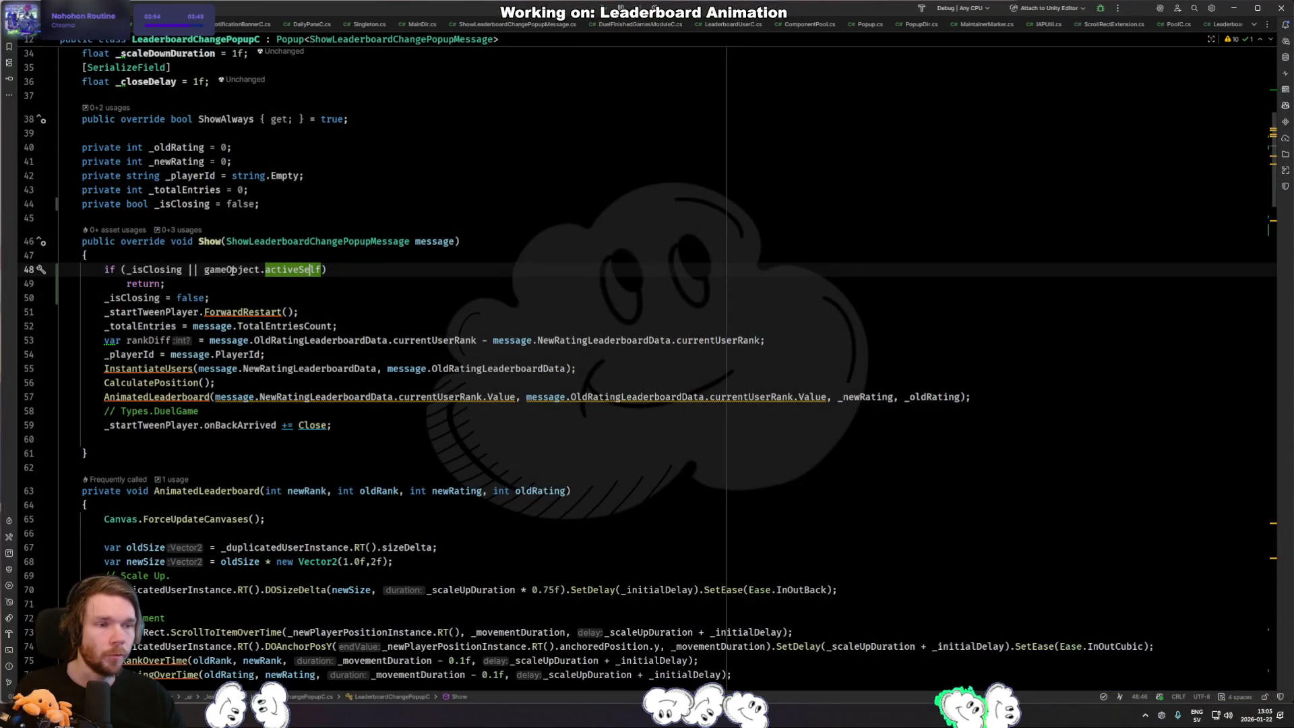
Add a breakpoint on Show's _isClosing early-return check and attach the debugger to the Unity editor.
left_click(166, 269)
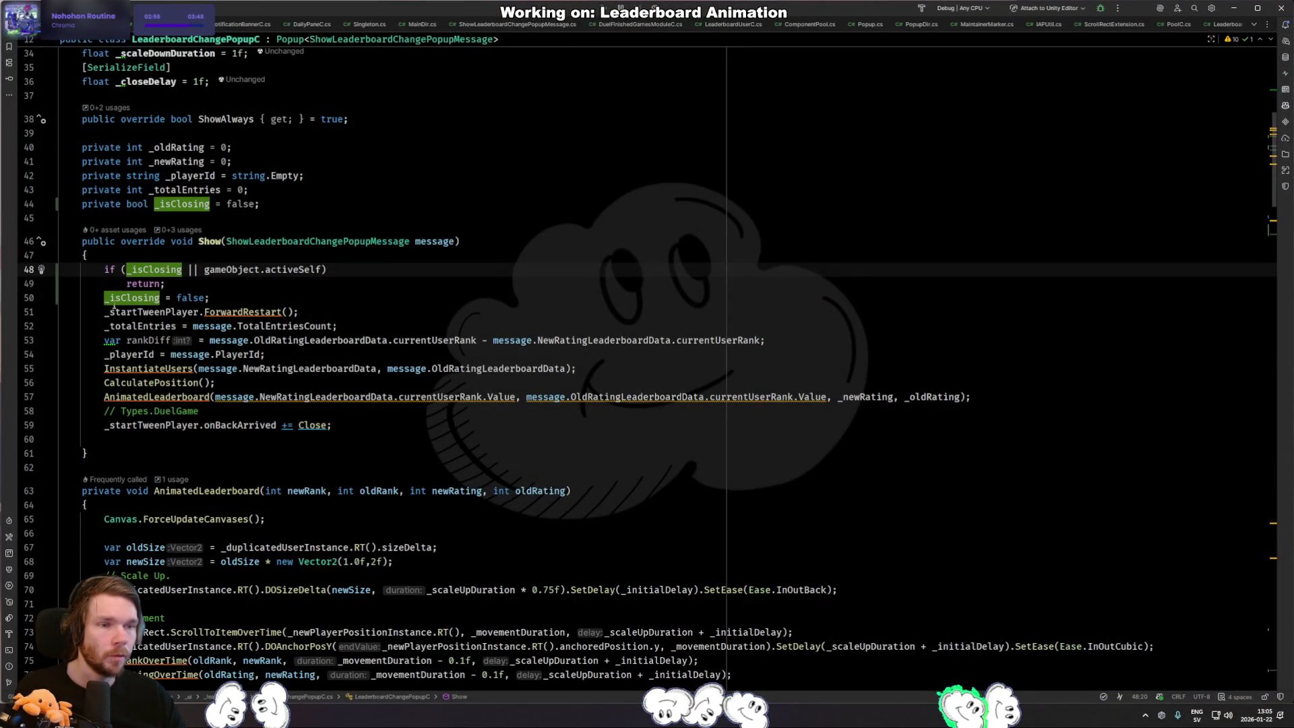
left_click(29, 269)
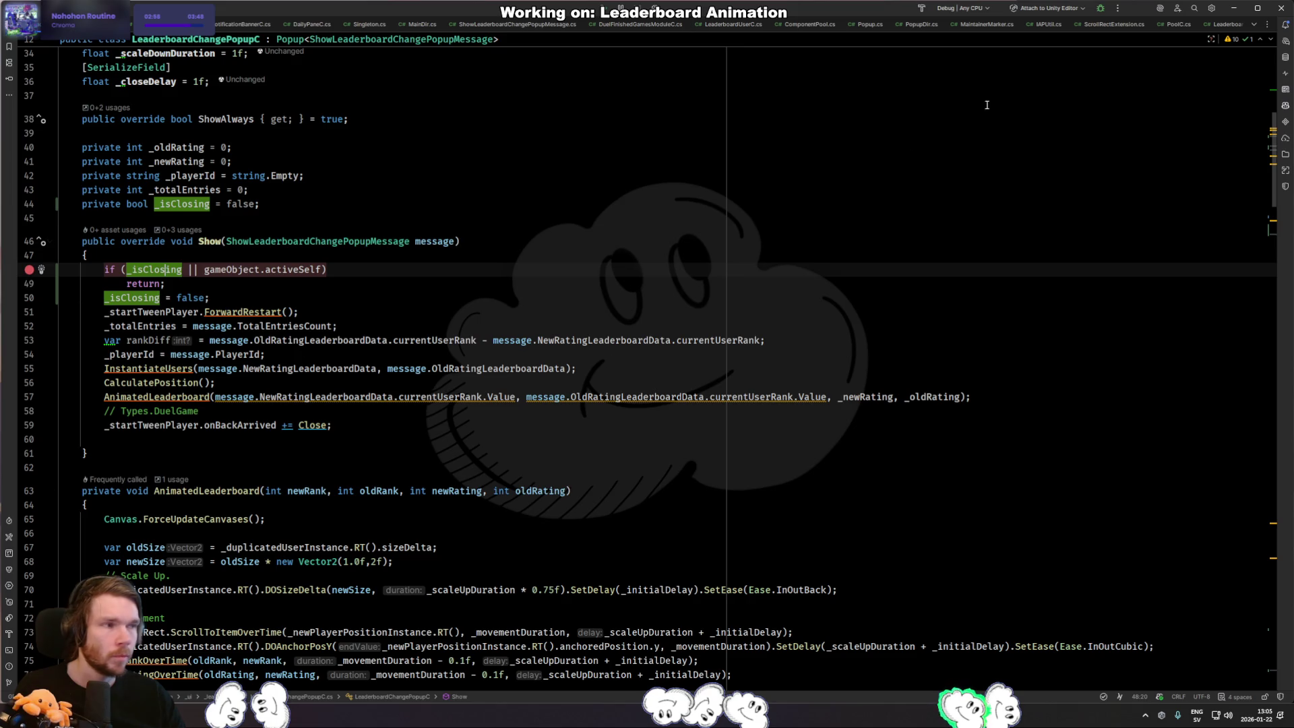
left_click(1100, 7)
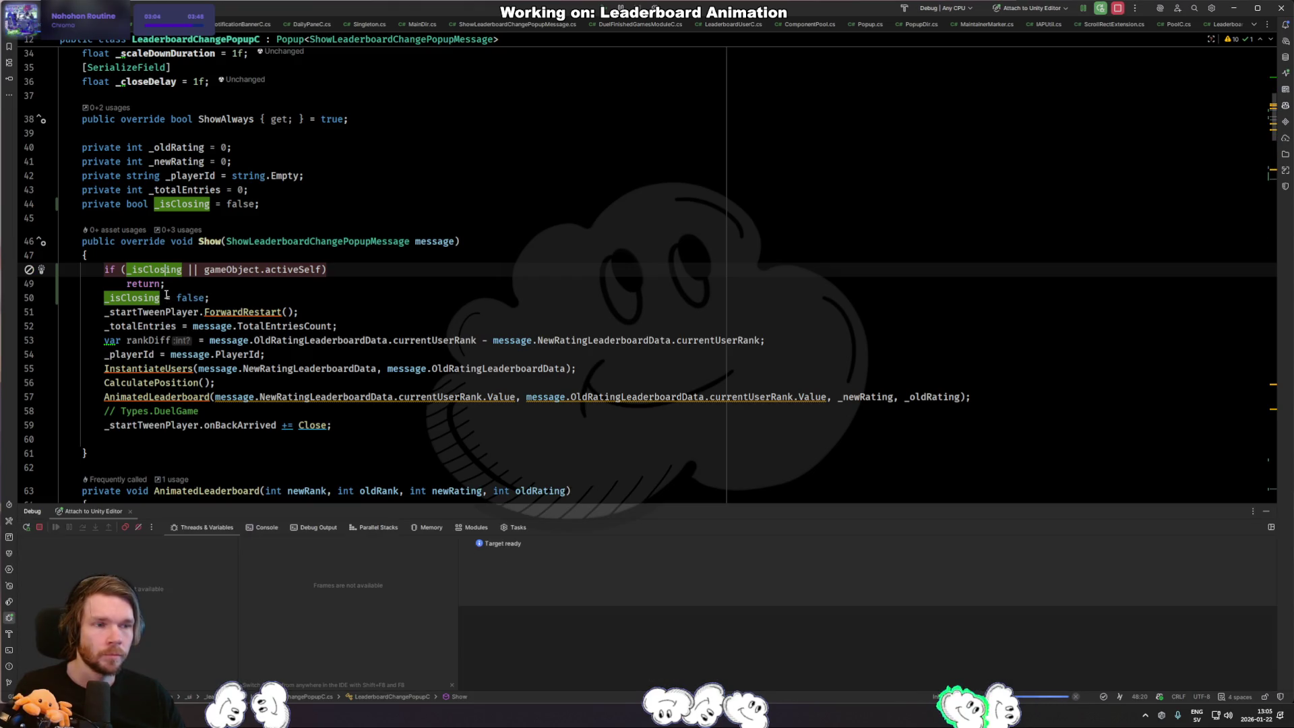
List all usages of the Show method from its declaration.
left_click(209, 241)
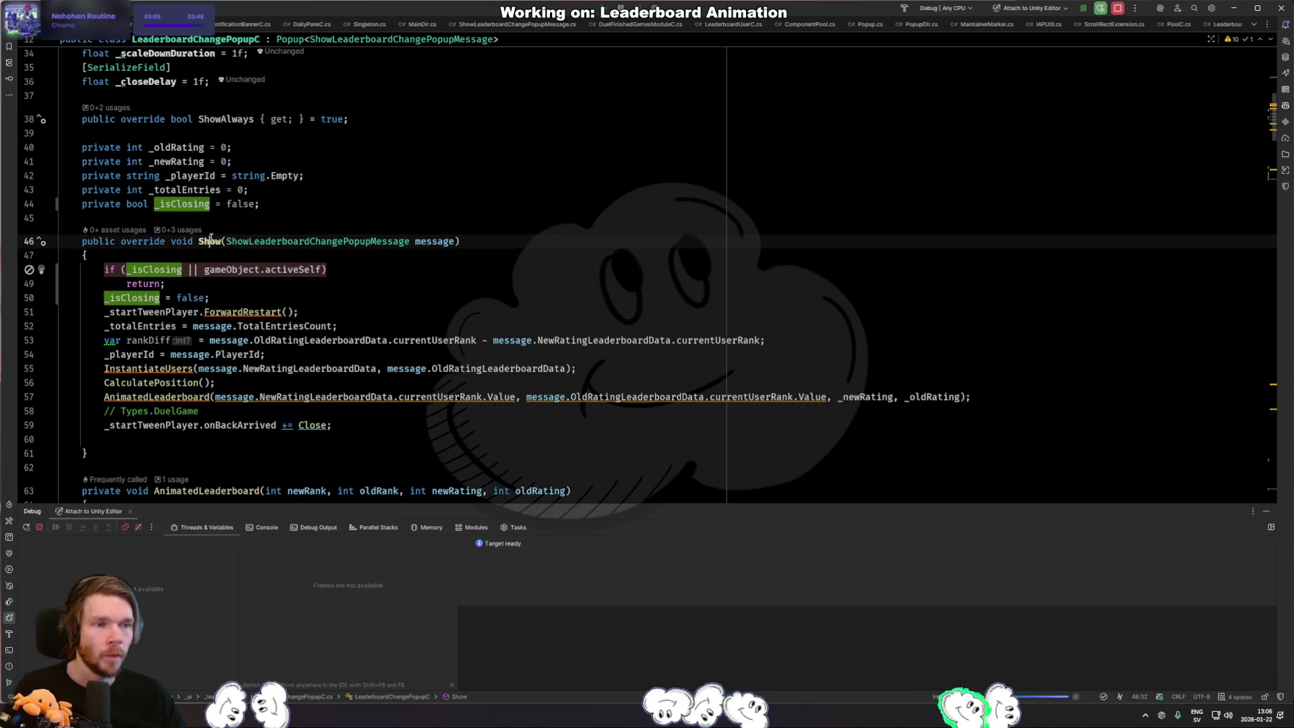
double_click(211, 241)
left_click(211, 244, "ctrl")
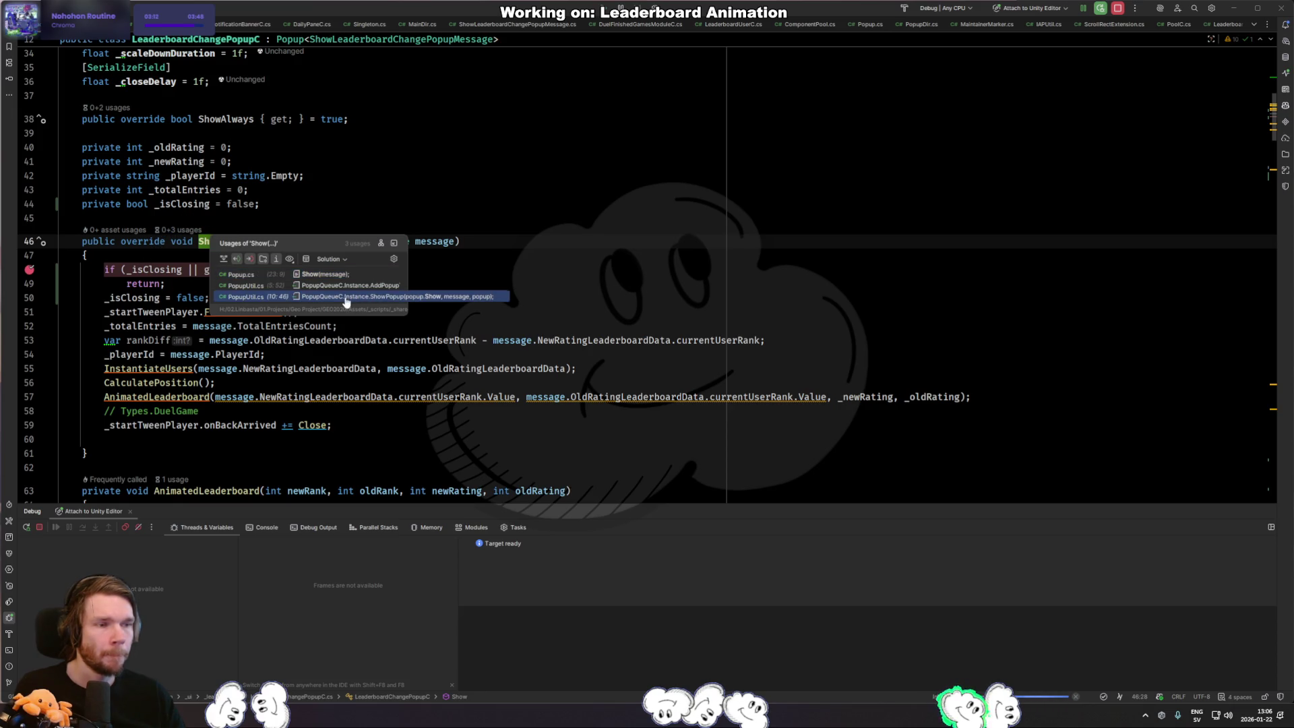
Follow Show's callers through PopupUtil, PopupQueueC's ShowPopup and PreShow, navigate back, then return to Unity.
key("Escape")
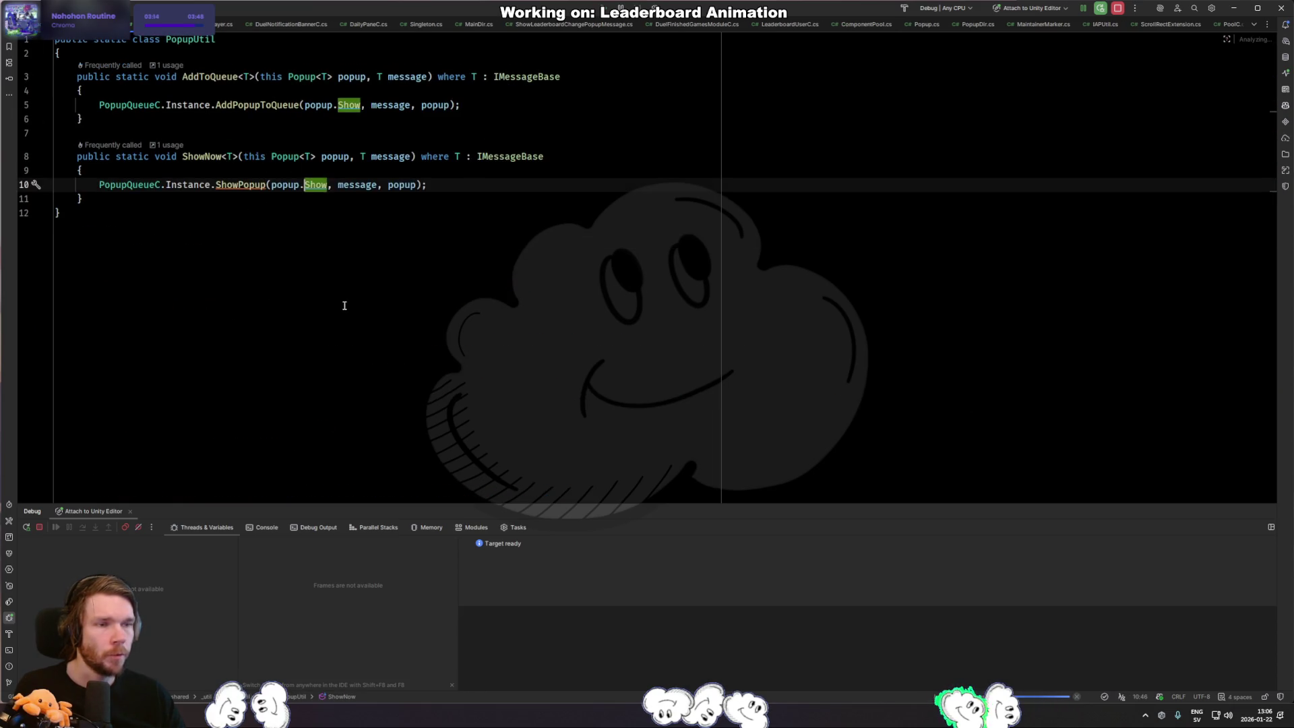
left_click(240, 185, "ctrl")
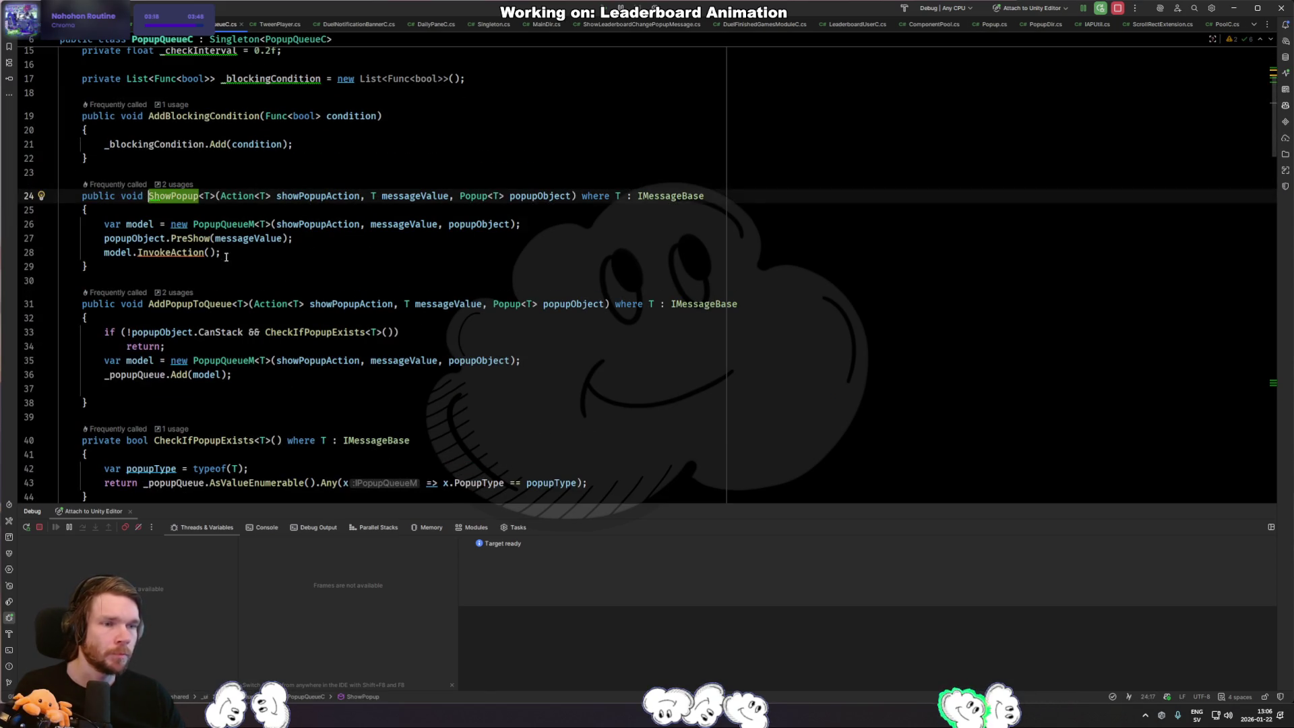
left_click(199, 252)
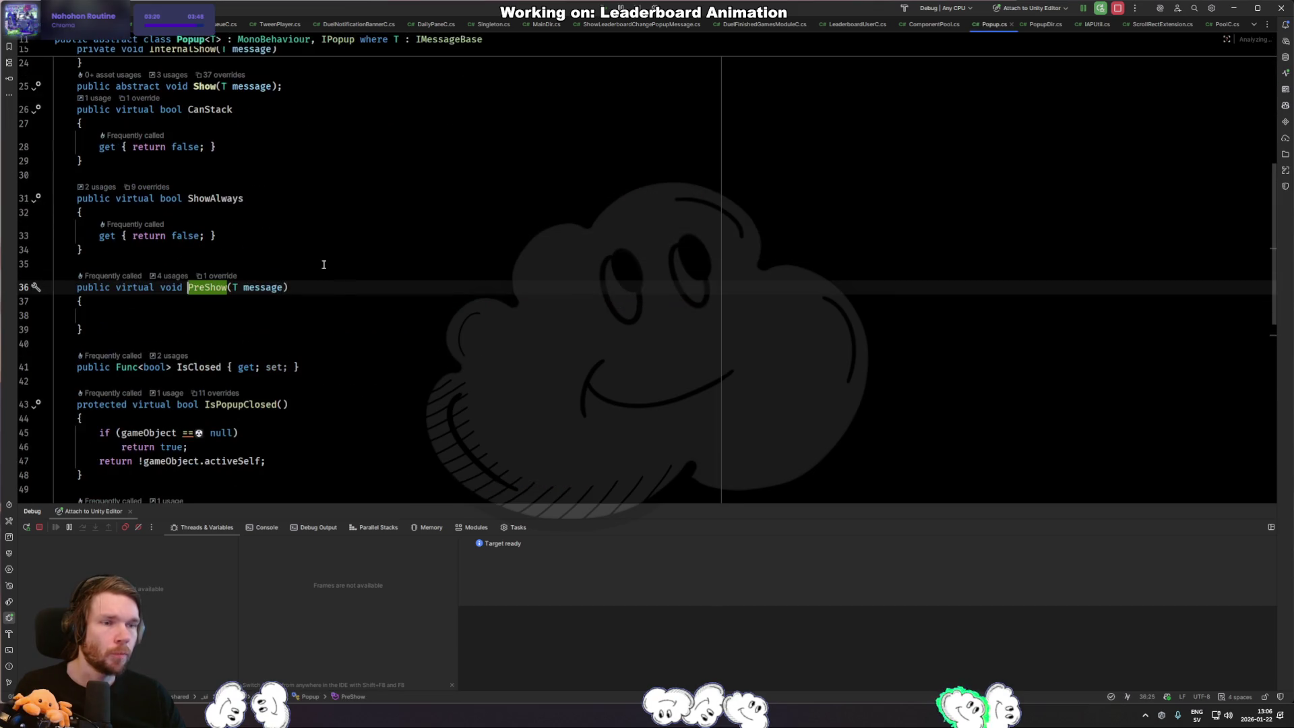
key("ctrl+Tab")
key("ctrl+Tab")
key("ctrl+Tab")
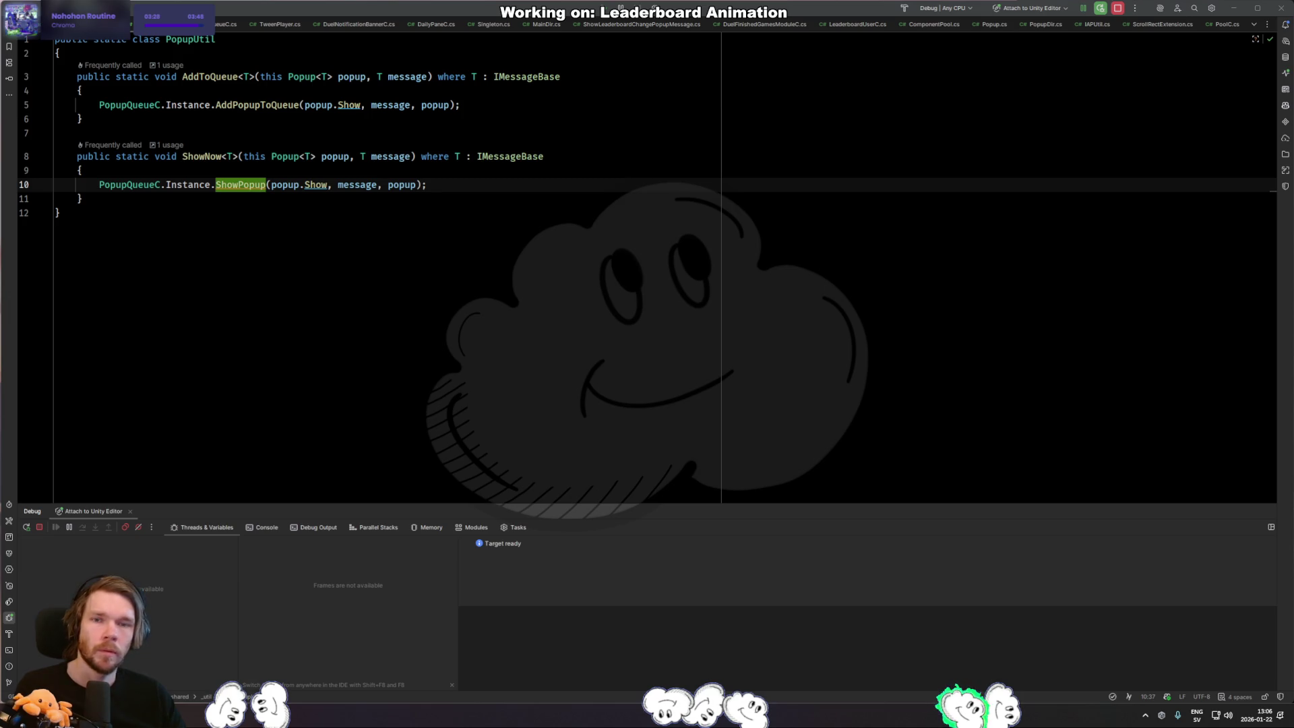
key("alt+Tab")
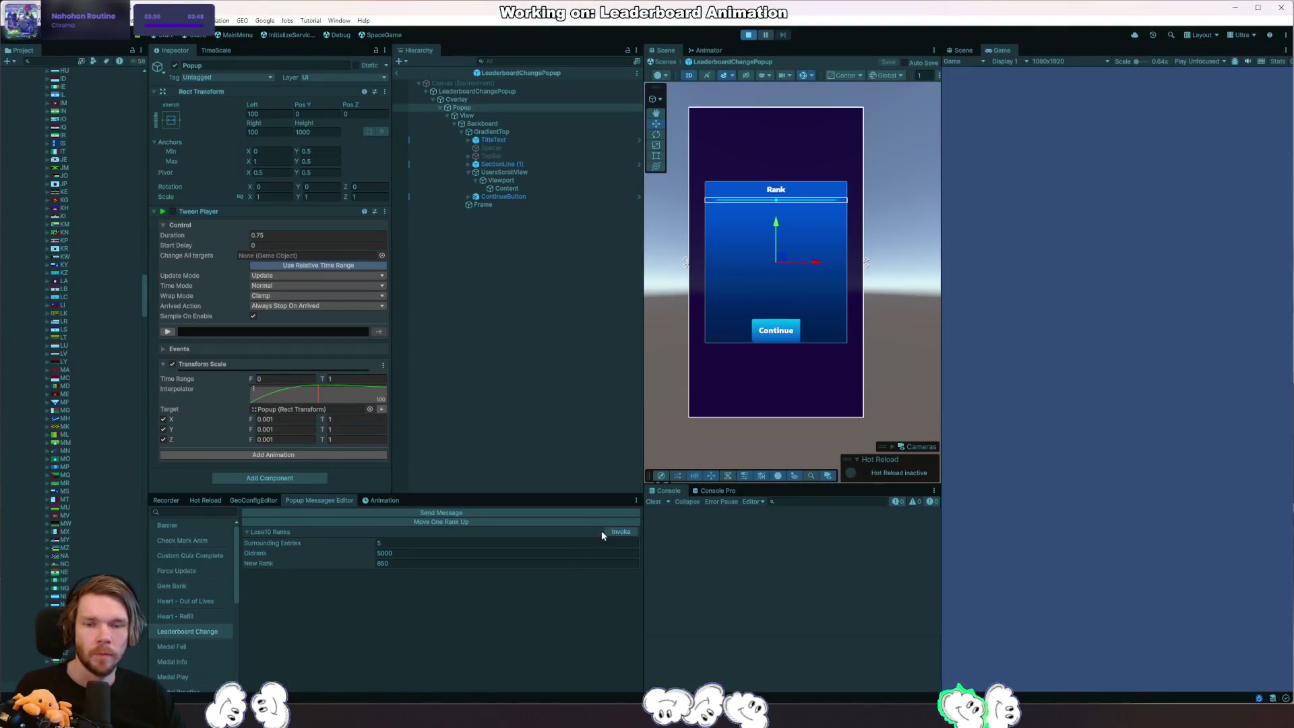
Invoke the Lose10 Ranks popup, step past the breakpoint in Show, remove it and resume the game.
left_click(618, 533)
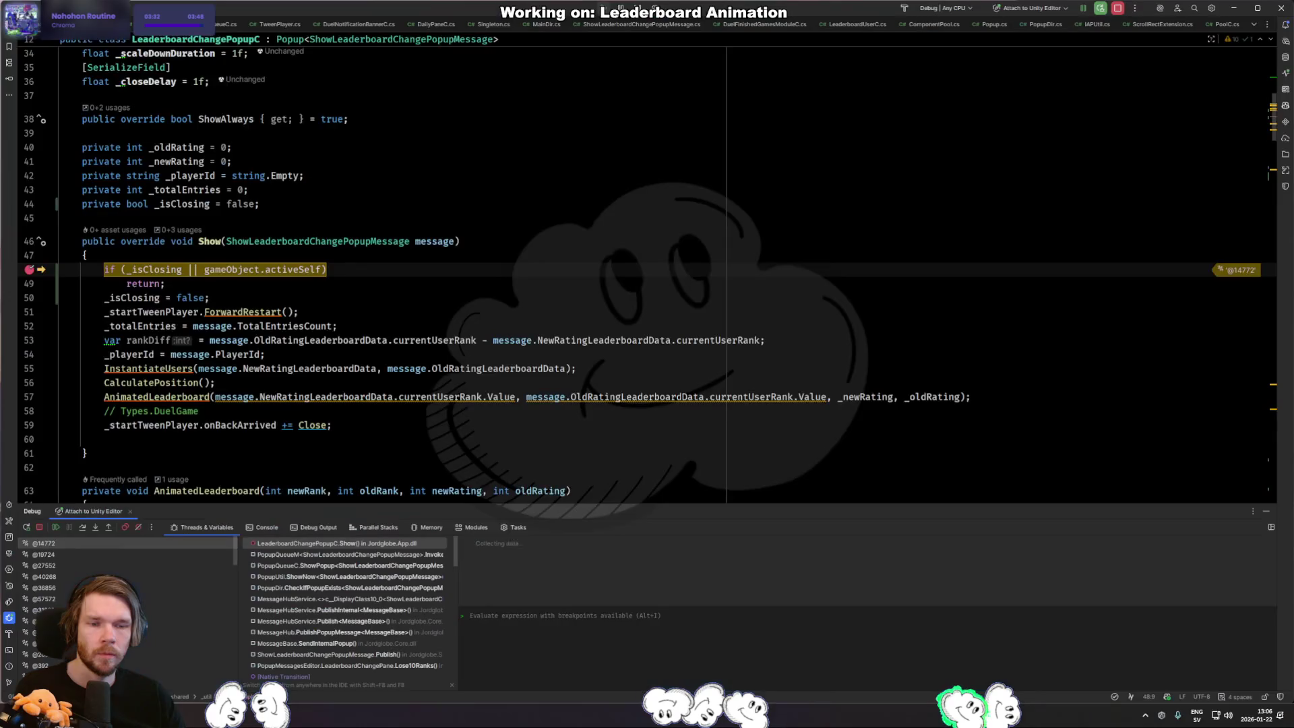
key("F8")
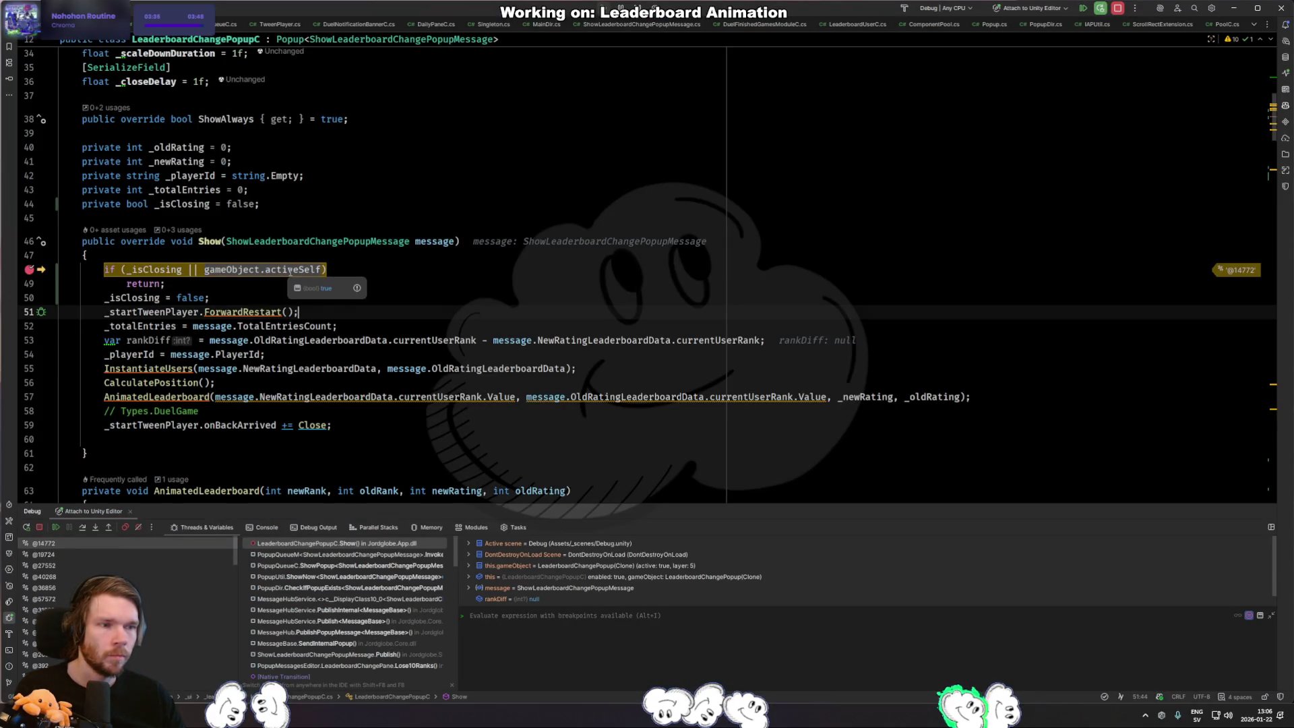
left_click(29, 269)
key("F9")
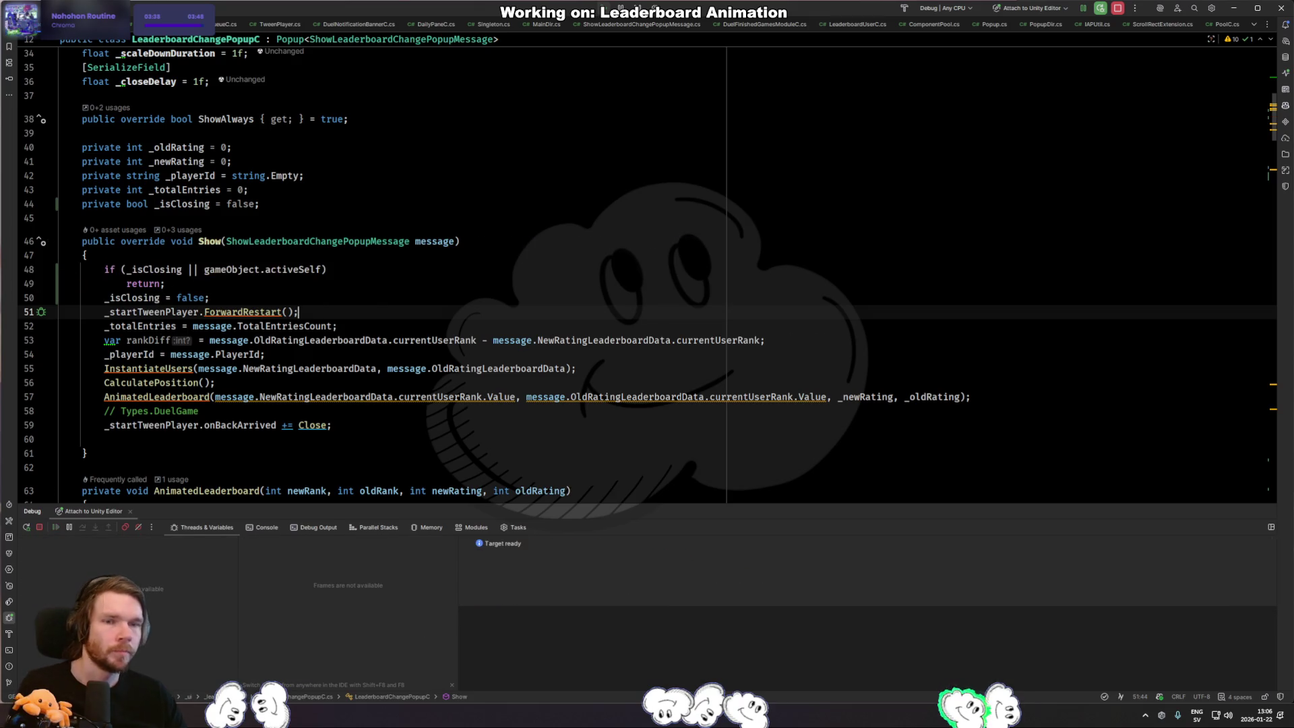
Delete the '|| gameObject.activeSelf' condition from Show's early-return check and move to the Close method.
key("alt+Tab")
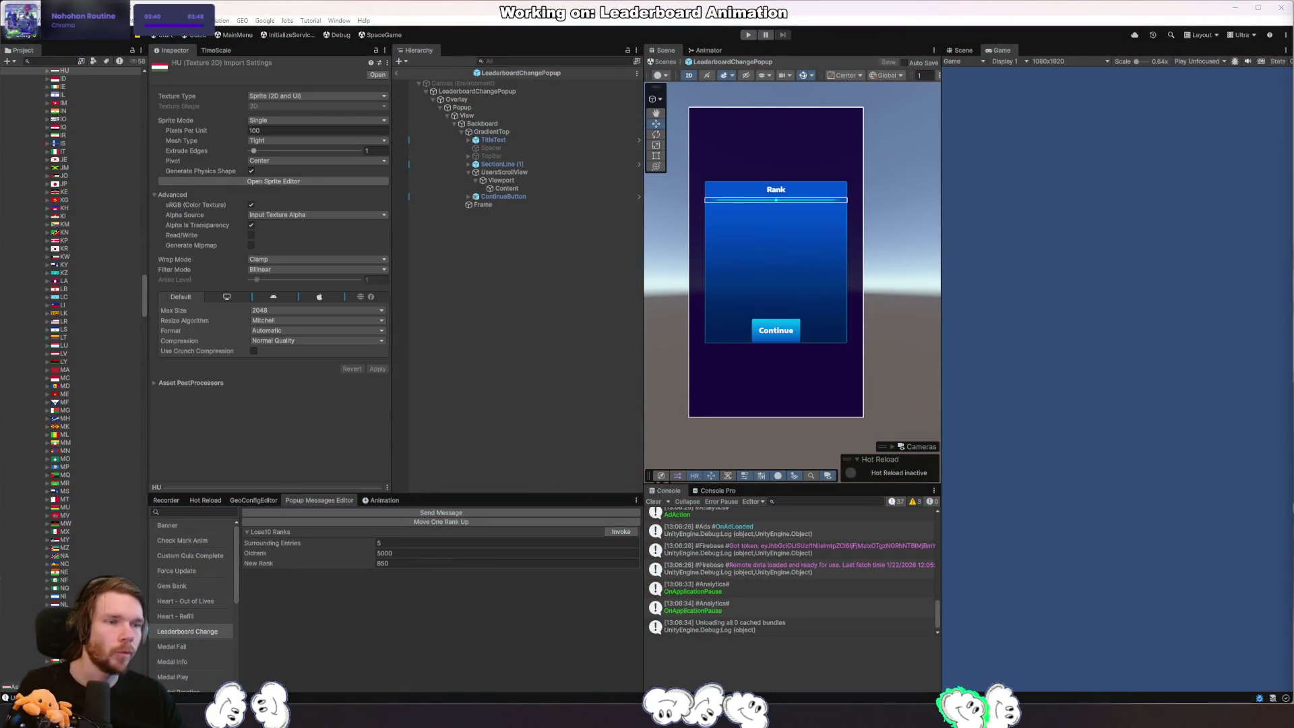
key("alt+Tab")
key("ctrl+Delete")
key("BackSpace")
key("BackSpace")
key("BackSpace")
key("alt+Tab")
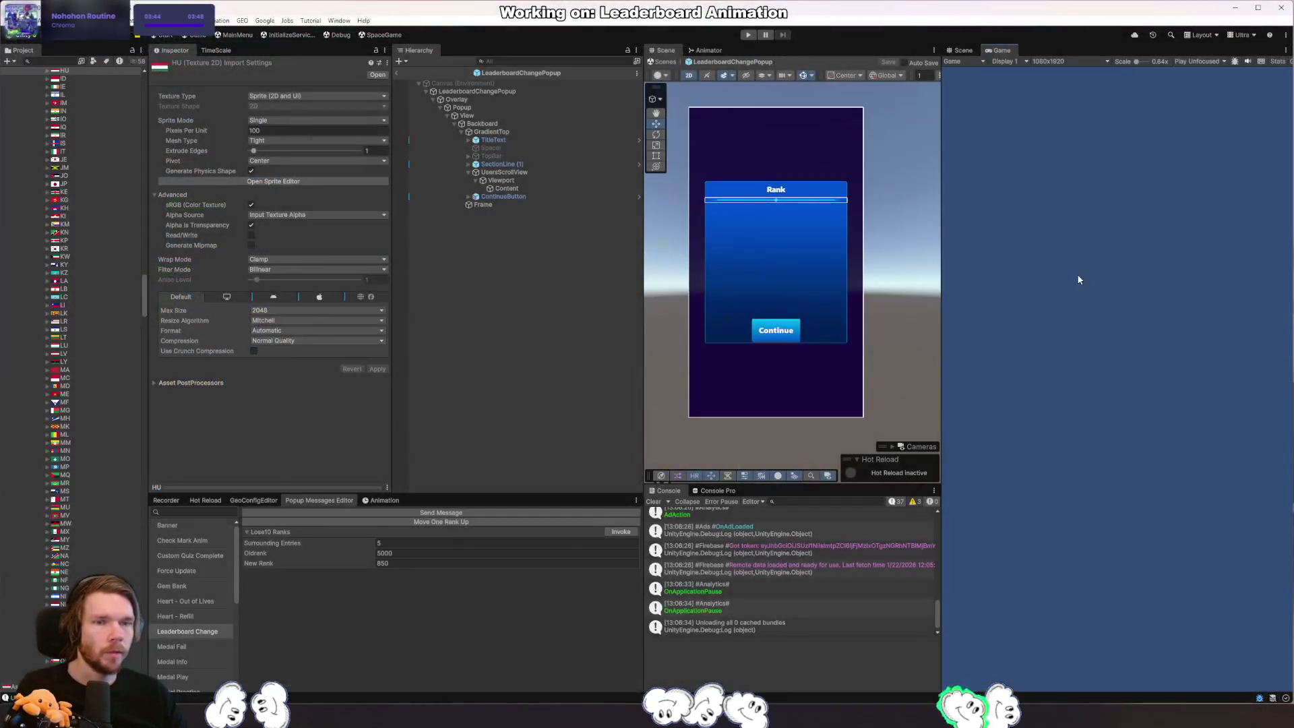
key("alt+Tab")
key("ctrl+End")
scroll(337, 363, "up", 3)
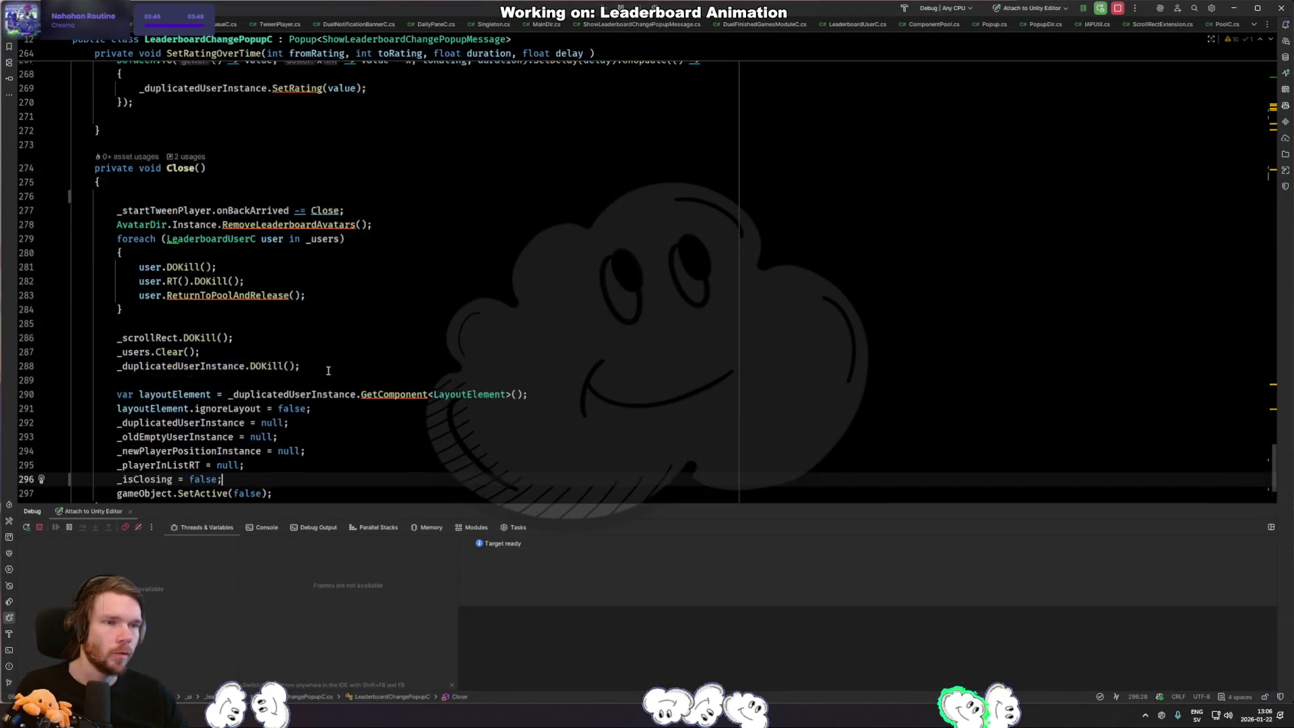
scroll(253, 323, "up", 2)
Find where Close is used and jump to its onBackArrived subscription in Show.
left_click(183, 269, "ctrl")
left_click(185, 300)
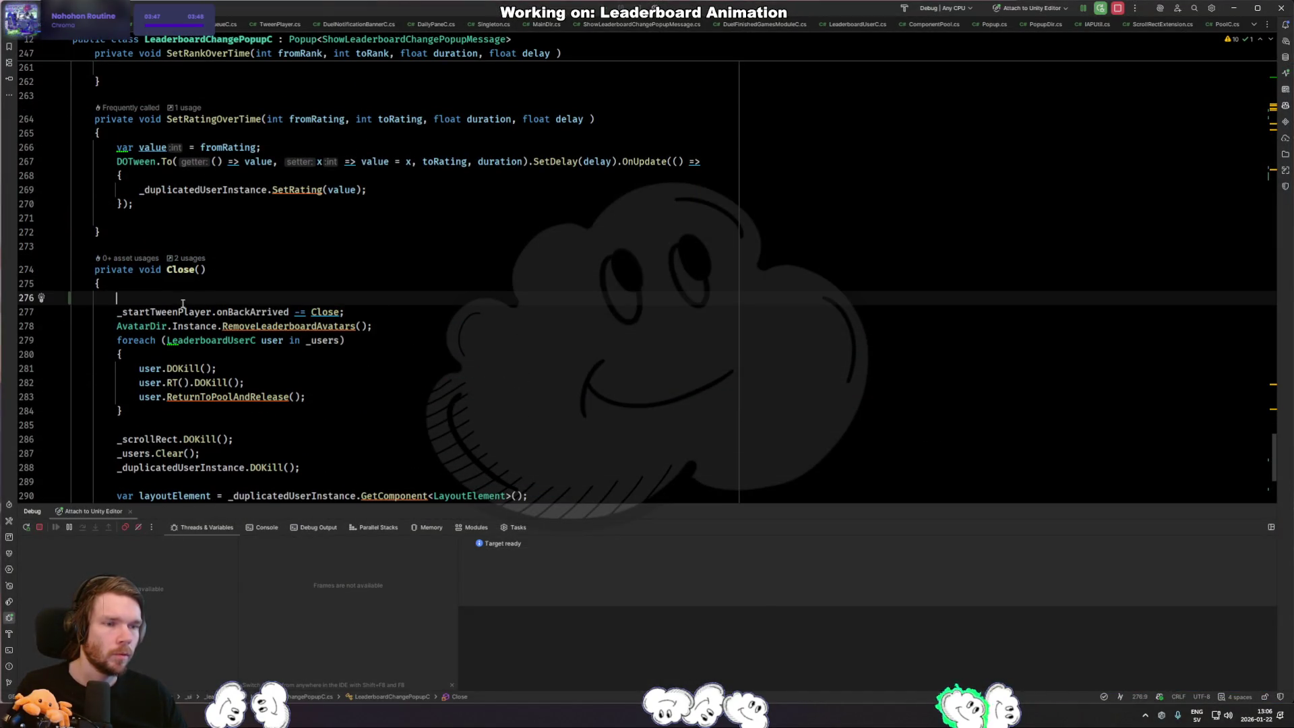
left_click(182, 270, "ctrl")
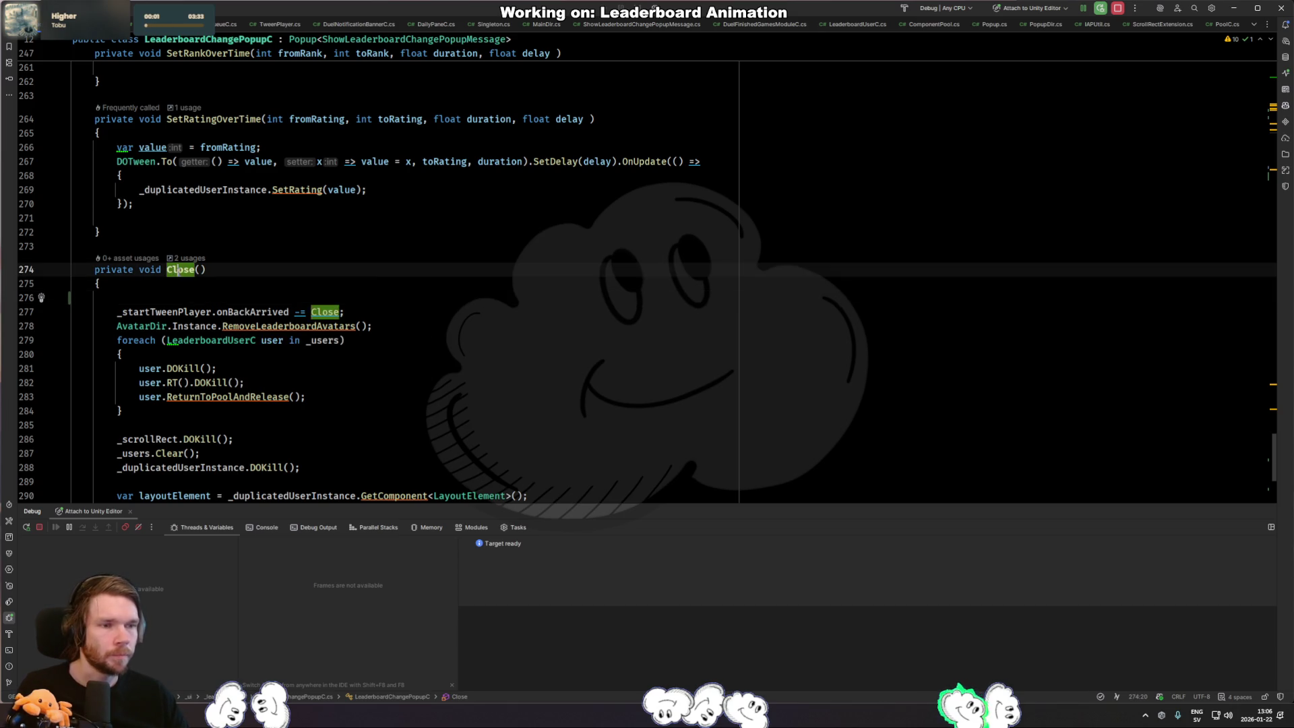
left_click(247, 309)
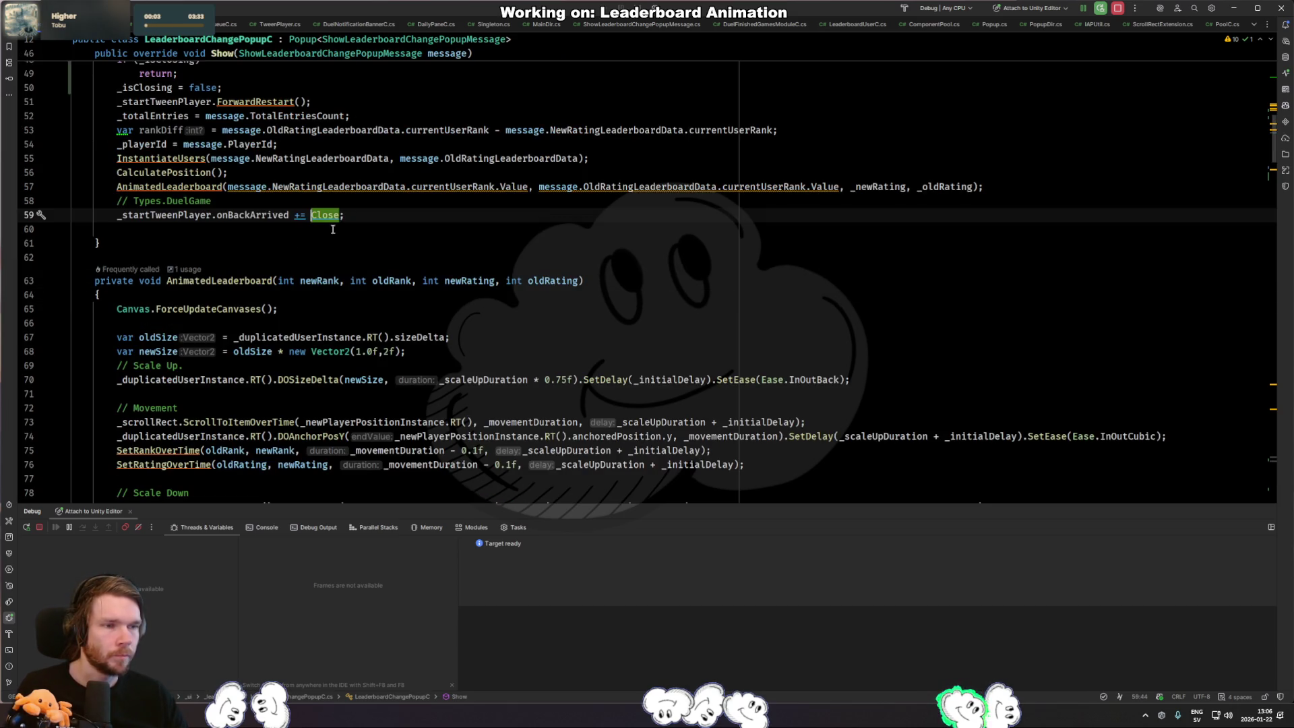
Swap the back-arrow handler on line 59 to BeginClosing, undo back to Close, and go to the BeginClosing method.
left_click(359, 215)
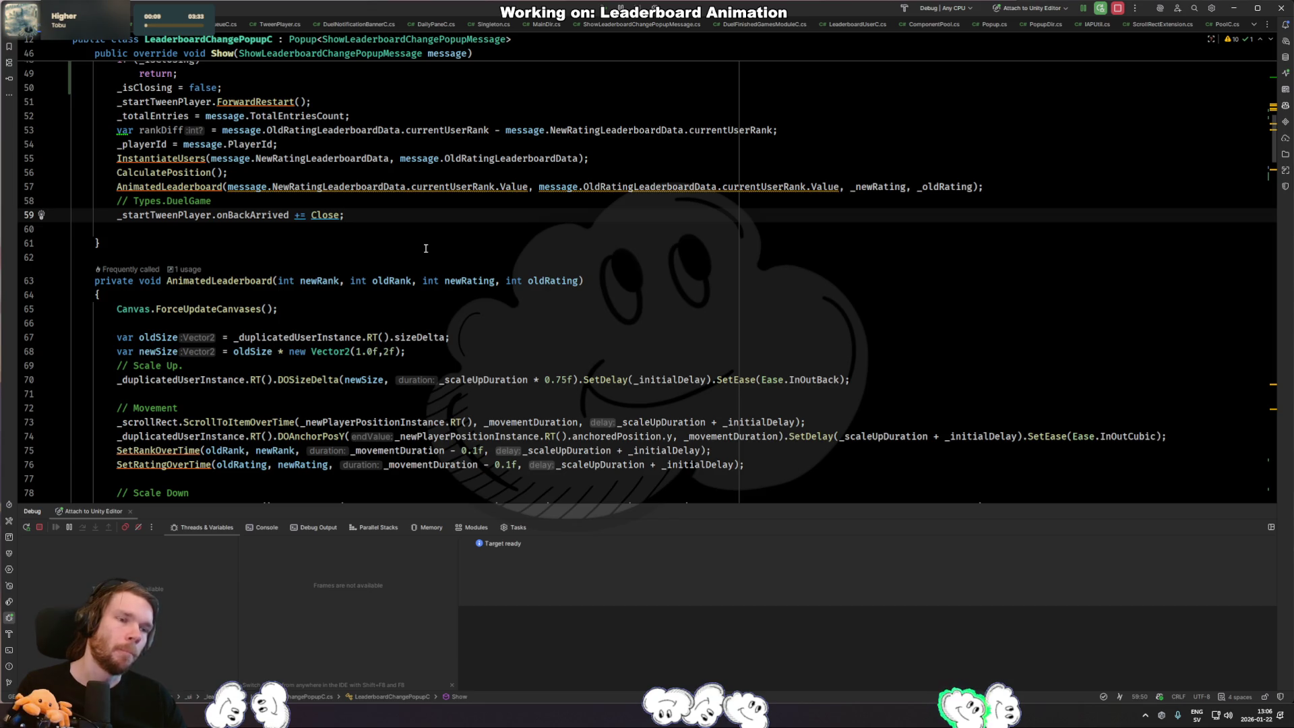
key("Left")
key("ctrl+shift+Left")
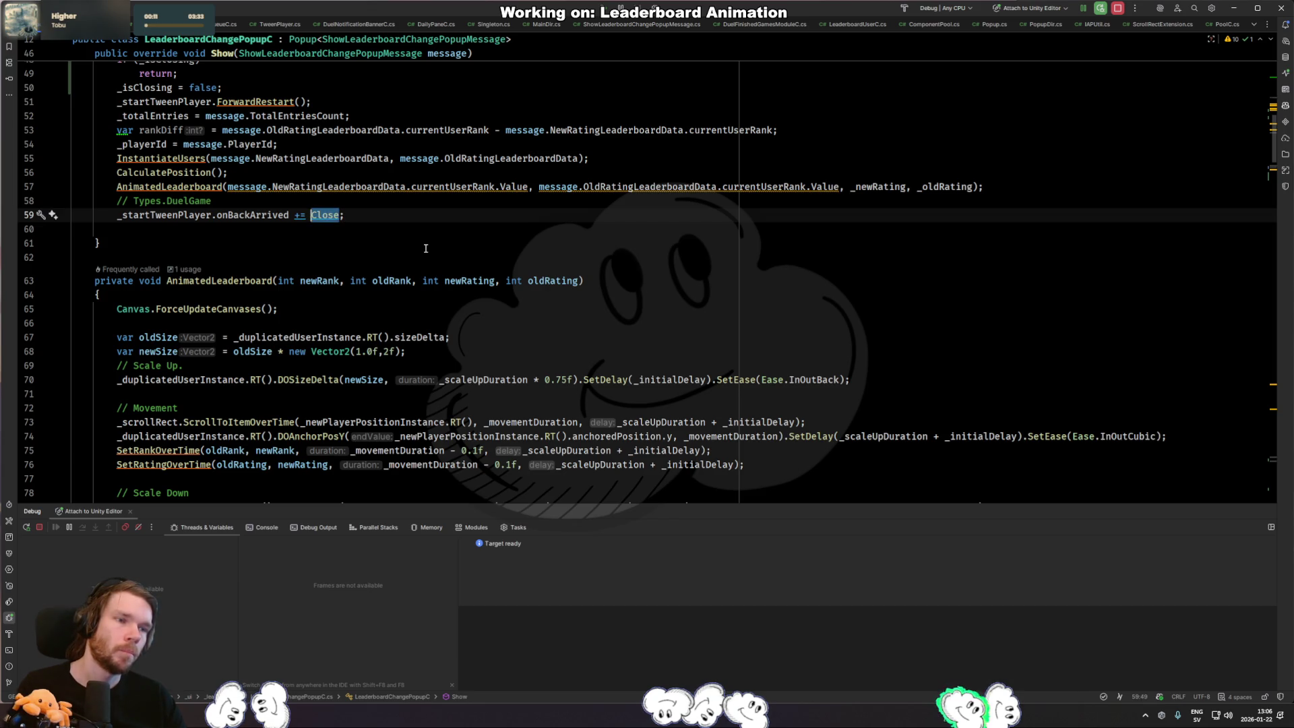
type("Begin")
key("Return")
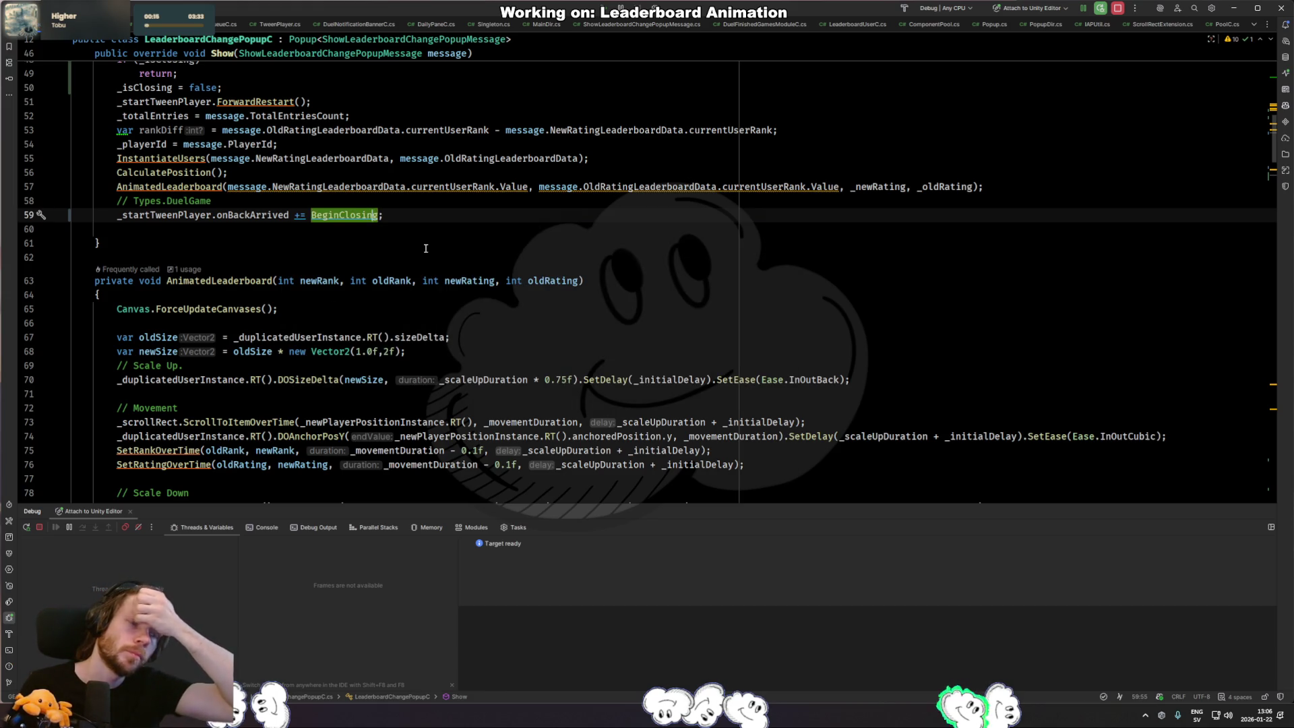
key("BackSpace")
key("BackSpace")
key("BackSpace")
key("BackSpace")
key("BackSpace")
key("ctrl+z")
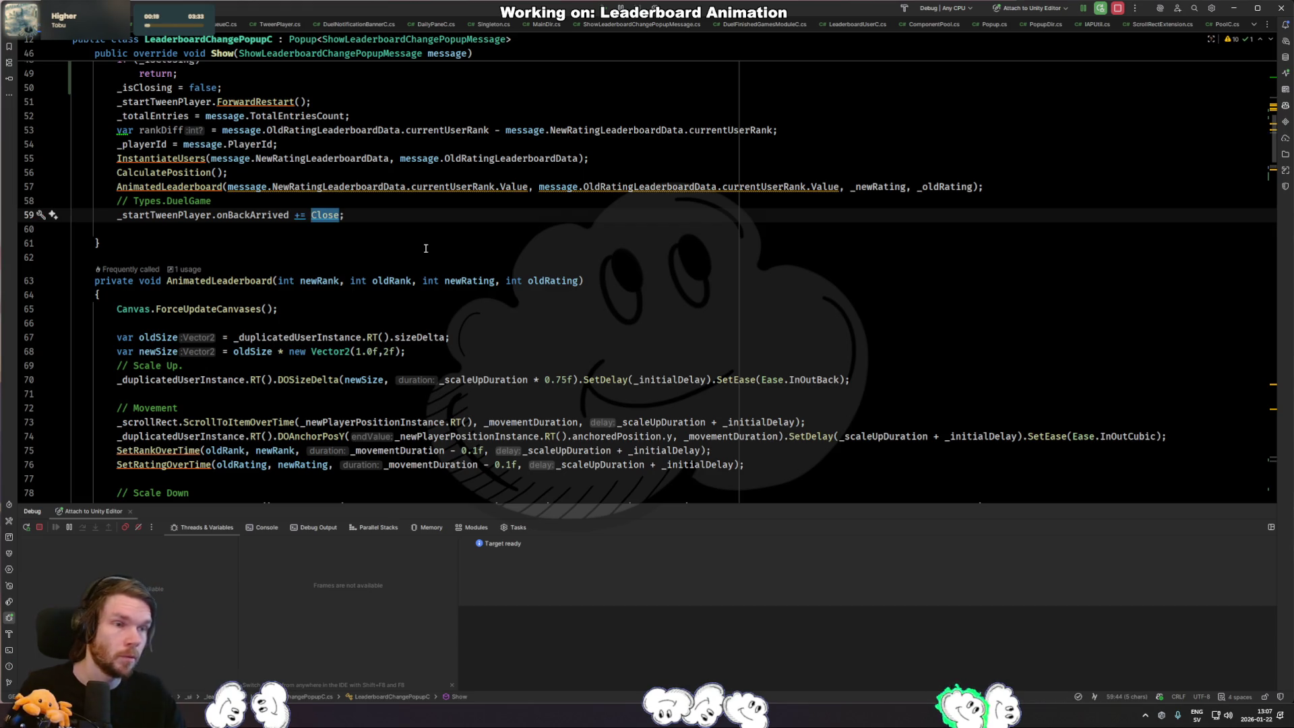
scroll(286, 390, "down", 5)
scroll(285, 389, "down", 5)
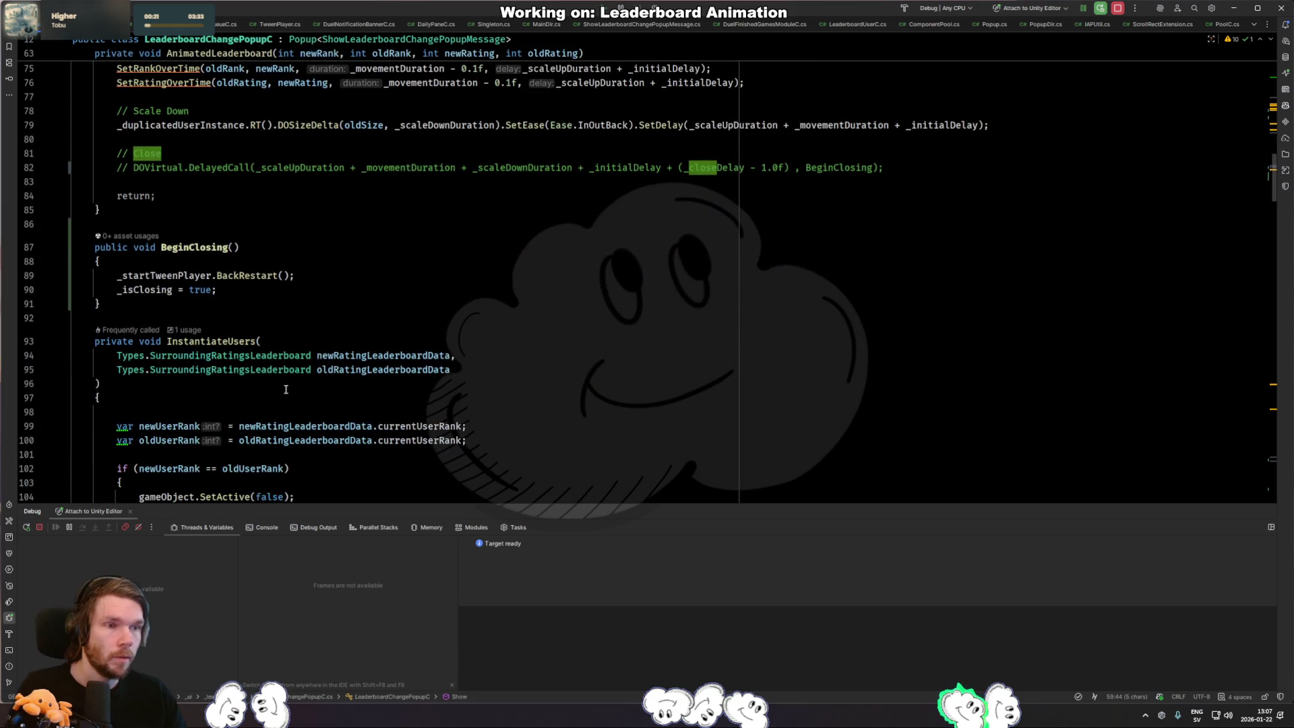
left_click(261, 275)
scroll(268, 269, "up", 6)
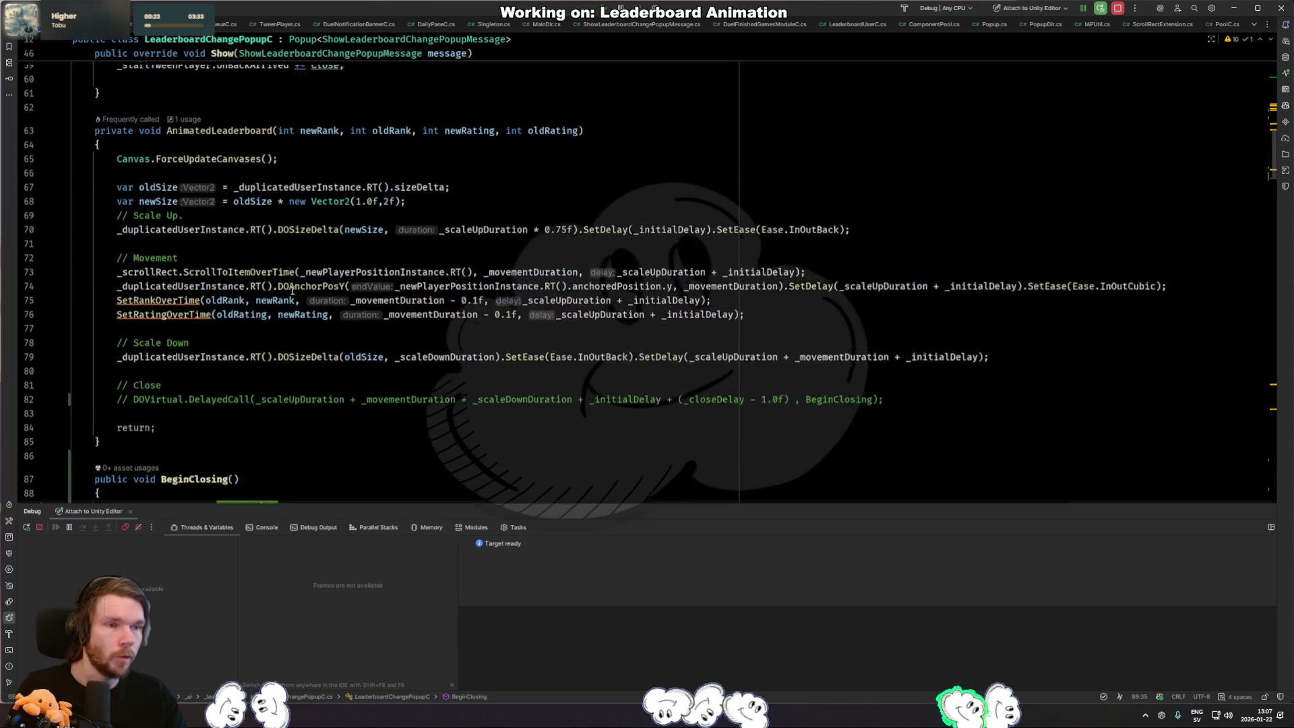
key("Down")
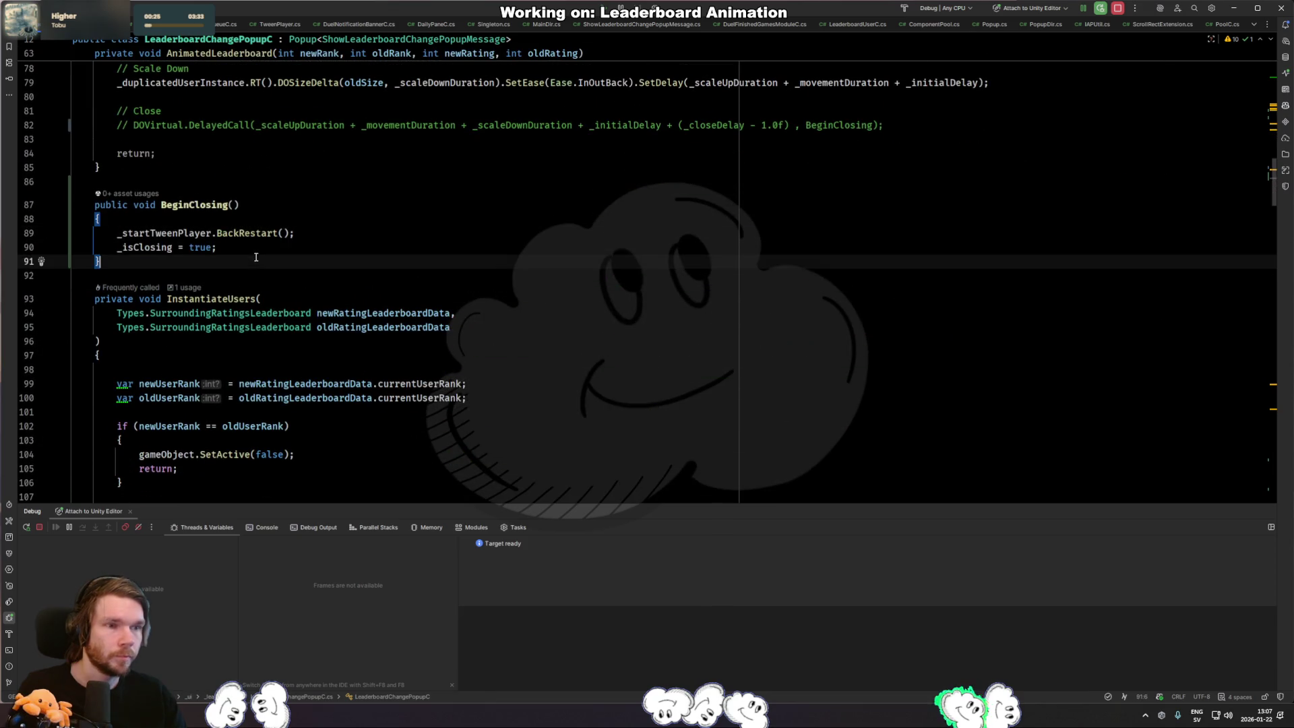
Add 'if (_isClosing) return;' at the top of BeginClosing above BackRestart, then switch to Unity.
key("shift+Home")
key("ctrl+c")
key("Up")
key("Up")
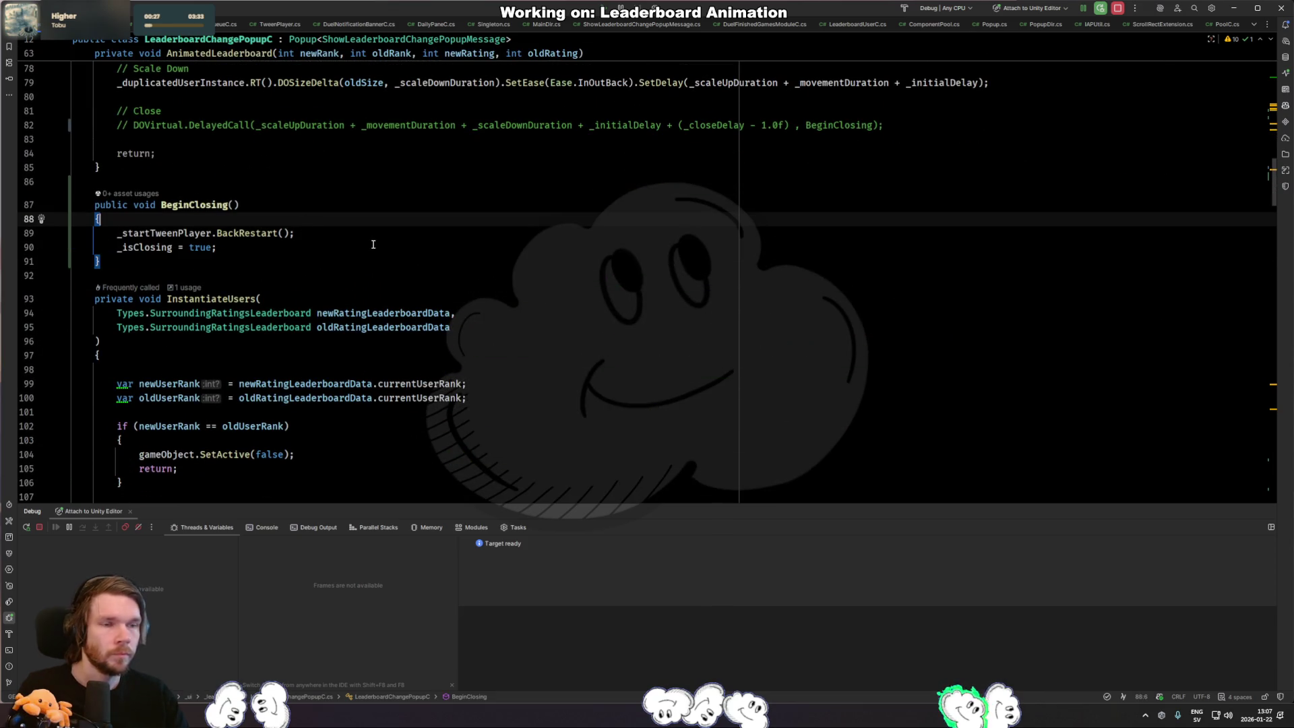
key("Return")
key("ctrl+v")
key("Return")
key("Up")
key("Home")
key("Return")
key("Up")
type("if (_is")
key("Return")
key("Down")
key("ctrl+y")
type("return;")
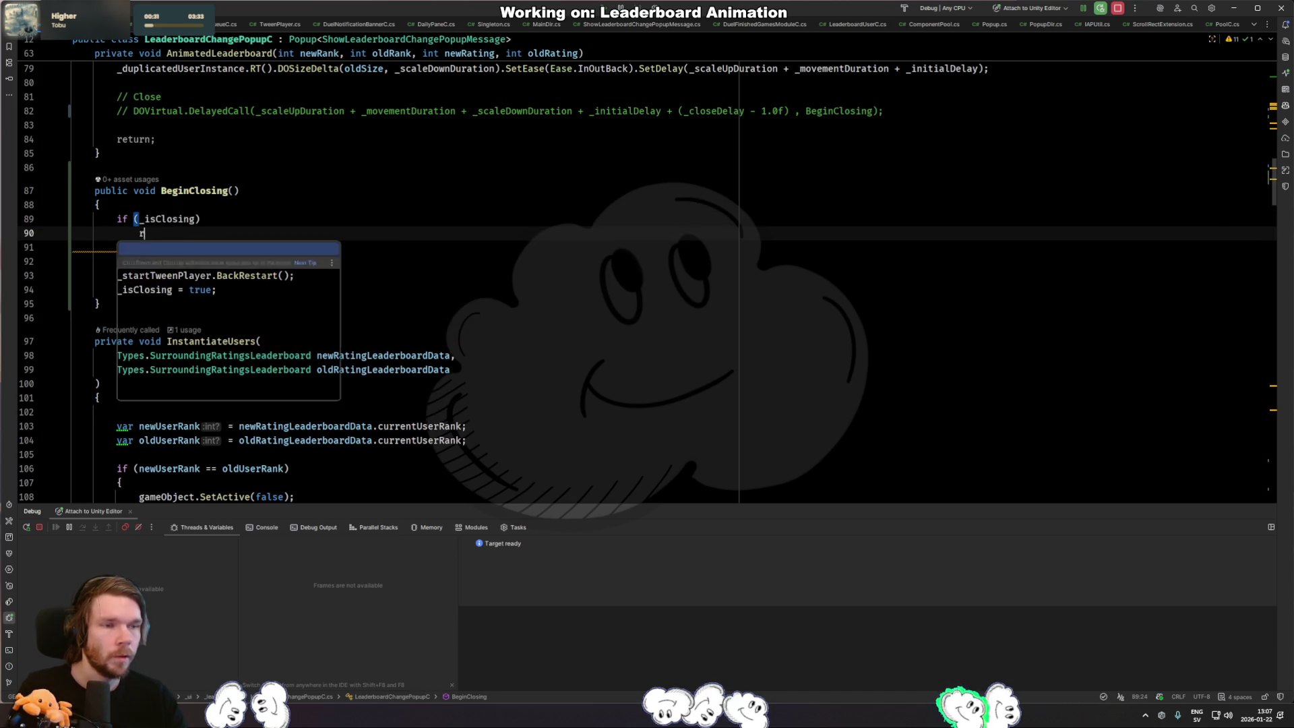
key("Return")
key("alt+Tab")
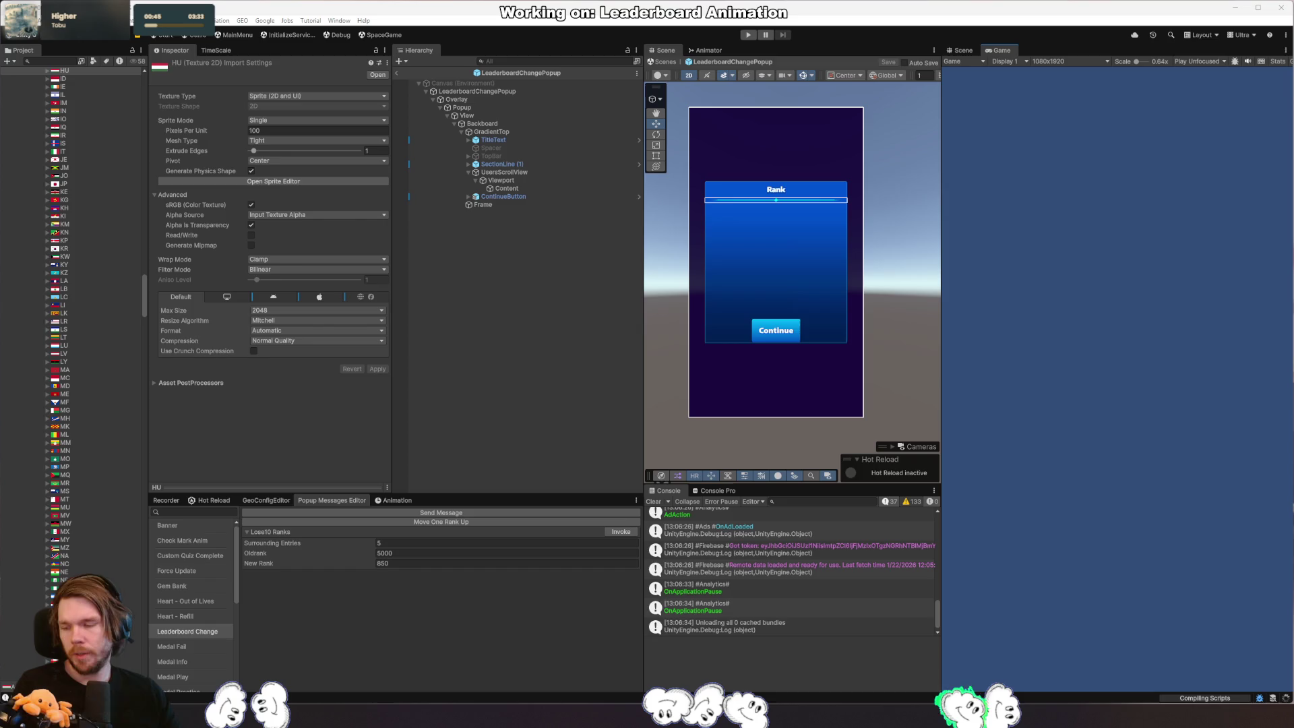
Play the game, trigger the Leaderboard Change popup, duplicate SectionLine (1) and move the copy below the scroll view.
left_click(747, 34)
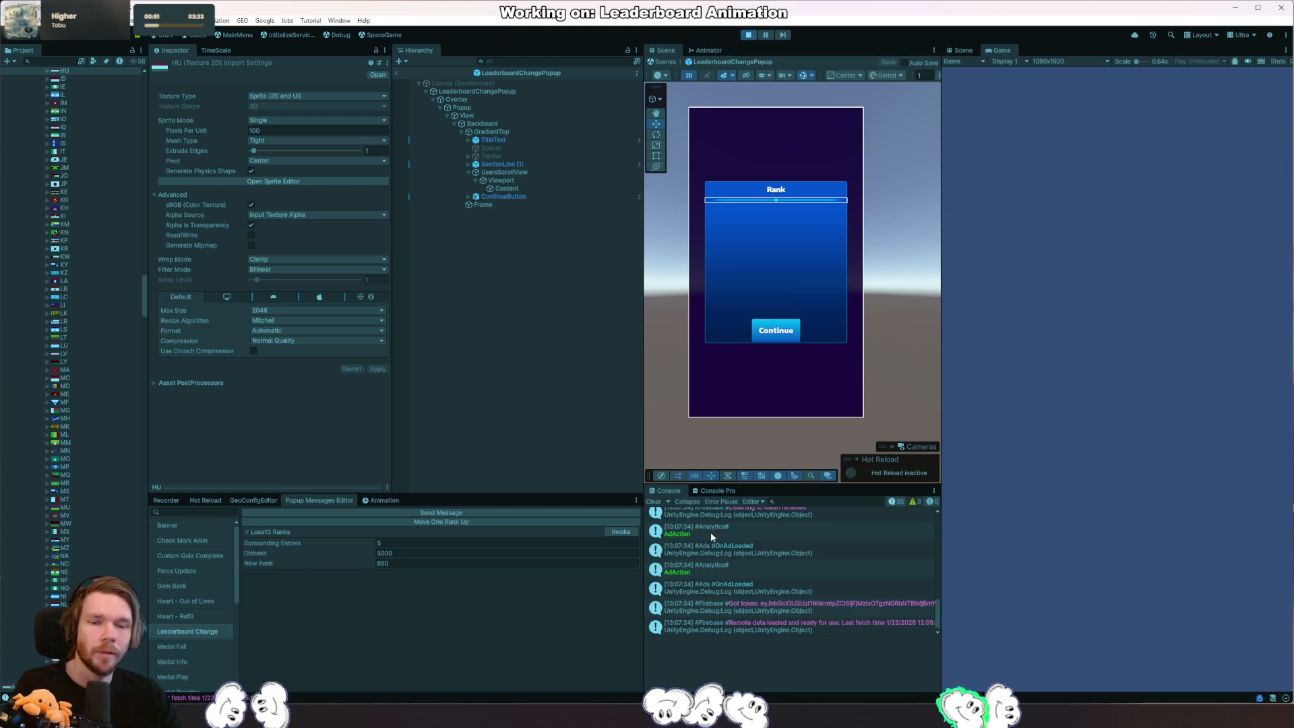
left_click(440, 512)
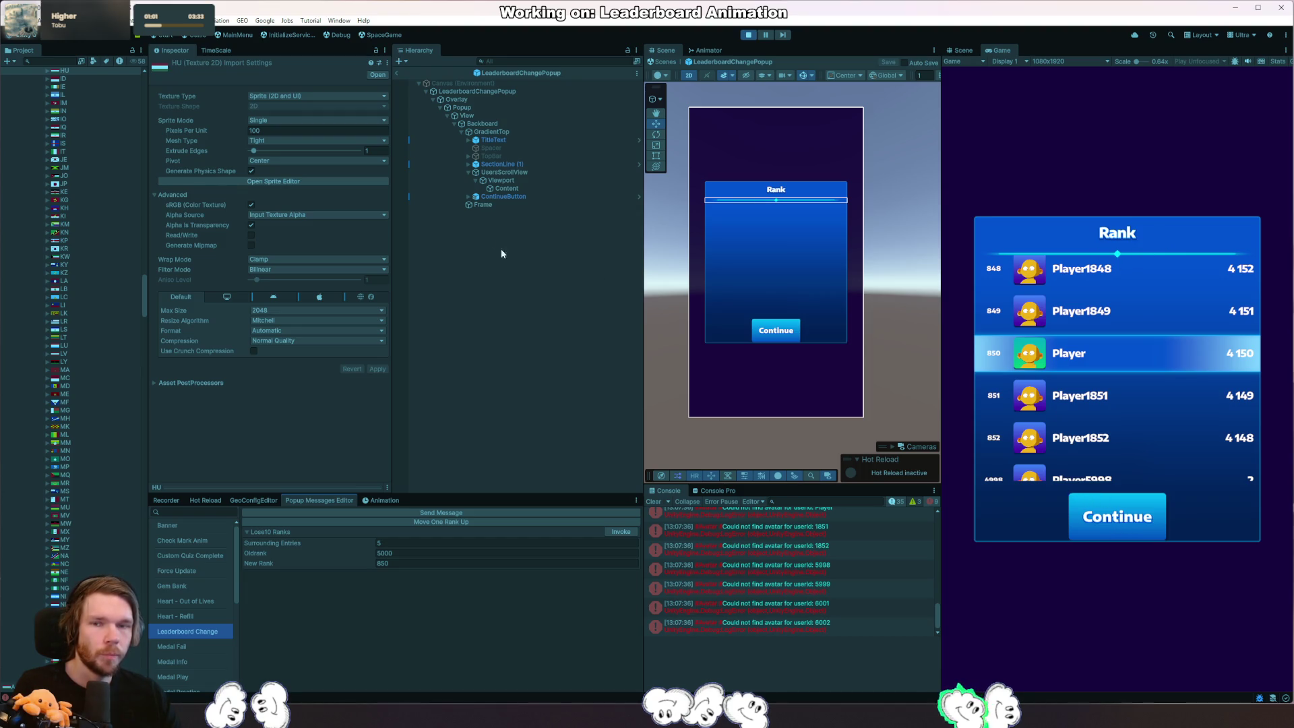
left_click(515, 164)
key("ctrl+d")
mouse_move(516, 172)
left_mouse_down()
mouse_move(505, 205)
mouse_move(617, 215)
left_mouse_up()
Place SectionLine (2) just before ContinueButton and reset its scale to 1, 1, 1.
left_click(621, 236)
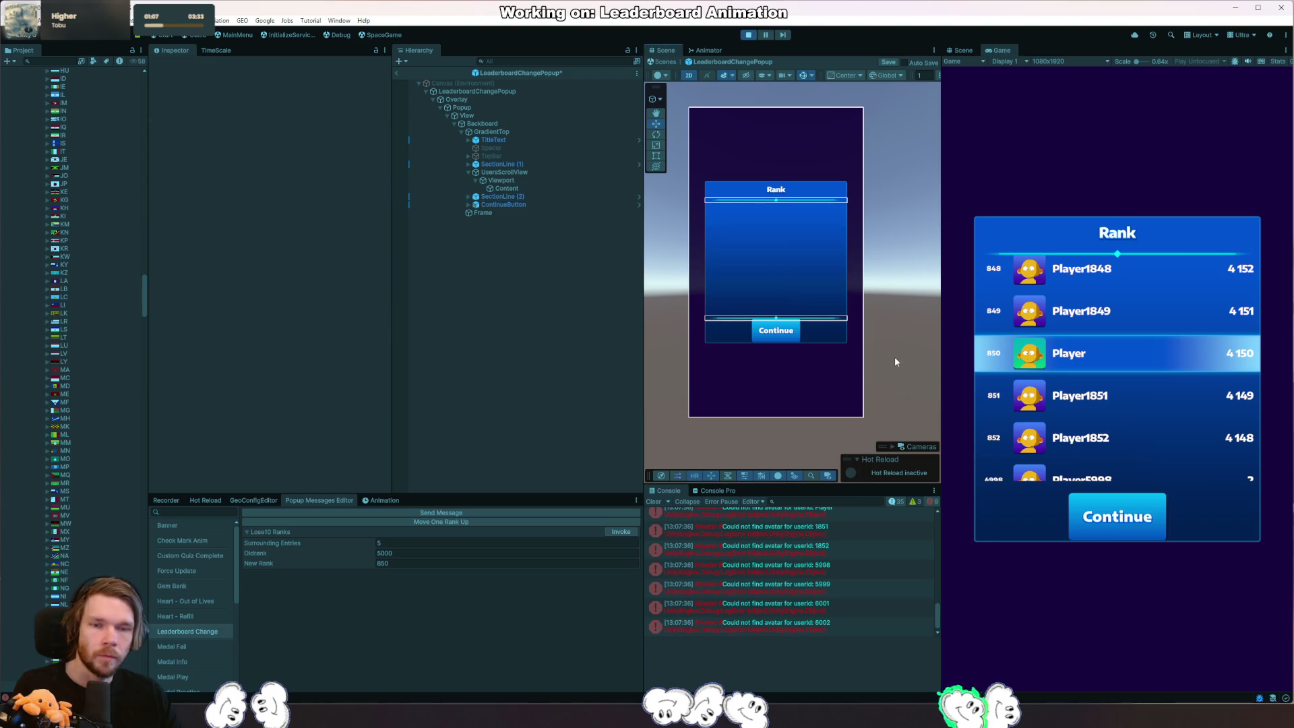
left_click(587, 196)
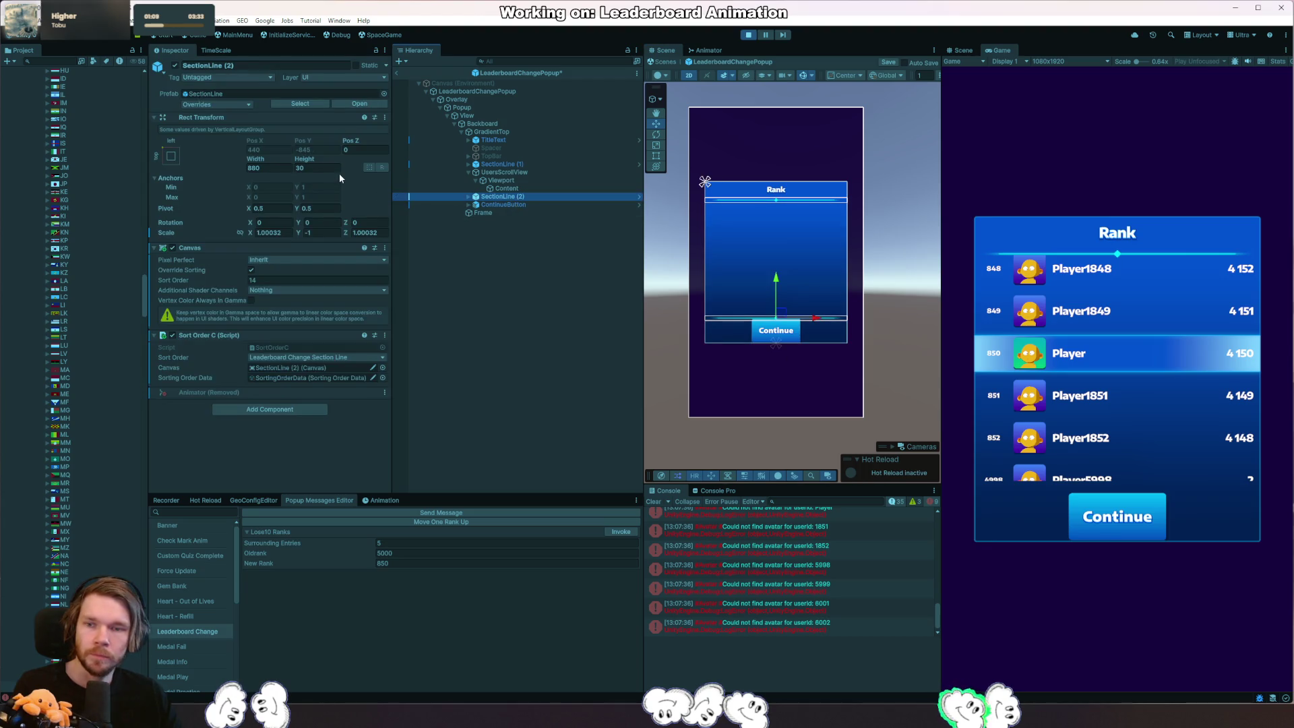
left_click(281, 233)
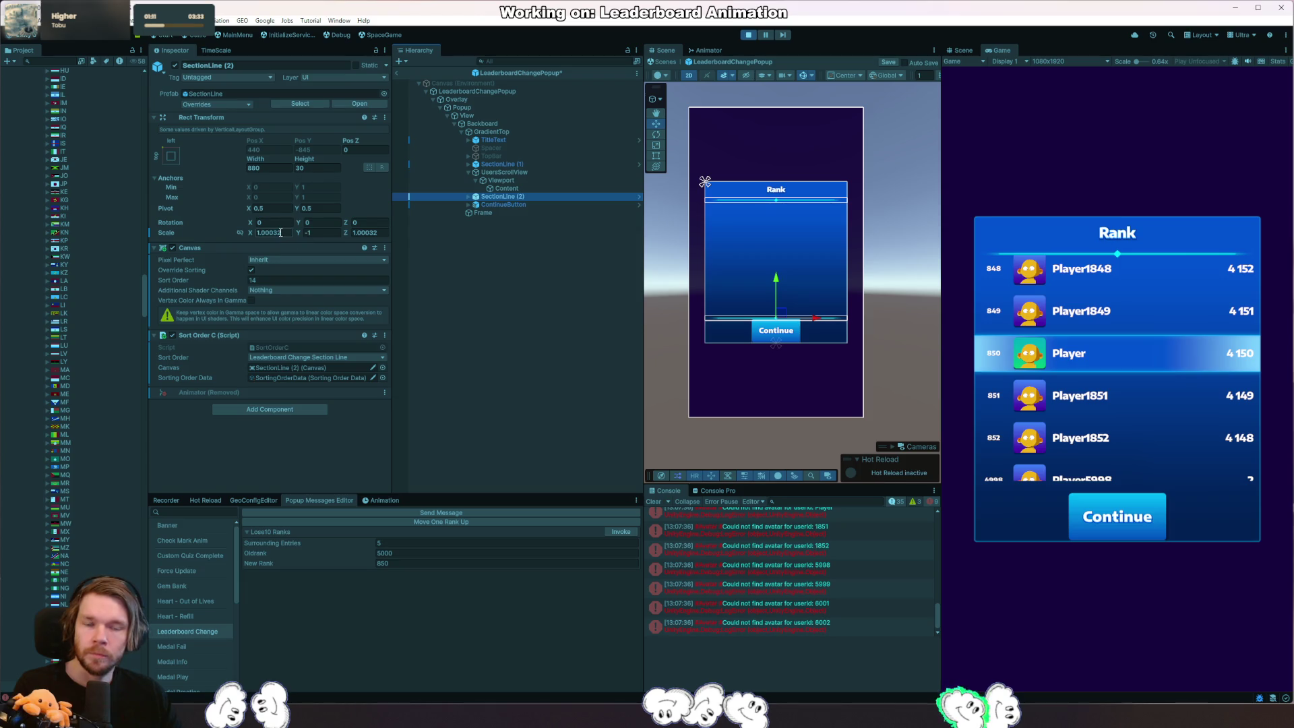
type("1")
key("Tab")
type("1")
left_click(372, 237)
key("Return")
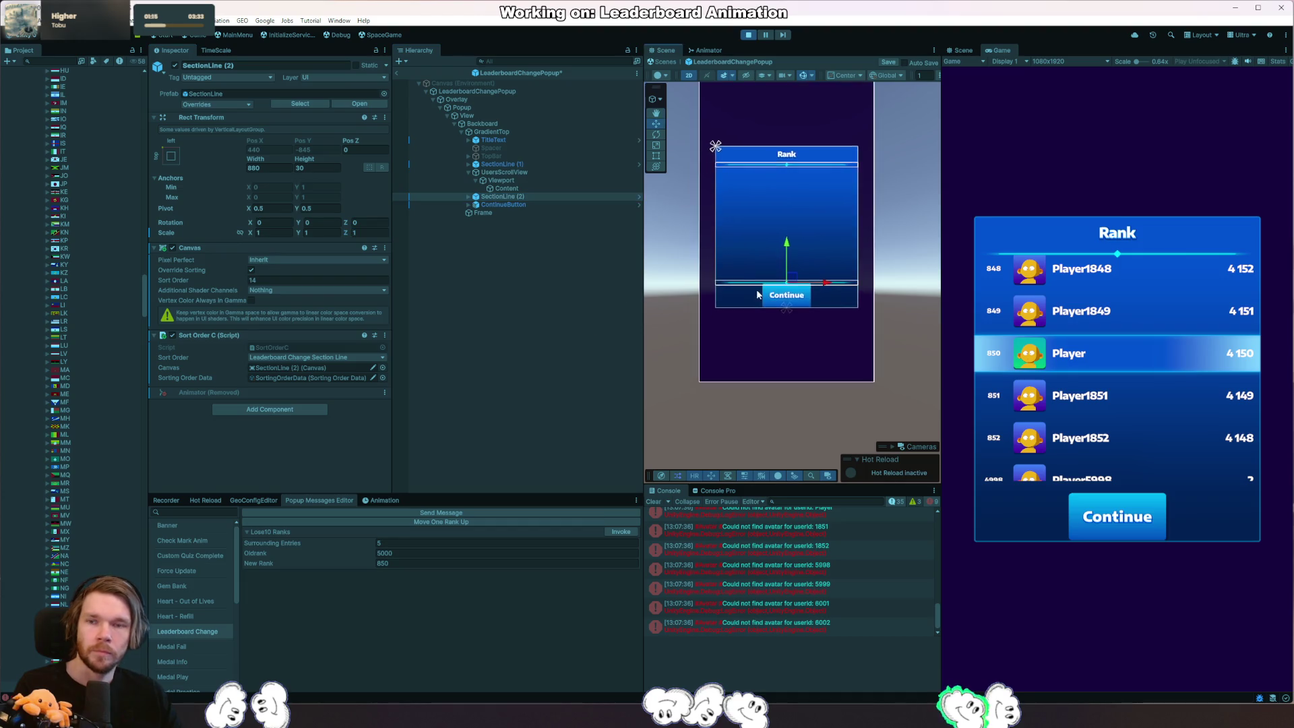
key("f")
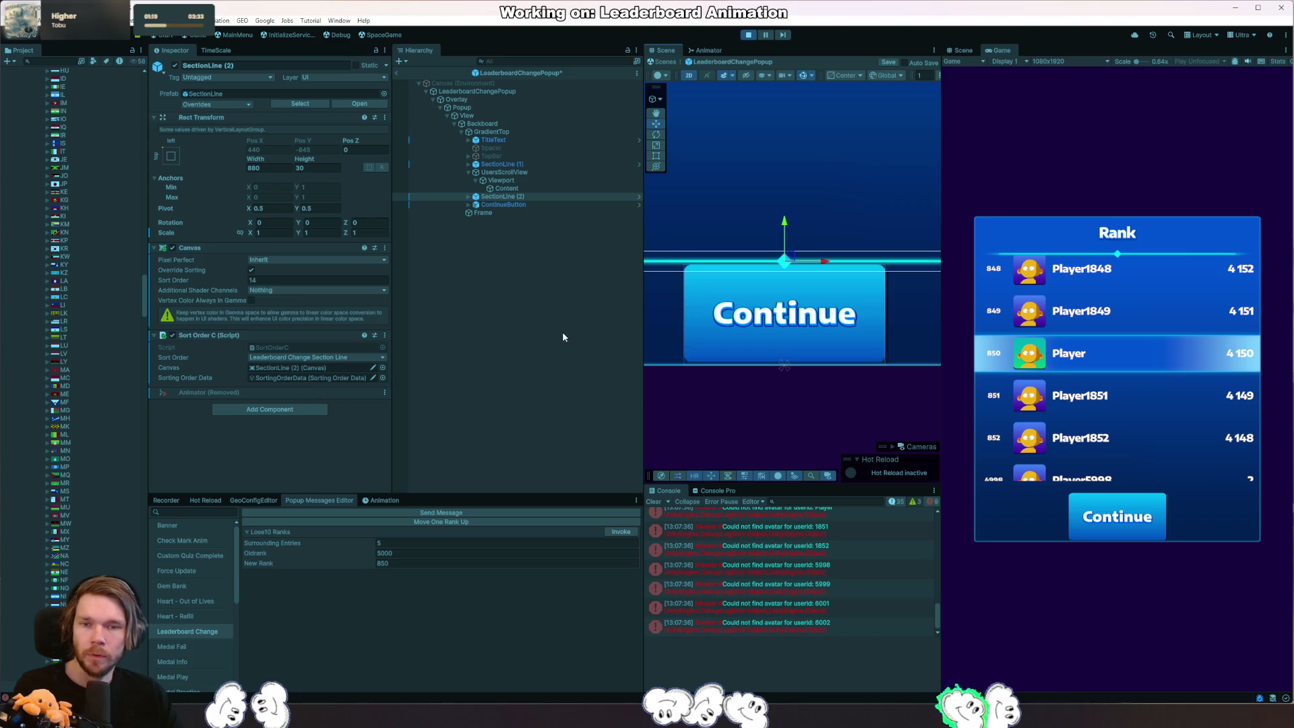
Check GradientTop's layout, adjust the UsersScrollView height in its Rect Transform, and stop play mode.
left_click(507, 132)
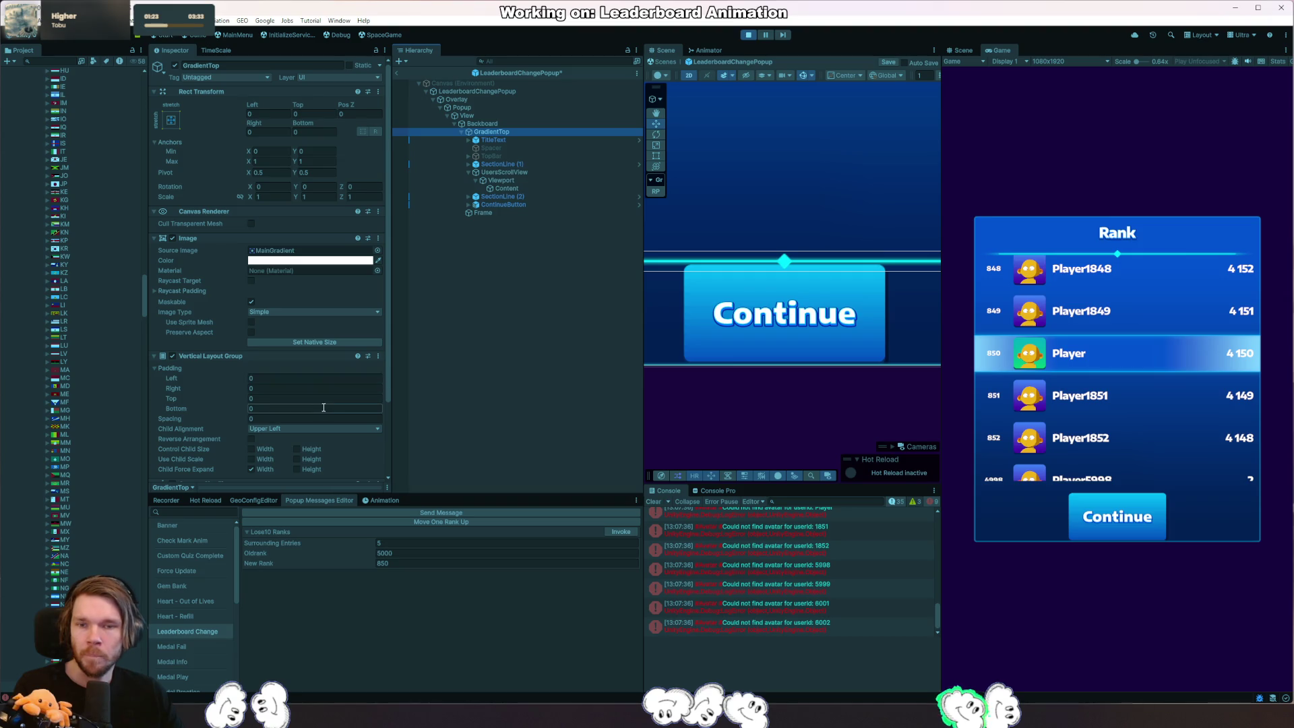
left_click(526, 197)
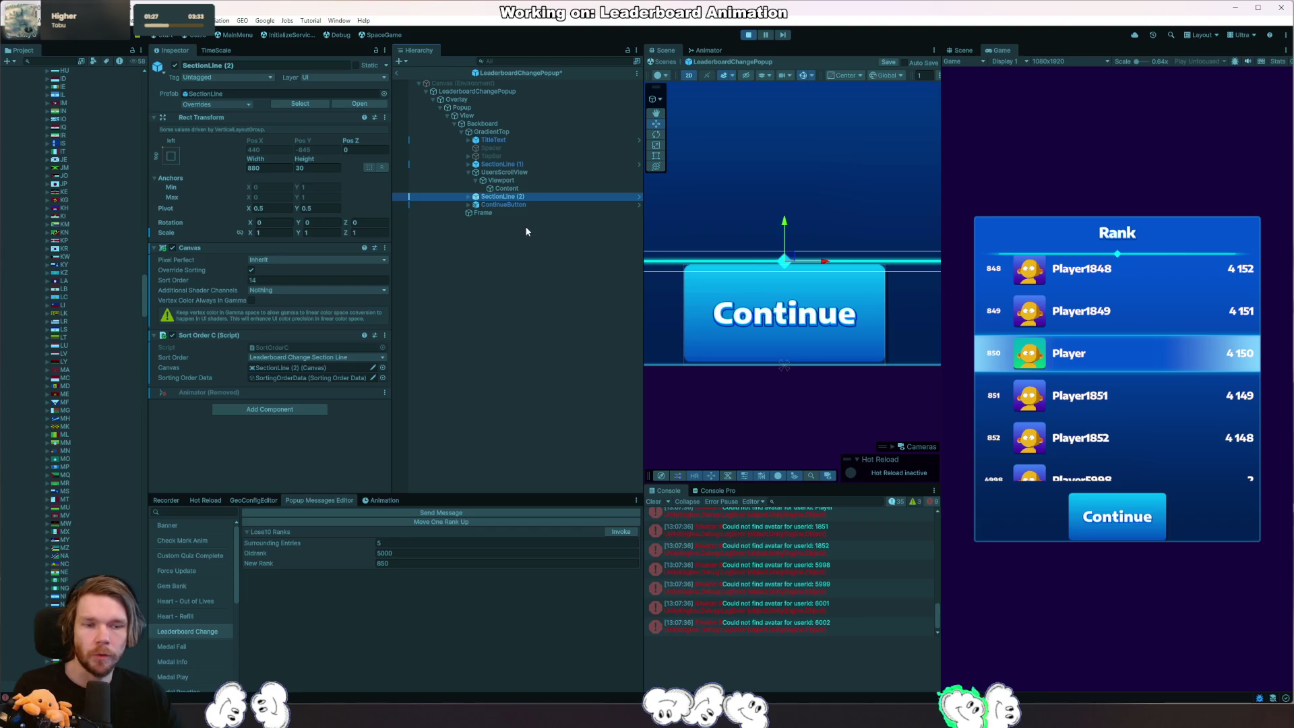
left_click(505, 173)
left_click(326, 142)
type("750")
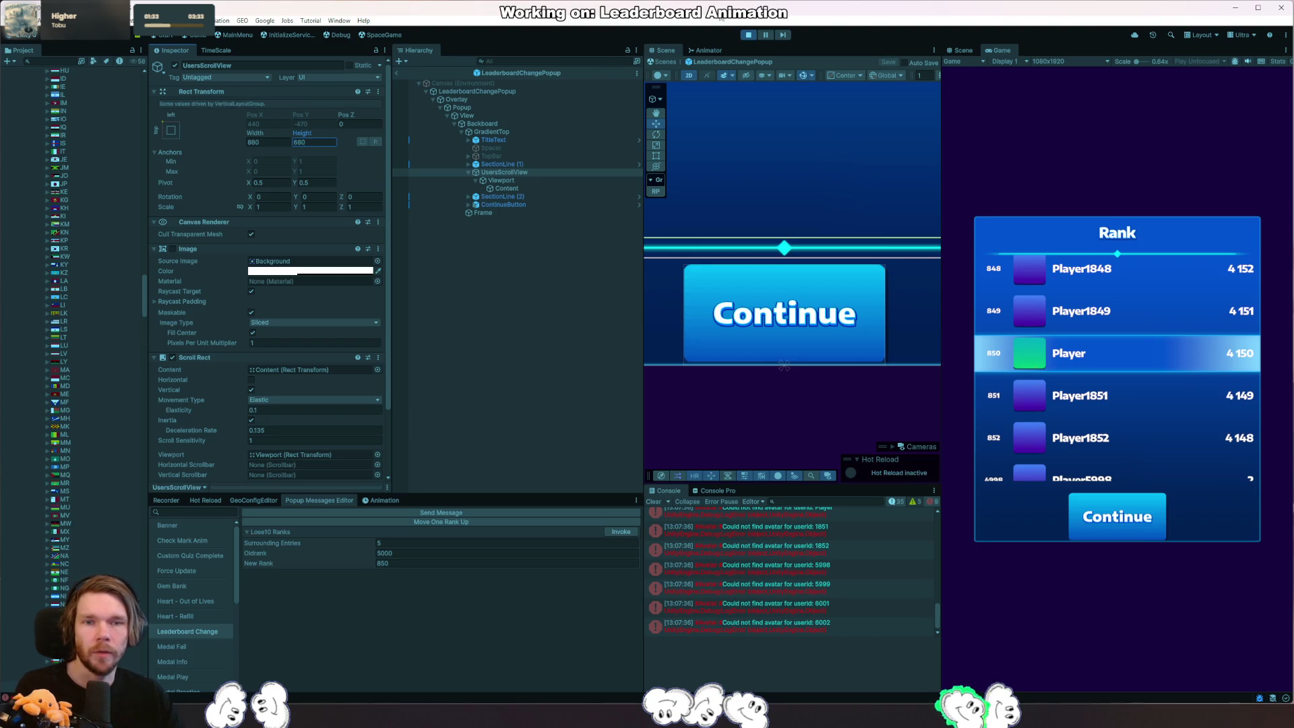
left_click(751, 35)
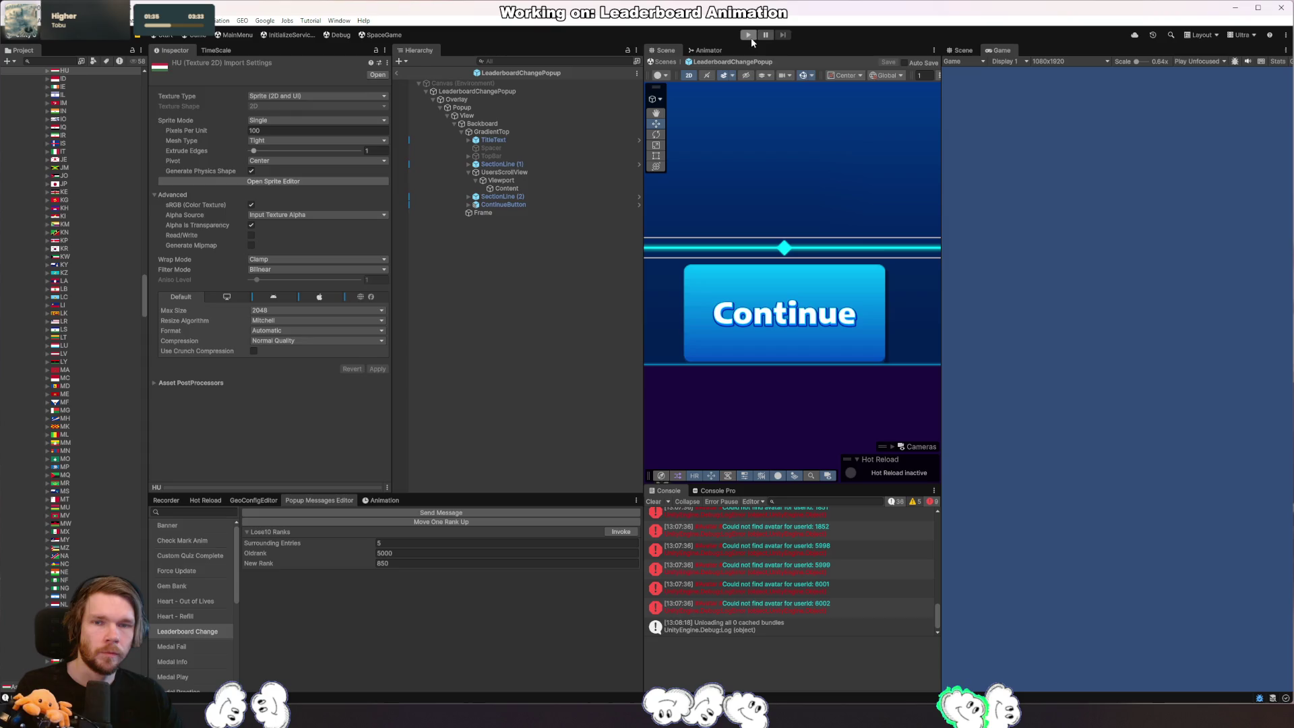
Play again, trigger the Leaderboard Change popup, exit prefab mode and select the live popup's Viewport from the Scene view.
left_click(752, 36)
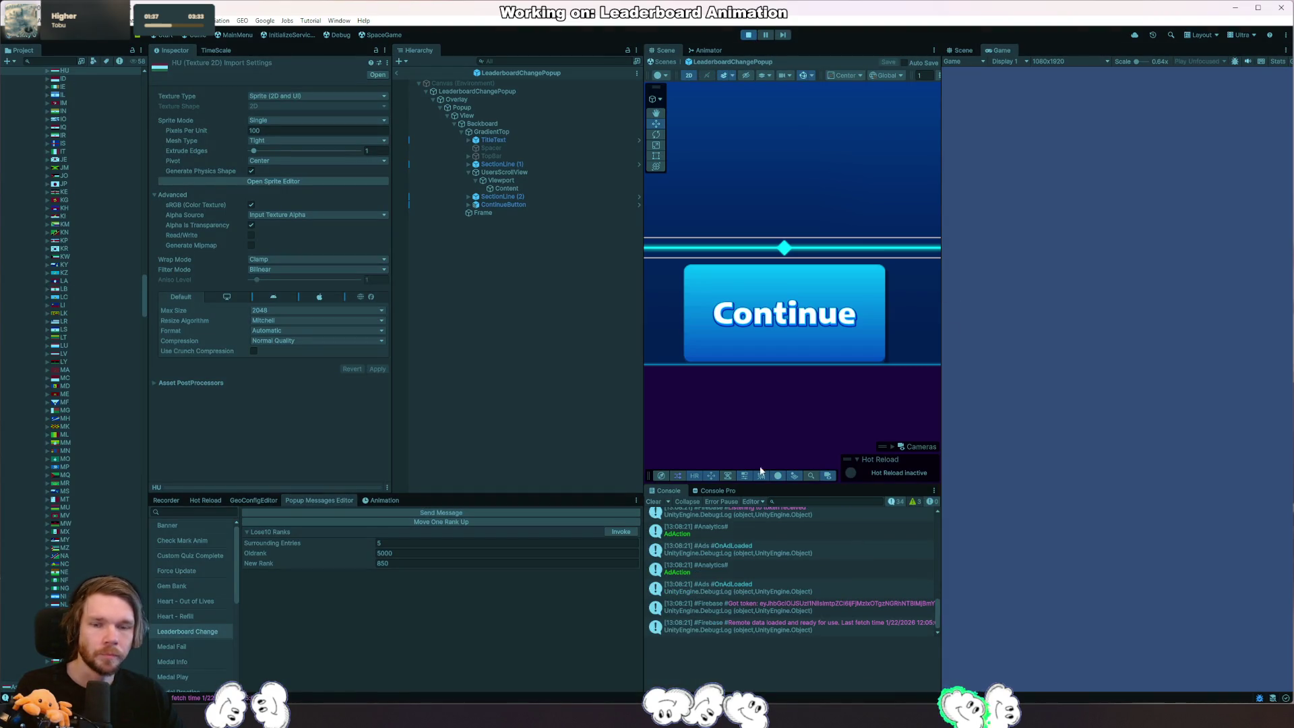
left_click(621, 531)
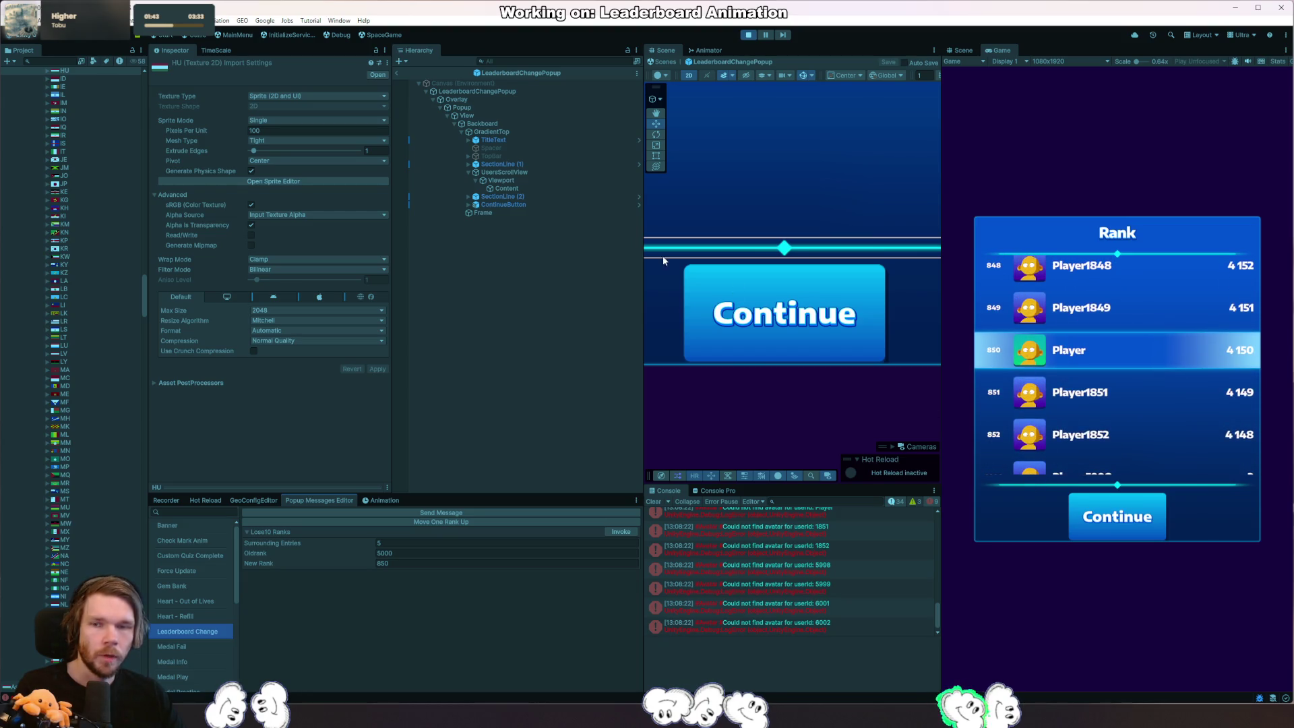
scroll(784, 244, "down", 3)
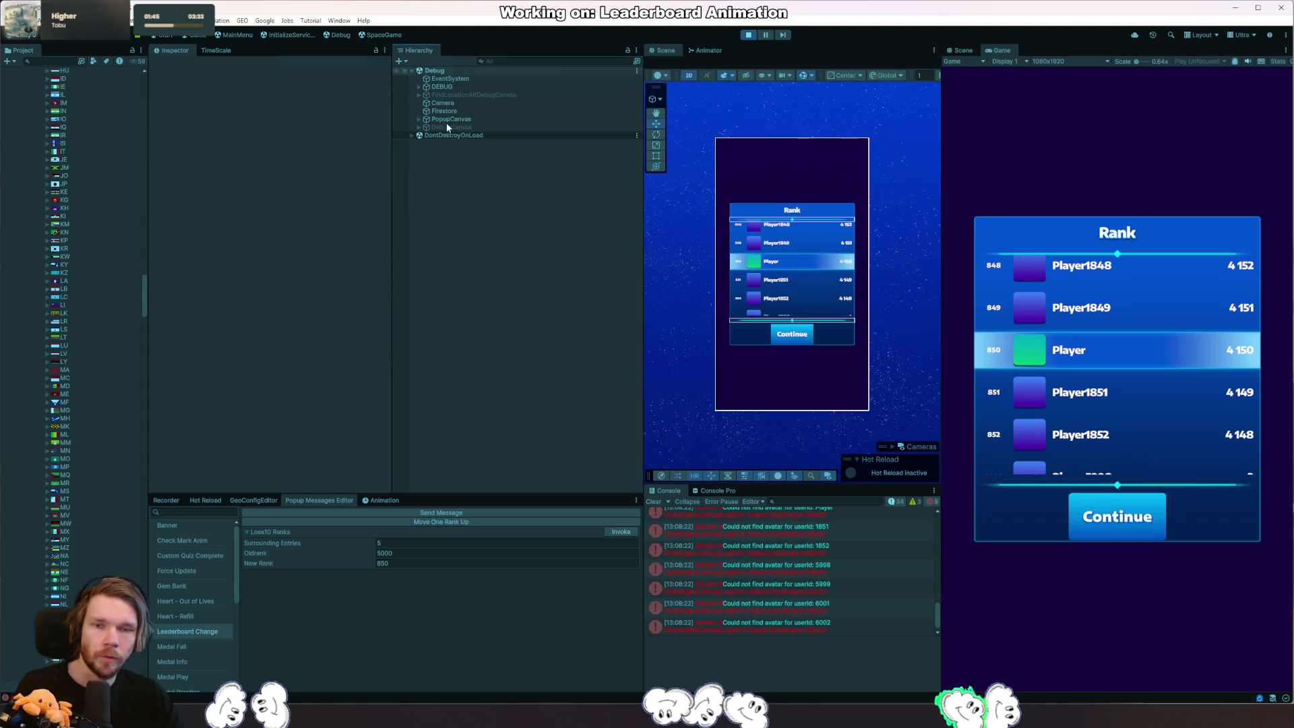
left_click(401, 61)
right_click(757, 305)
mouse_move(795, 318)
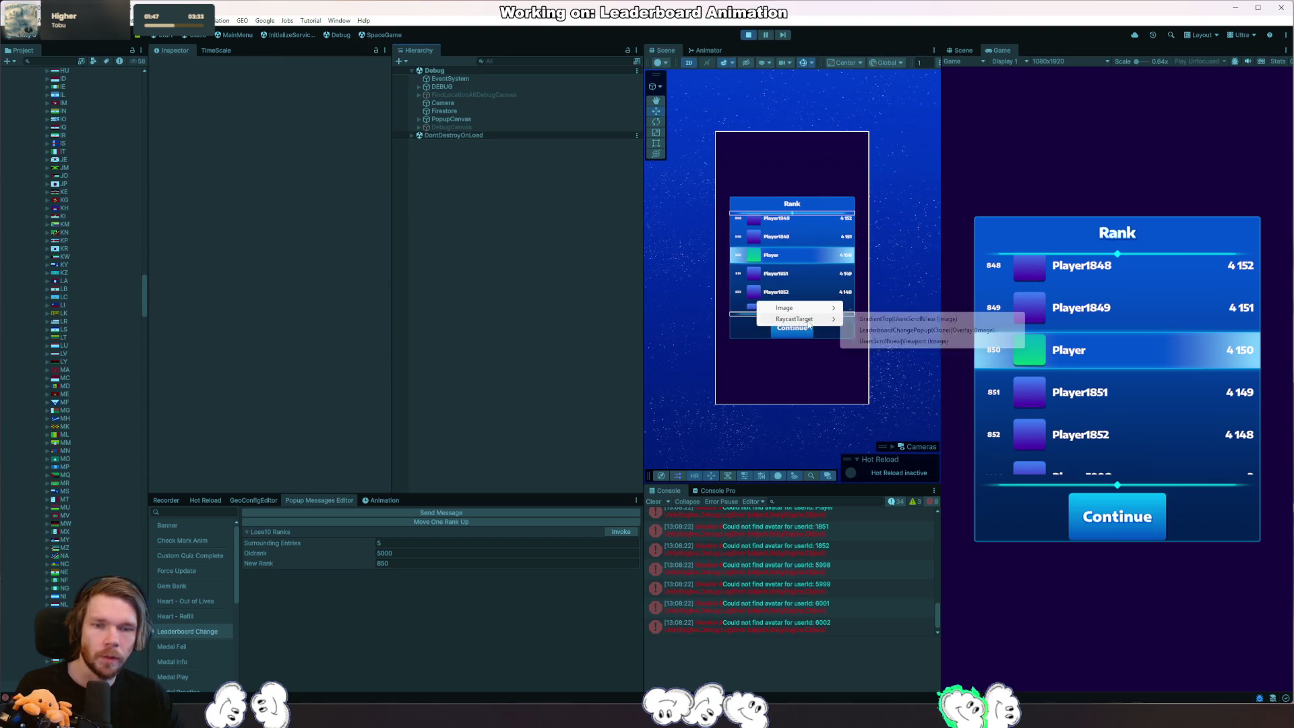
left_click(907, 341)
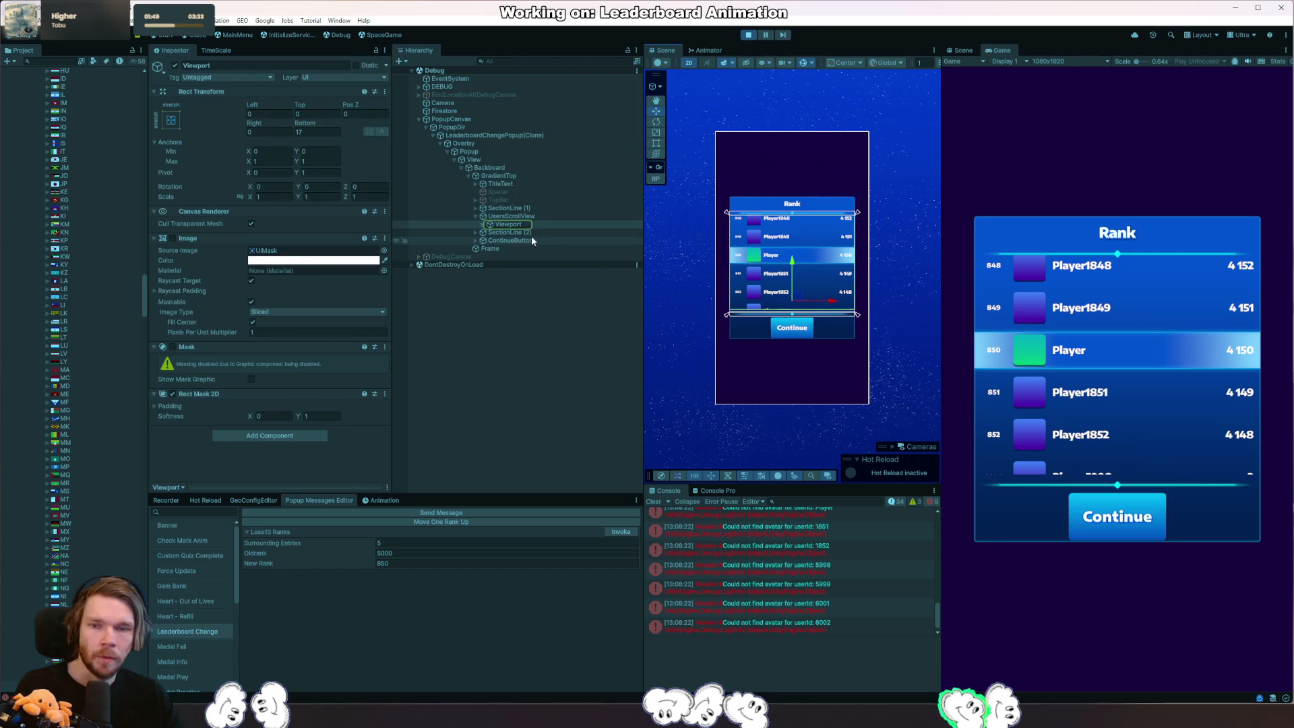
Expand the scroll view down to Content's player rows, select Viewport and expand its Rect Mask 2D padding.
left_click(485, 217)
left_click(482, 223)
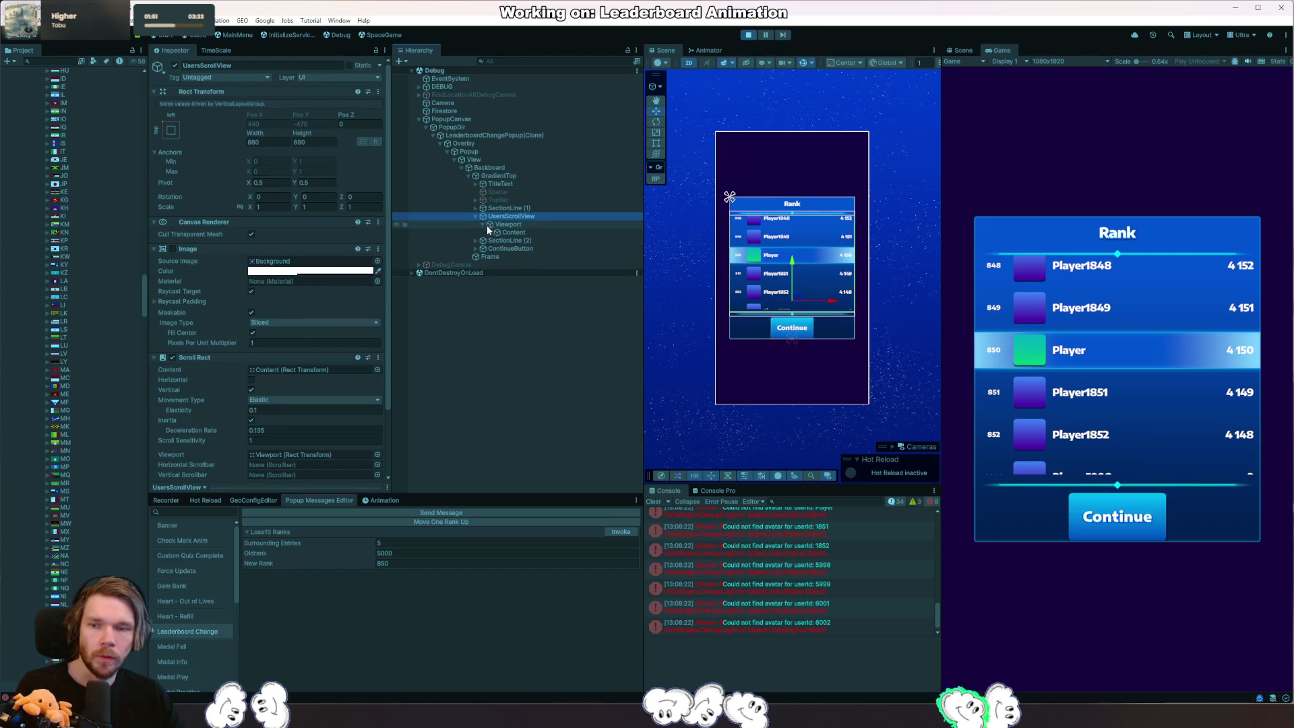
left_click(491, 233)
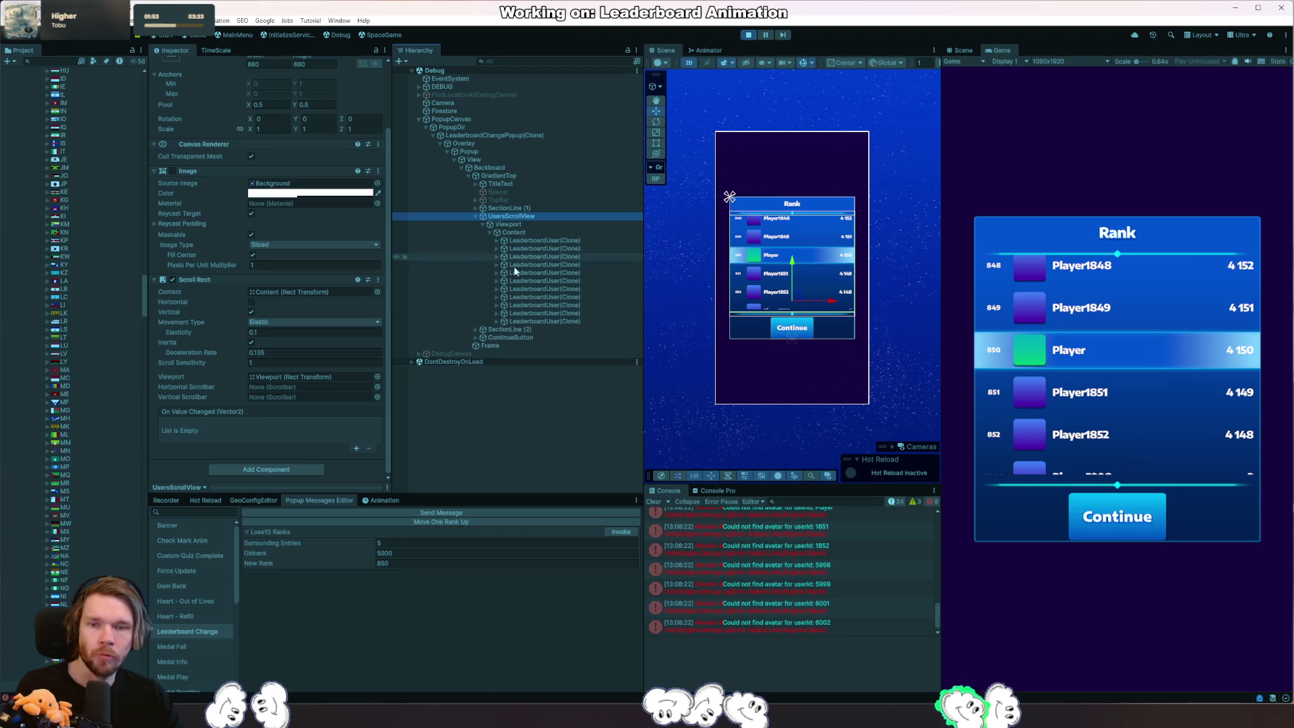
left_click(516, 232)
left_click(518, 224)
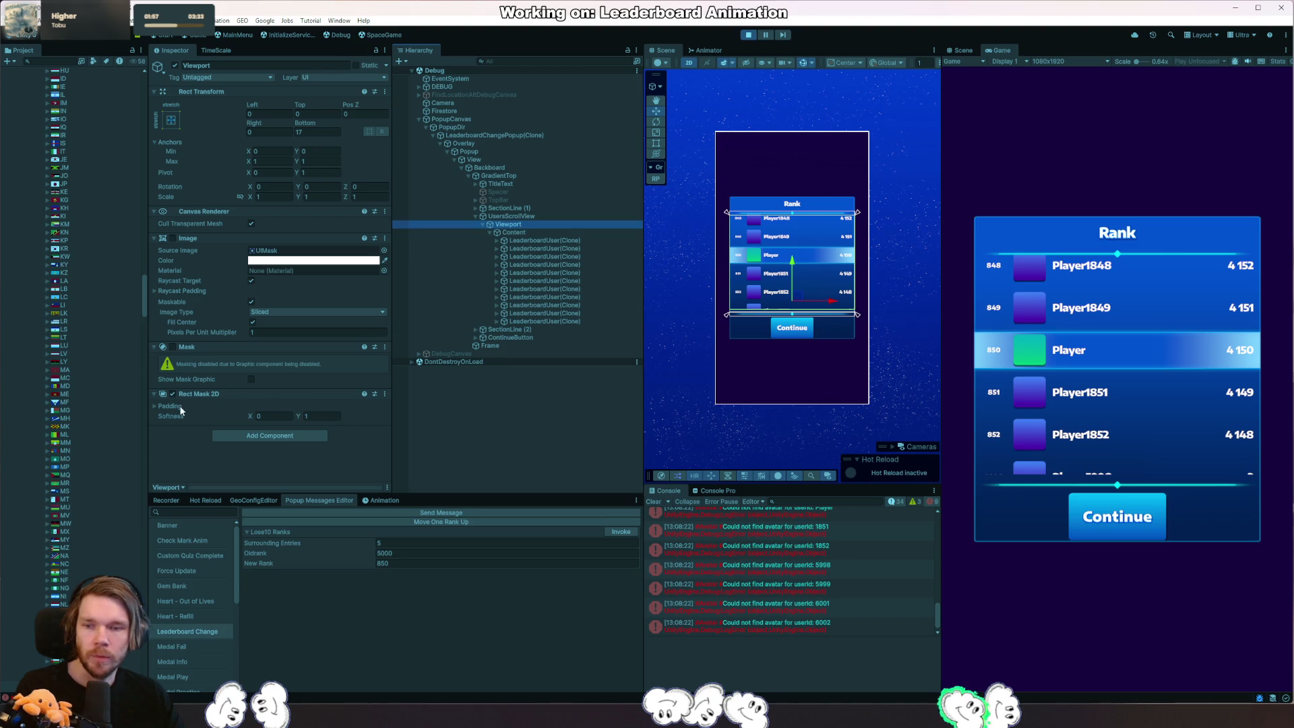
left_click(180, 410)
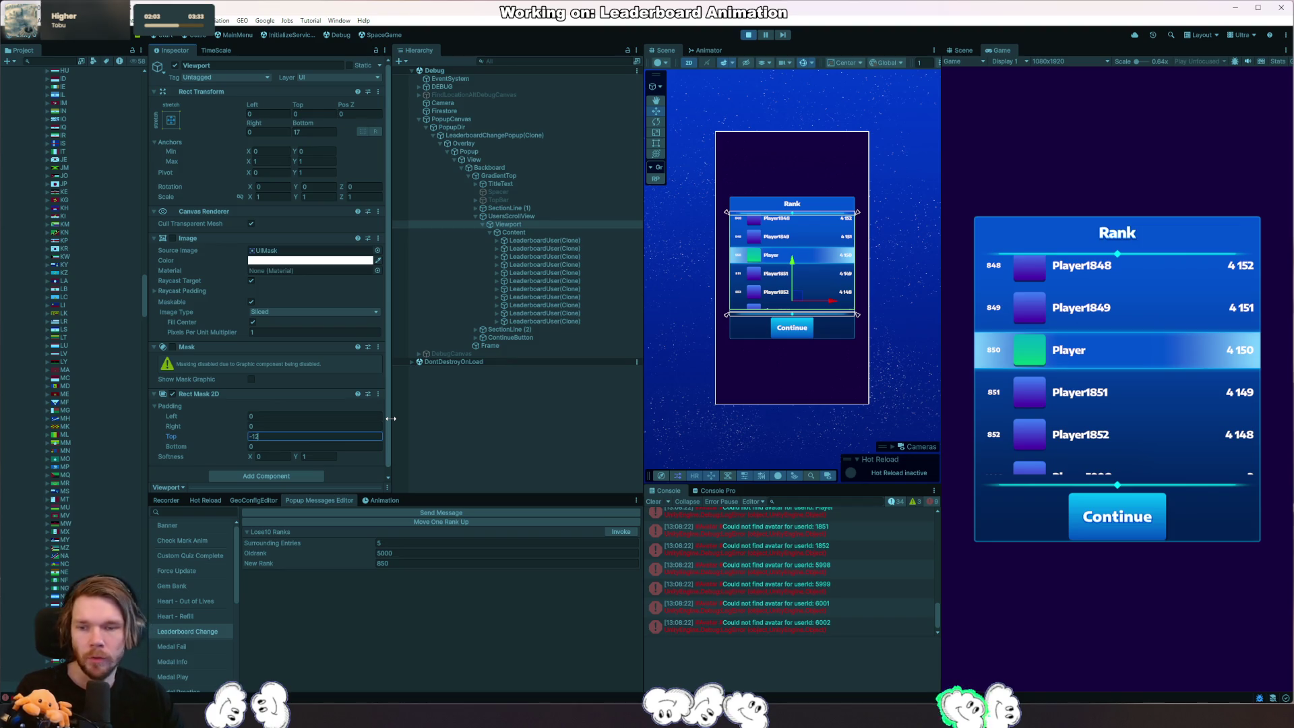
Set the Viewport Rect Mask 2D bottom padding to -30 so the bottom row isn't clipped, frame the popup and save the scene.
key("Tab")
type("-12")
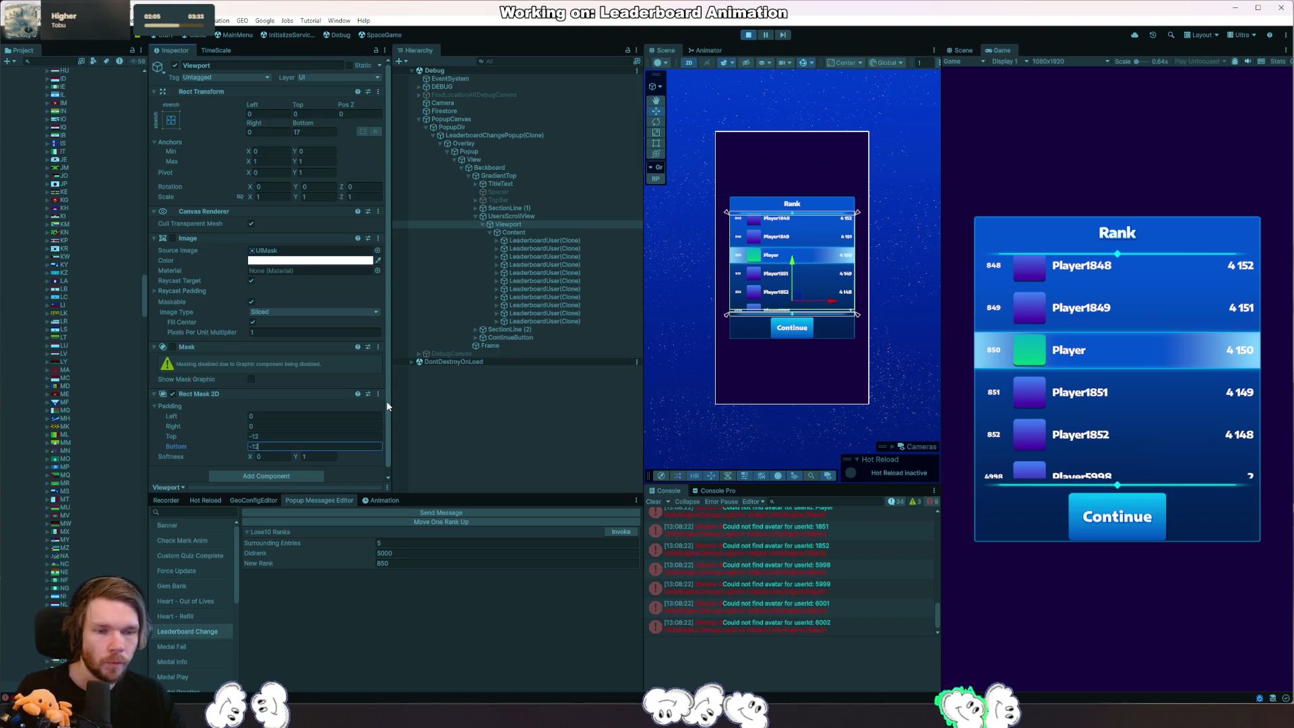
key("BackSpace")
key("BackSpace")
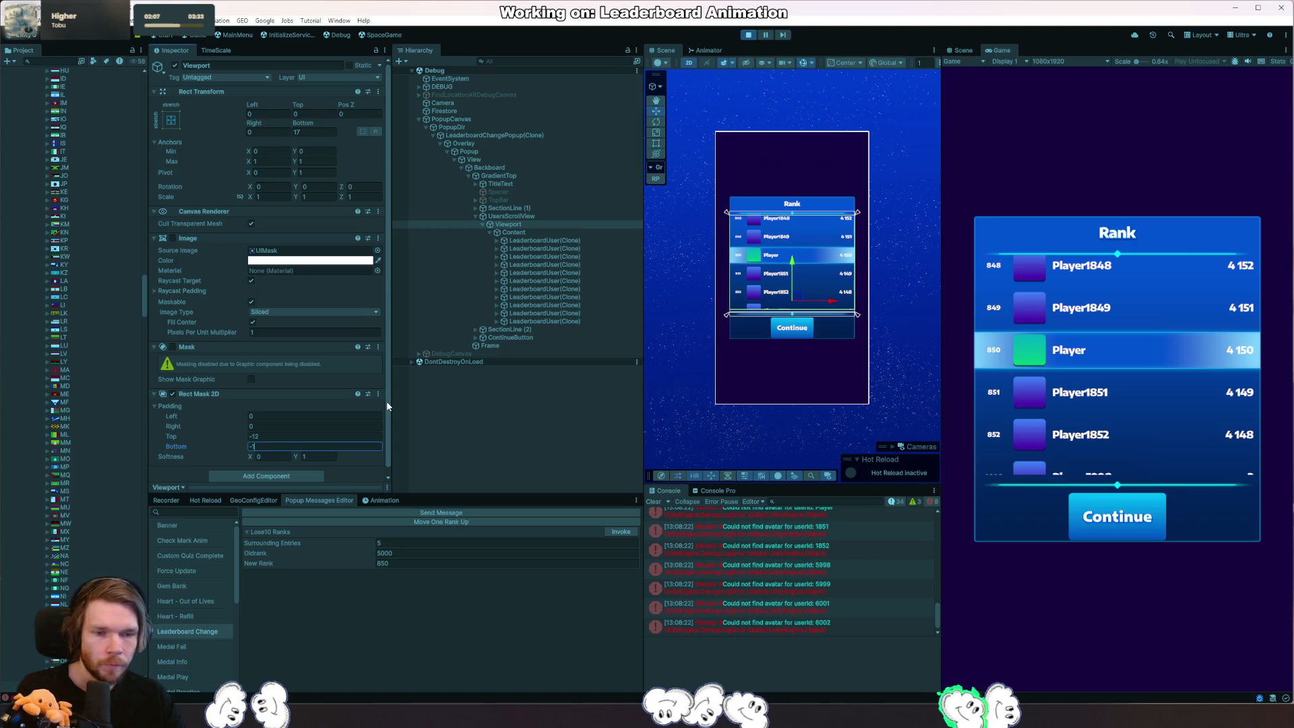
type("20")
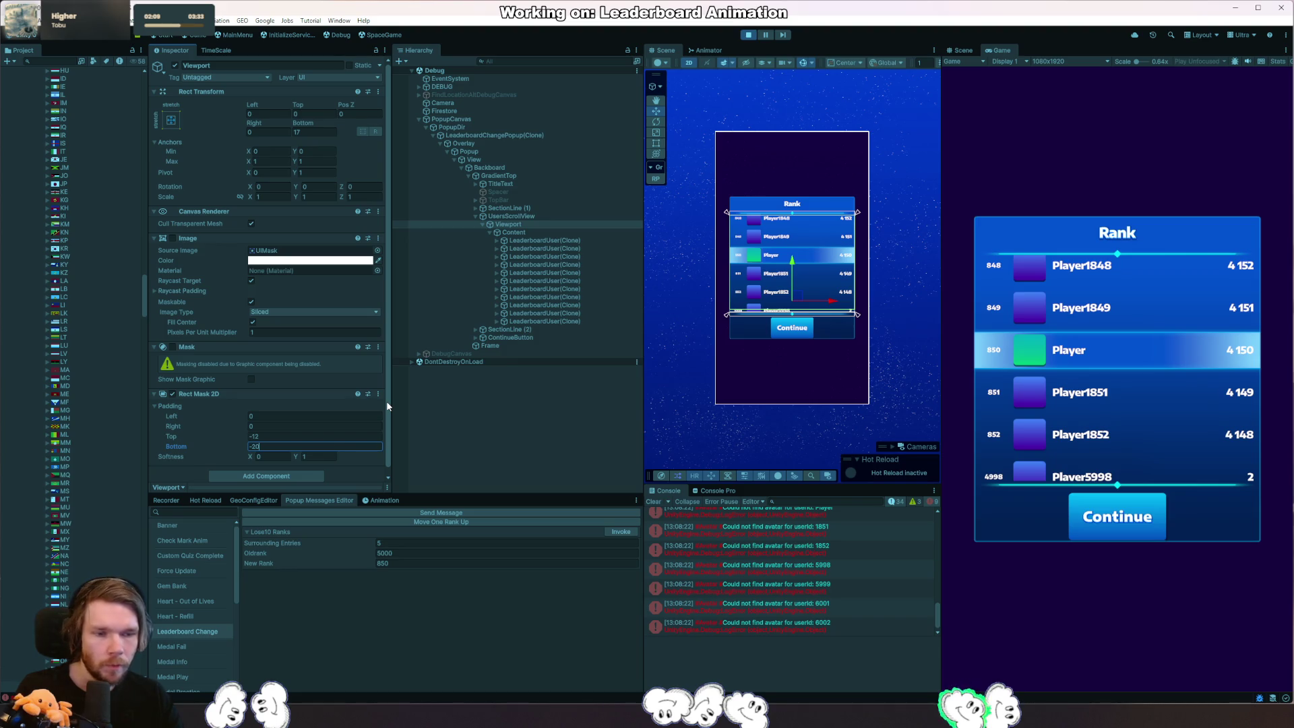
key("BackSpace")
key("BackSpace")
type("5")
key("BackSpace")
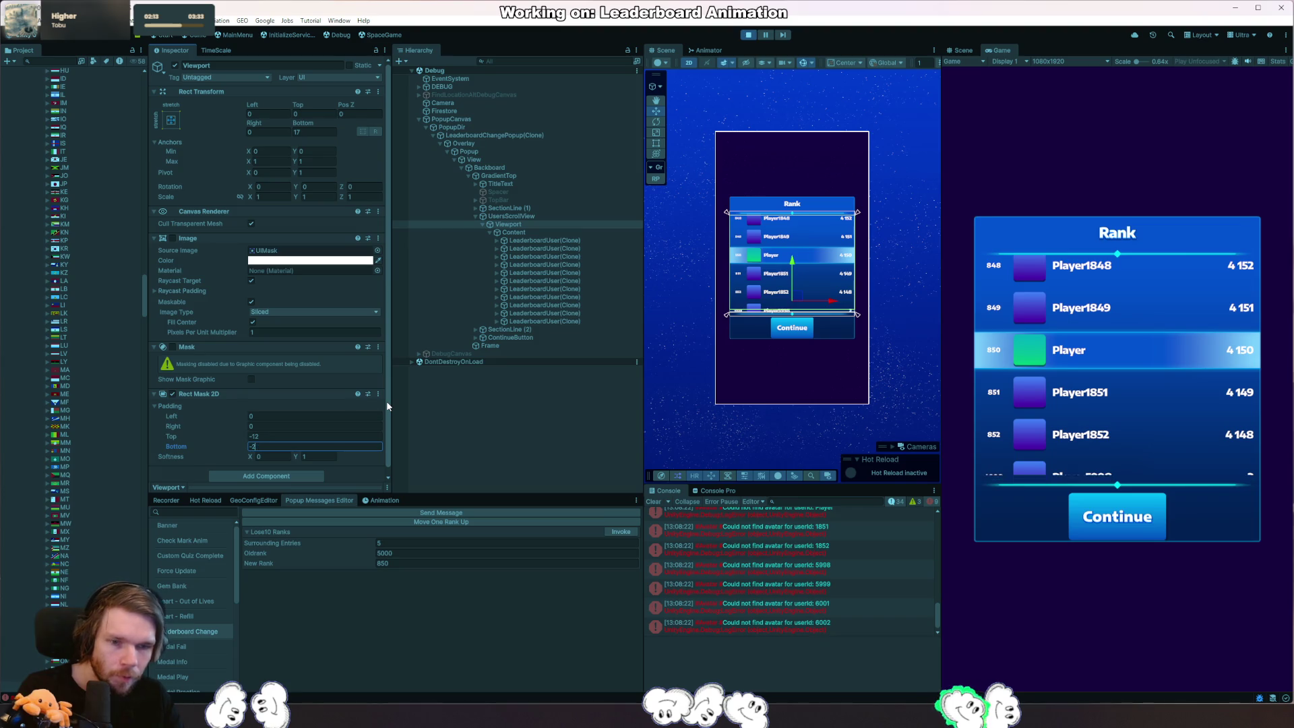
type("9")
key("BackSpace")
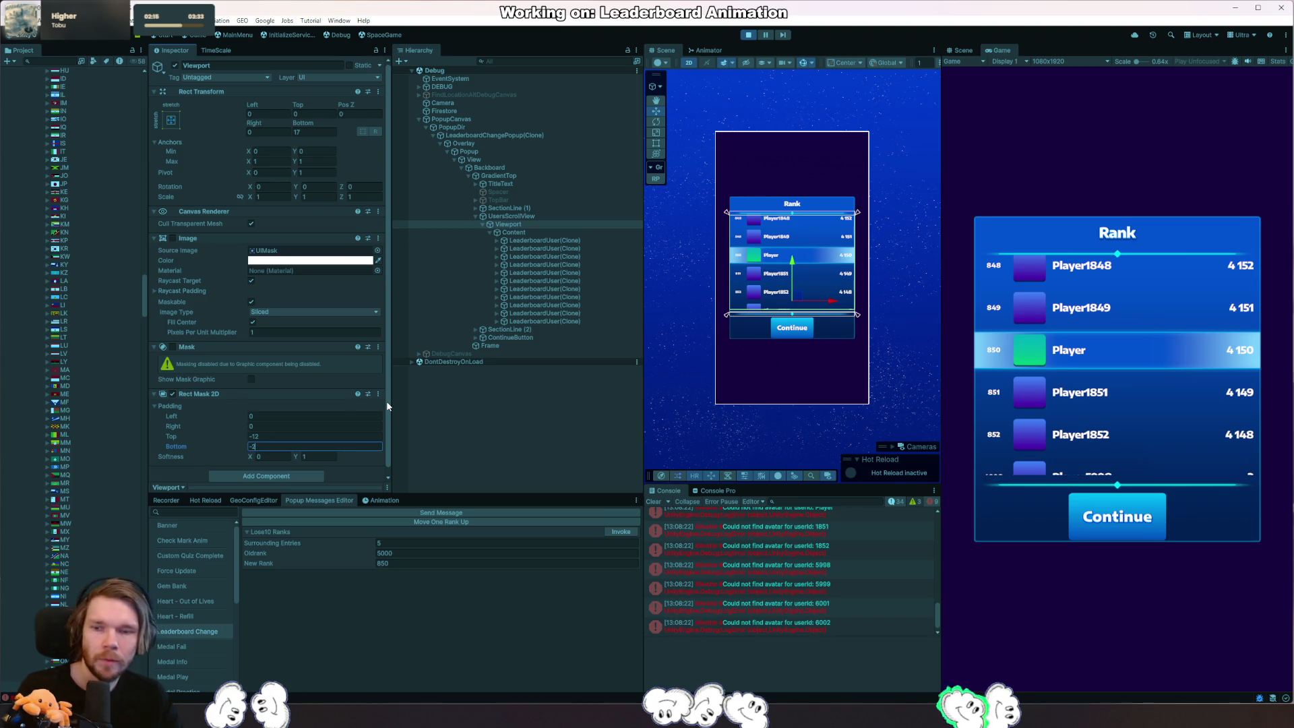
type("0")
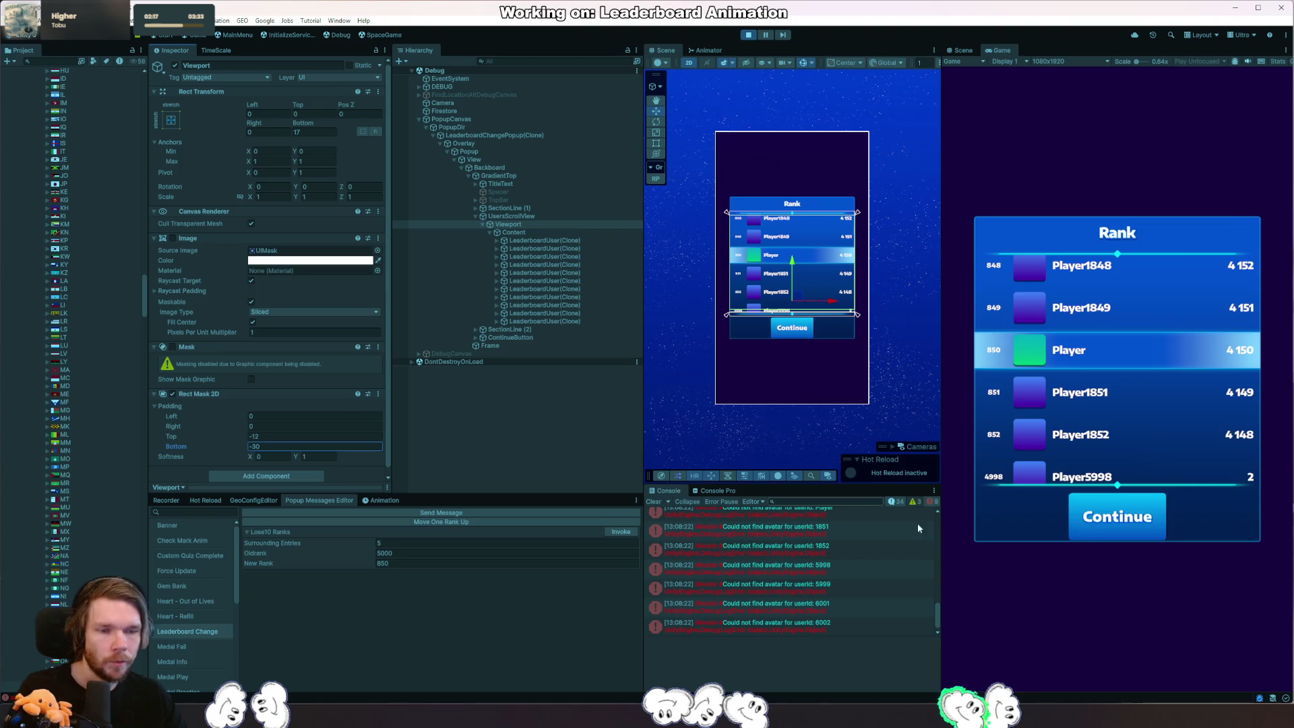
scroll(855, 322, "up", 5)
scroll(716, 271, "up", 3)
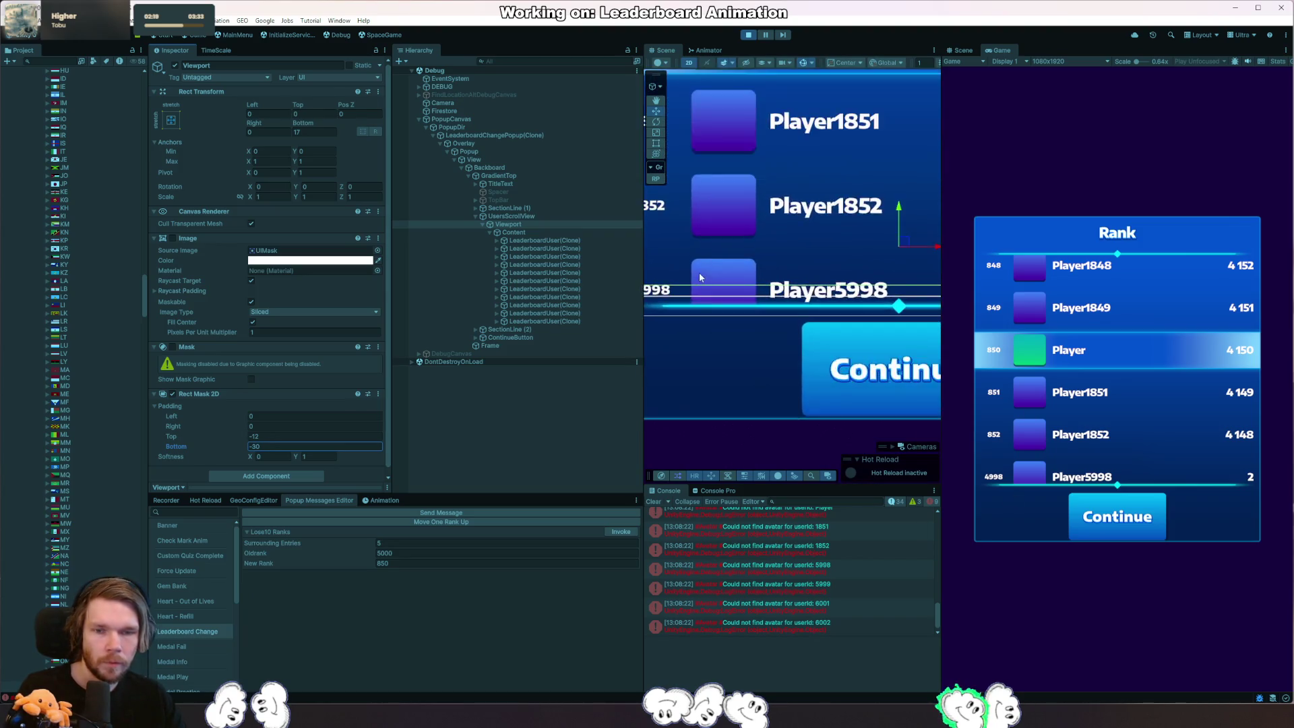
scroll(698, 272, "up", 3)
scroll(708, 284, "up", 3)
scroll(709, 298, "up", 3)
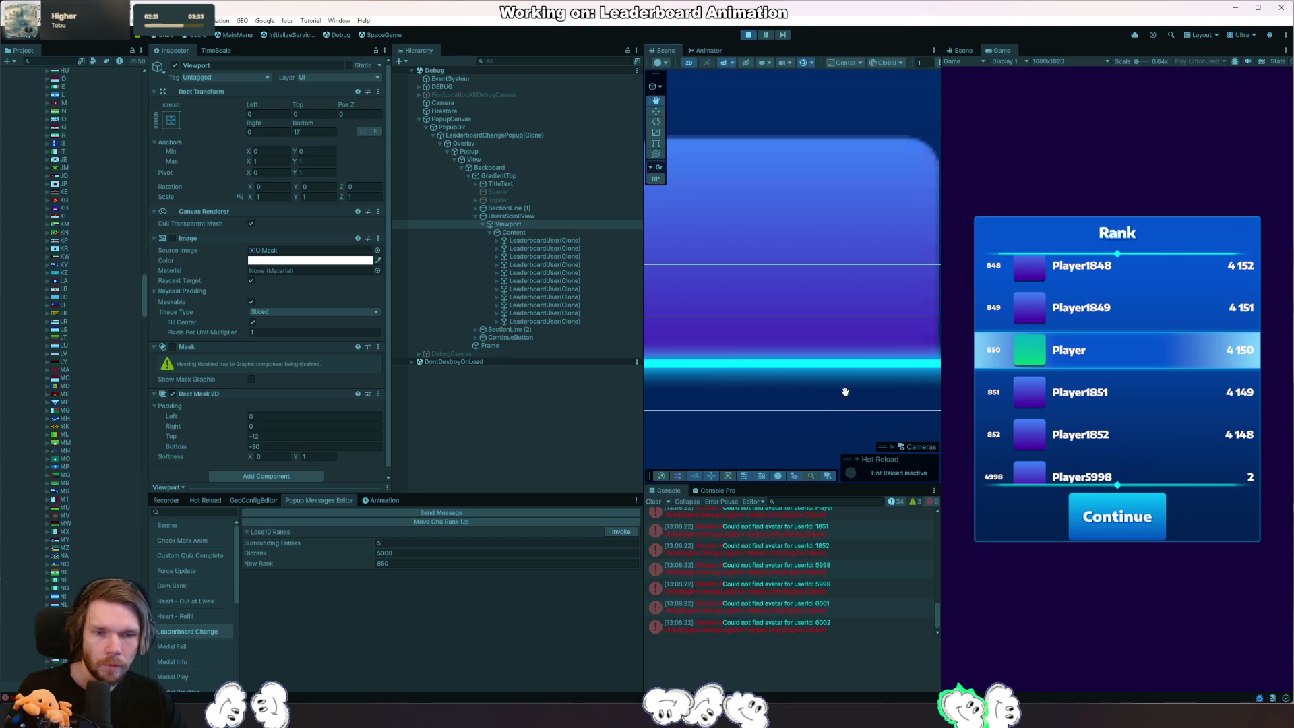
scroll(811, 363, "down", 2)
scroll(809, 362, "down", 2)
scroll(810, 360, "down", 2)
scroll(810, 358, "down", 3)
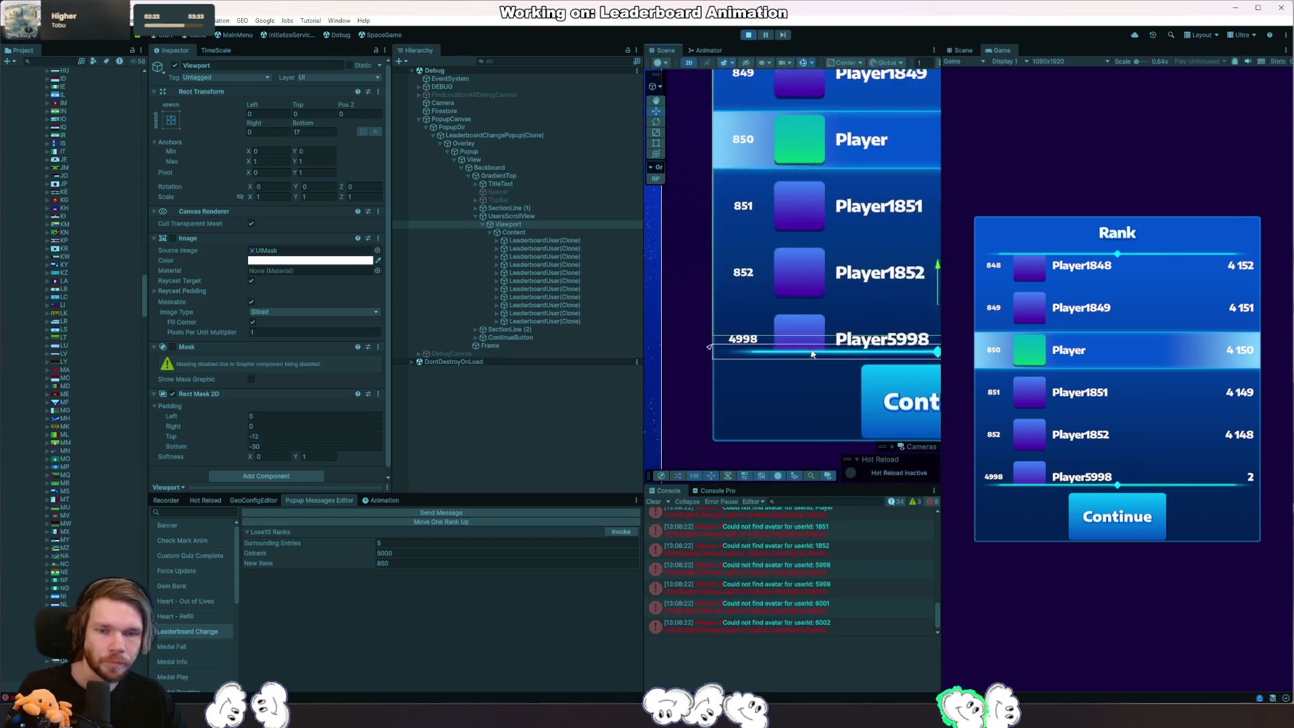
key("f")
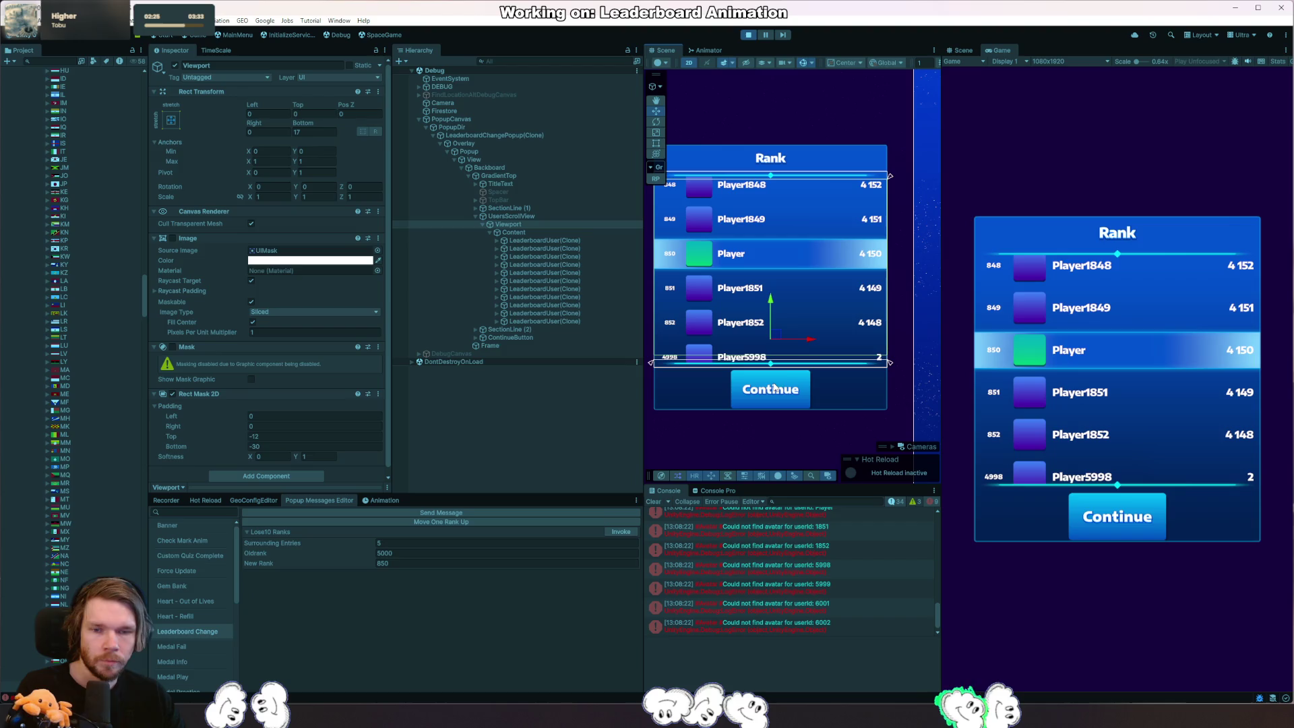
key("ctrl+s")
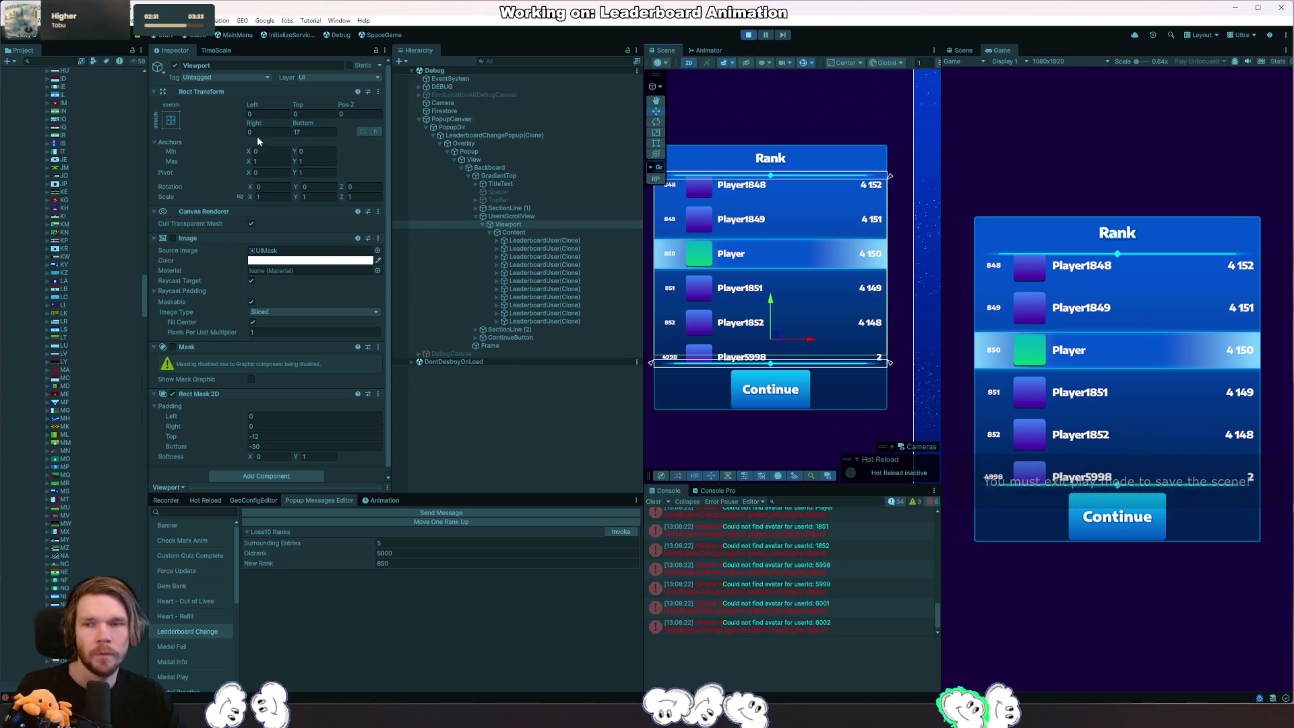
Open the LeaderboardChangePopup prefab, select its Viewport for the -30 bottom padding, then stop and restart play mode.
double_click(58, 112)
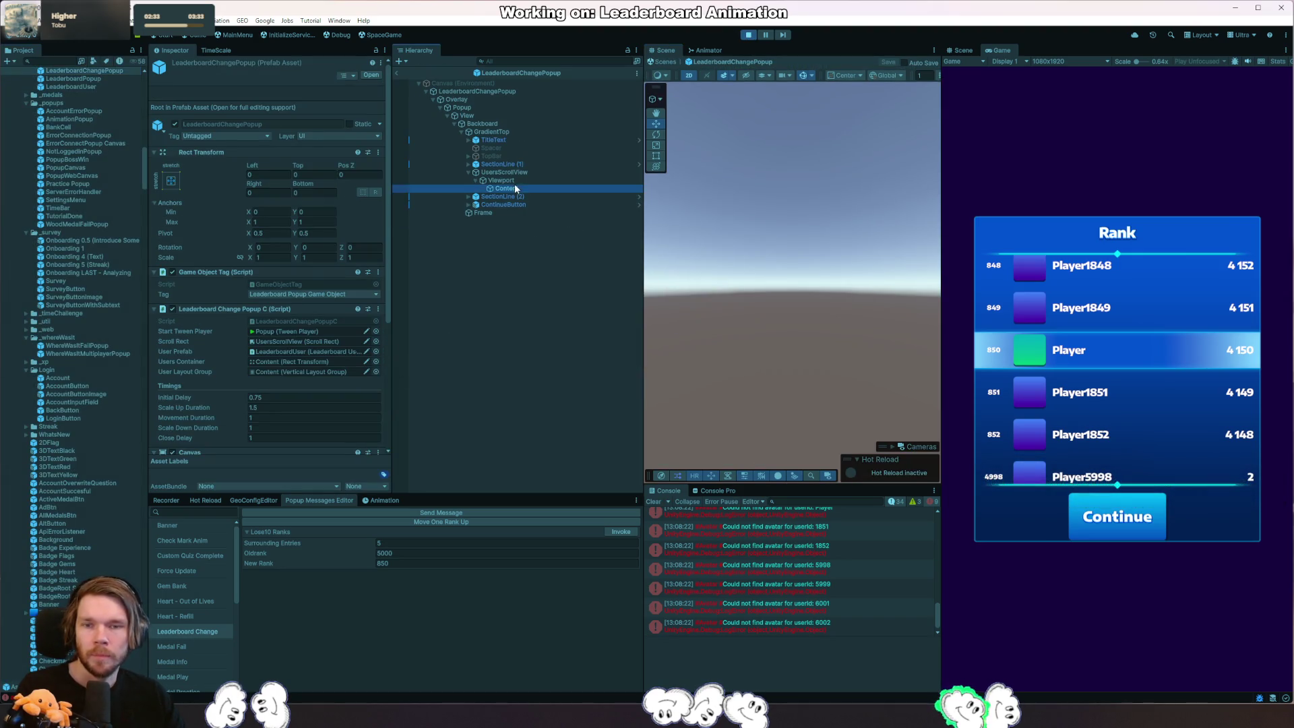
left_click(515, 175)
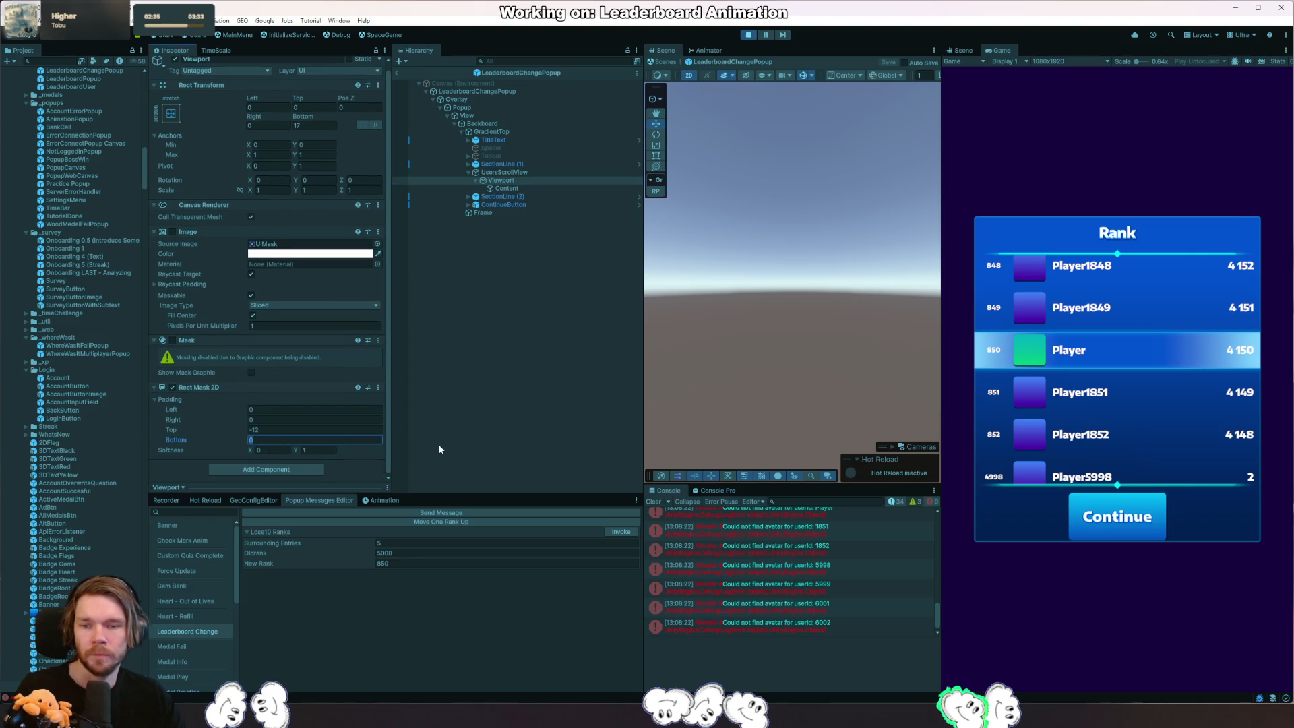
type("0")
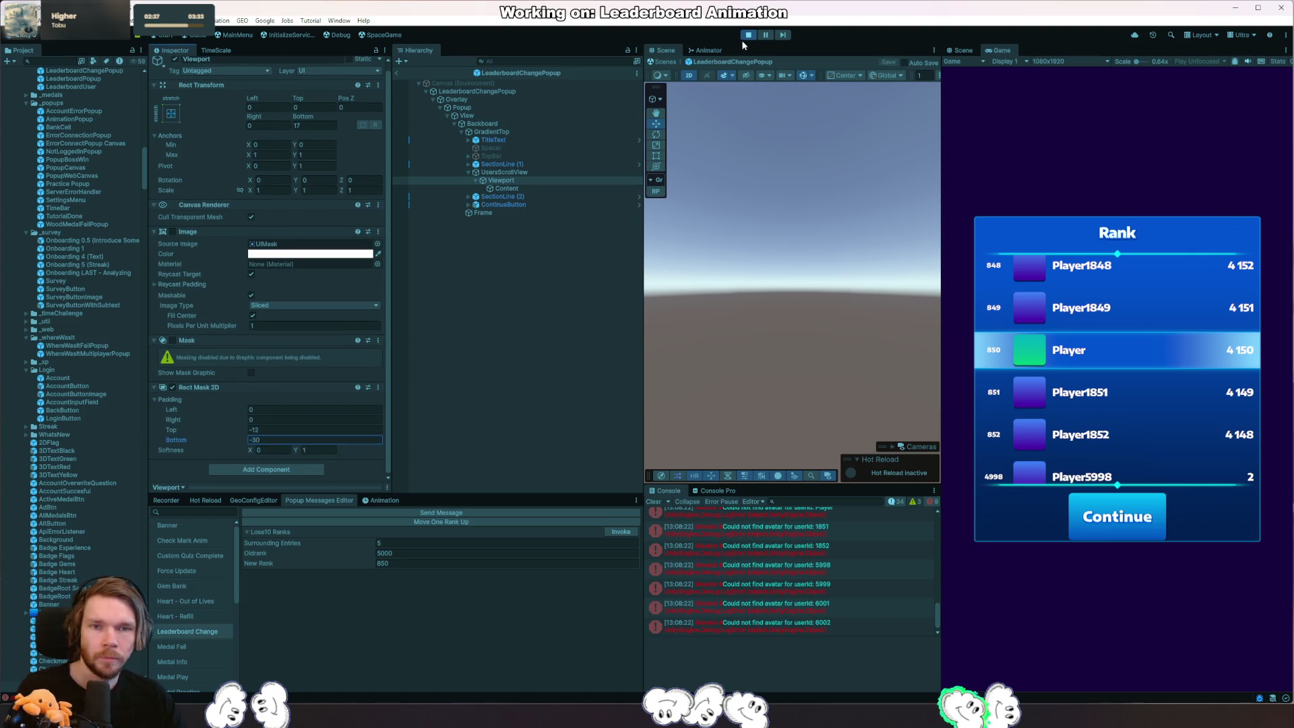
left_click(749, 35)
left_click(749, 34)
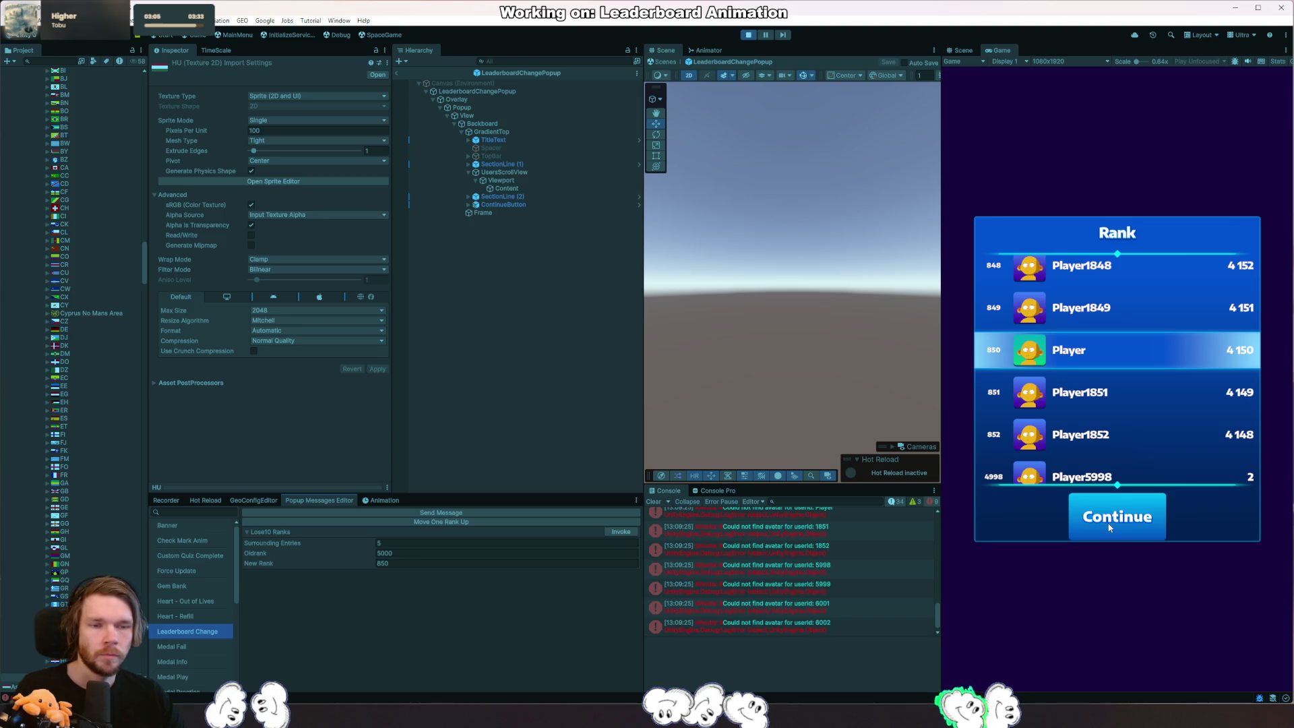
Check the unresponsive Rank popup, inspect ContinueButton and select the LeaderboardChangePopup root.
left_click(995, 479)
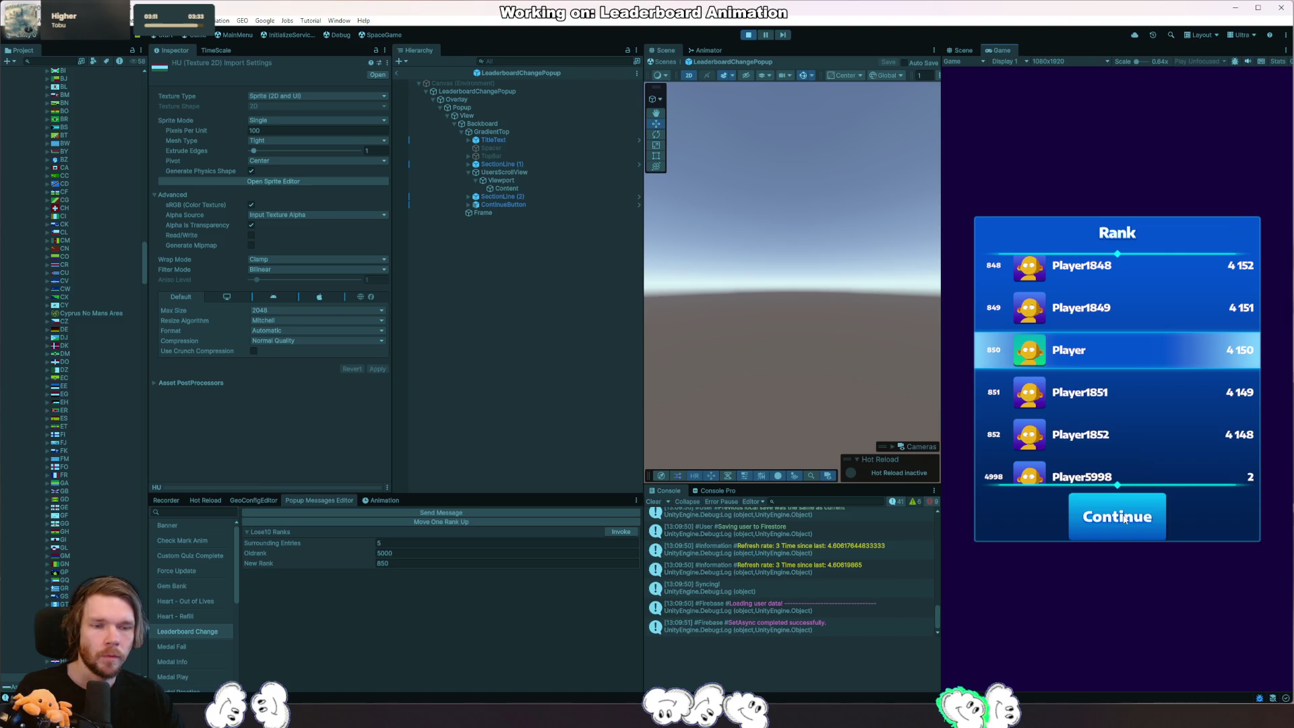
left_click(516, 204)
scroll(289, 347, "down", 3)
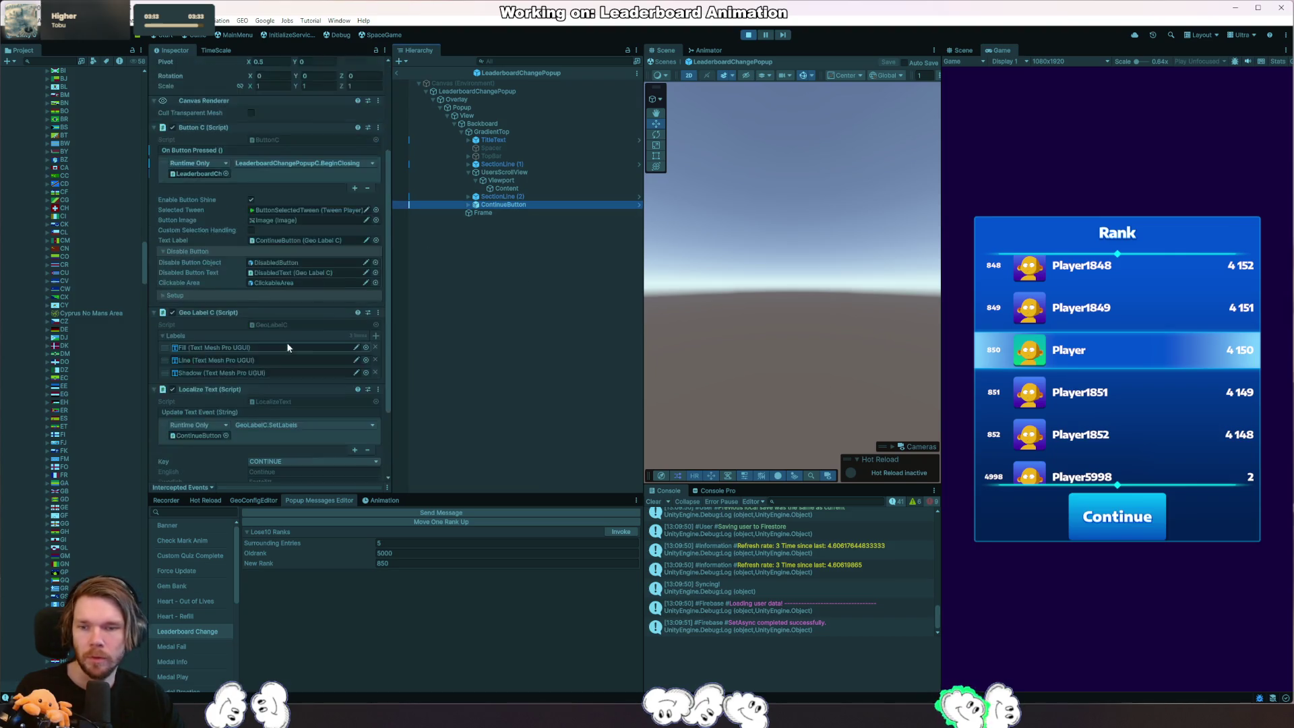
scroll(289, 349, "down", 3)
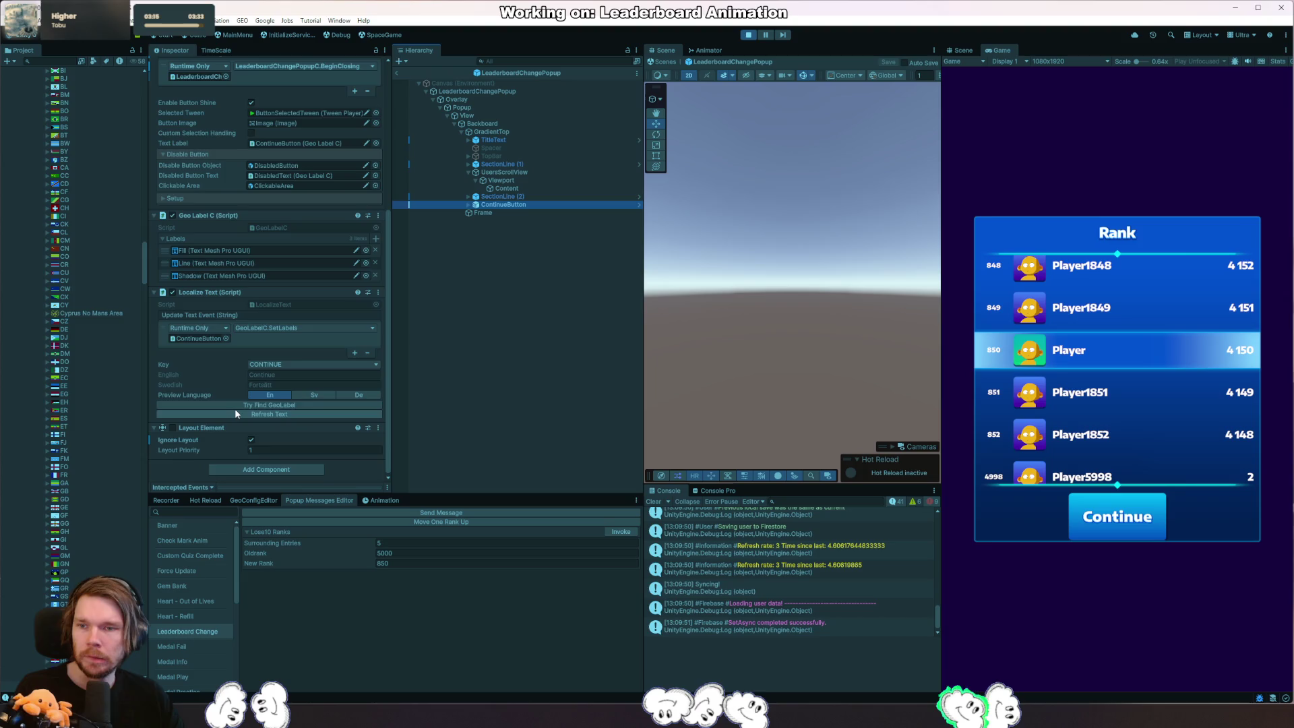
scroll(236, 412, "up", 3)
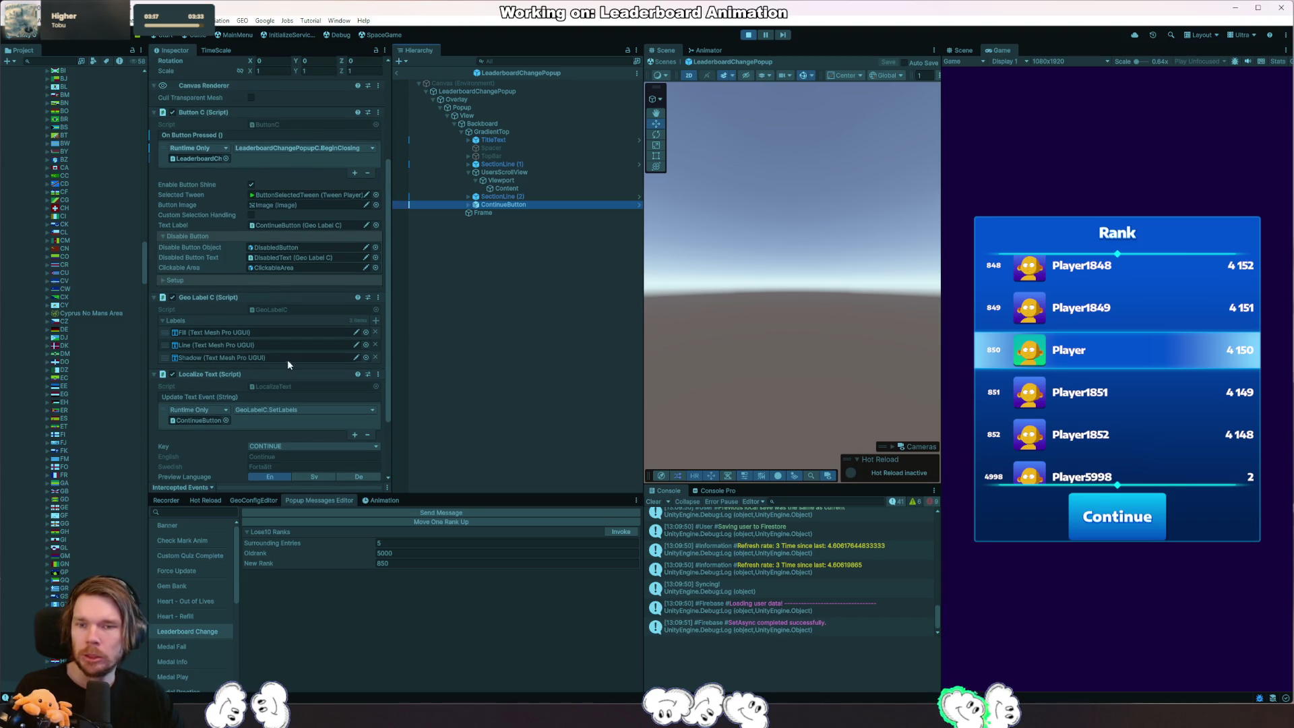
left_click(505, 92)
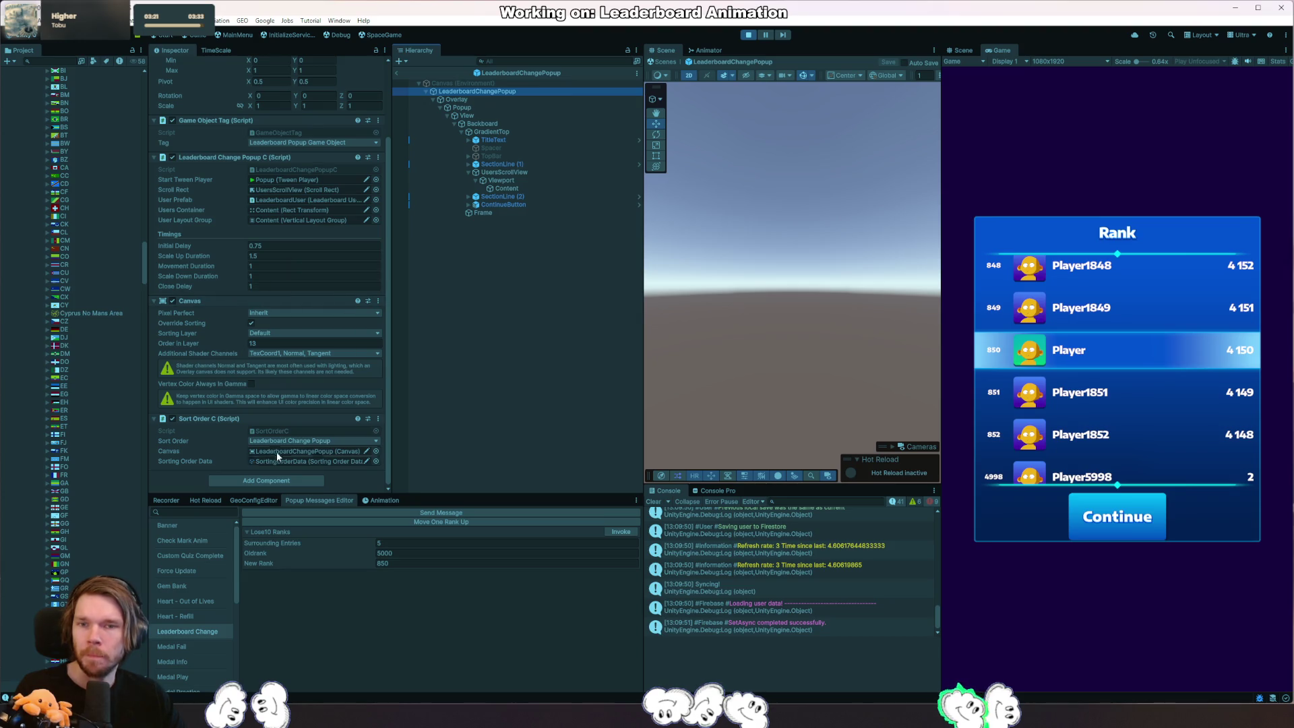
Add a Graphic Raycaster component to the popup root and stop the game.
left_click(289, 481)
type("boxraycaster")
left_click(263, 513)
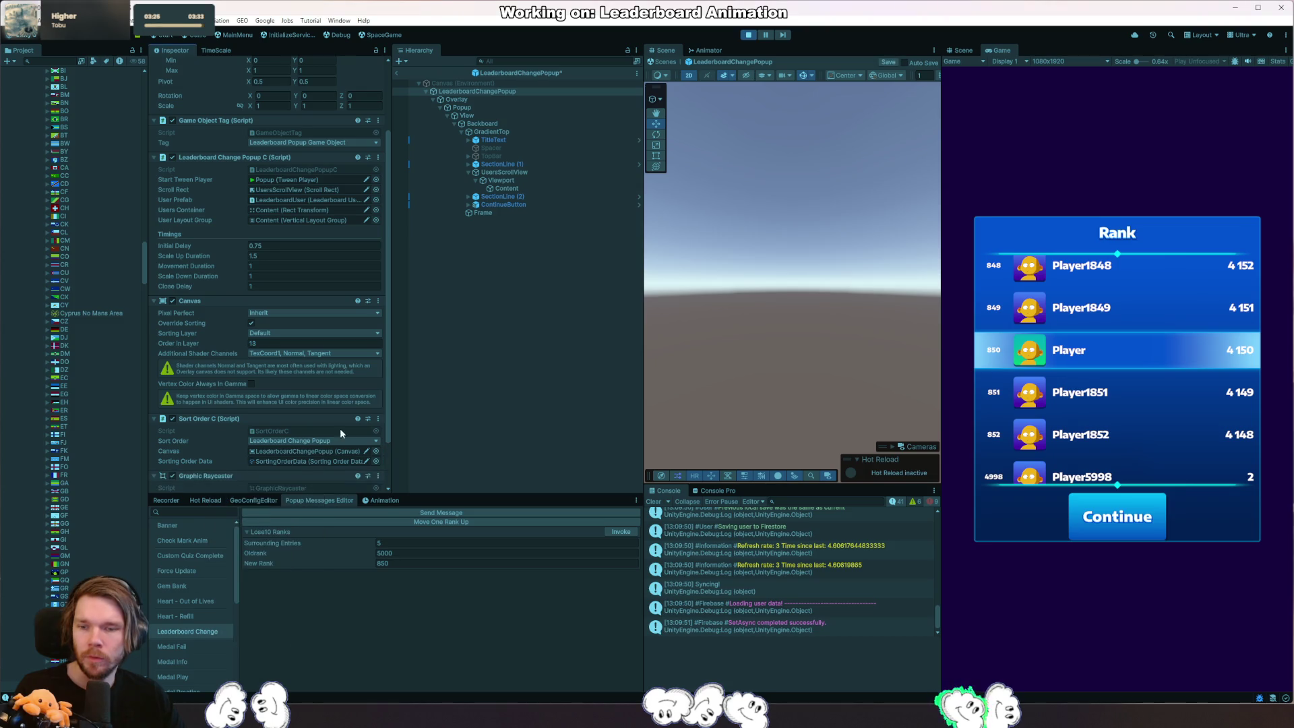
scroll(340, 428, "down", 2)
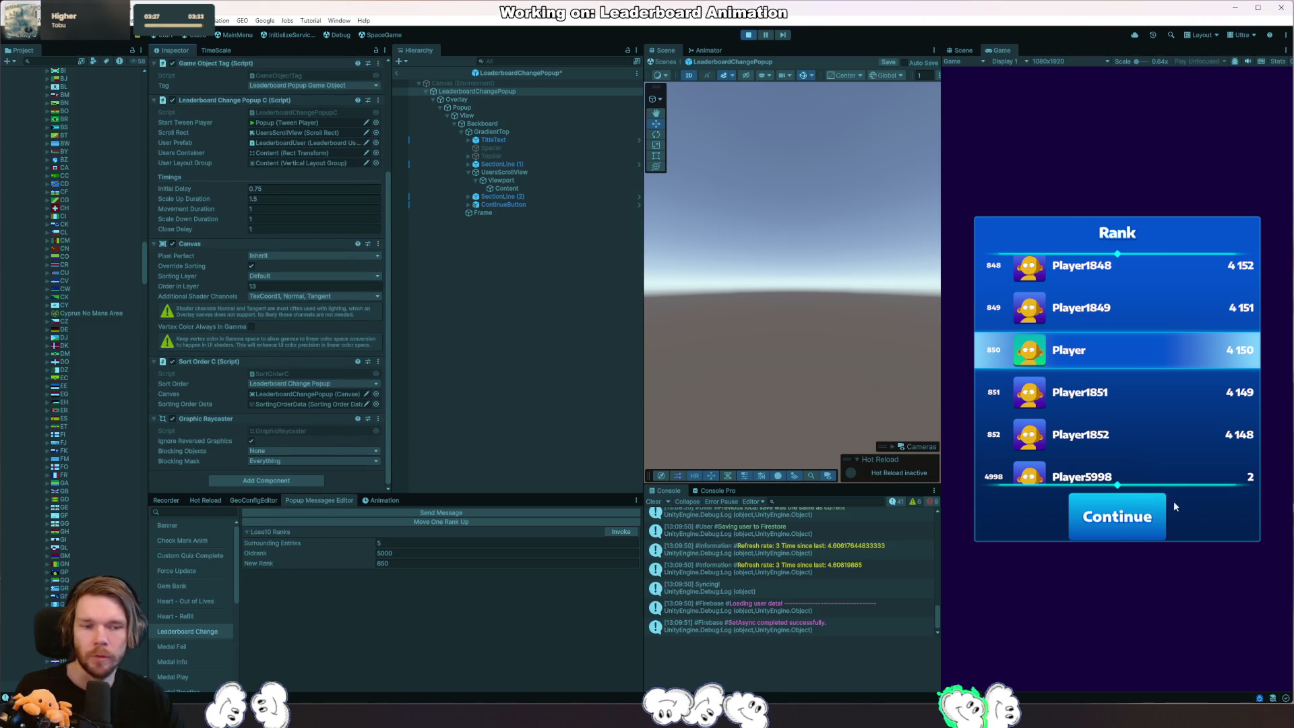
left_click(748, 36)
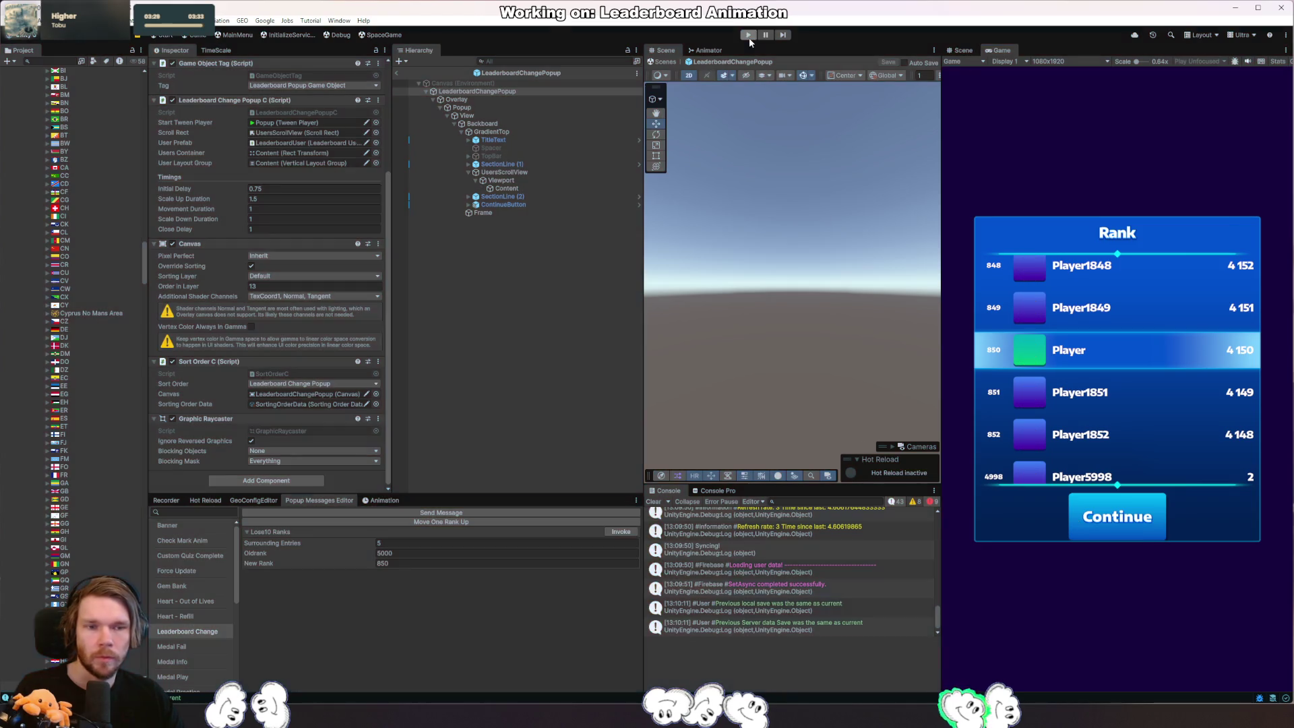
Start the game and invoke then close the Leaderboard Change popup repeatedly to test its animation.
left_click(750, 37)
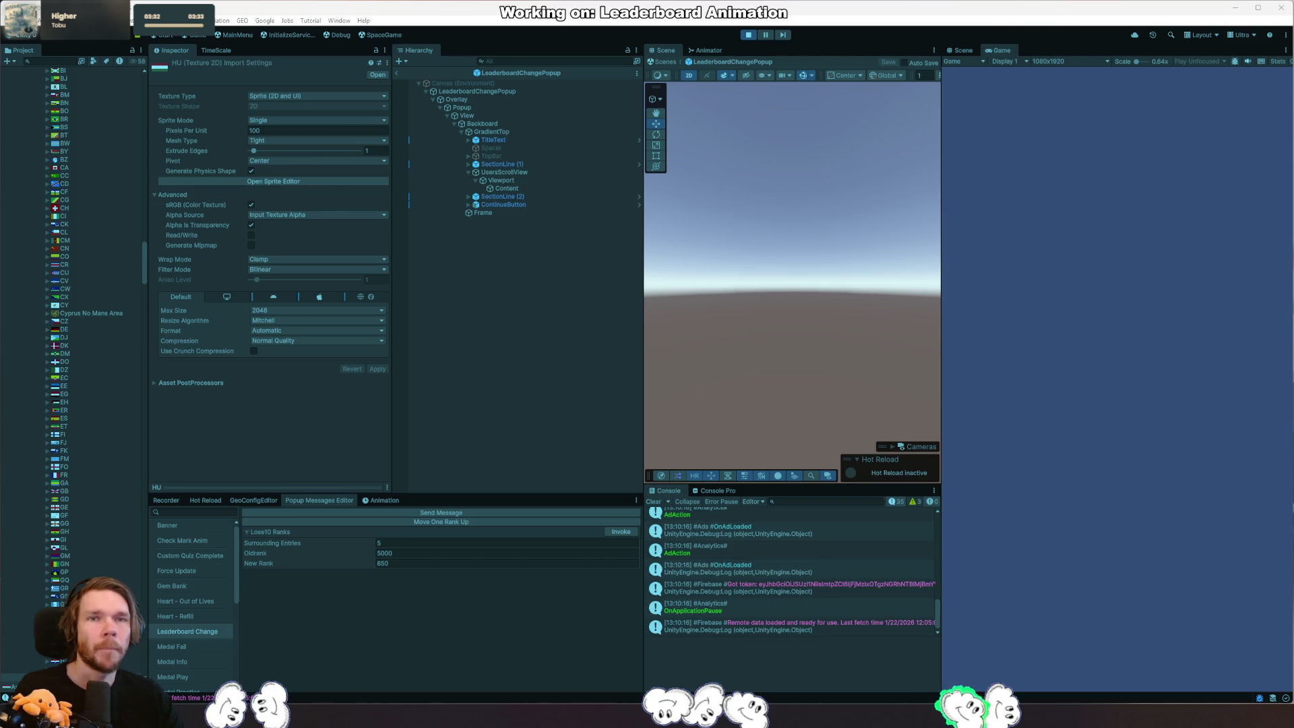
left_click(618, 534)
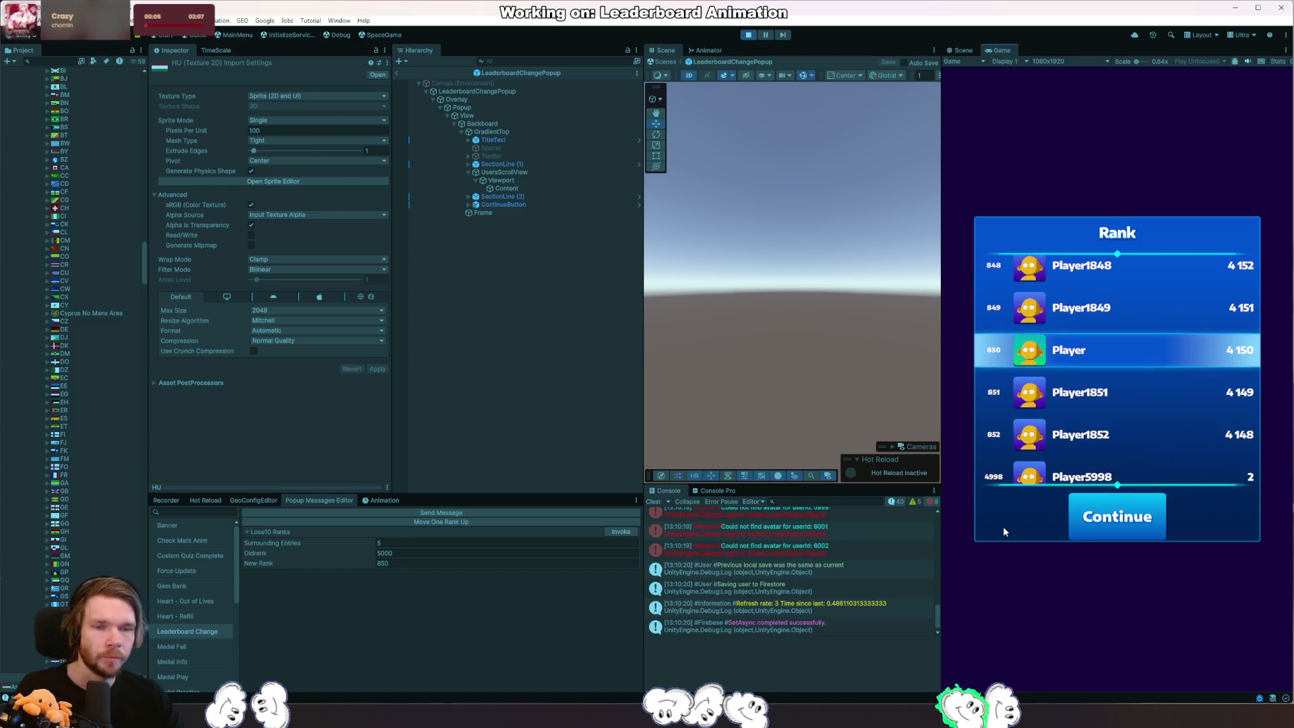
left_click(1111, 528)
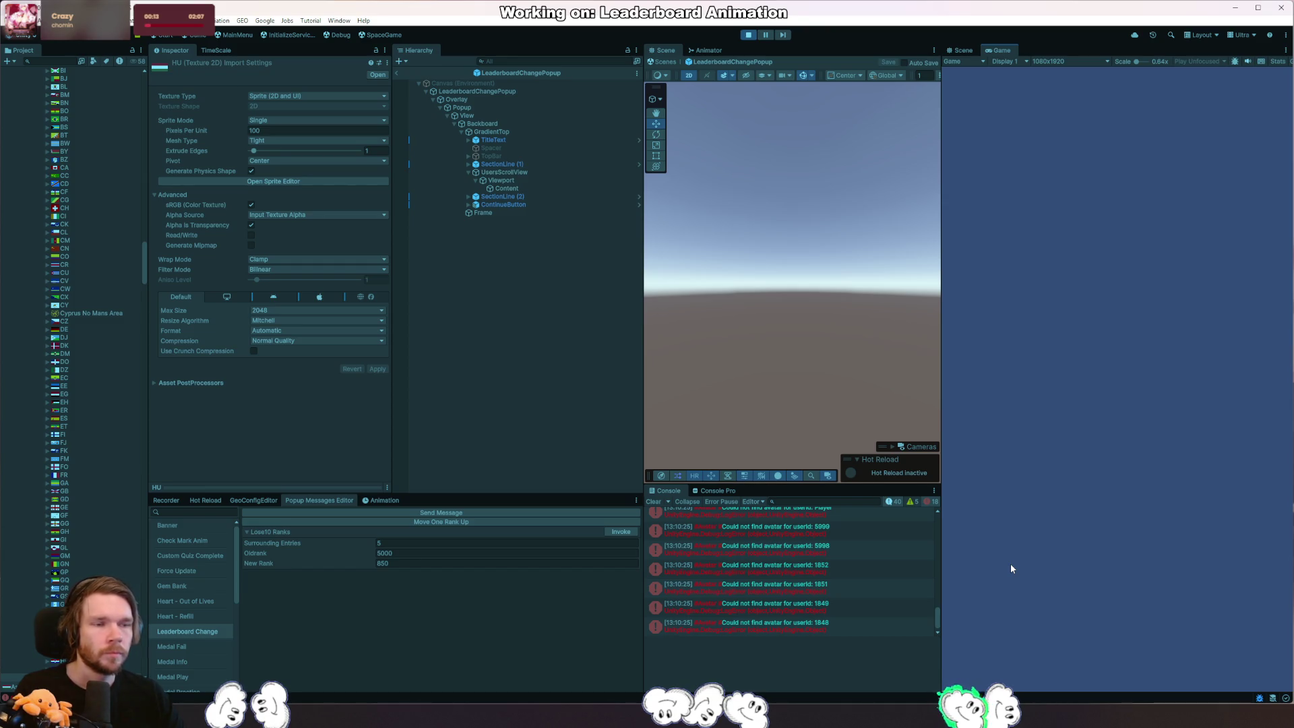
left_click(520, 422)
left_click(619, 533)
left_click(1130, 534)
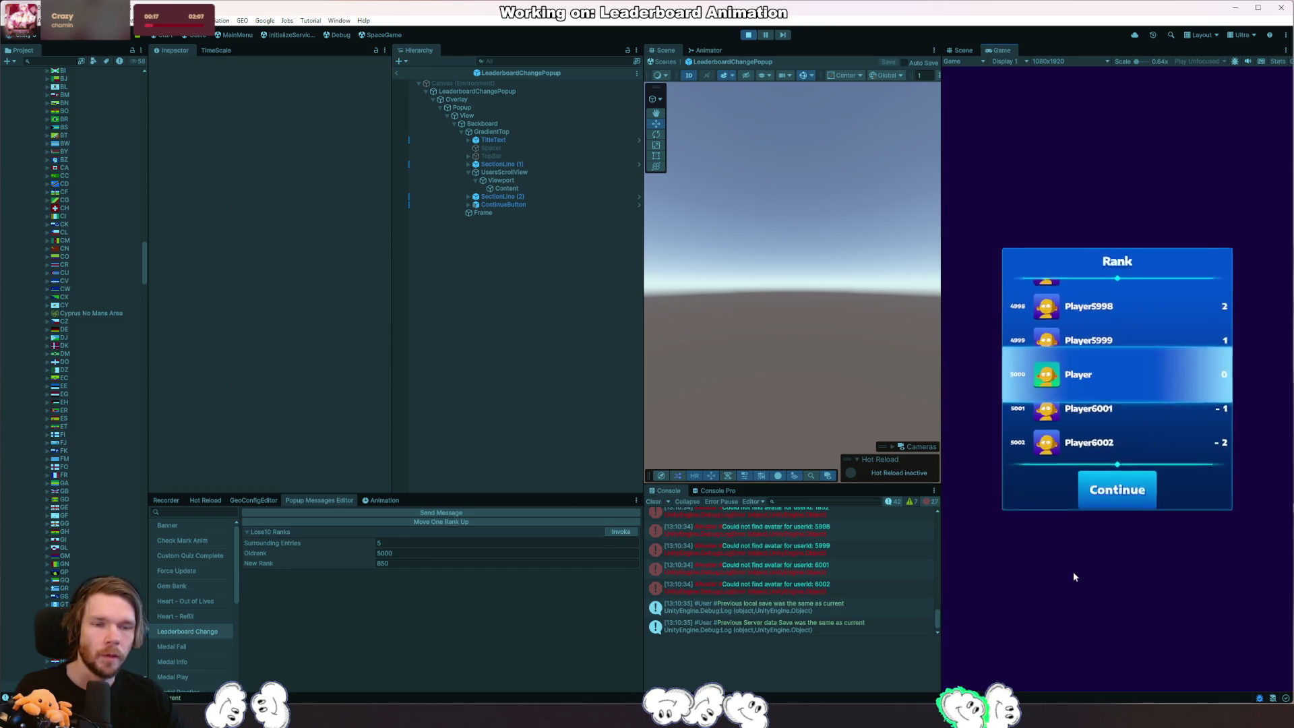
left_click(620, 533)
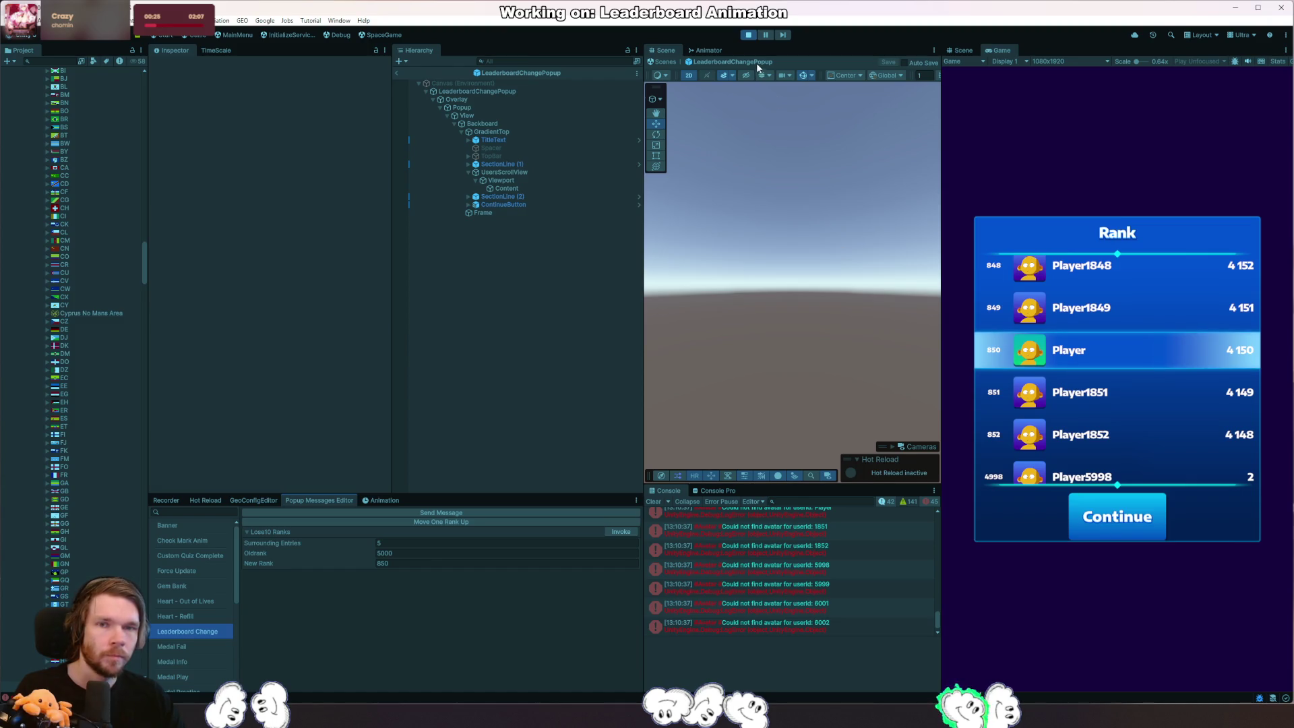
left_click(1133, 519)
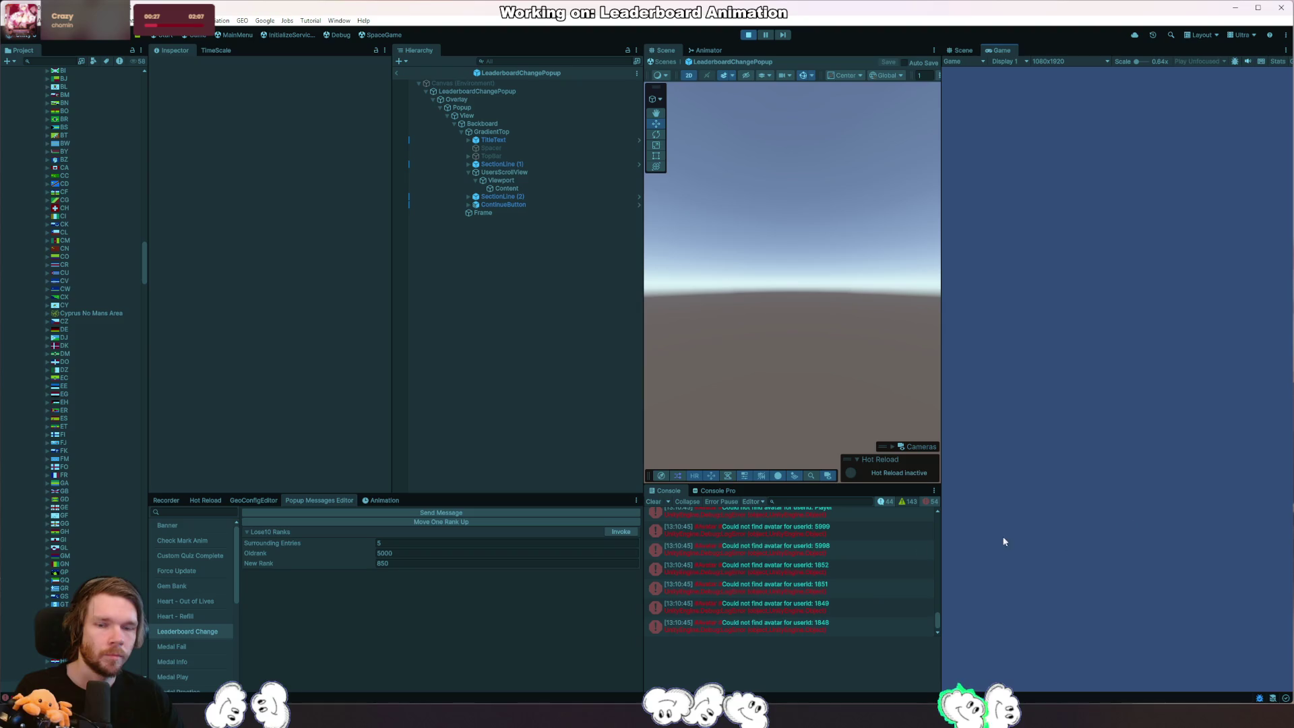
Retrigger and dismiss the Rank popup a few more times, then switch to Rider's Close method.
left_click(622, 532)
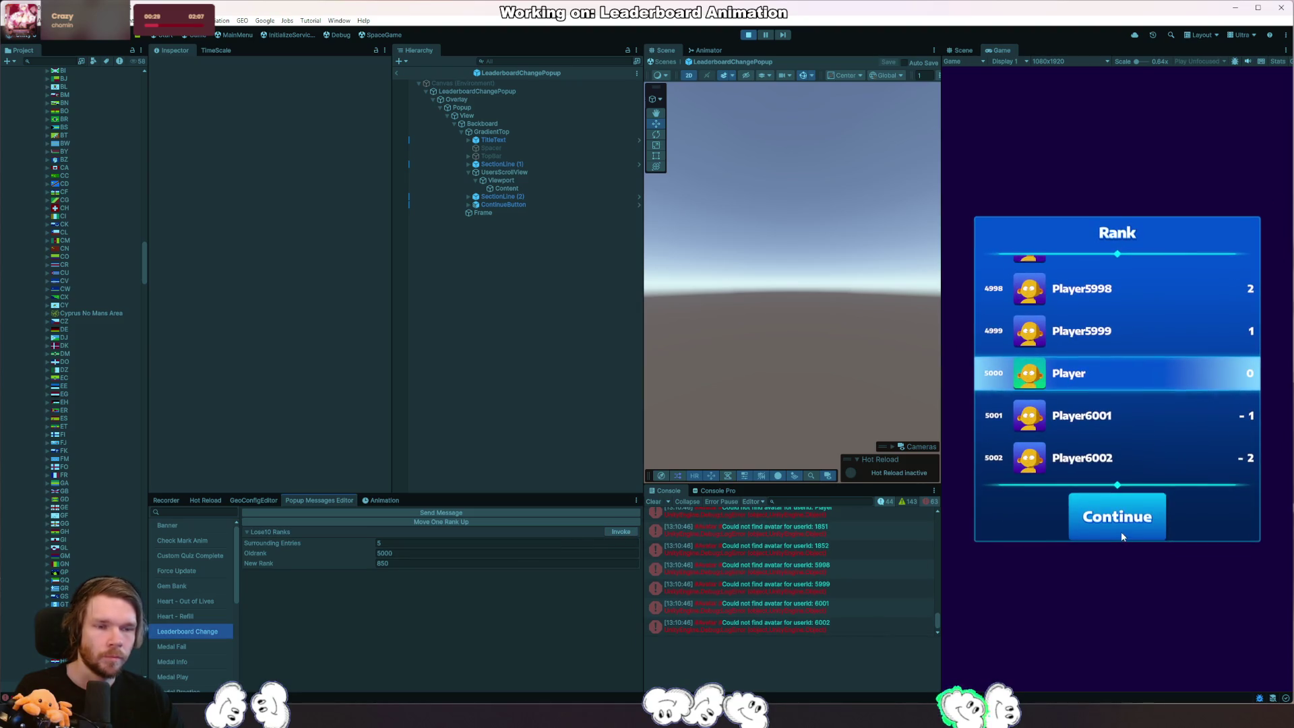
left_click(1122, 527)
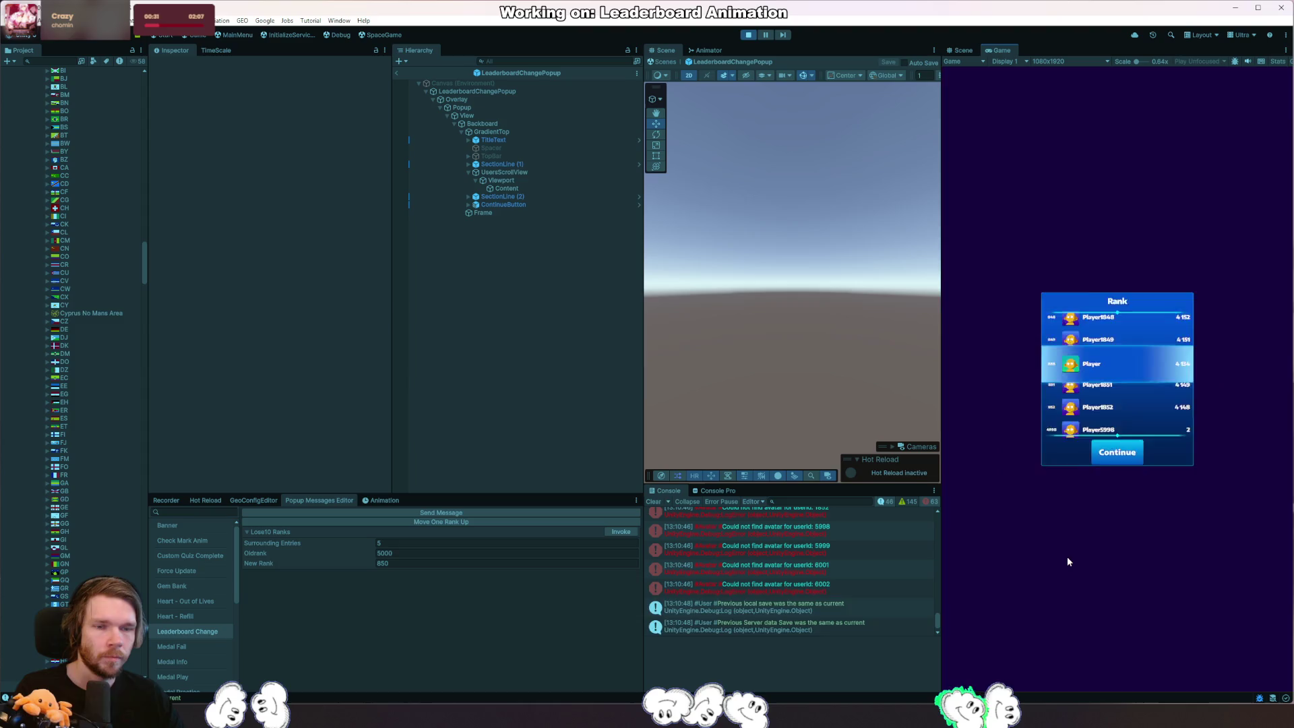
left_click(622, 532)
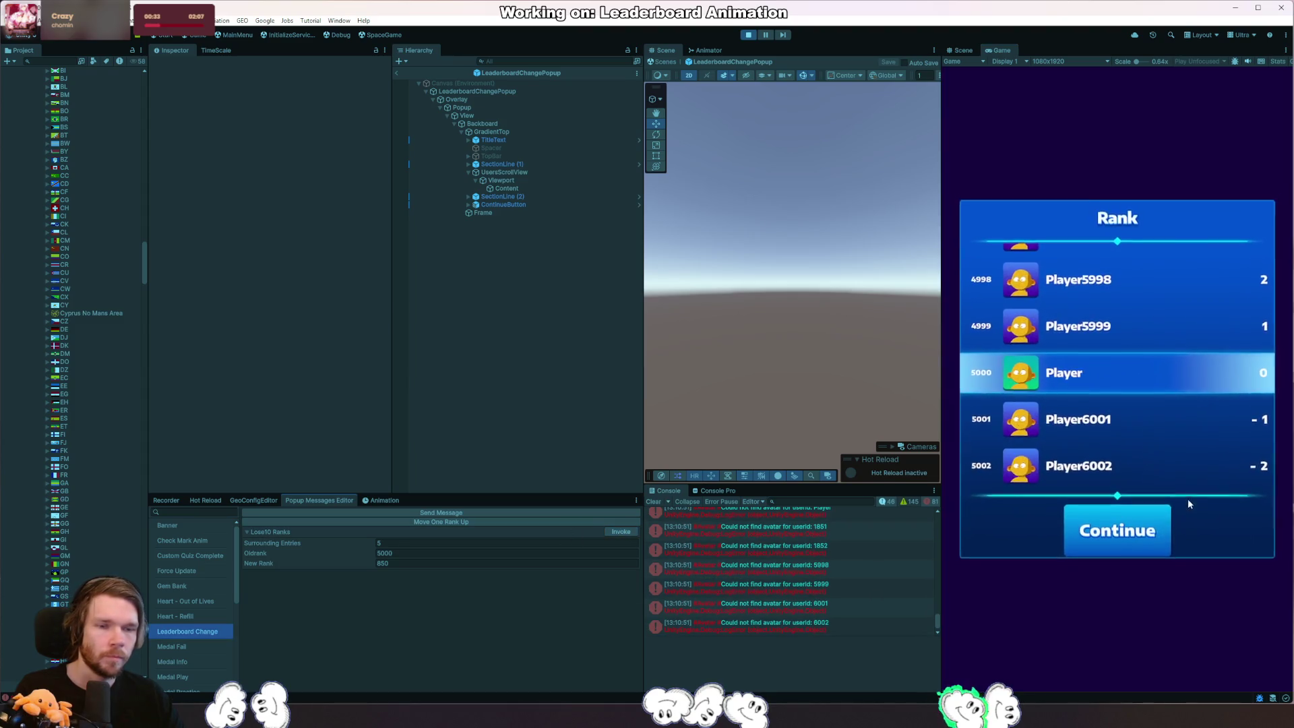
left_click(1127, 525)
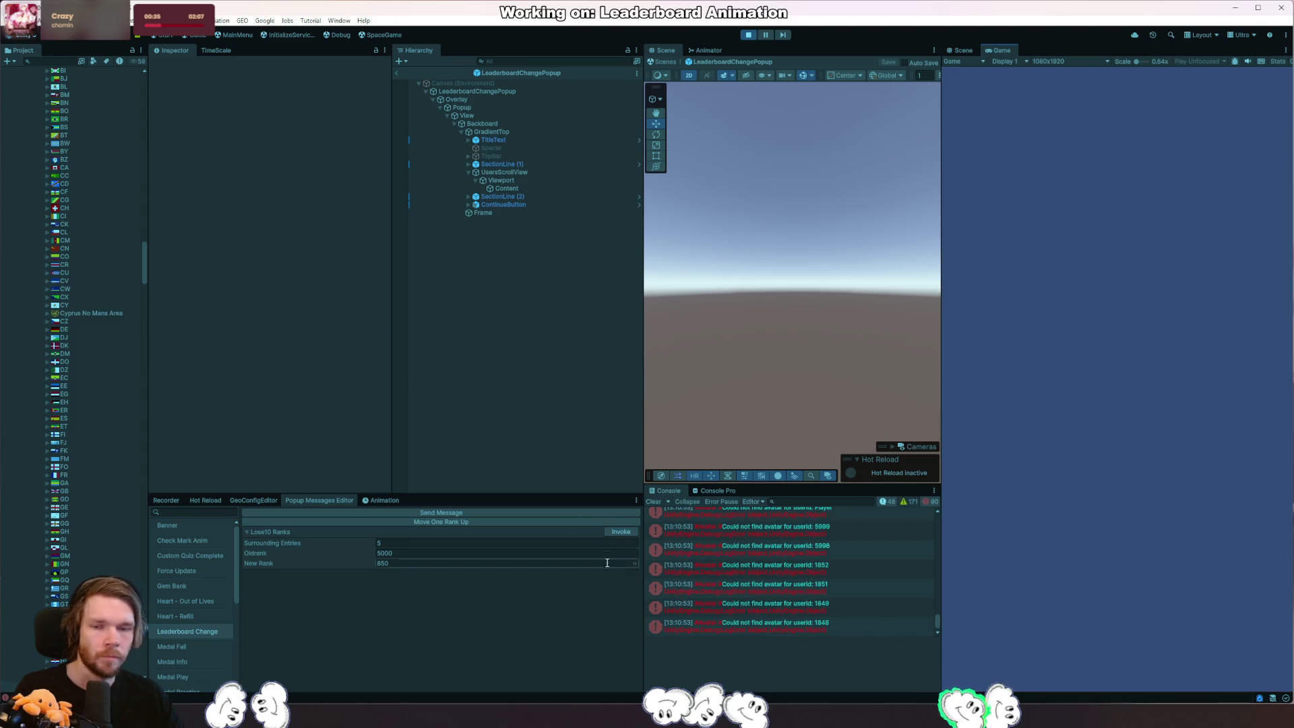
left_click(623, 533)
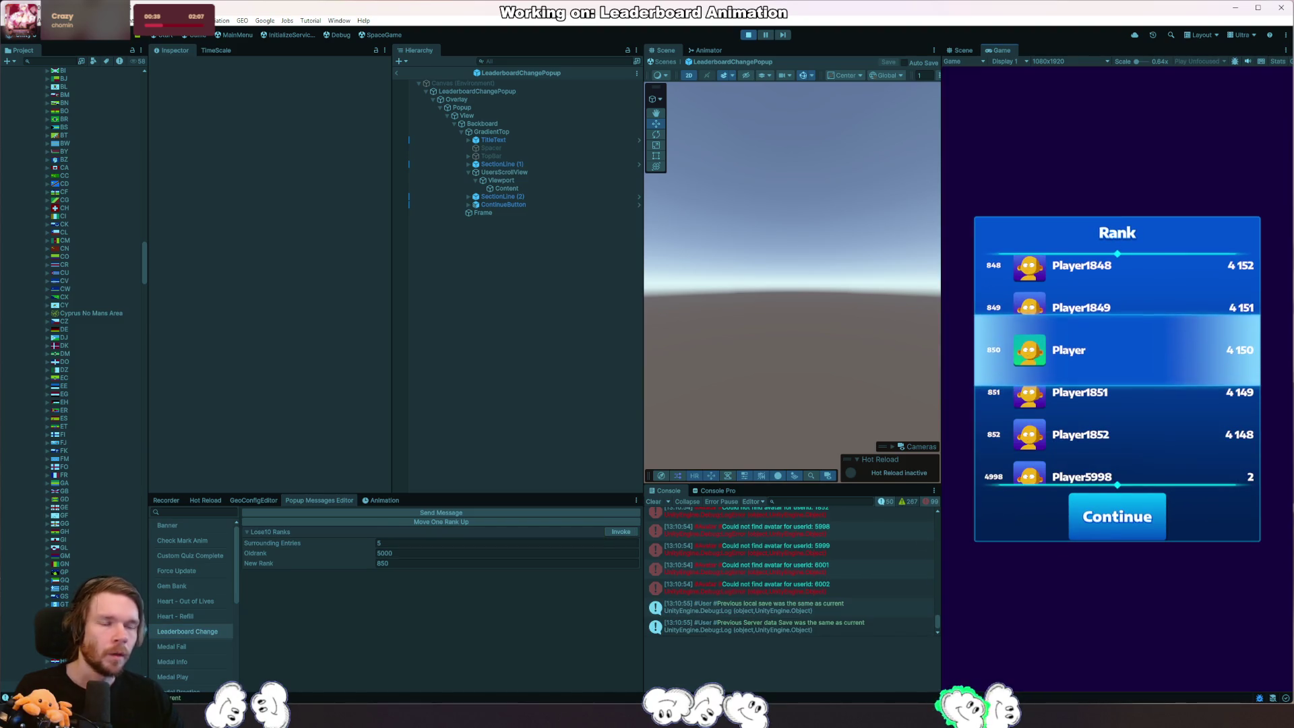
key("alt+Tab")
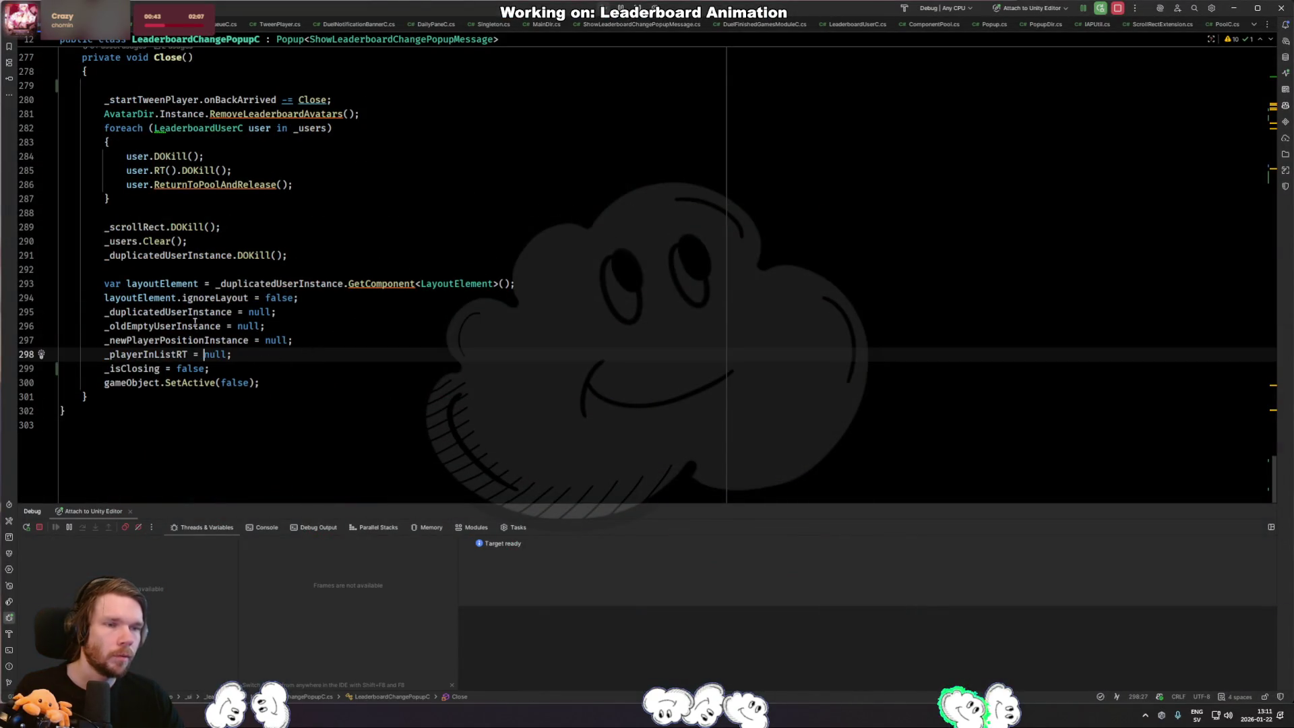
From _scrollRect's usages in Close, jump to the ScrollToItemOverTime definition in ScrollRectExtension.
double_click(162, 228)
key("ctrl+w")
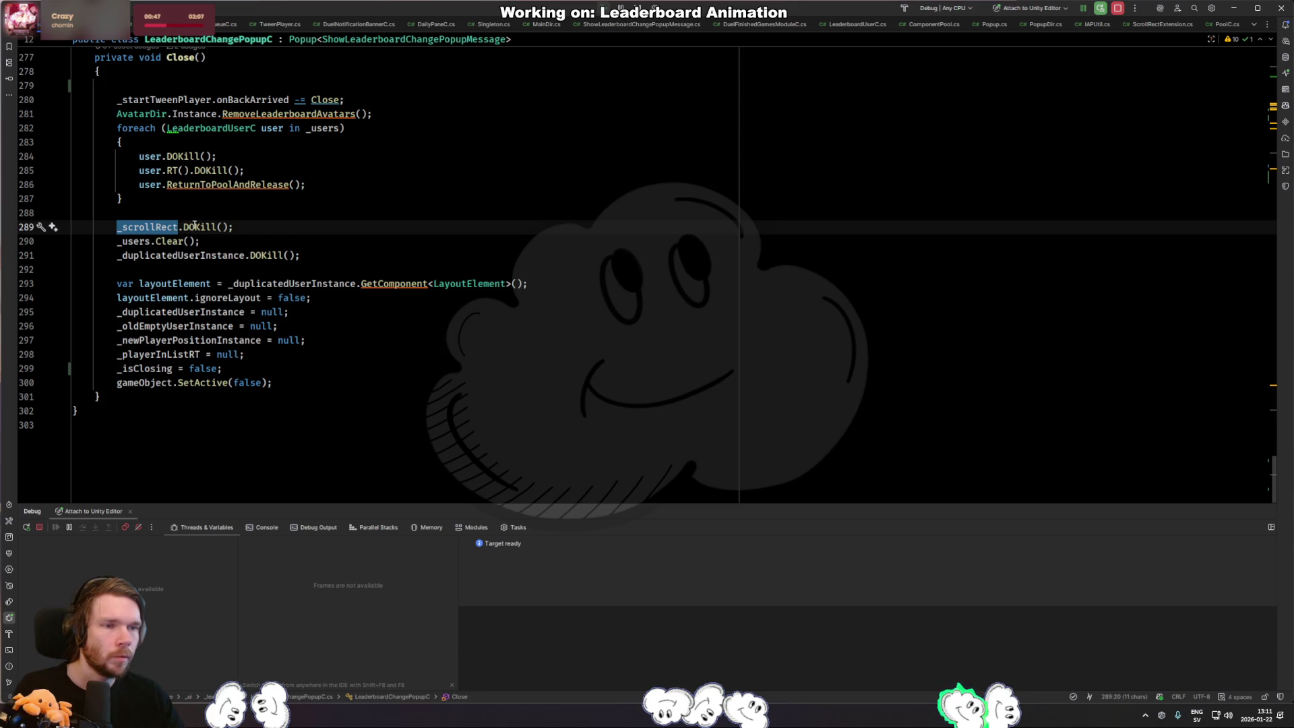
key("F3")
key("F3")
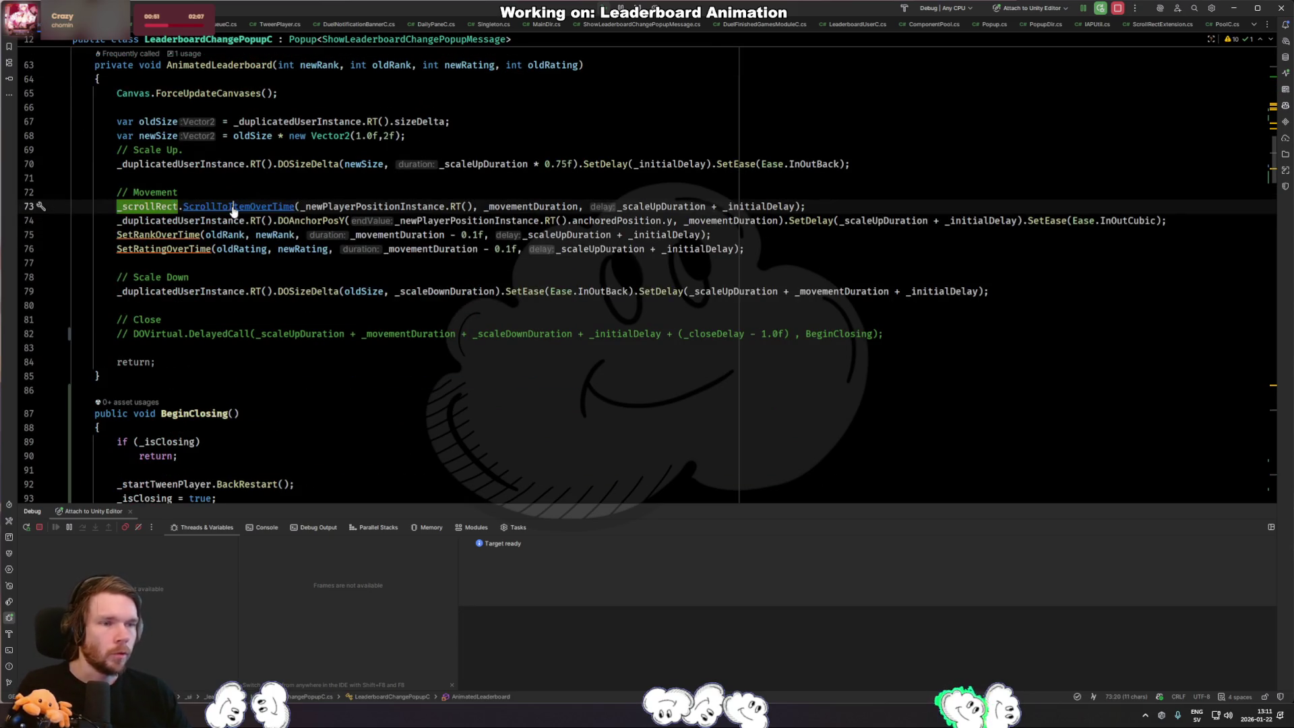
left_click(242, 206, "ctrl")
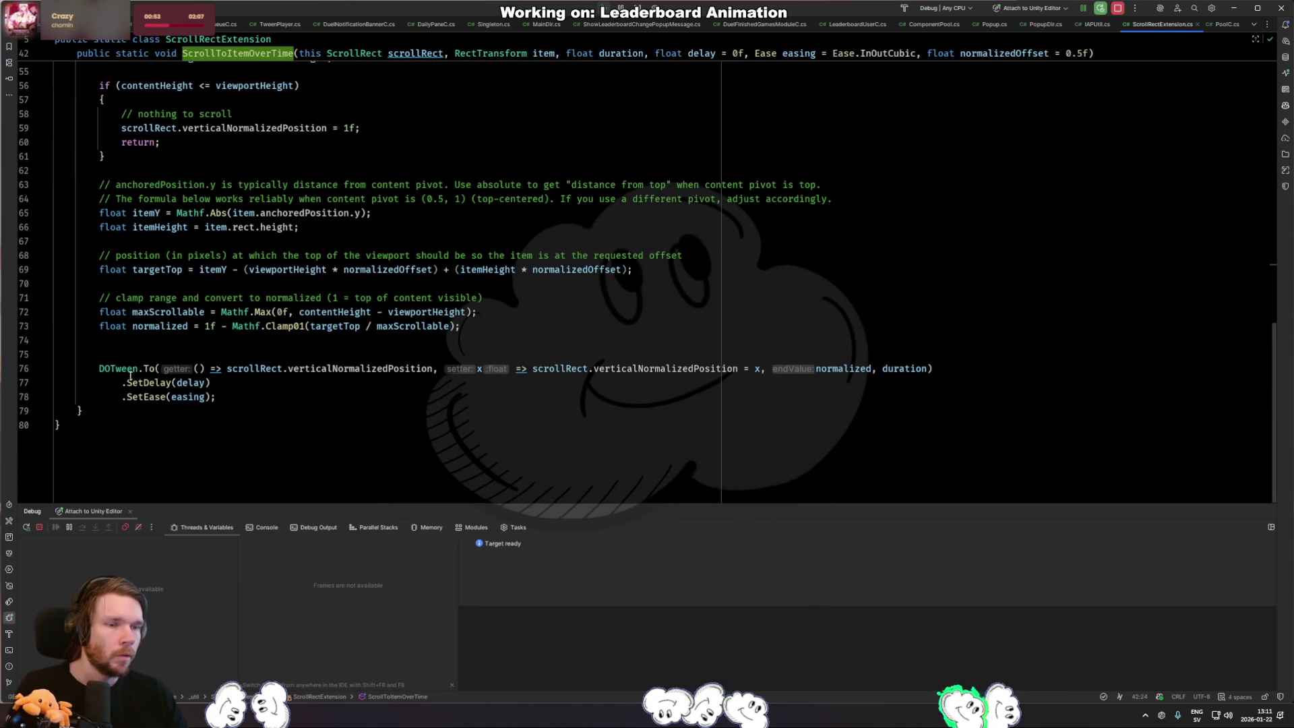
scroll(129, 374, "up", 1)
scroll(175, 416, "up", 8)
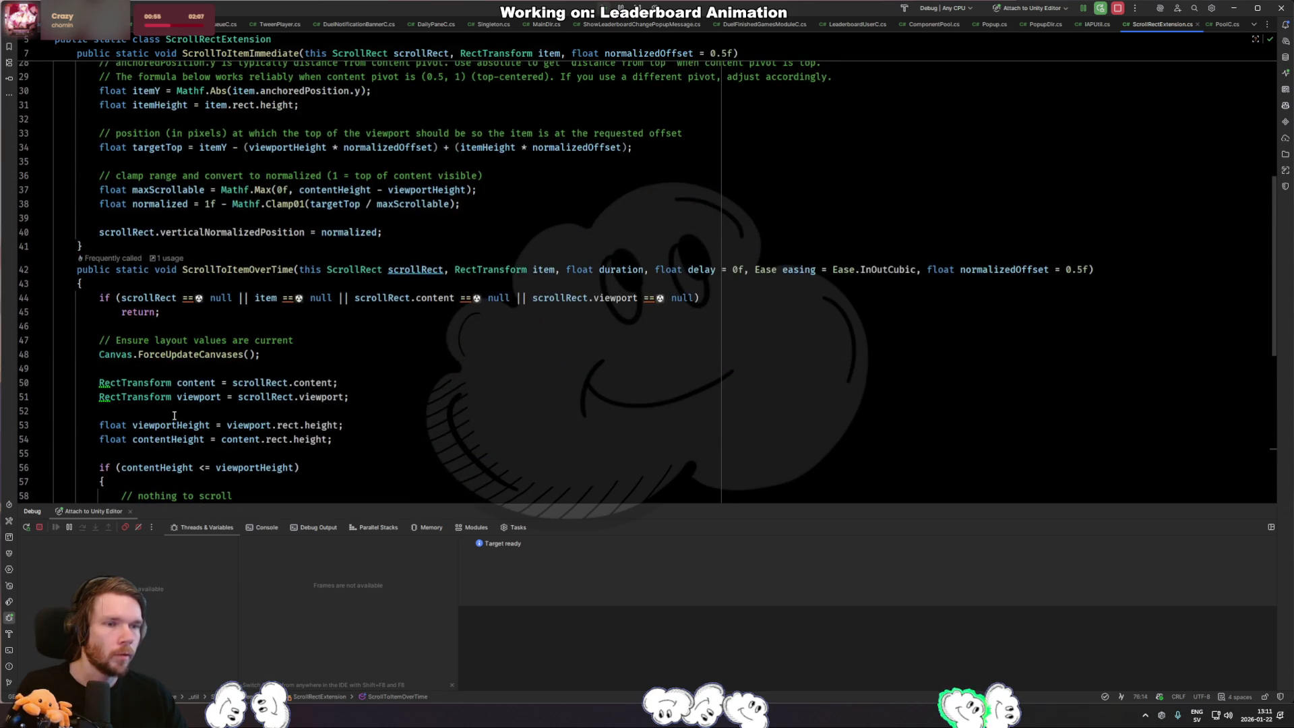
scroll(174, 415, "down", 2)
scroll(172, 416, "down", 3)
scroll(167, 415, "down", 3)
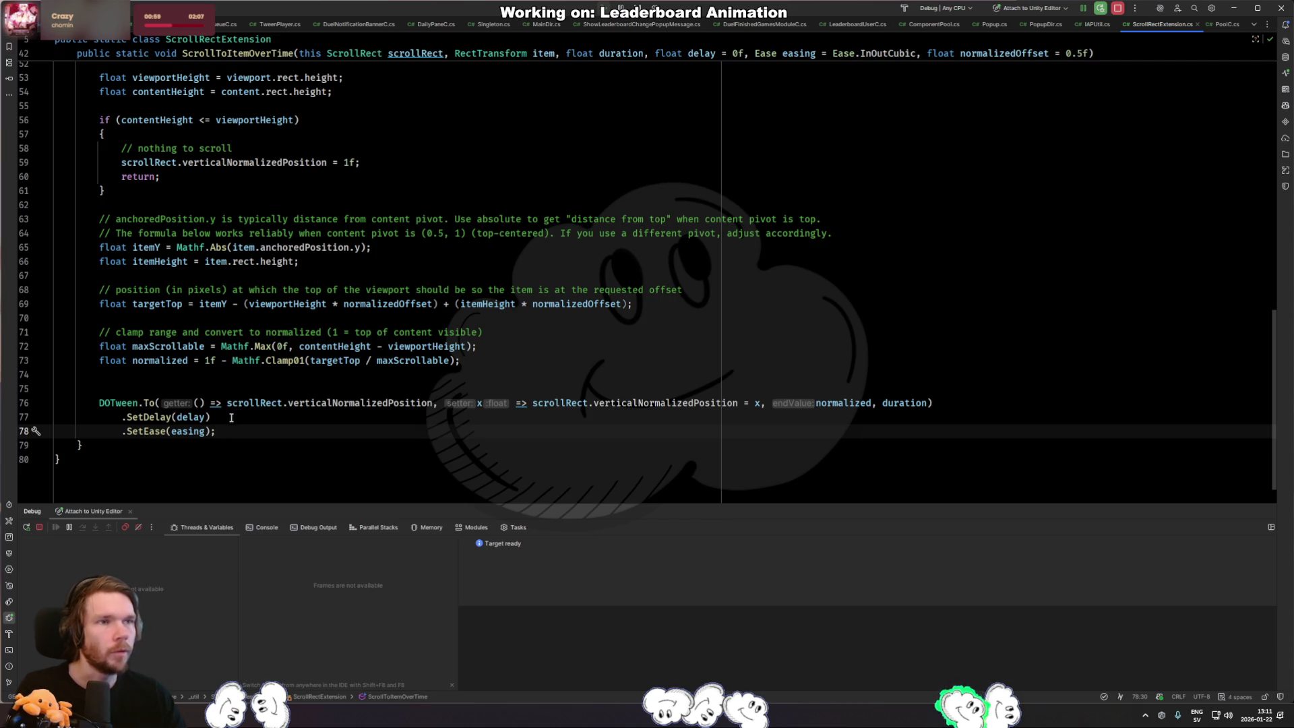
Read through ScrollToItemOverTime's DOTween.To call, method end and header.
left_click(158, 403)
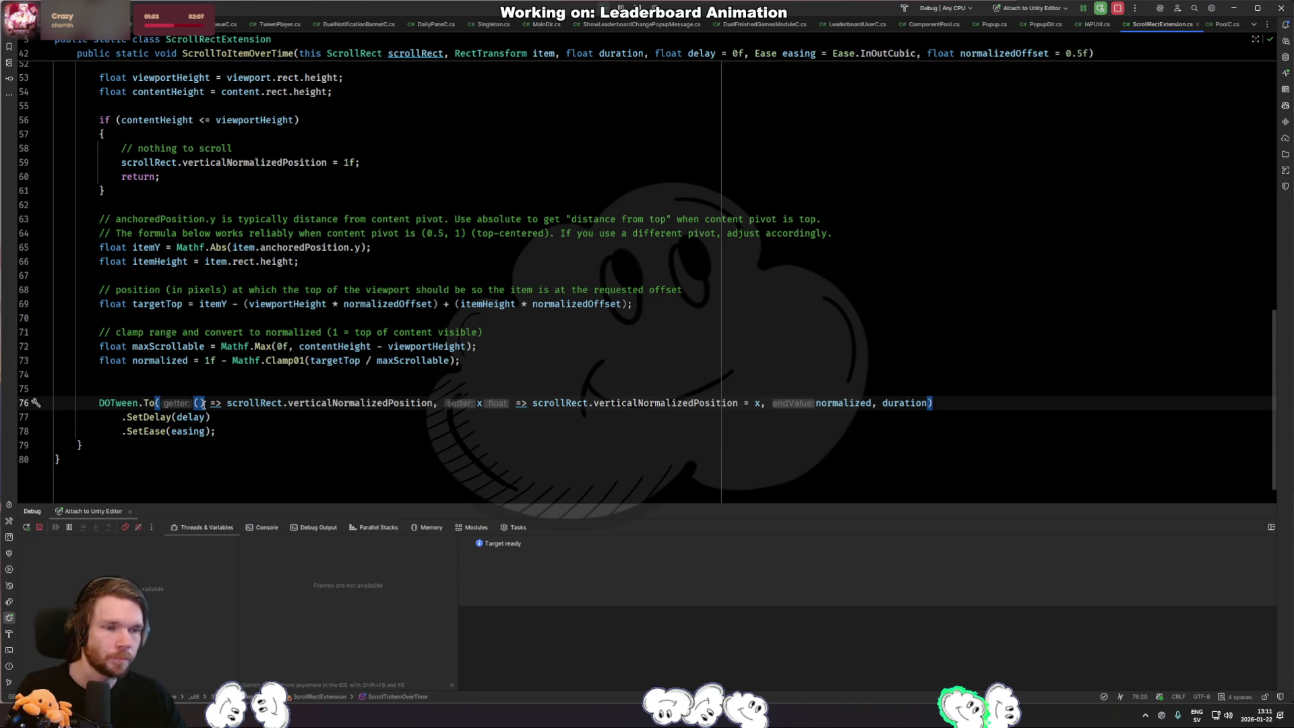
left_click(255, 445)
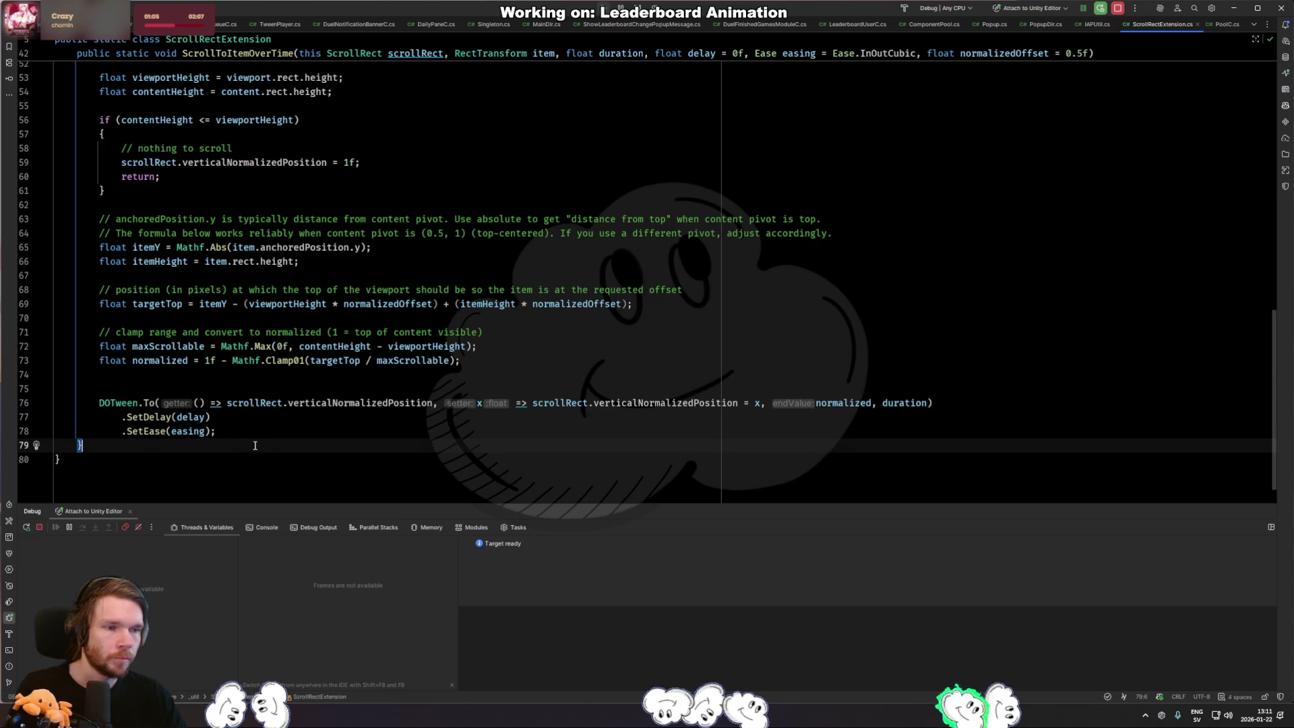
scroll(178, 433, "up", 5)
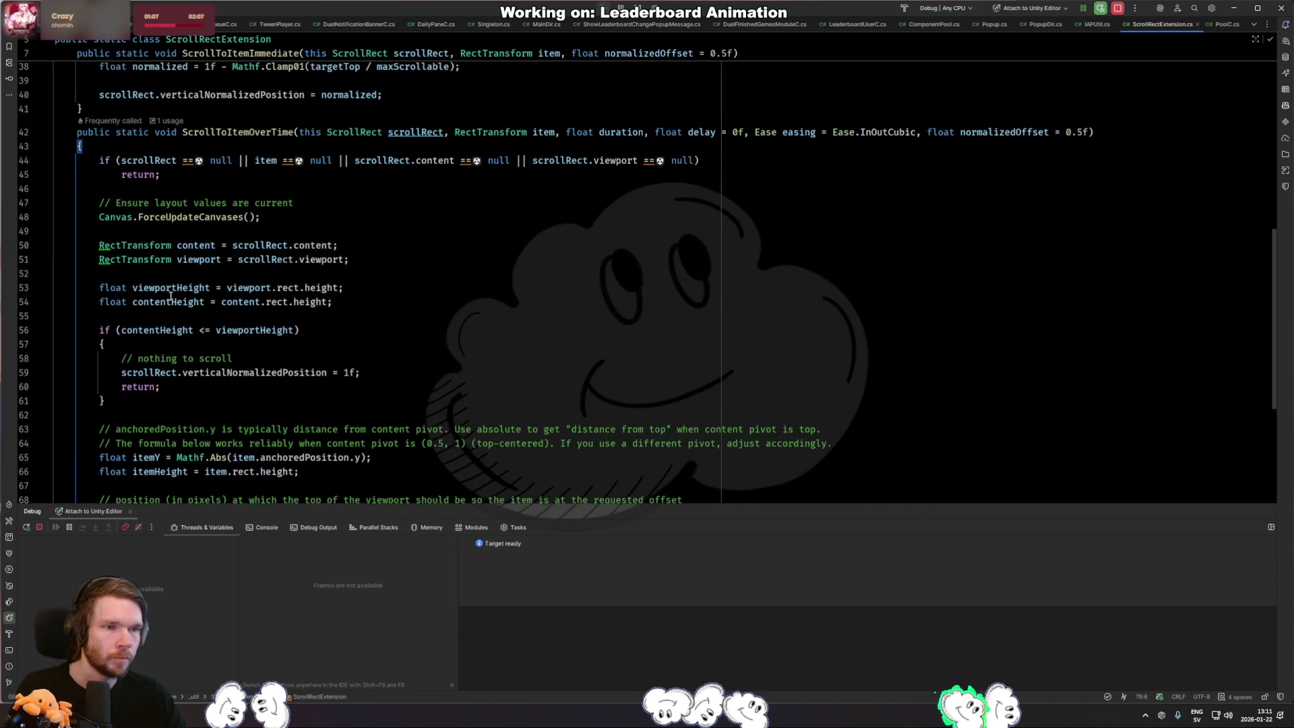
left_click(157, 130)
scroll(249, 354, "down", 5)
left_click(233, 342)
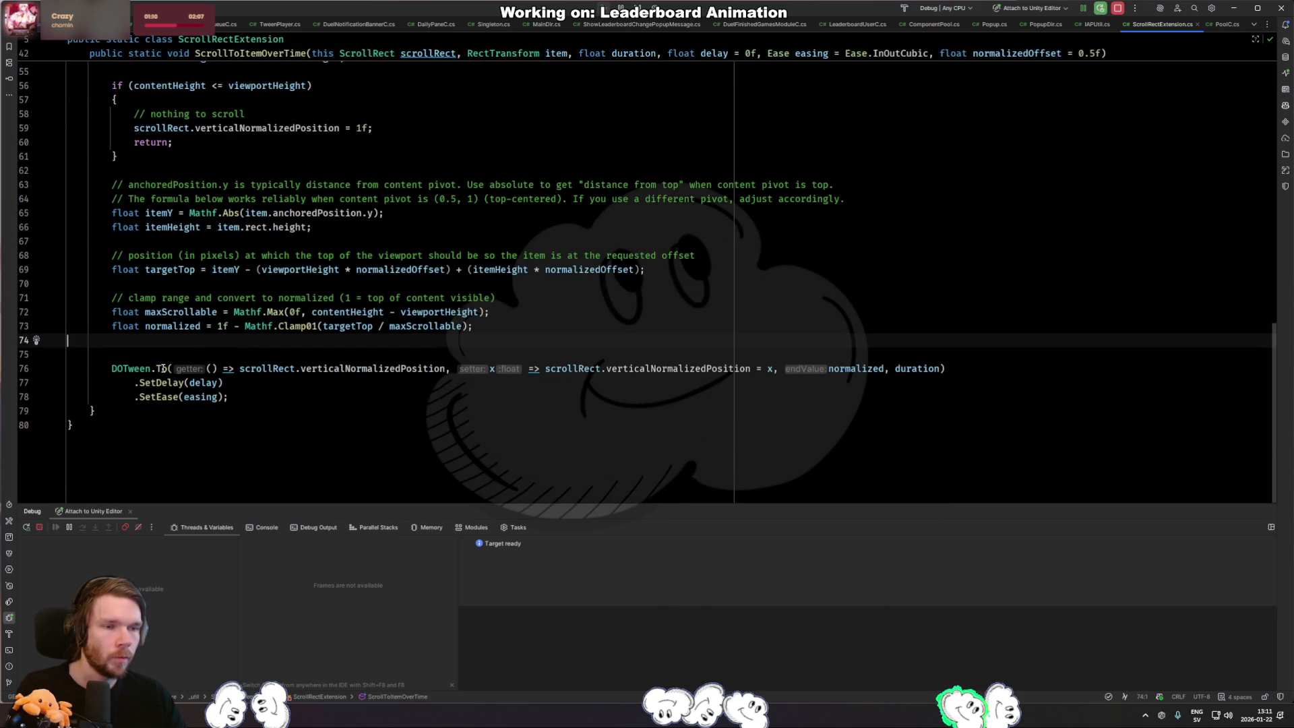
Store the DOTween.To tween in a variable, return it and change the method's return type to the tween type.
left_click(111, 369)
type("var ")
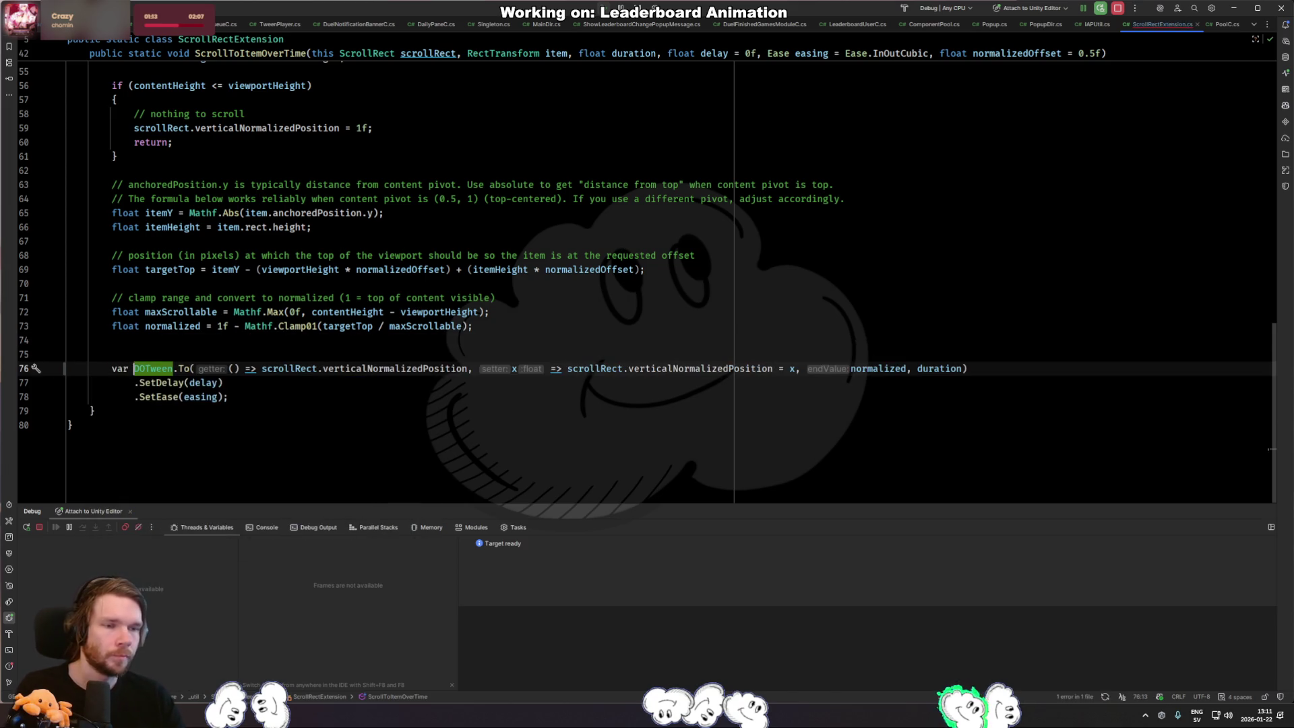
type("tweDOTween.To(() =>")
key("Escape")
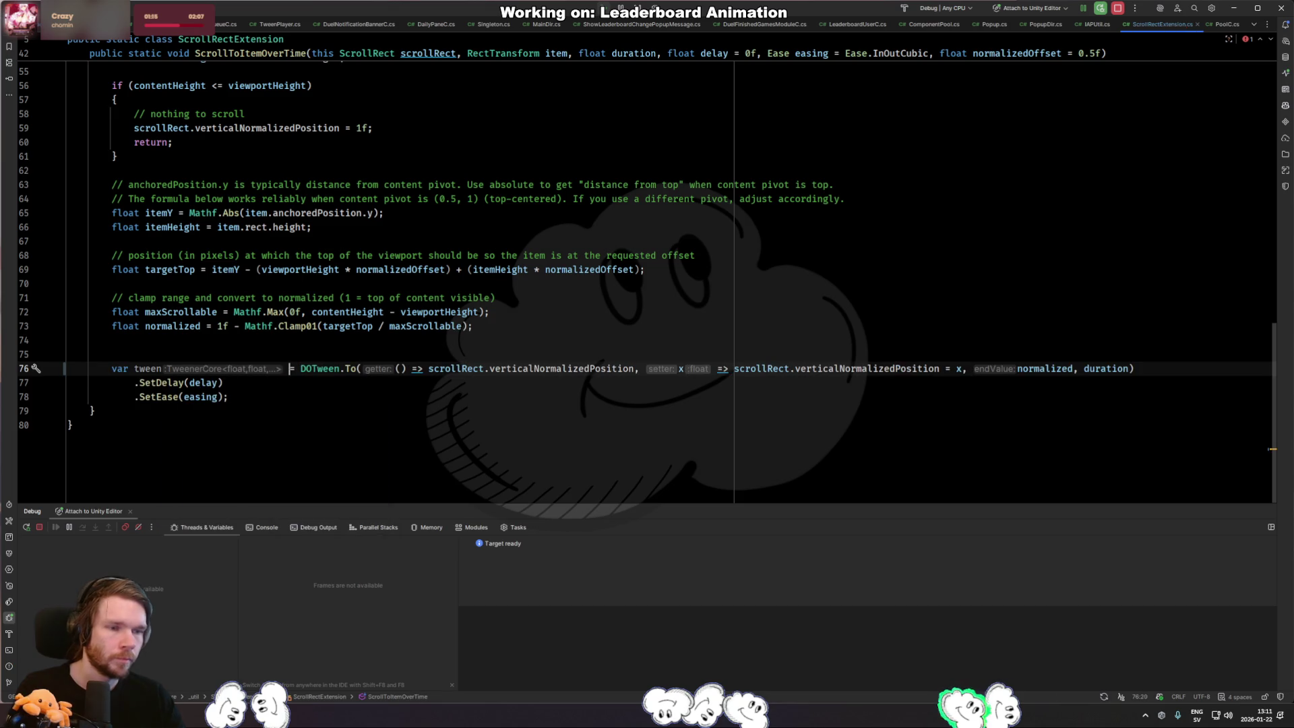
key("alt+Return")
key("Down")
key("Down")
key("Up")
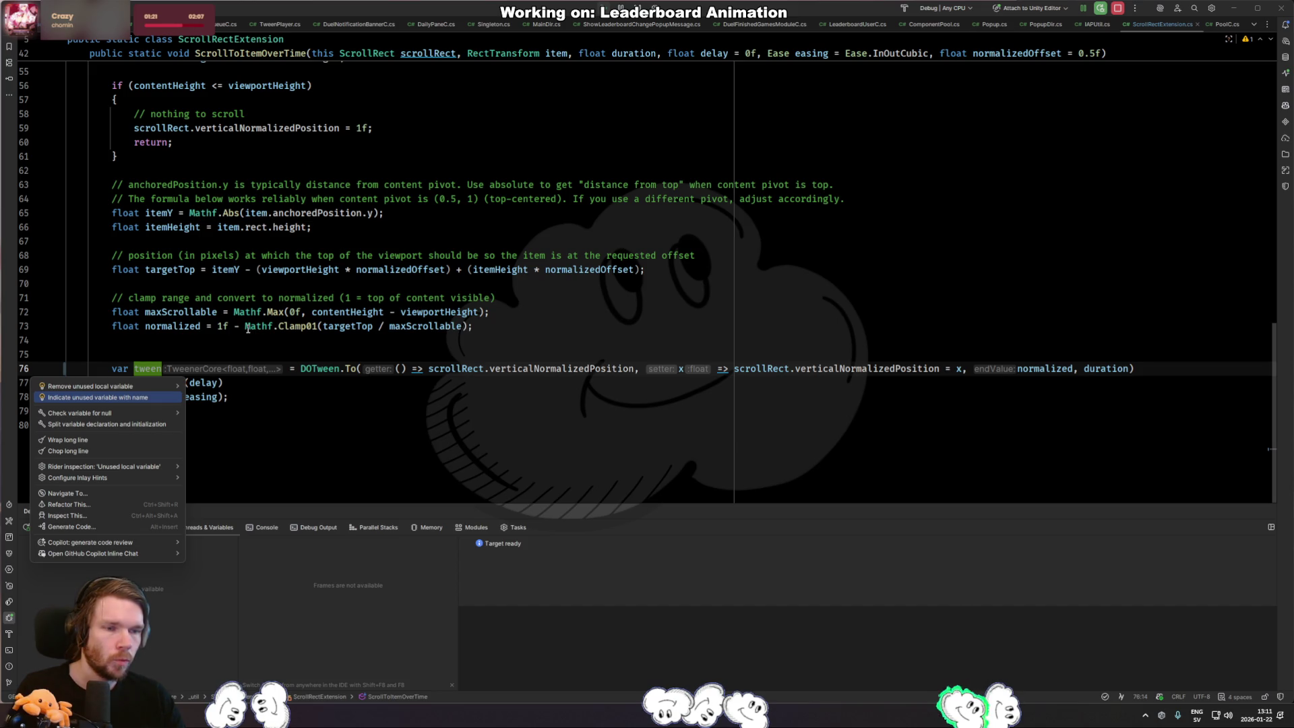
key("Escape")
key("Down")
key("Down")
key("End")
key("Return")
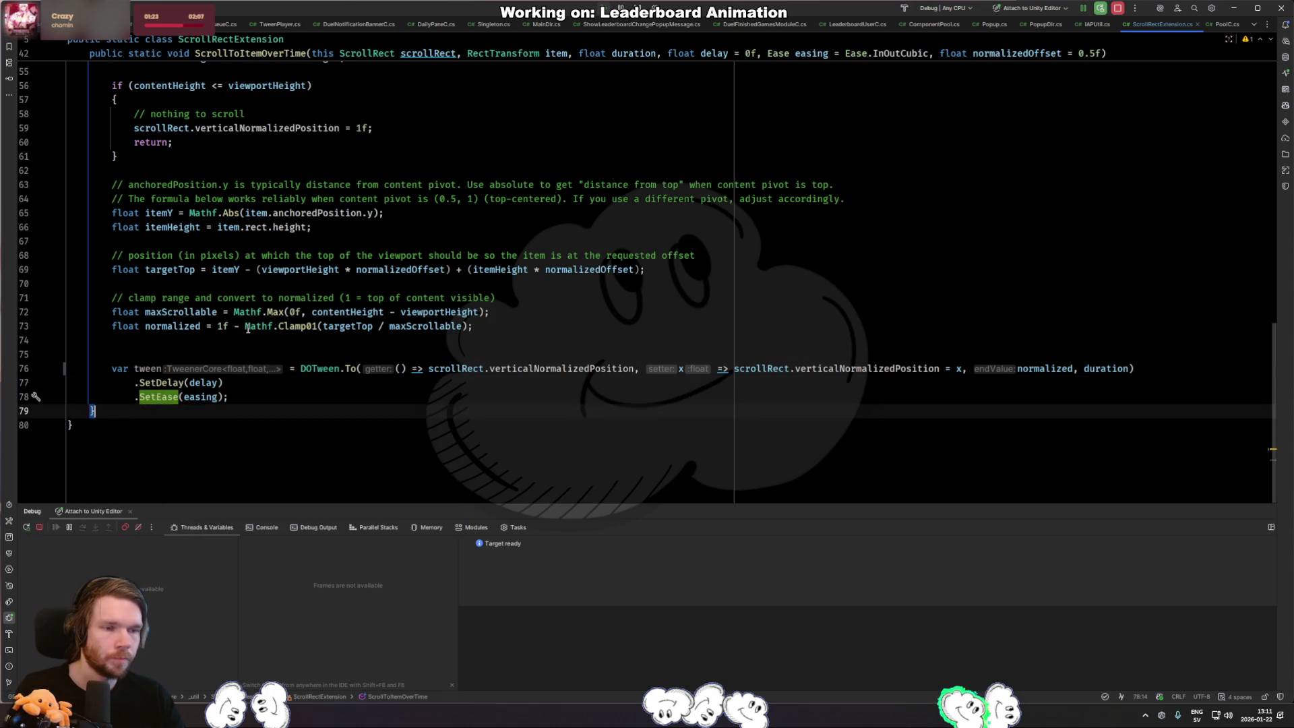
type("return tw")
key("Return")
type(";")
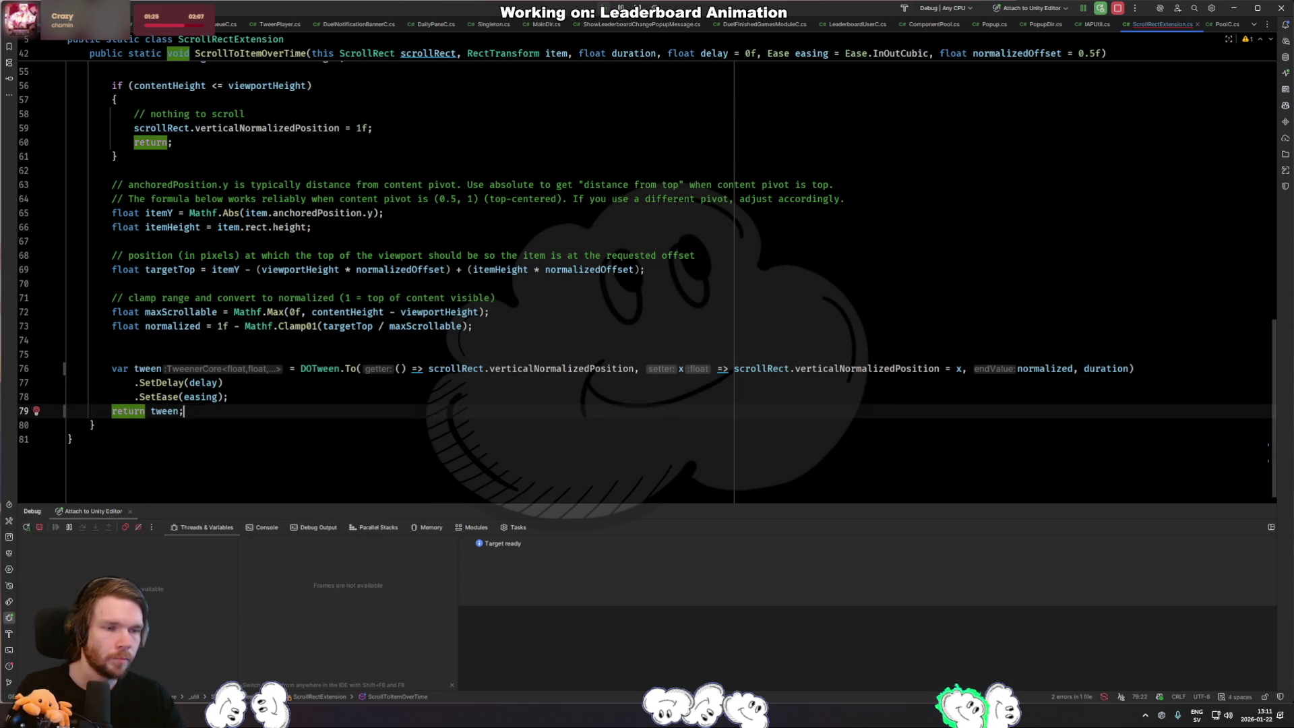
key("alt+Return")
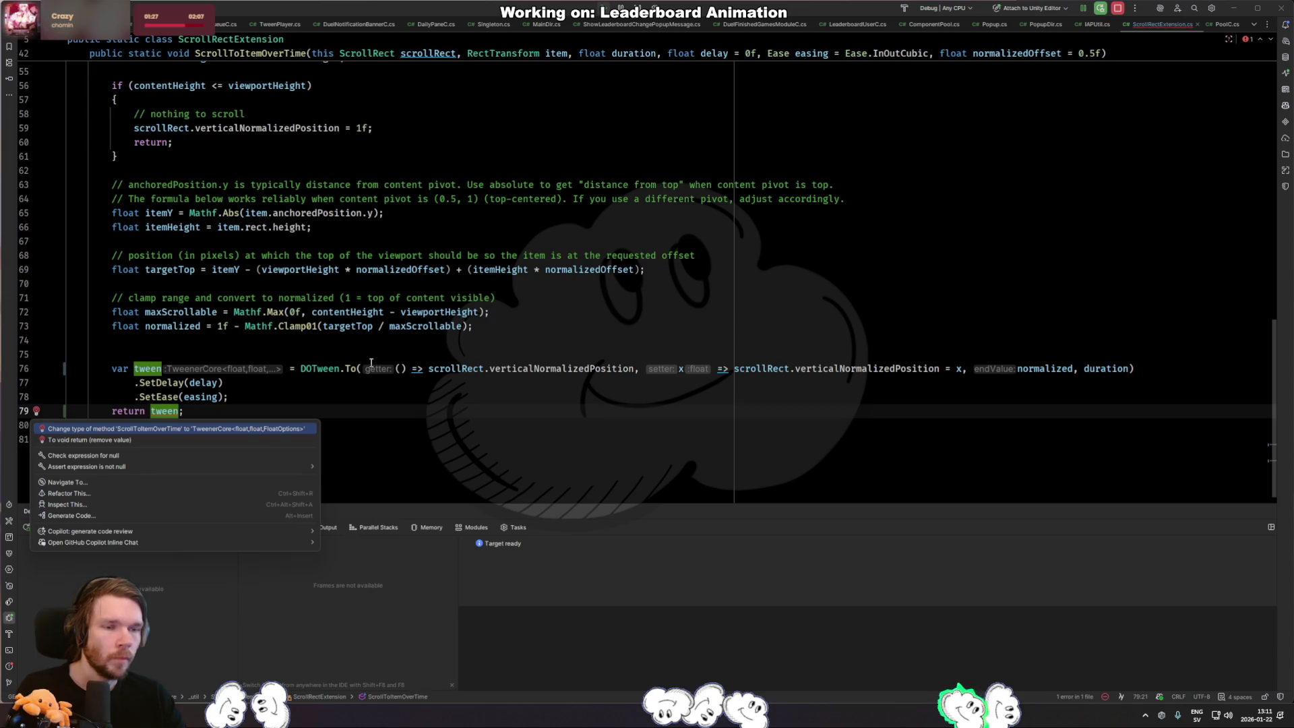
key("Return")
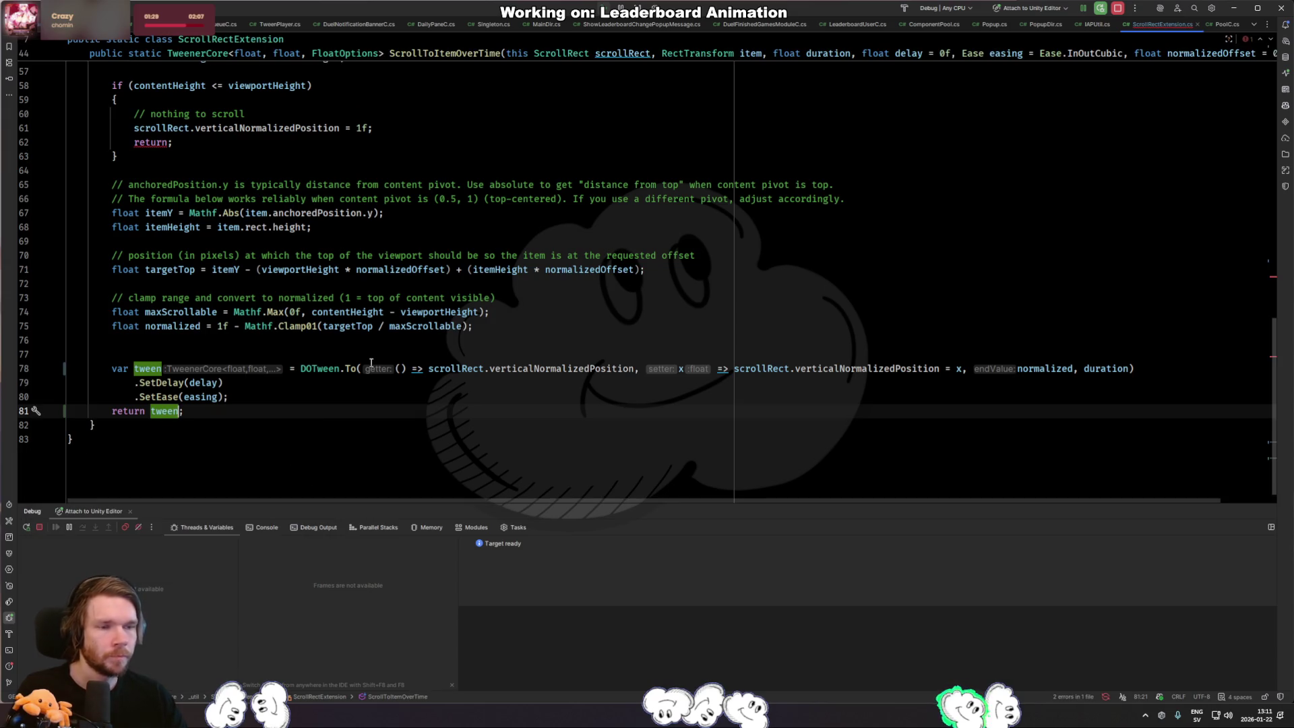
Simplify to return the DOTween.To call directly, removing the temporary variable and return line.
left_click(162, 412)
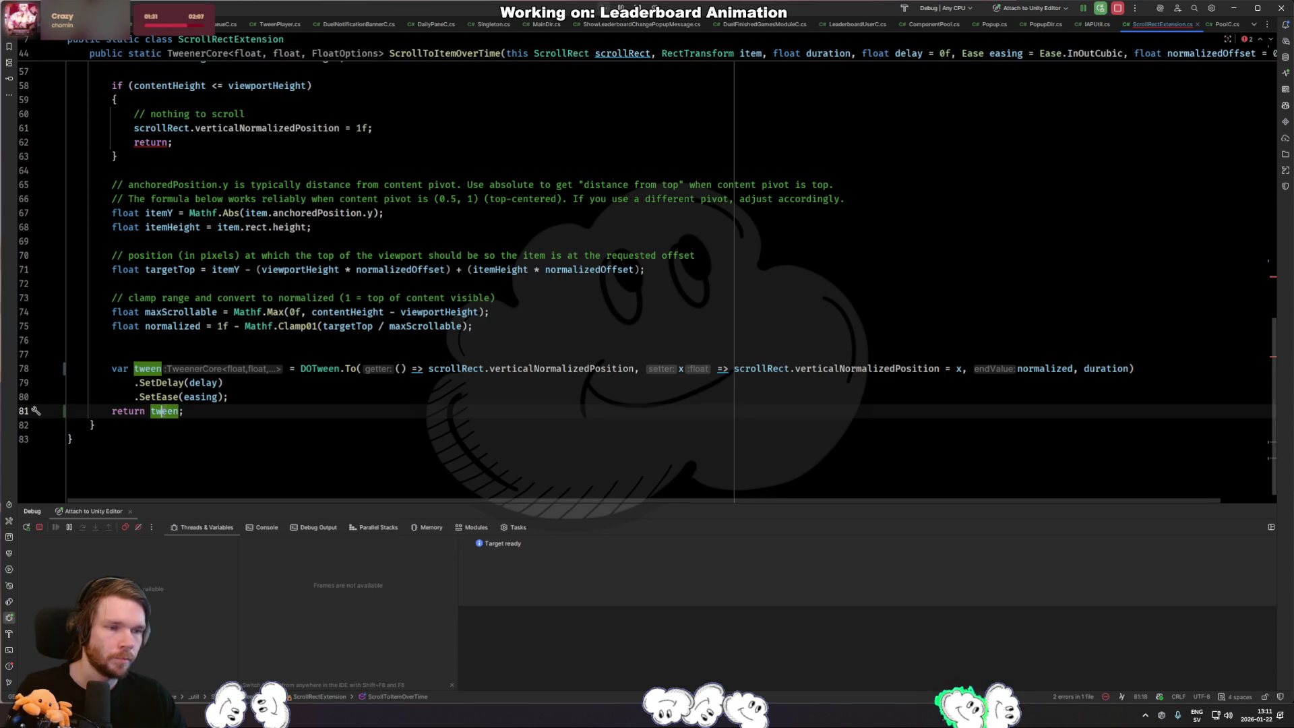
left_click(159, 369)
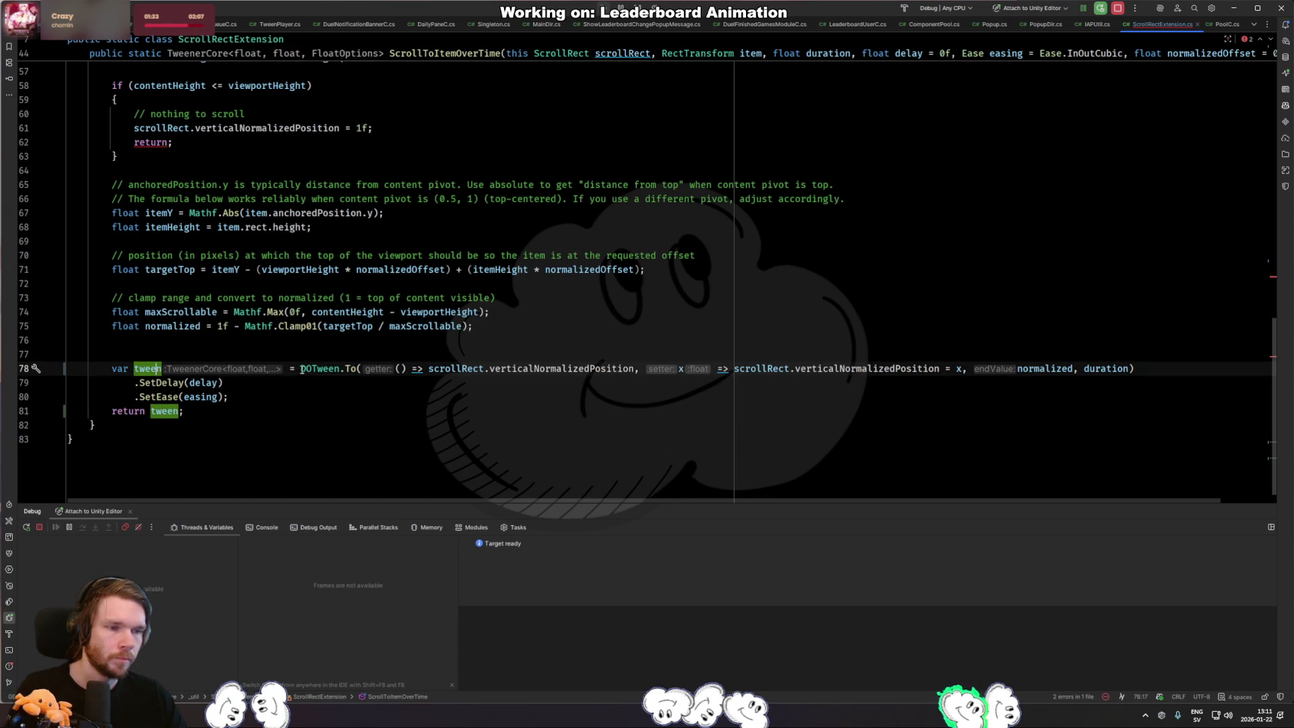
left_click_drag(300, 369, 111, 369)
key("BackSpace")
type("retur")
key("Return")
key("Down")
key("Down")
key("Down")
key("ctrl+x")
scroll(326, 298, "up", 2)
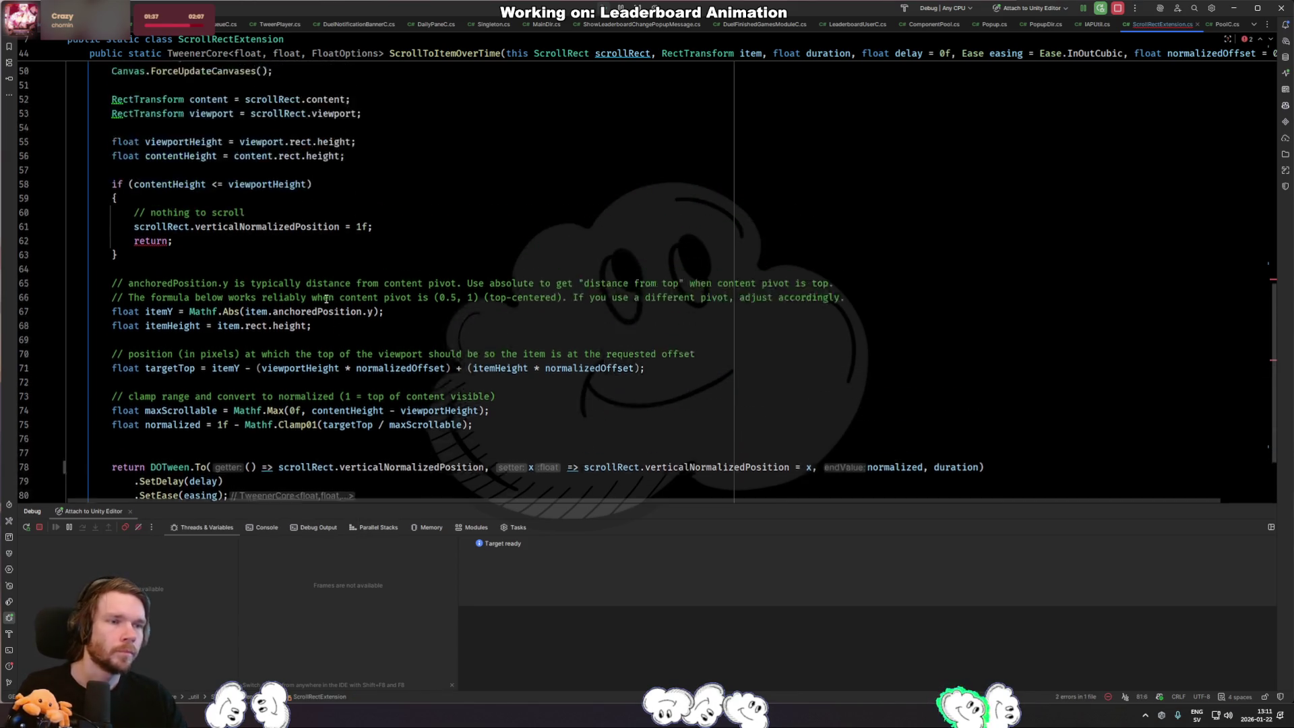
scroll(326, 299, "up", 2)
Make the early exits in ScrollToItemOverTime return null.
left_click(170, 312)
type("null")
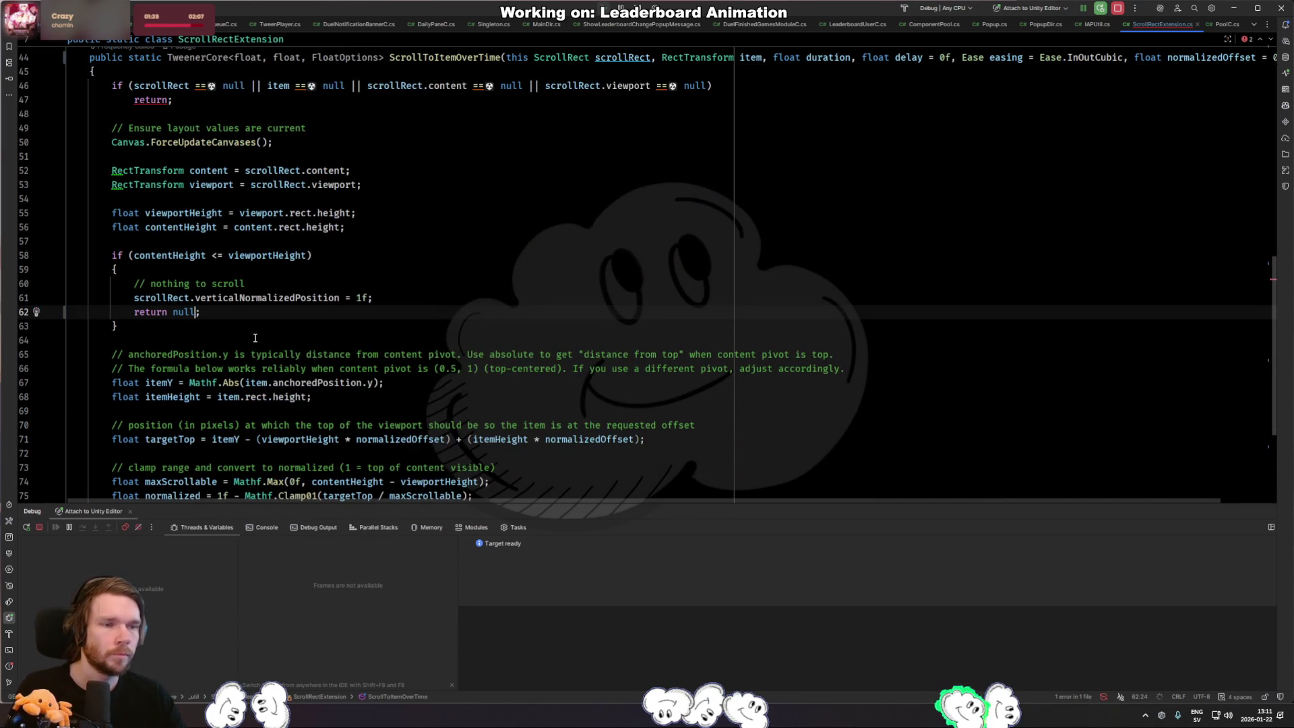
key("Up")
key("Up")
key("Up")
key("Up")
key("Up")
key("Up")
key("Up")
key("Left")
type("null")
key("Escape")
left_click(287, 213)
scroll(287, 206, "up", 2)
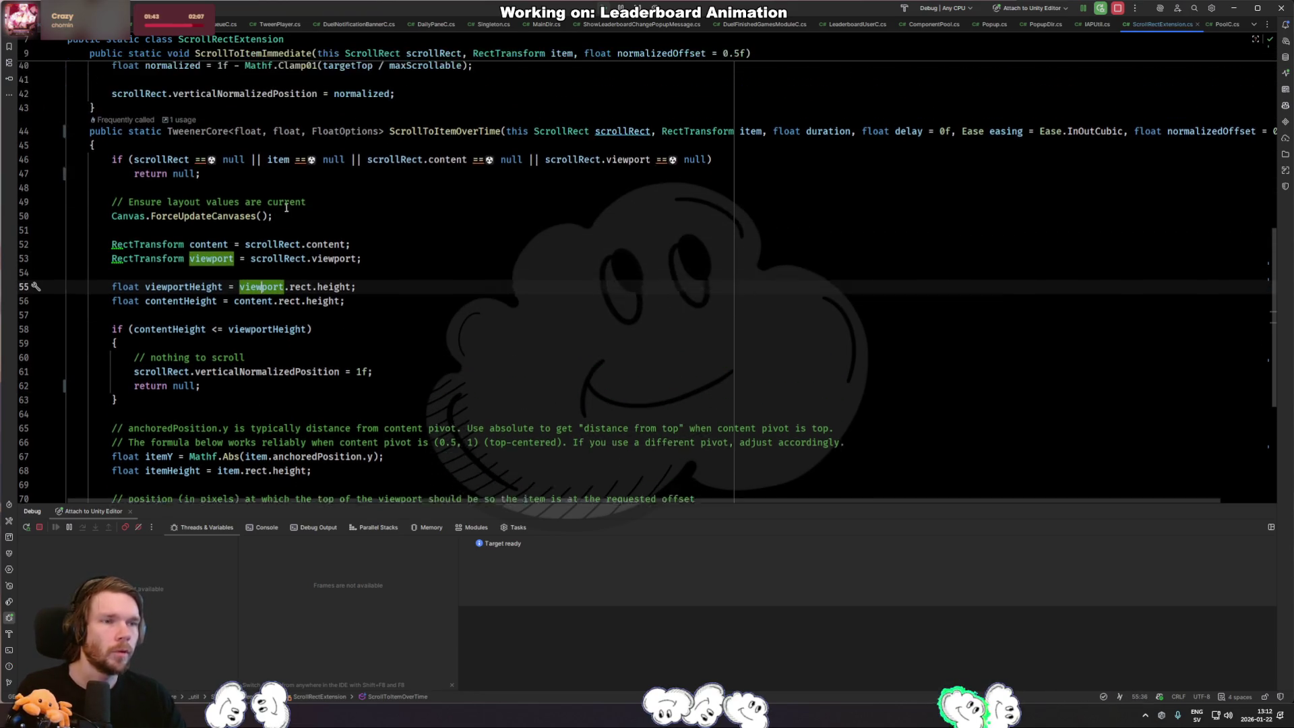
Navigate between the definition and its call site, ending at the ScrollToItemOverTime call in AnimatedLeaderboard.
key("ctrl+minus")
key("F12")
left_click(202, 142)
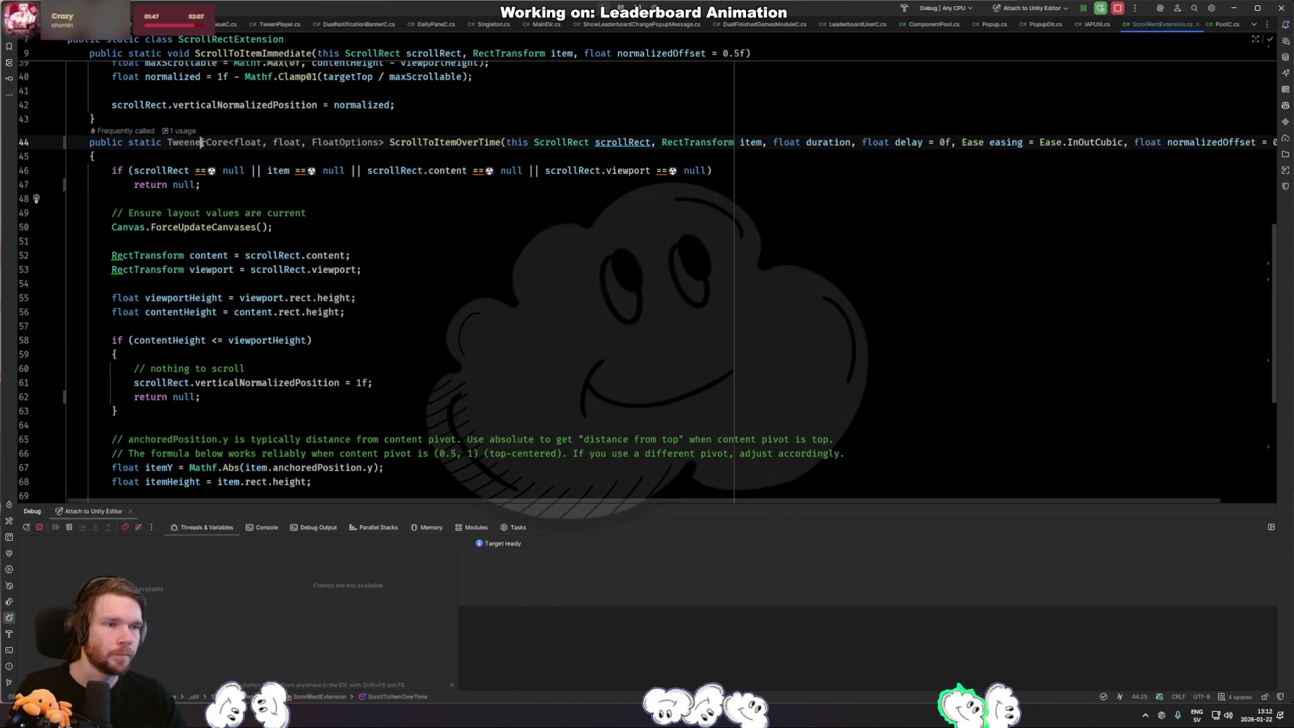
key("F12")
key("ctrl+minus")
key("ctrl+minus")
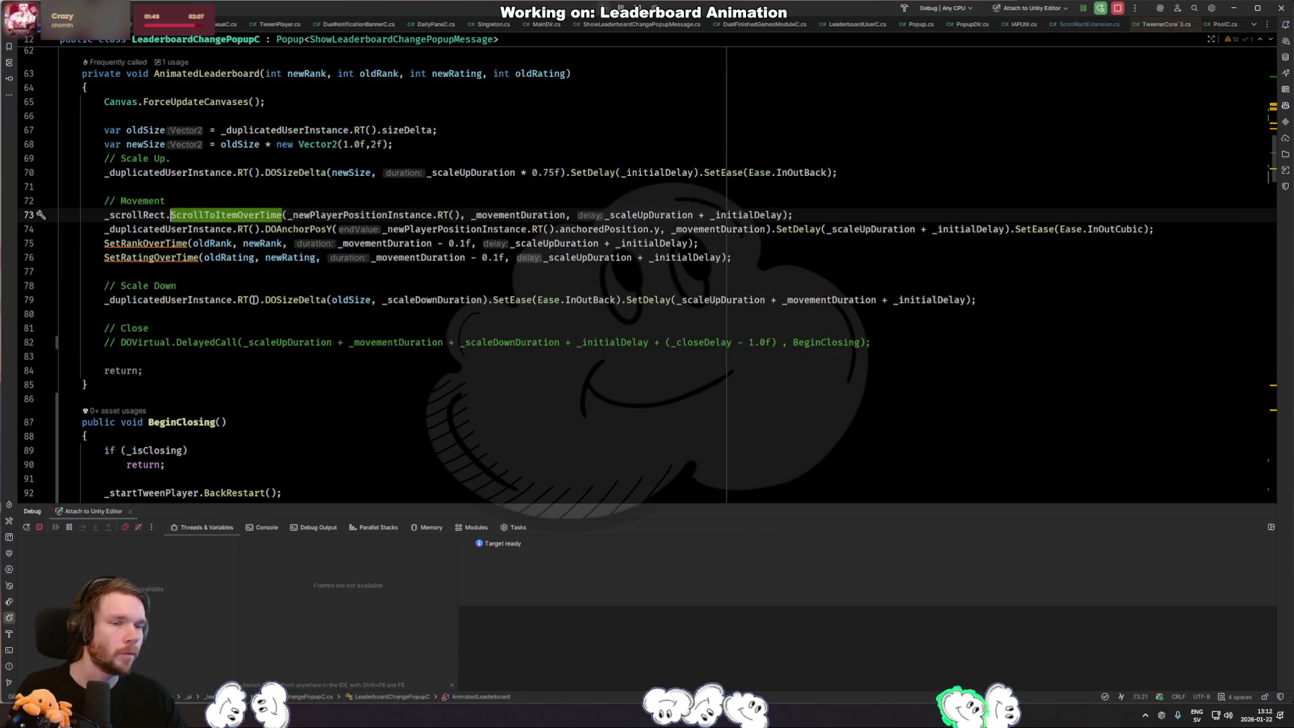
Assign the ScrollToItemOverTime result to 'var scrollRectTween' in AnimatedLeaderboard.
left_click(104, 216)
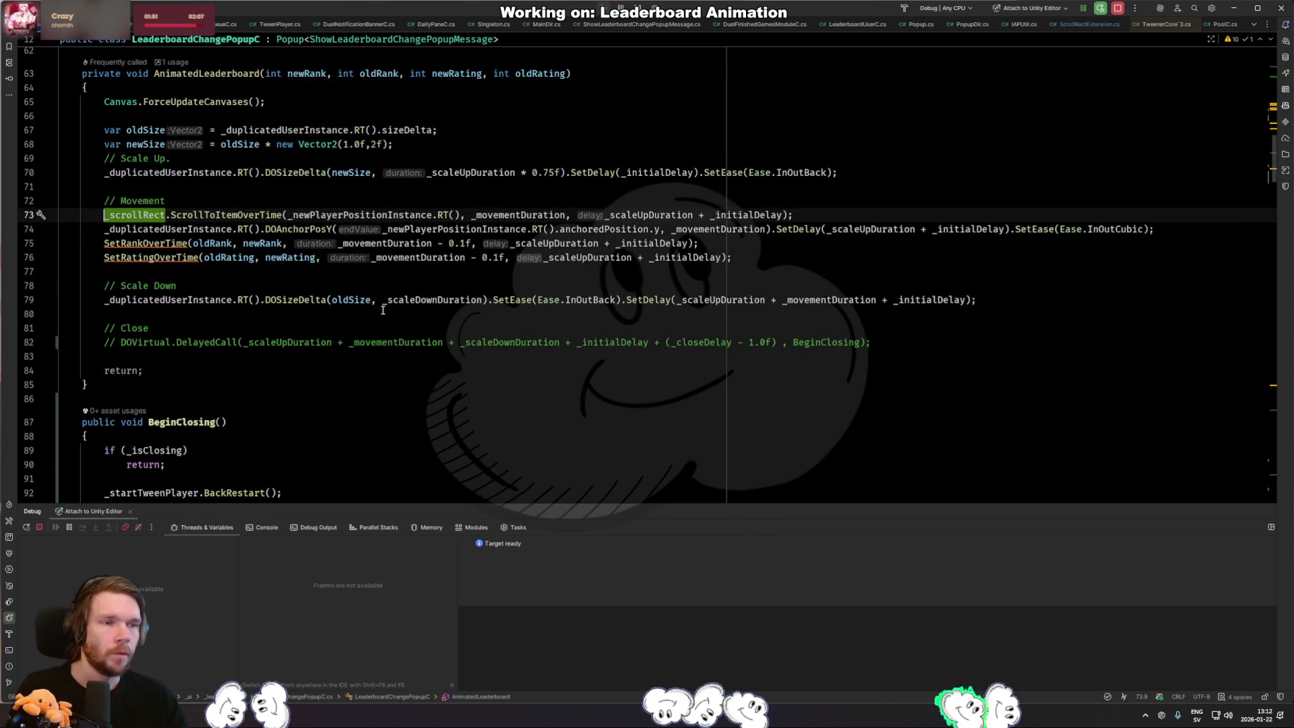
scroll(524, 376, "up", 3)
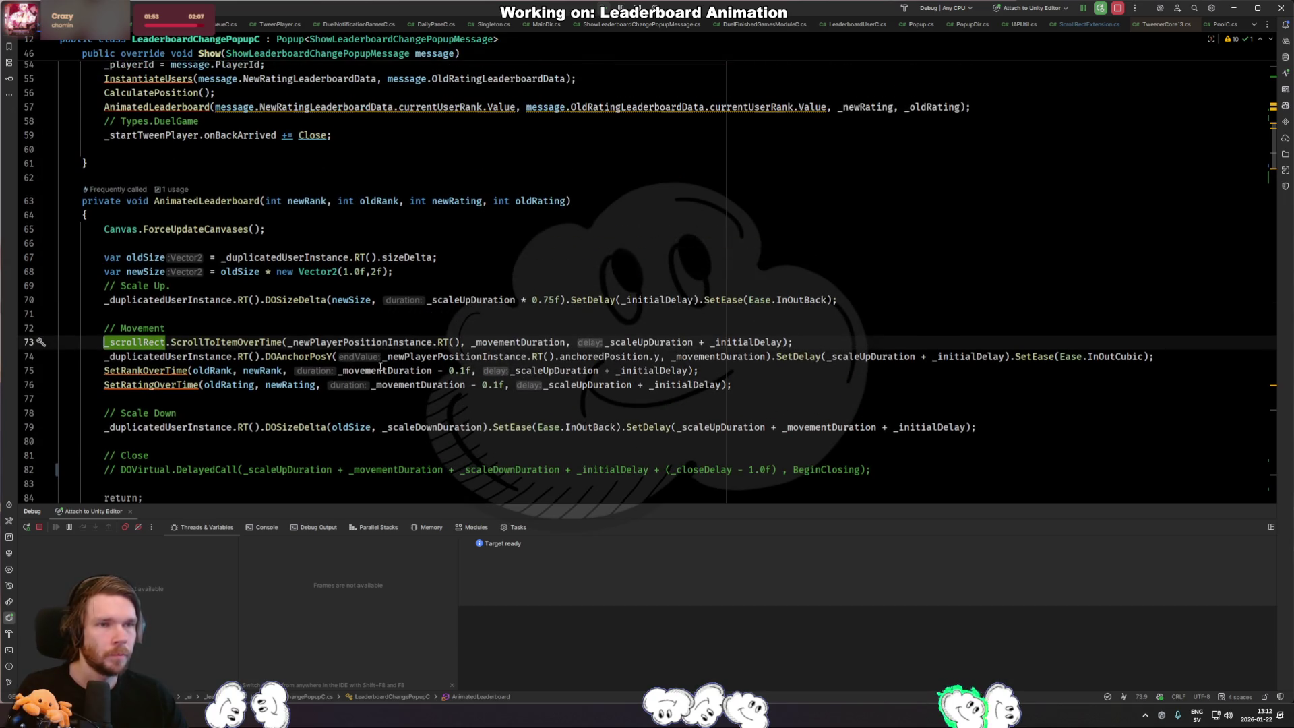
type("var scrollRectT")
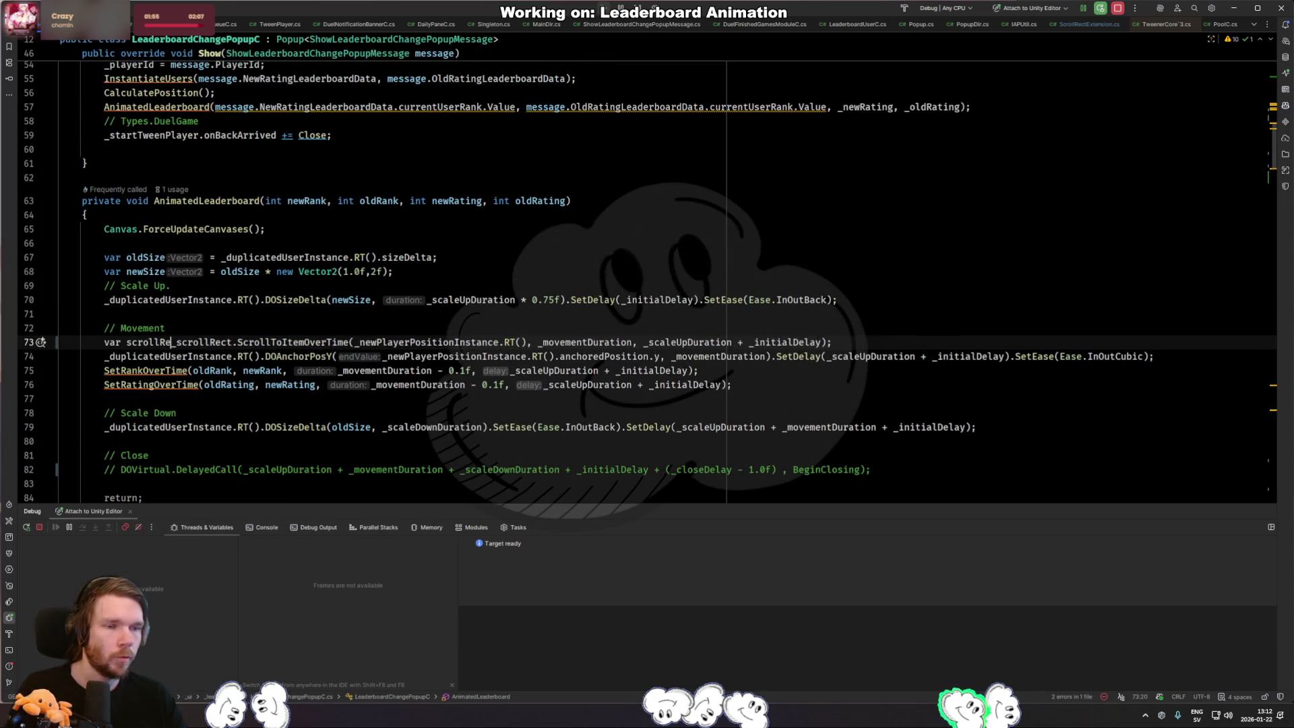
type("ween =")
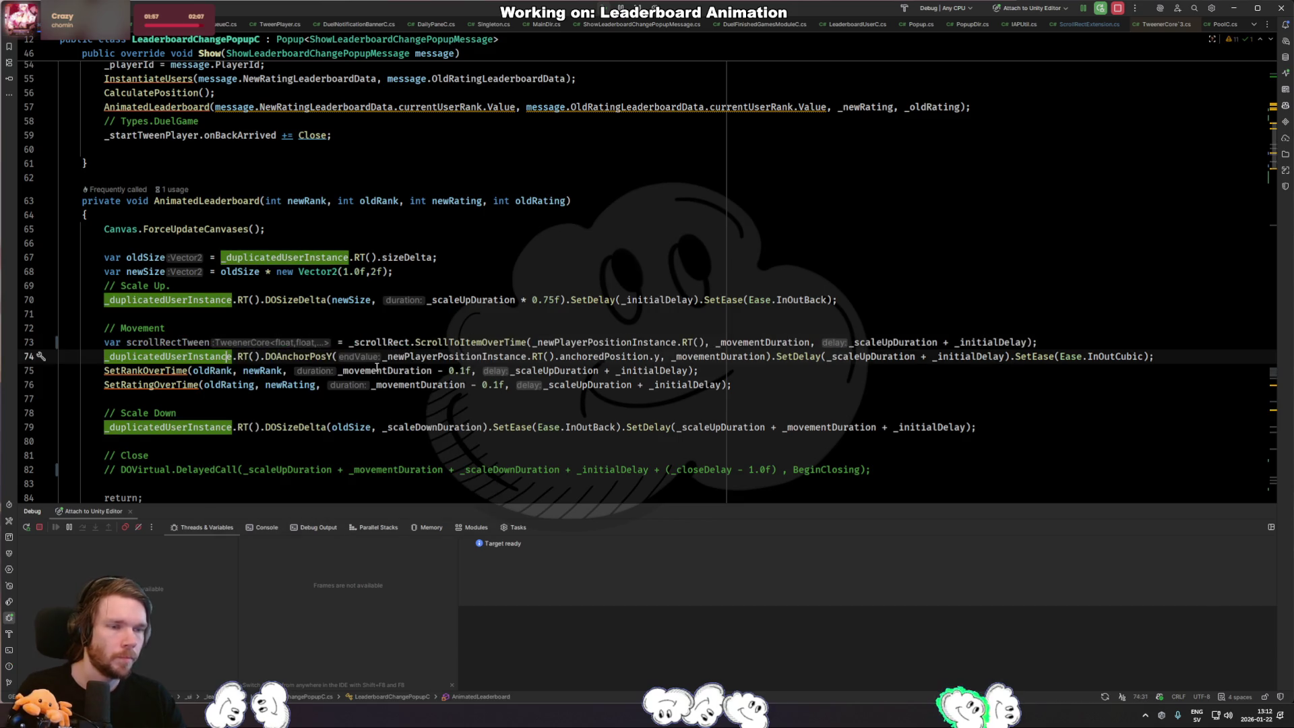
key("shift+Return")
key("Up")
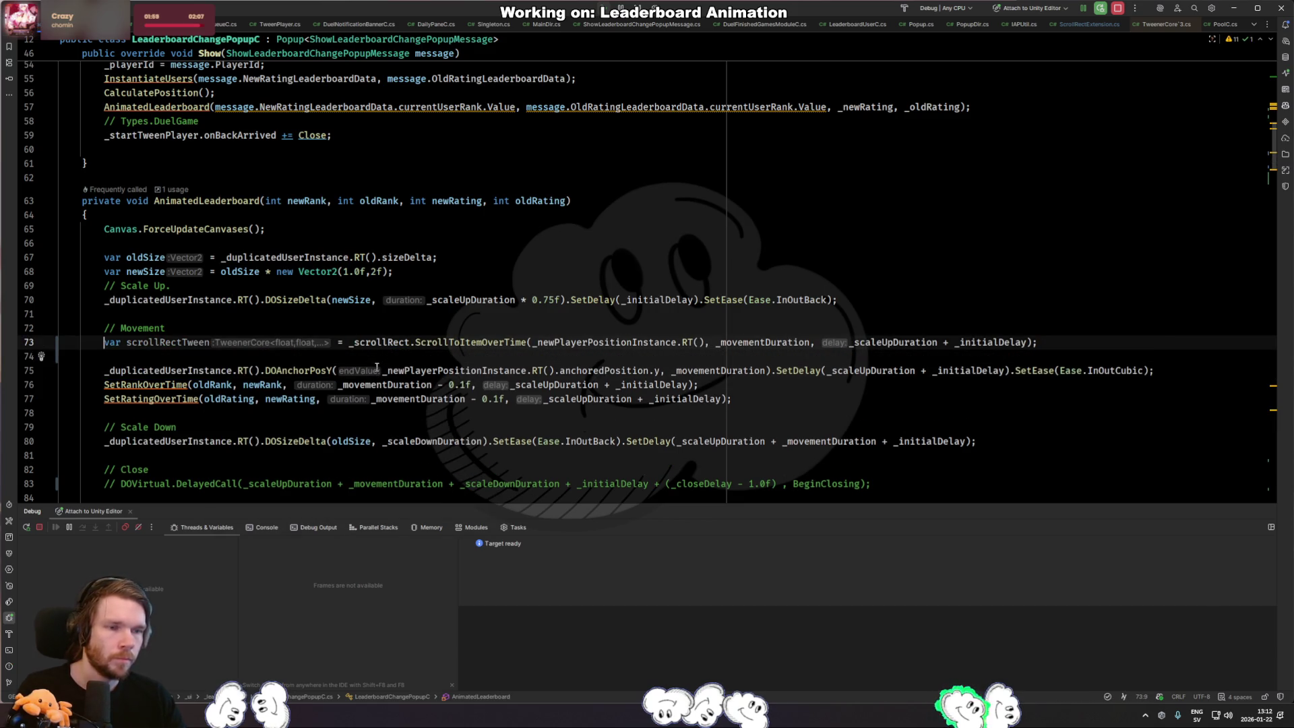
key("alt+Return")
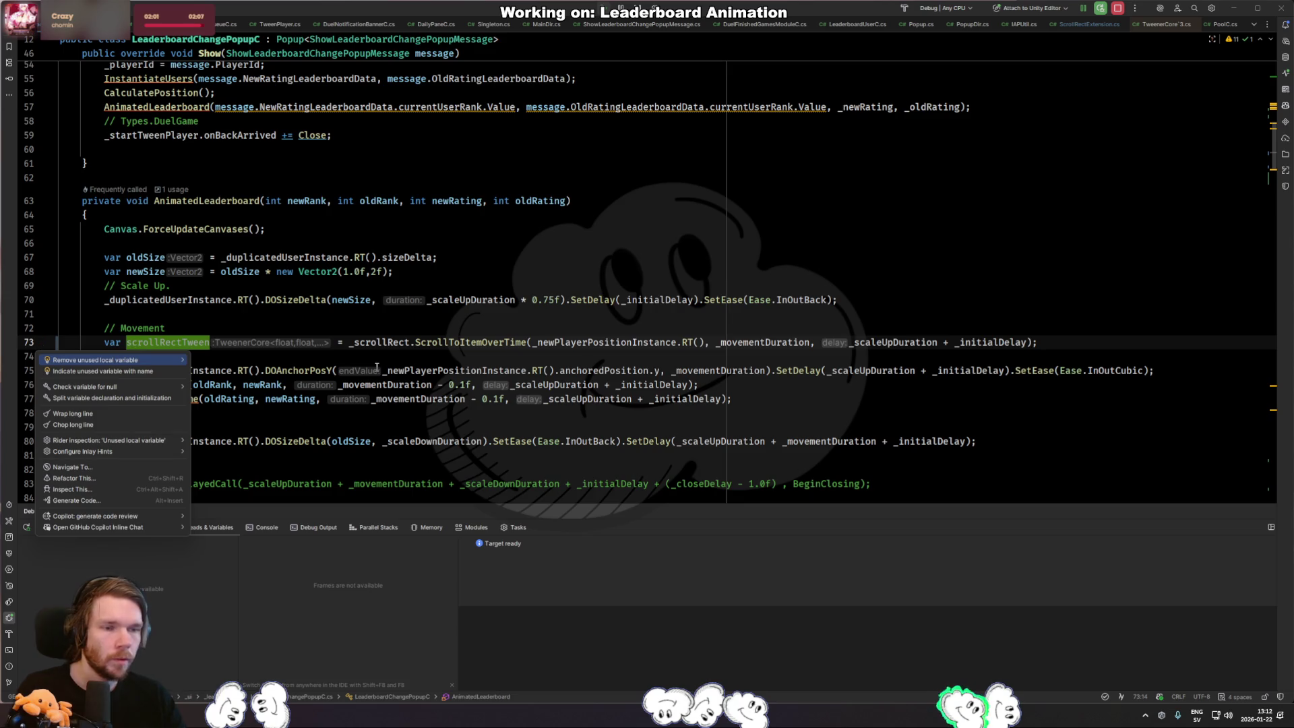
Split scrollRectTween's declaration from its initialization and cut the TweenerCore declaration line.
key("Down")
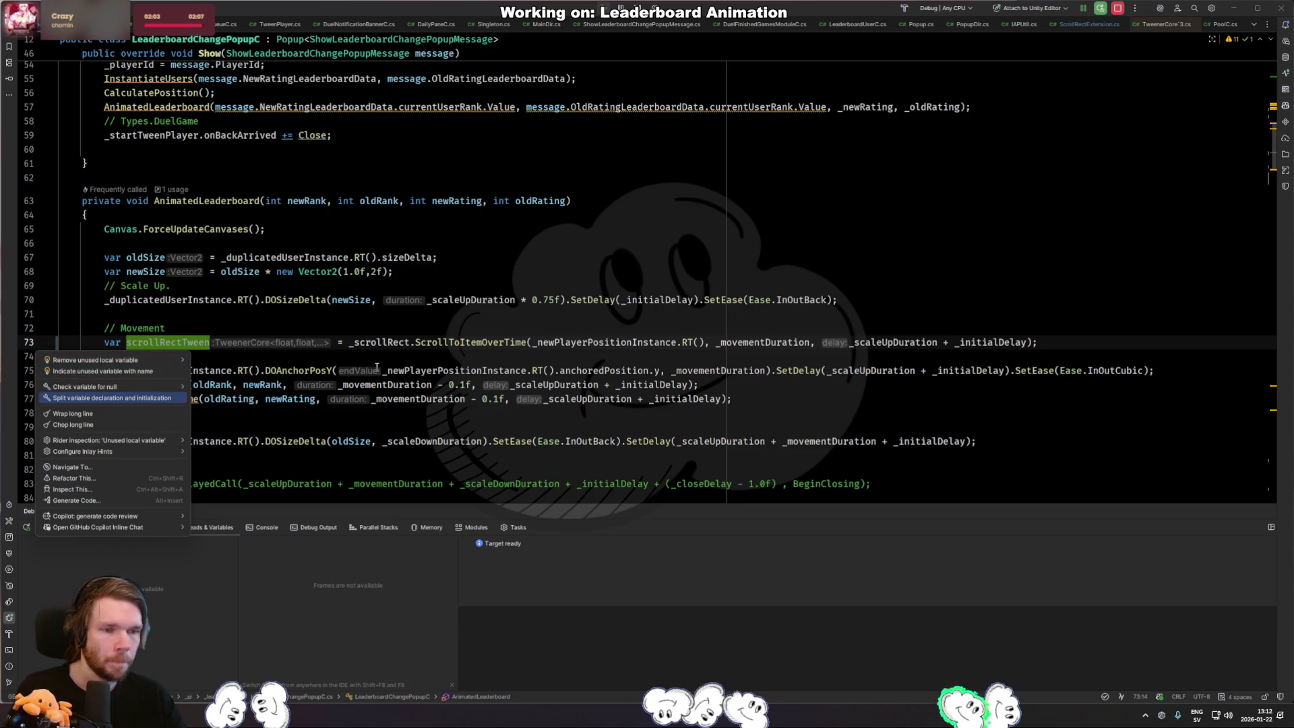
key("Down")
key("Up")
key("Right")
key("Left")
key("Down")
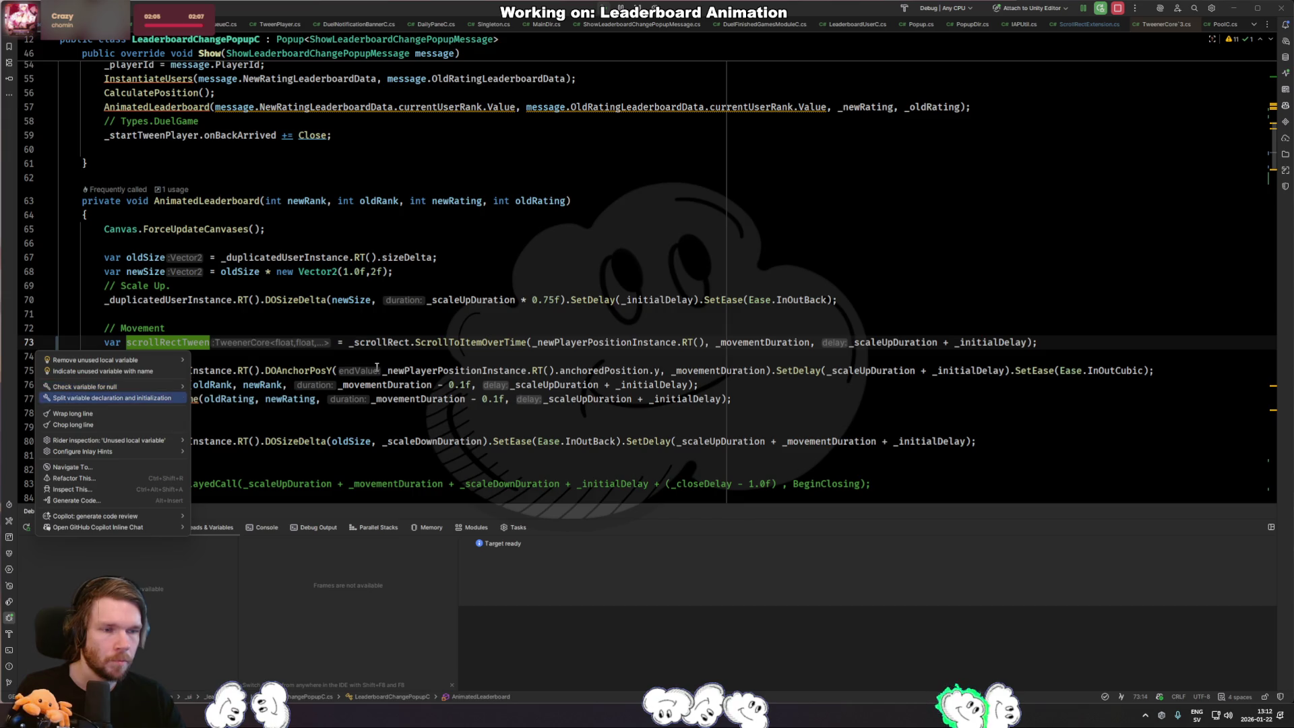
key("Return")
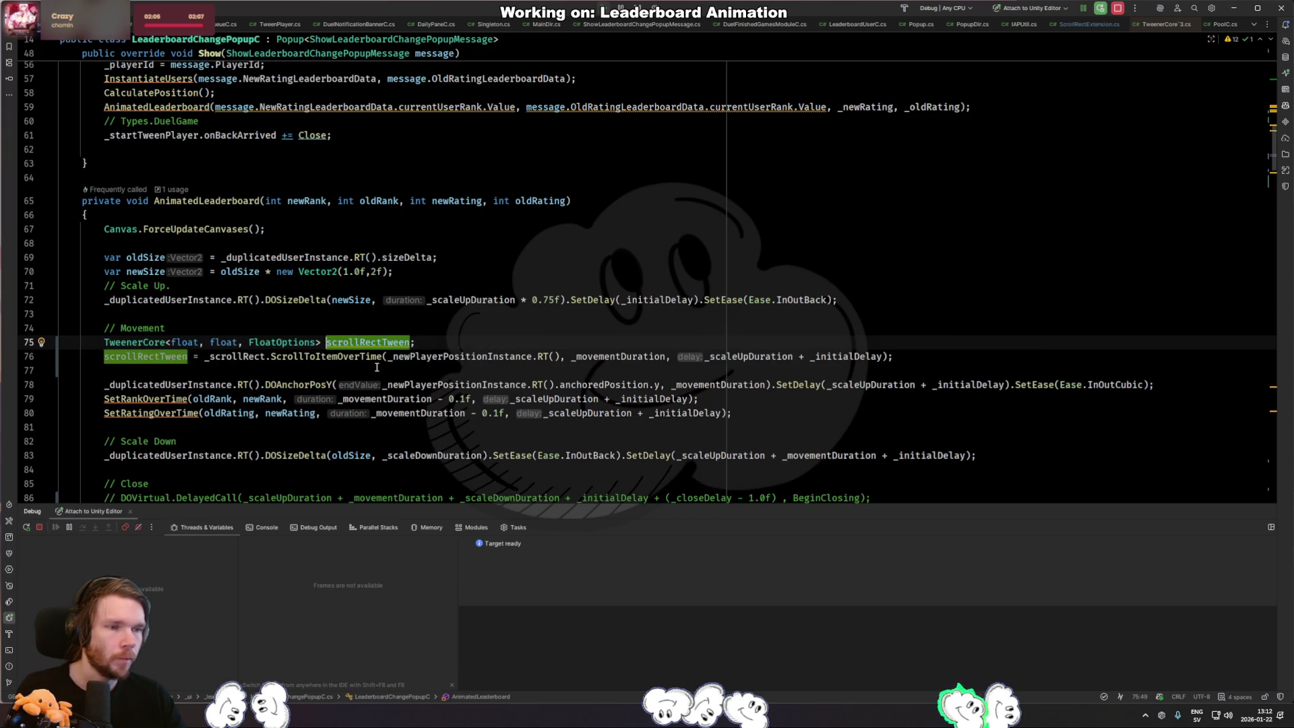
key("Return")
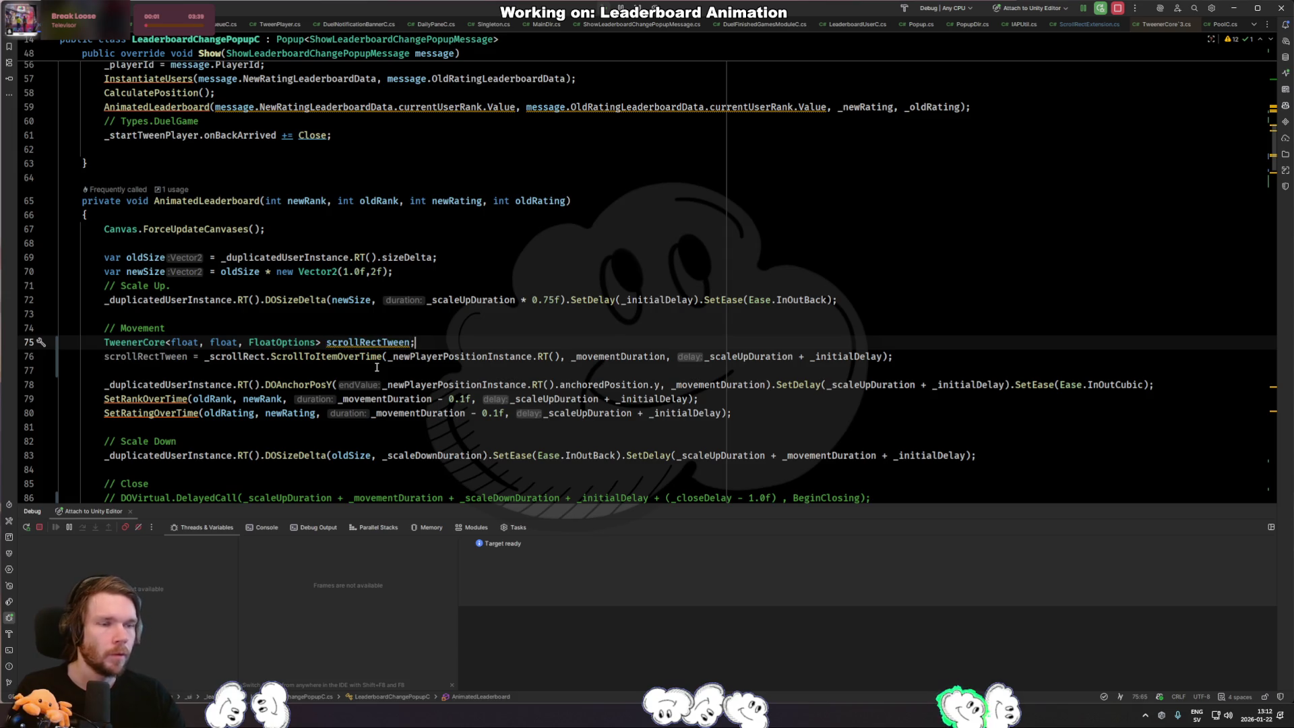
key("ctrl+x")
scroll(167, 395, "up", 10)
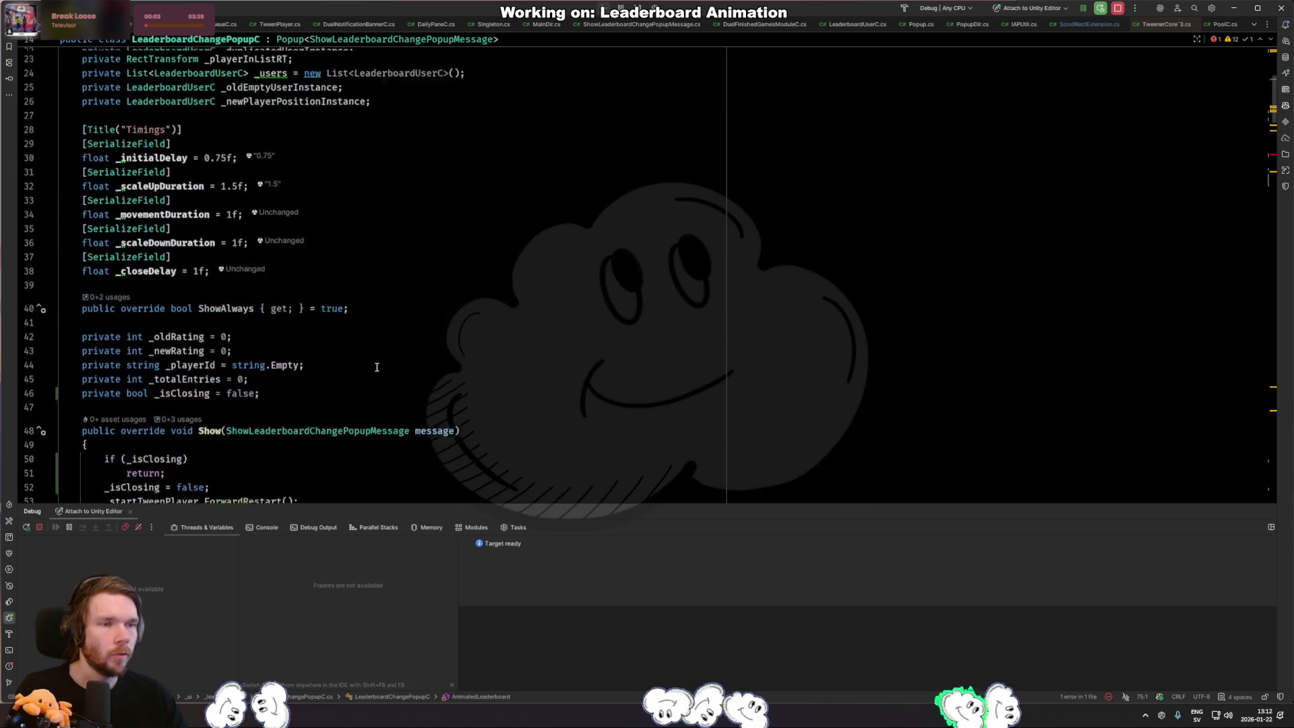
Paste the declaration as a private _scrollRectTween field below _isClosing and update the AnimatedLeaderboard assignment.
left_click(174, 368)
key("ctrl+v")
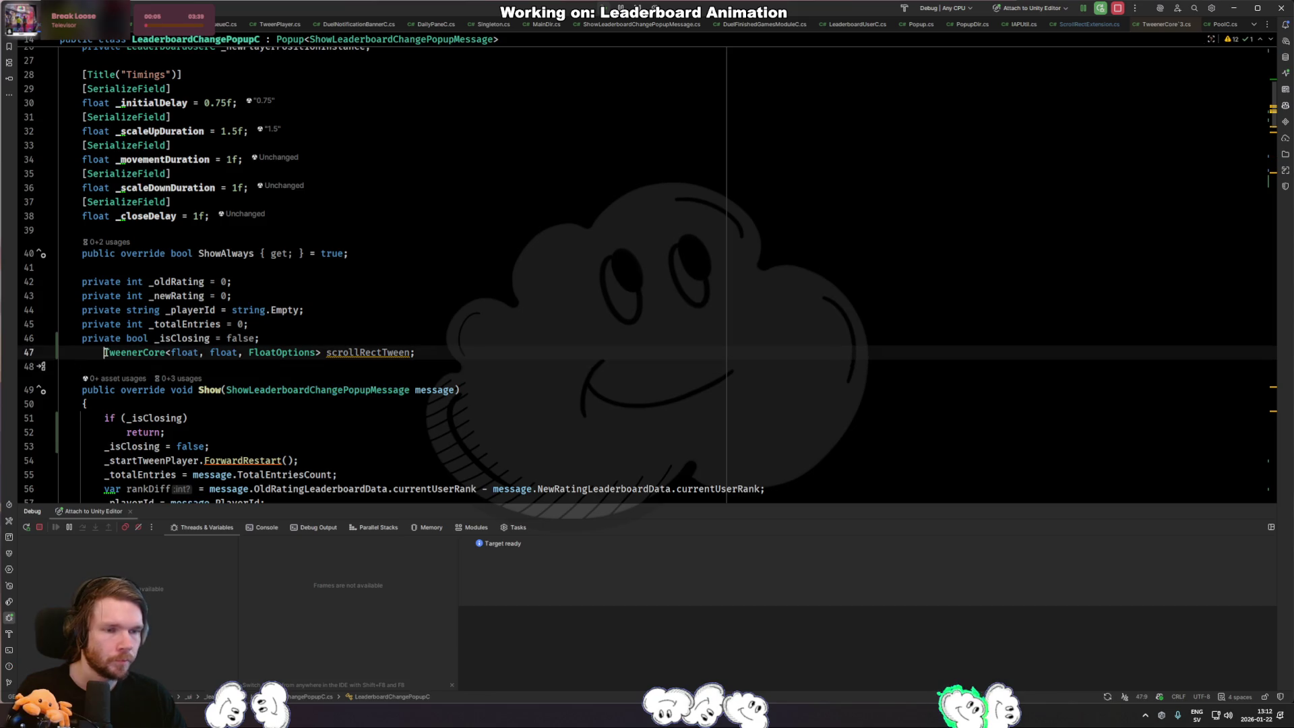
type("private")
key("End")
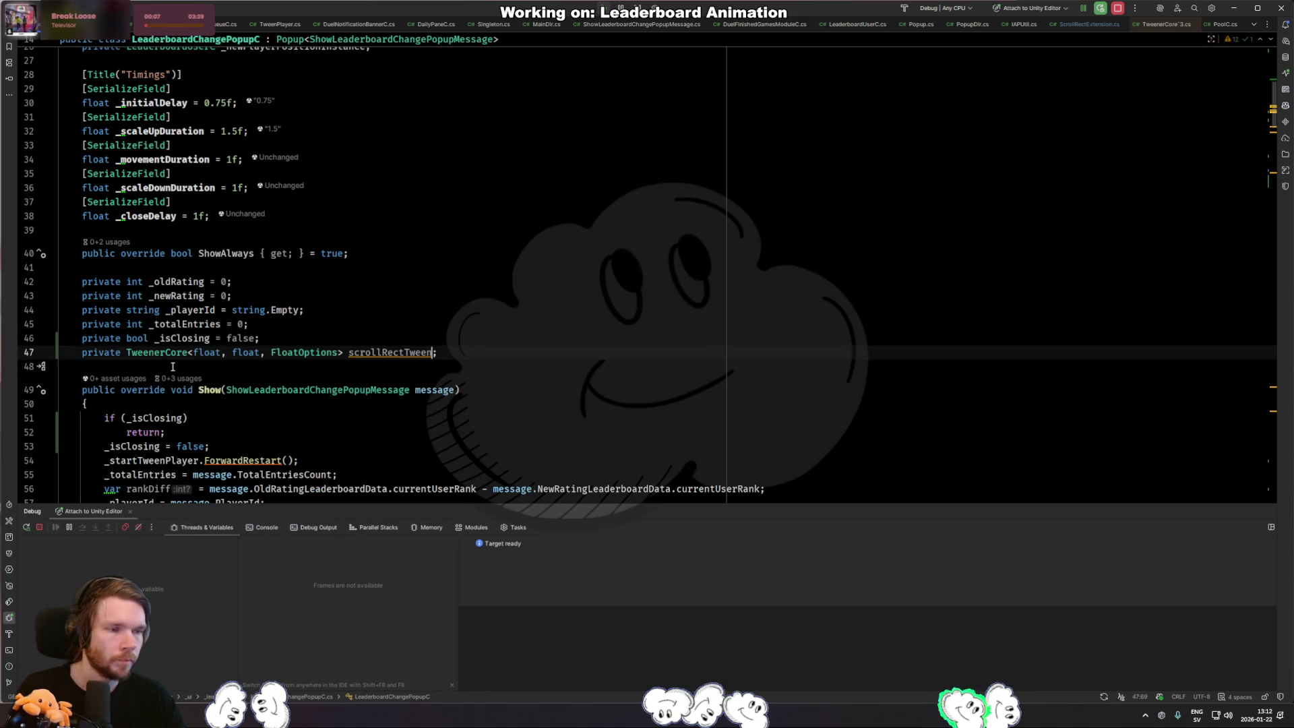
type("_")
key("Escape")
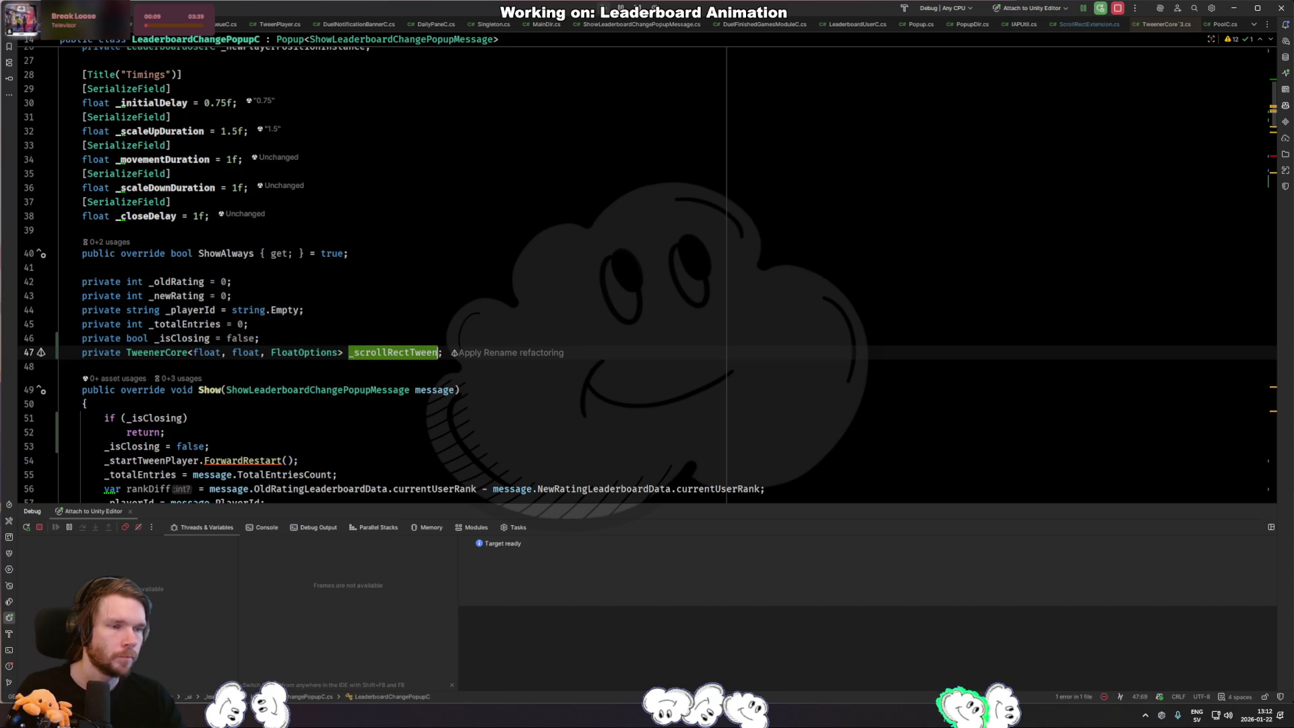
scroll(173, 368, "down", 7)
left_click(116, 313)
type("_scrollRectTween =")
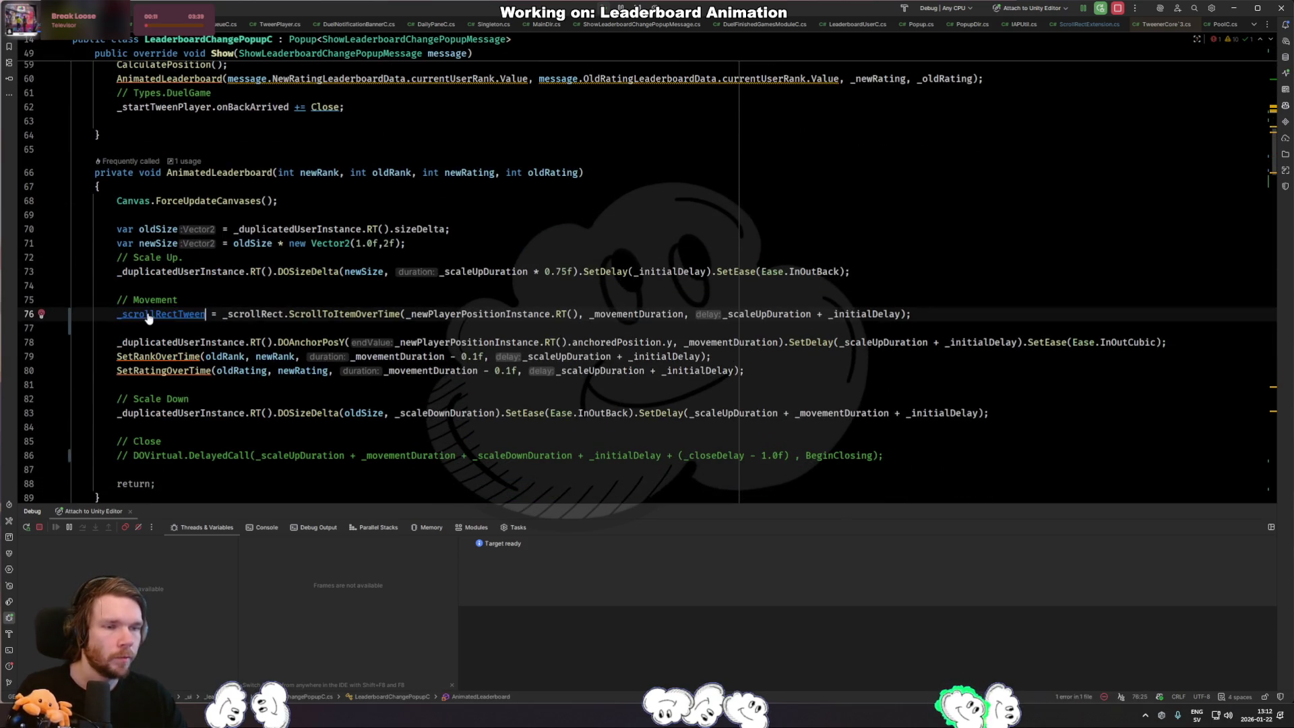
left_click(340, 313)
scroll(337, 365, "down", 4)
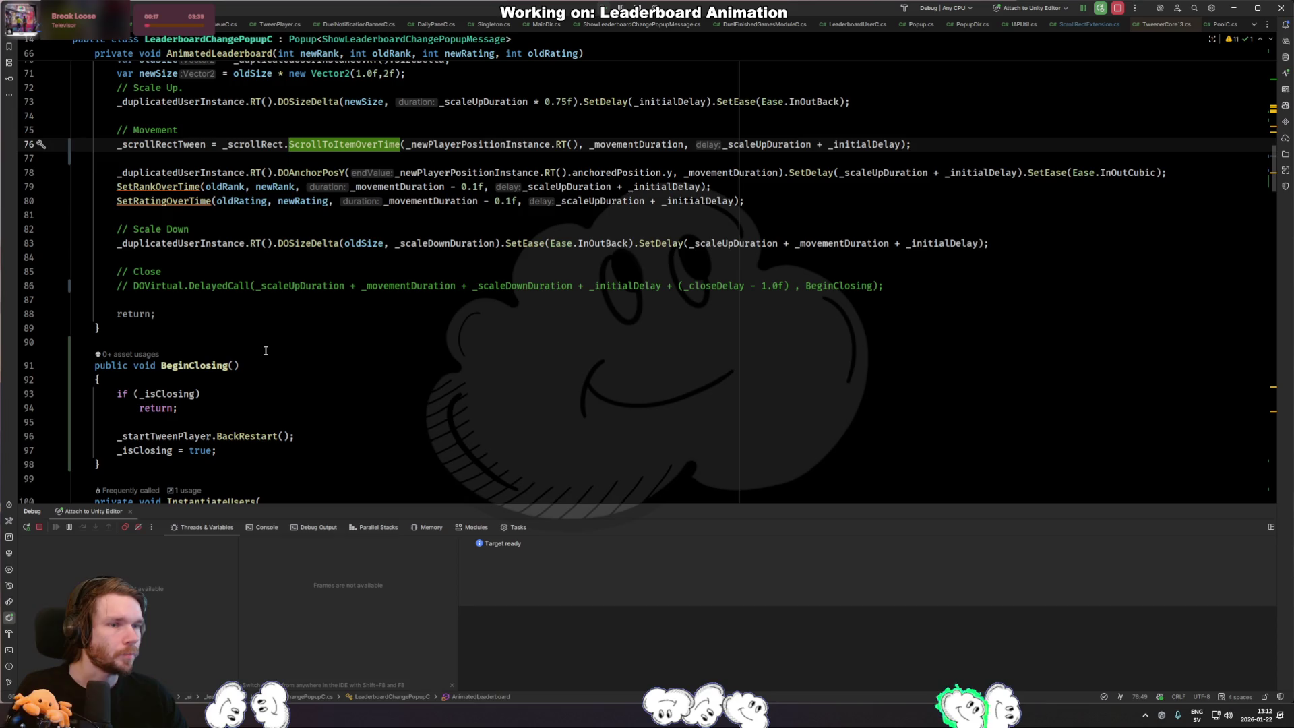
scroll(265, 351, "down", 2)
scroll(265, 351, "down", 8)
scroll(265, 350, "down", 5)
scroll(265, 350, "down", 5)
scroll(265, 351, "down", 5)
scroll(265, 350, "down", 5)
scroll(265, 351, "down", 6)
scroll(265, 350, "down", 5)
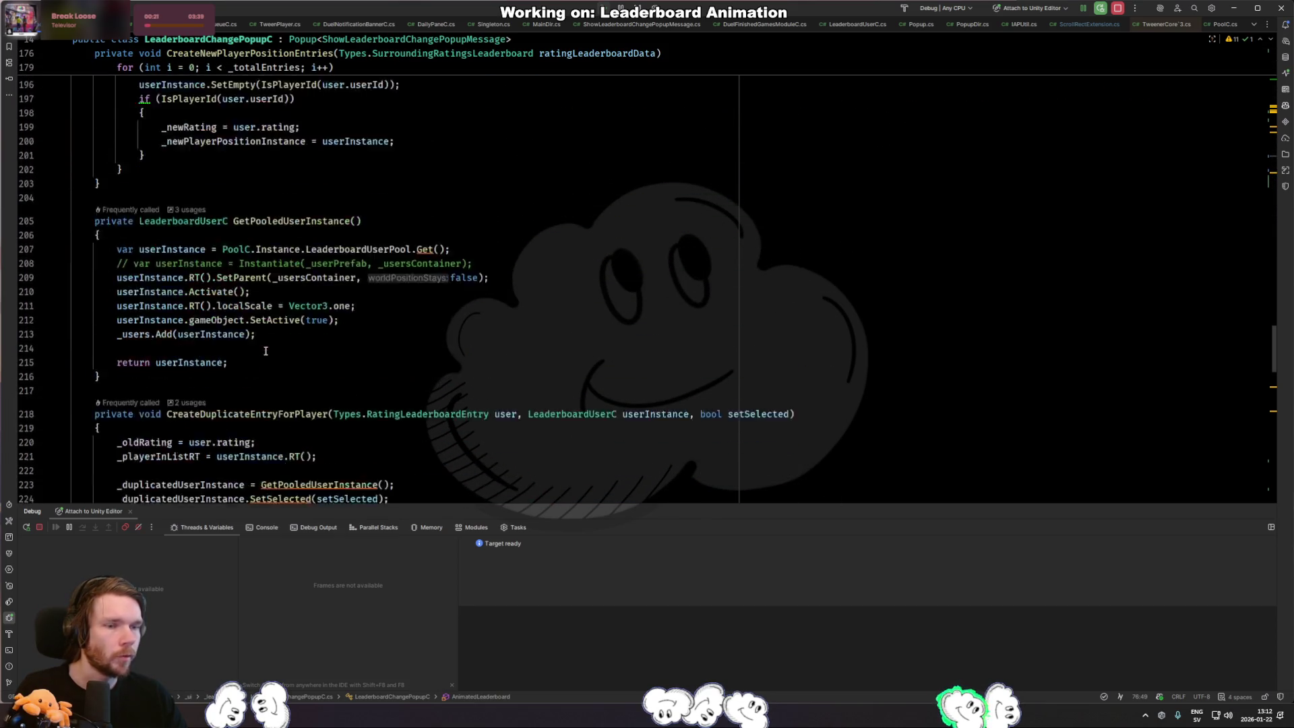
scroll(266, 350, "down", 7)
scroll(265, 351, "down", 10)
scroll(392, 334, "down", 10)
scroll(392, 335, "down", 1)
Add '_scrollRectTween.Kill();' in Close before _scrollRect.DOKill().
left_click(391, 333)
left_click(347, 220)
type("_scrollRectTween")
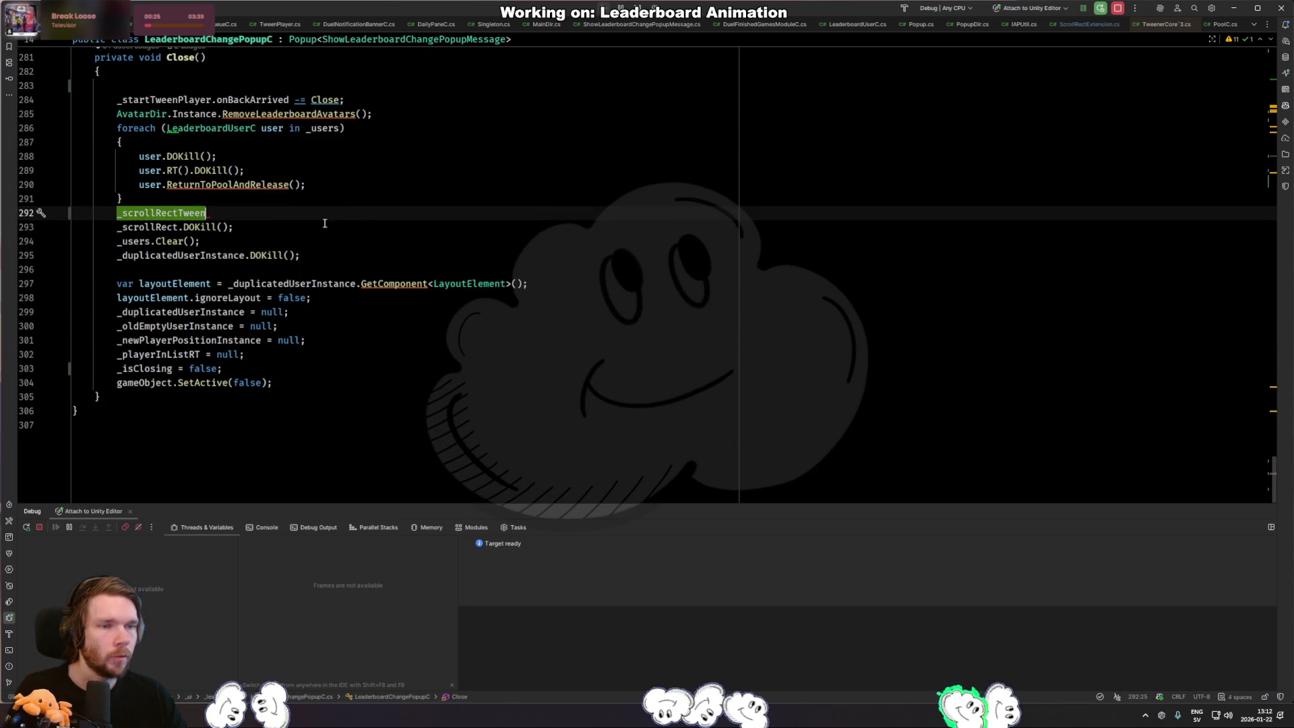
type(".")
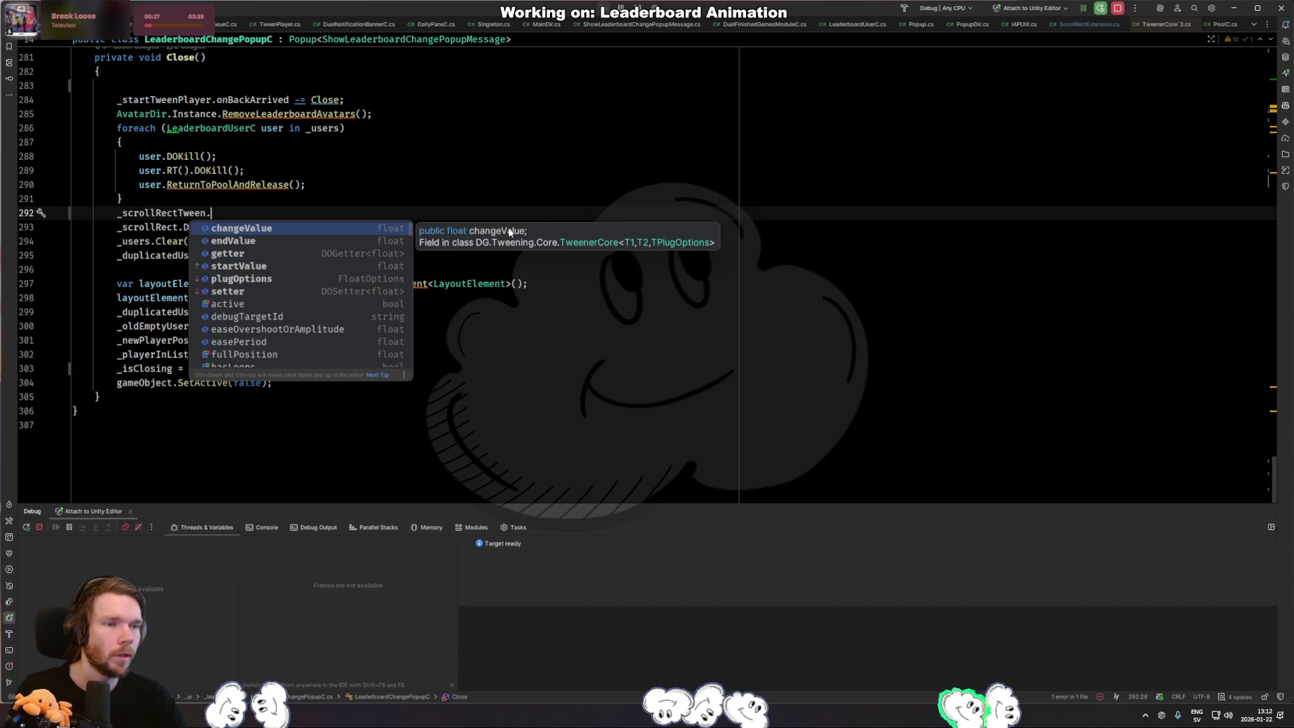
type("Kill")
key("Return")
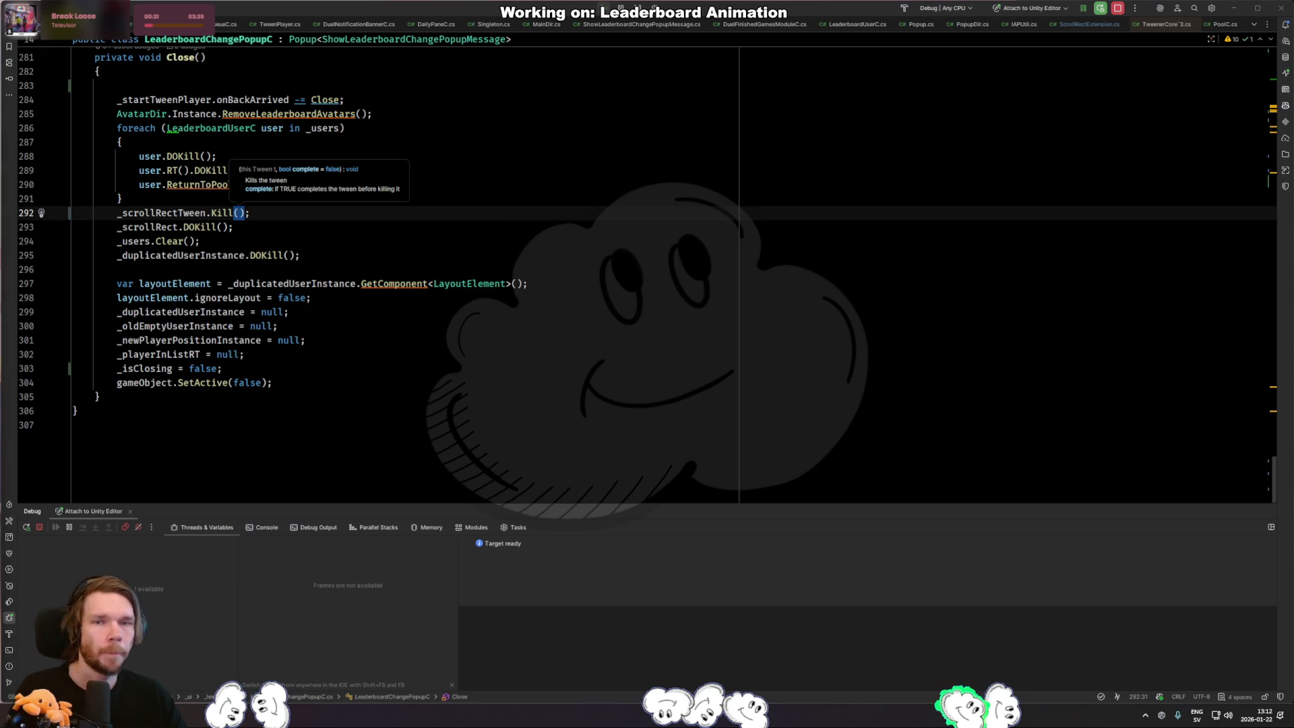
Switch back to Unity and stop Play mode.
key("alt+Tab")
left_click(754, 37)
key("ctrl+p")
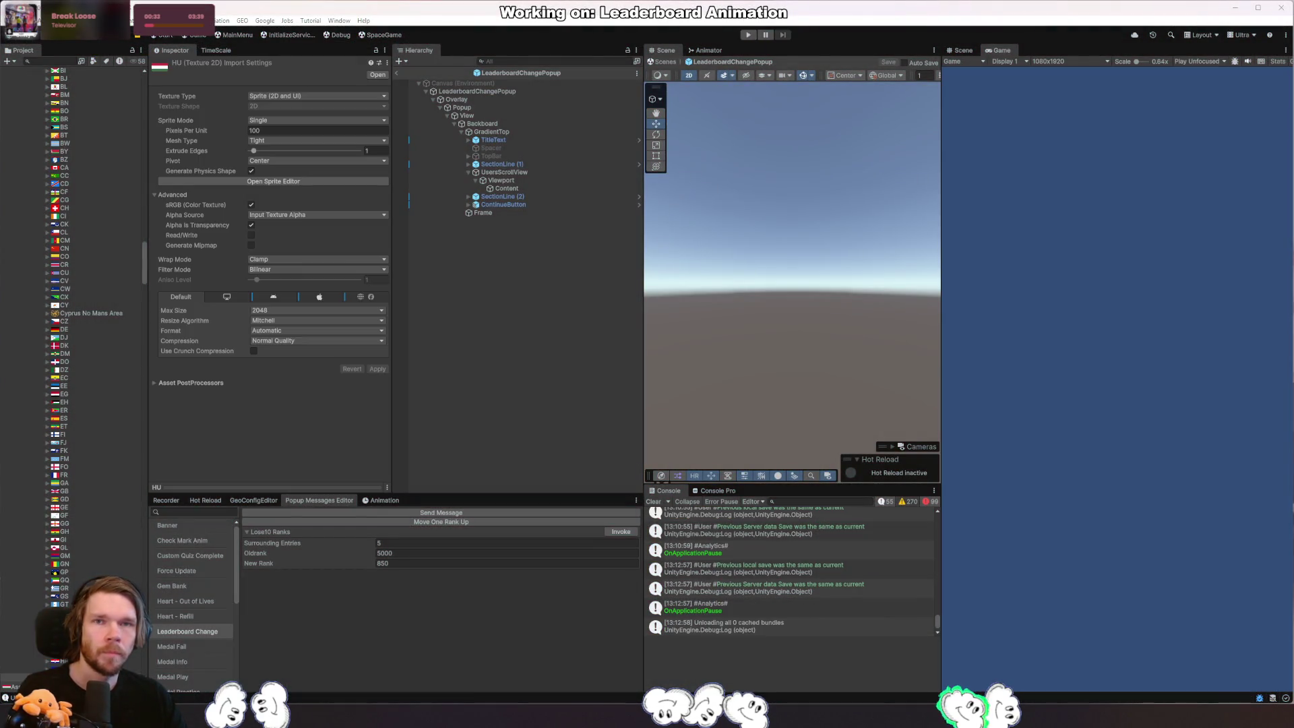
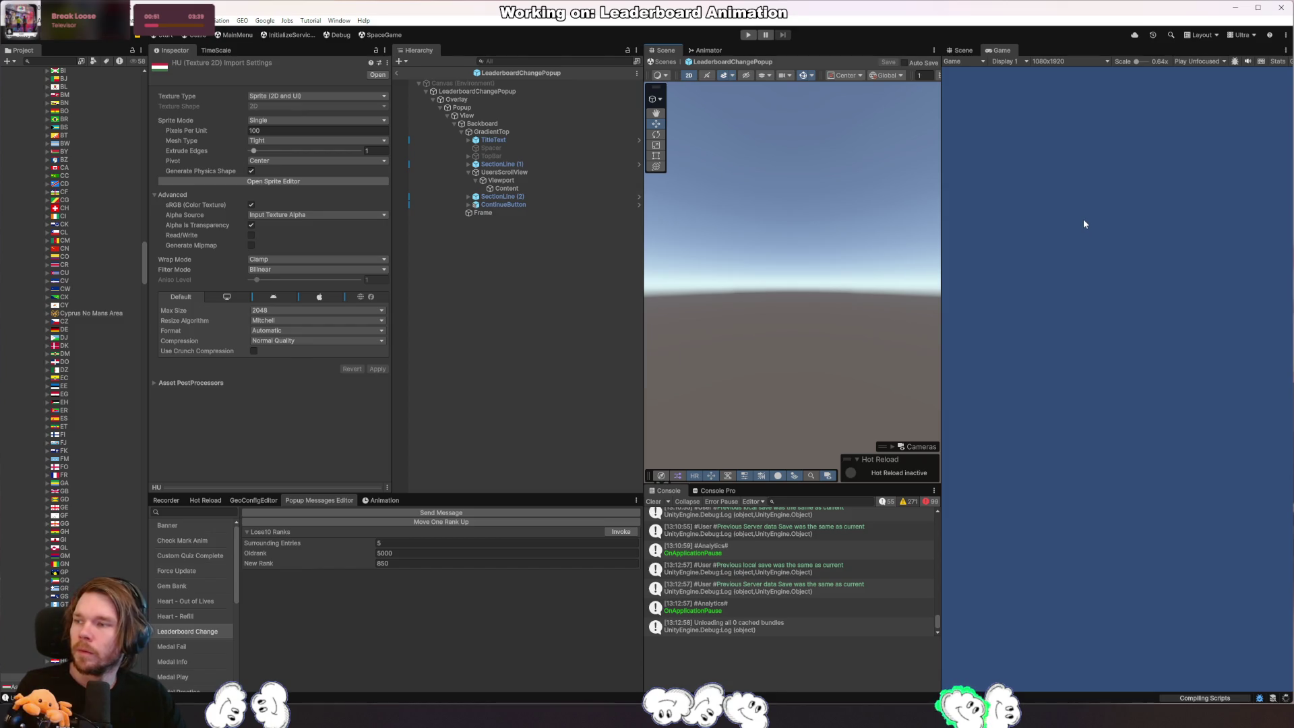
Enter Play mode and invoke the Leaderboard Change popup, dismissing and reopening it with new values.
left_click(749, 34)
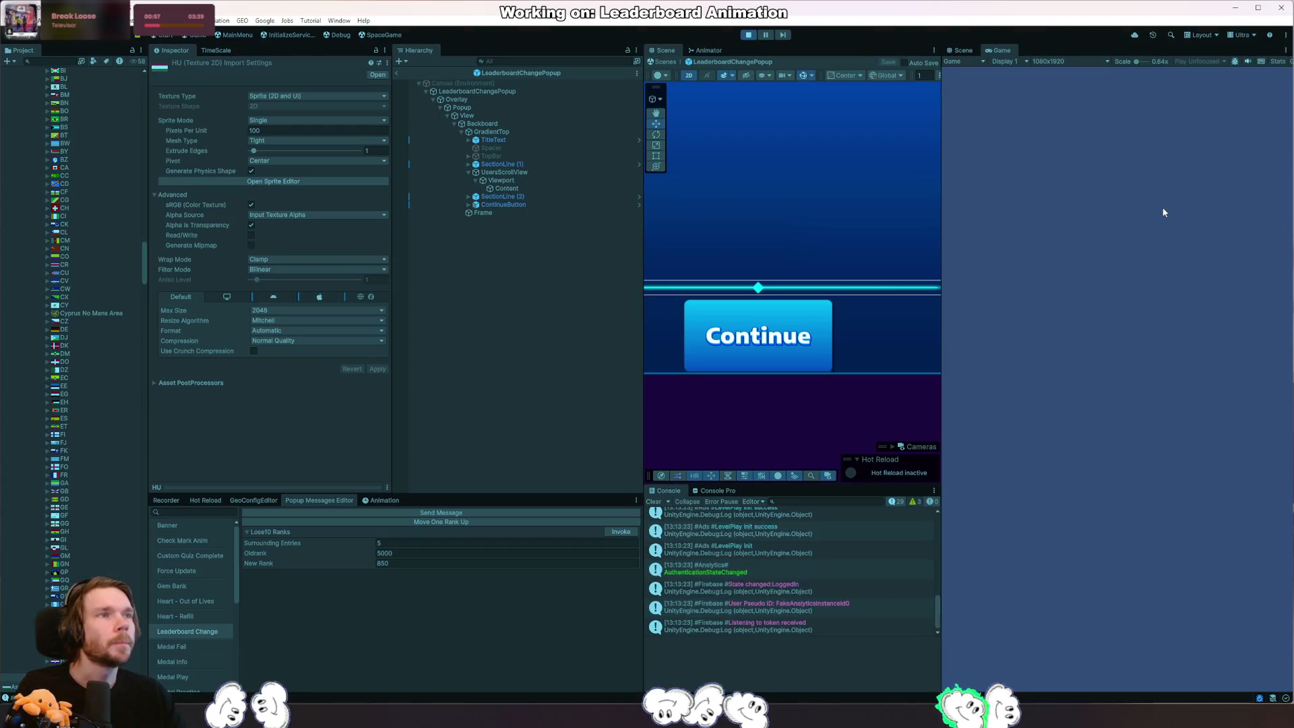
left_click(618, 530)
left_click(1122, 542)
left_click(621, 531)
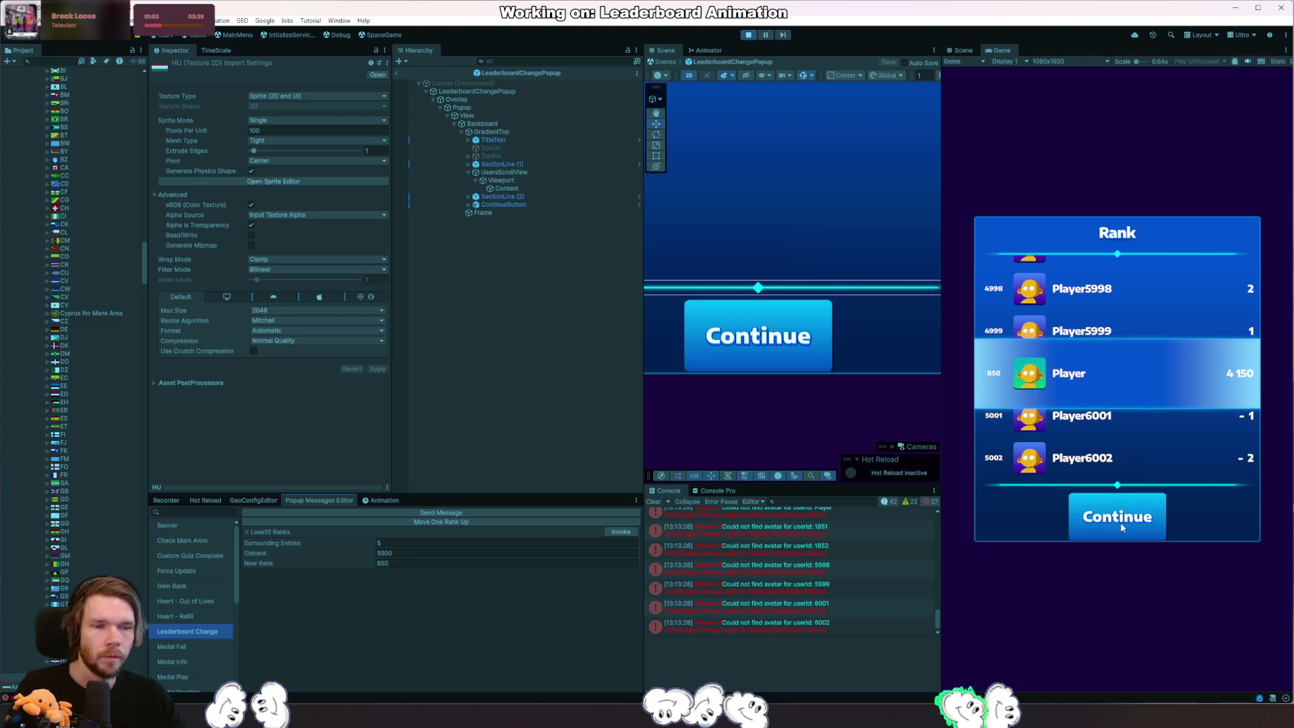
left_click(1120, 521)
left_click(621, 535)
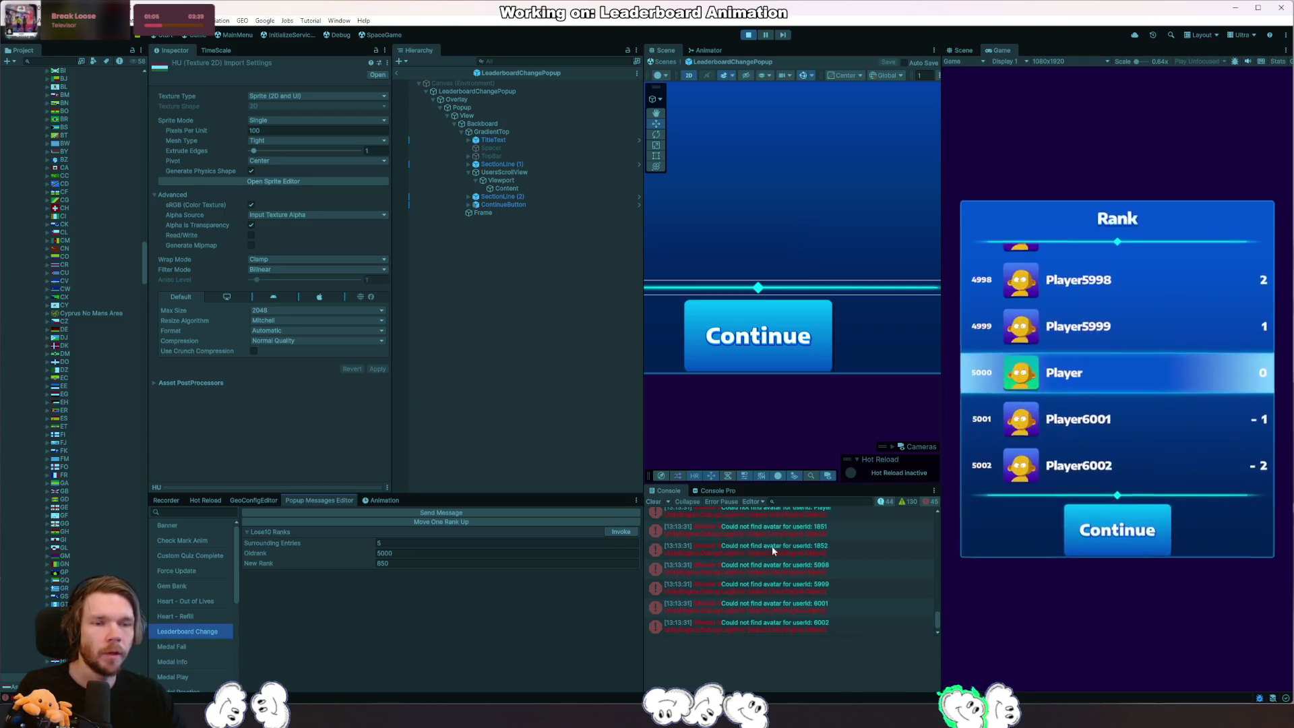
left_click(621, 532)
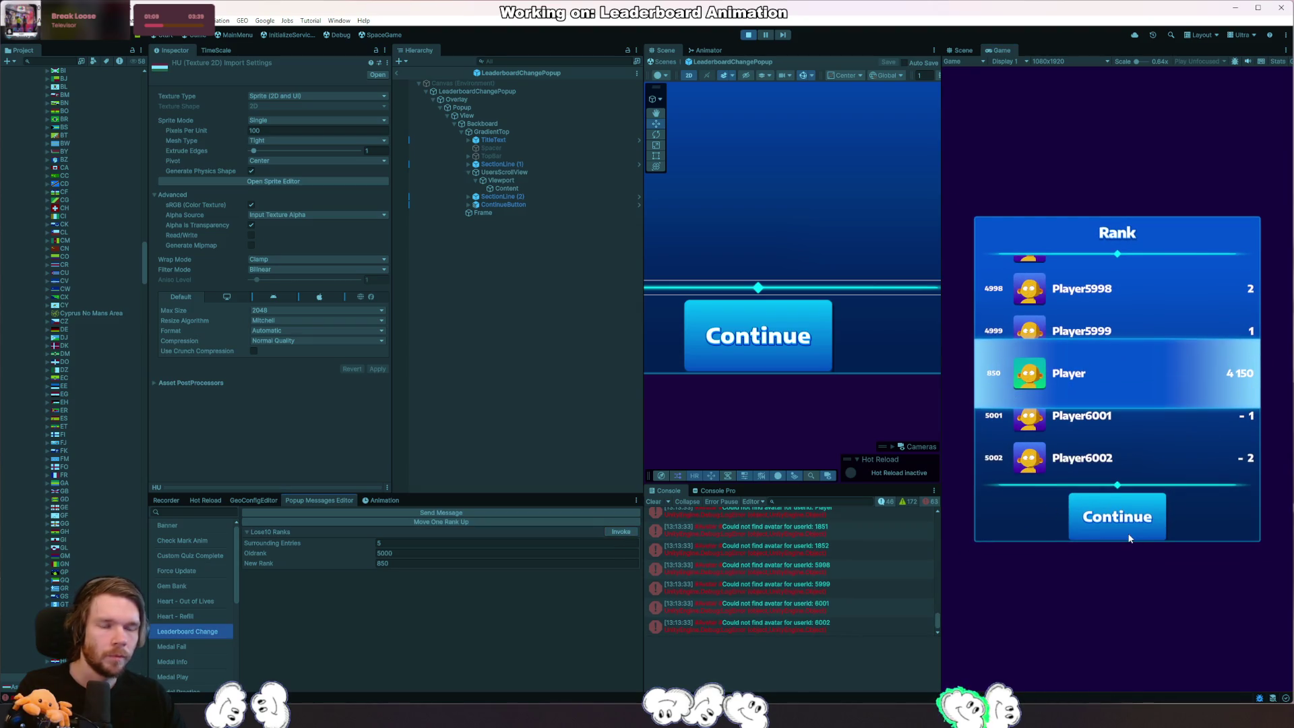
Replay the Rank popup several more times with new ranks, pressing Continue to close each time.
left_click(1129, 526)
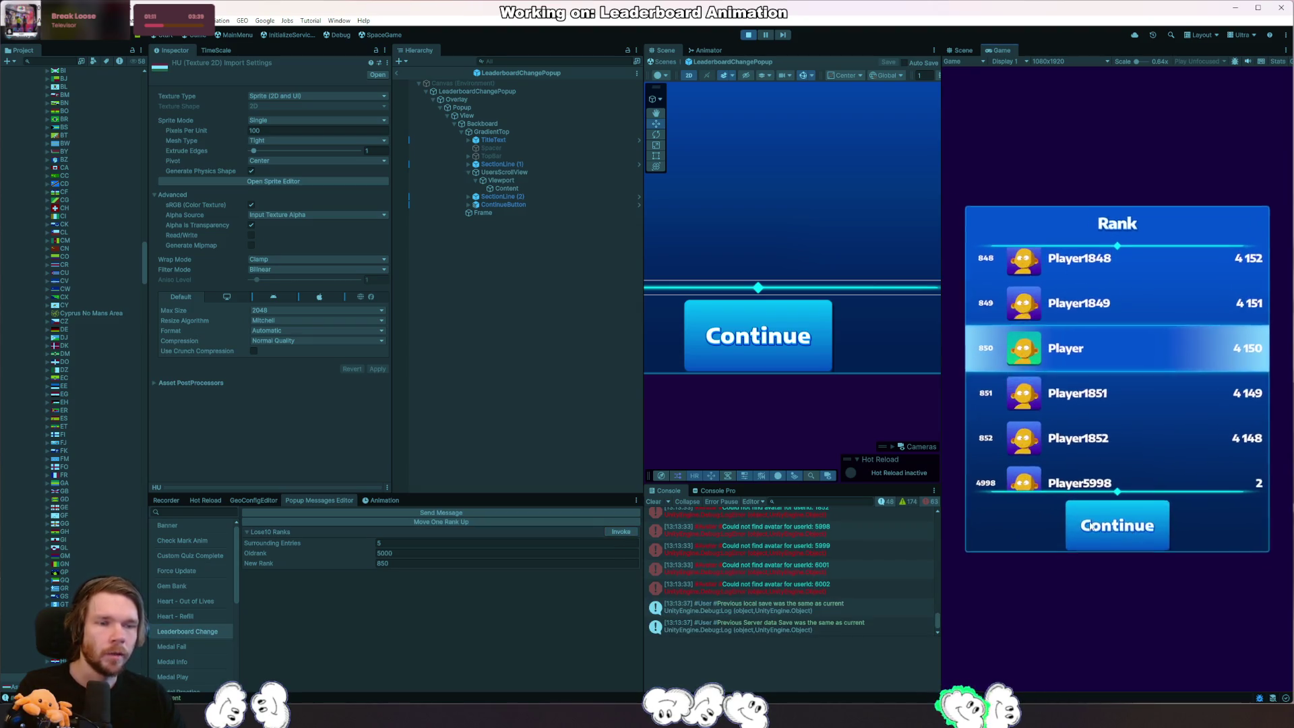
left_click(621, 533)
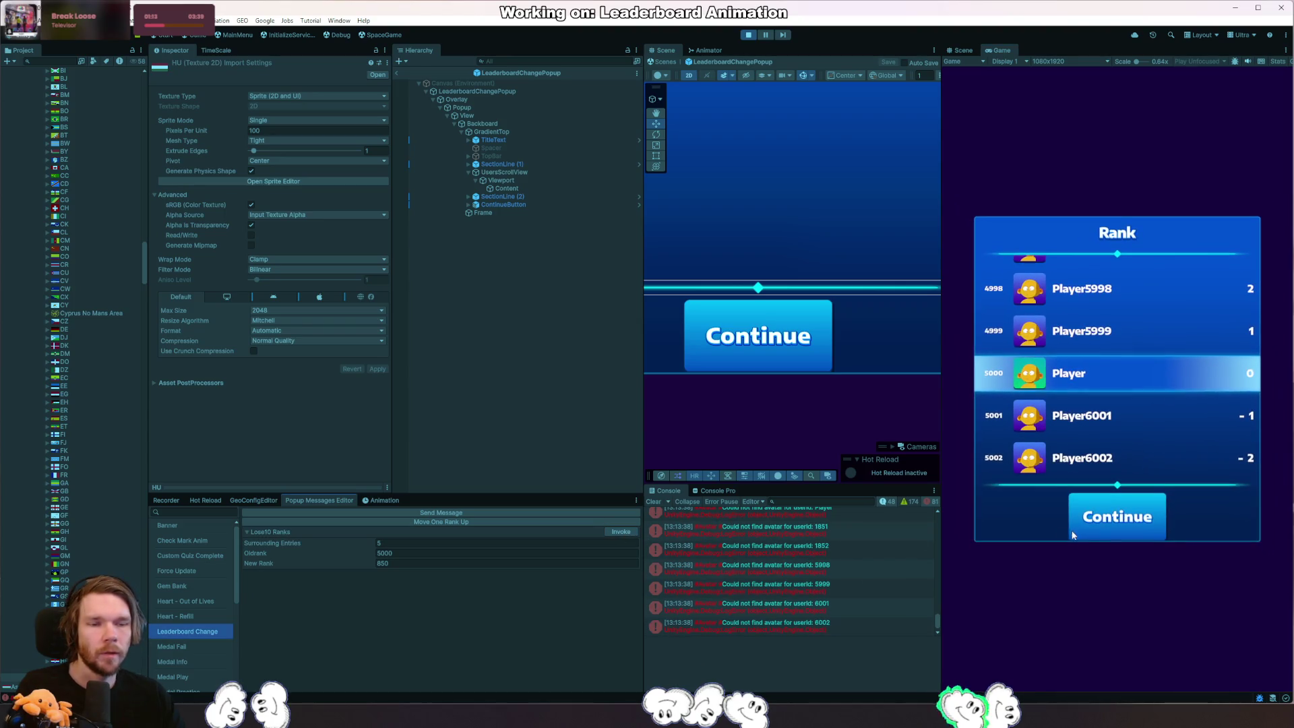
left_click(624, 534)
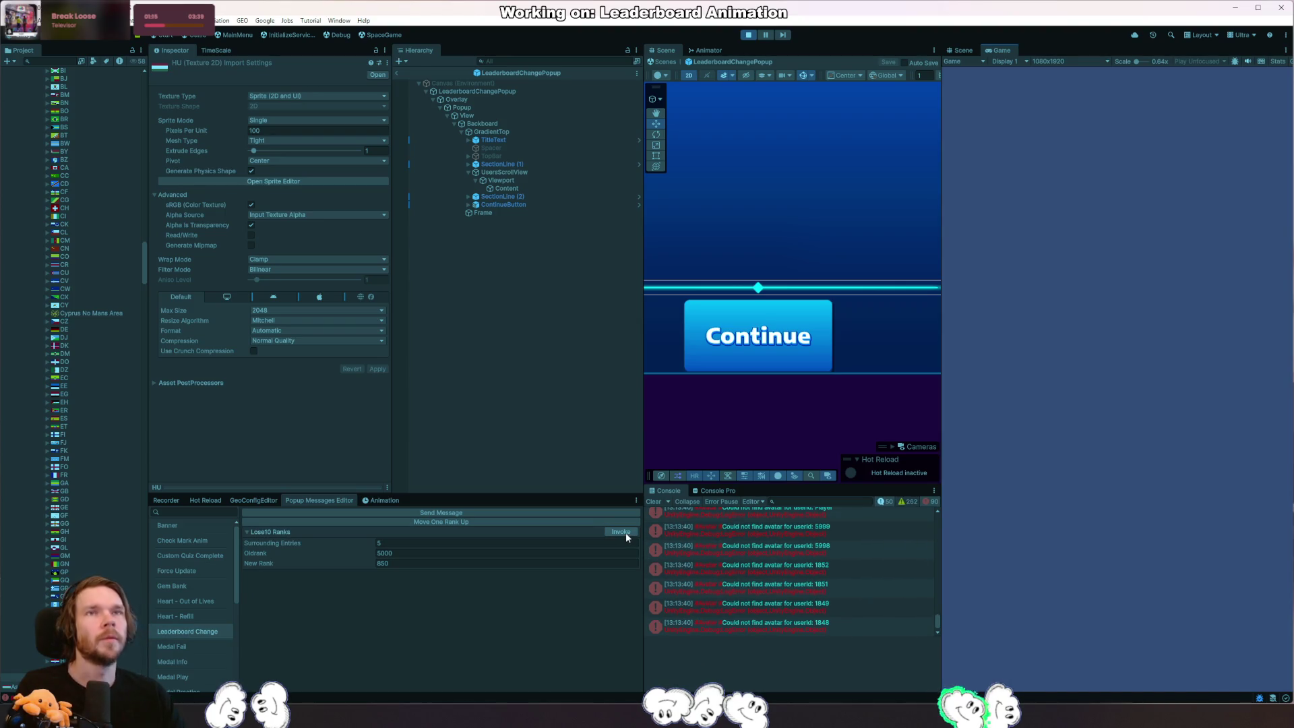
left_click(626, 533)
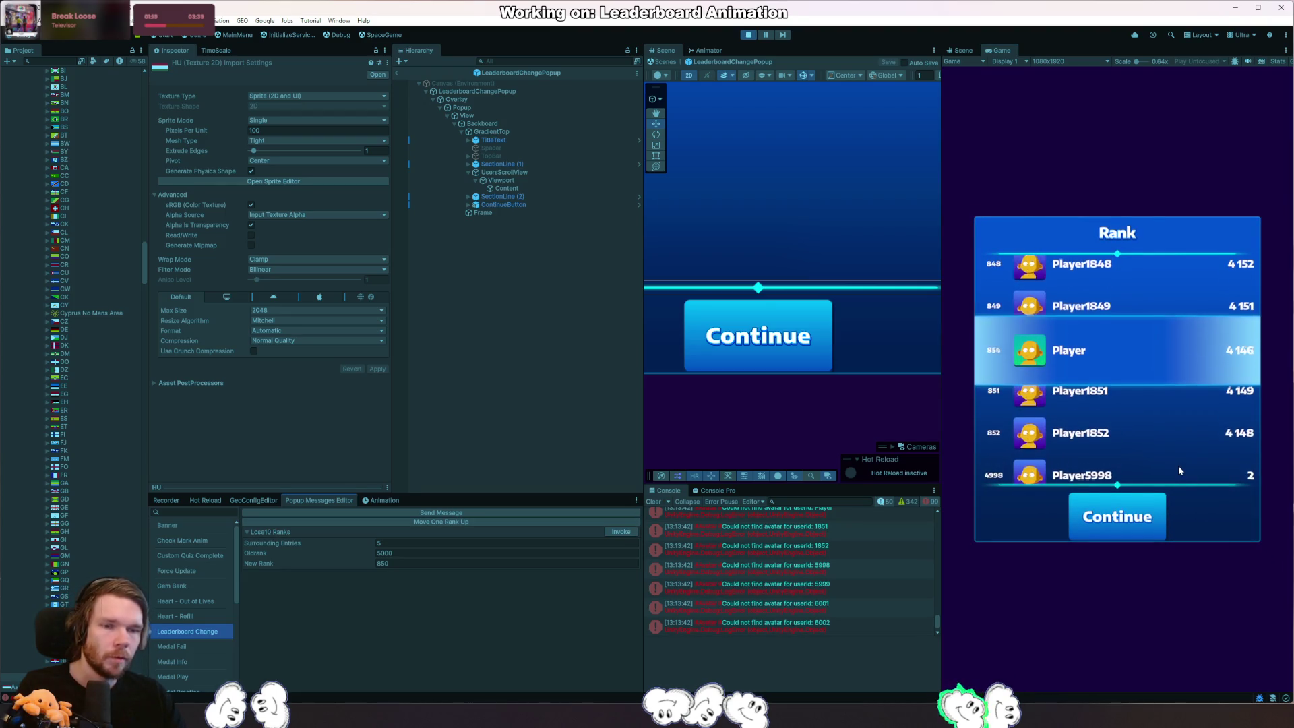
left_click(1118, 517)
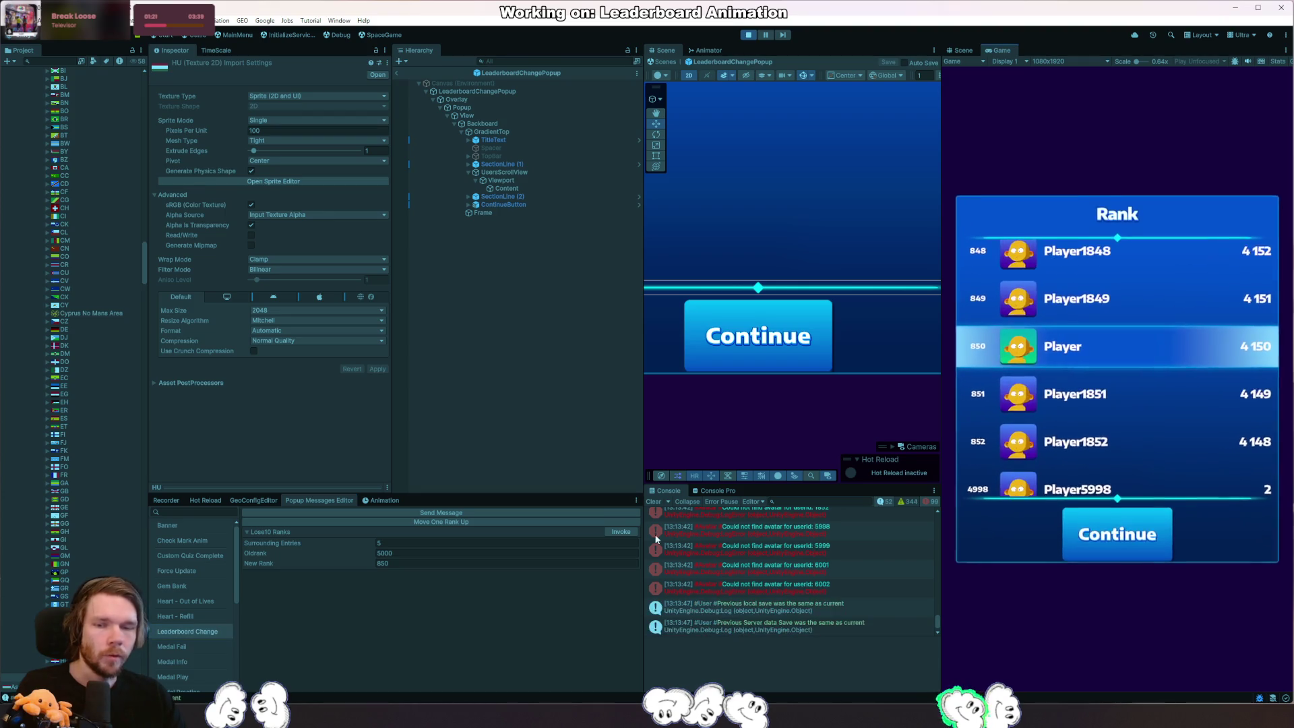
left_click(623, 532)
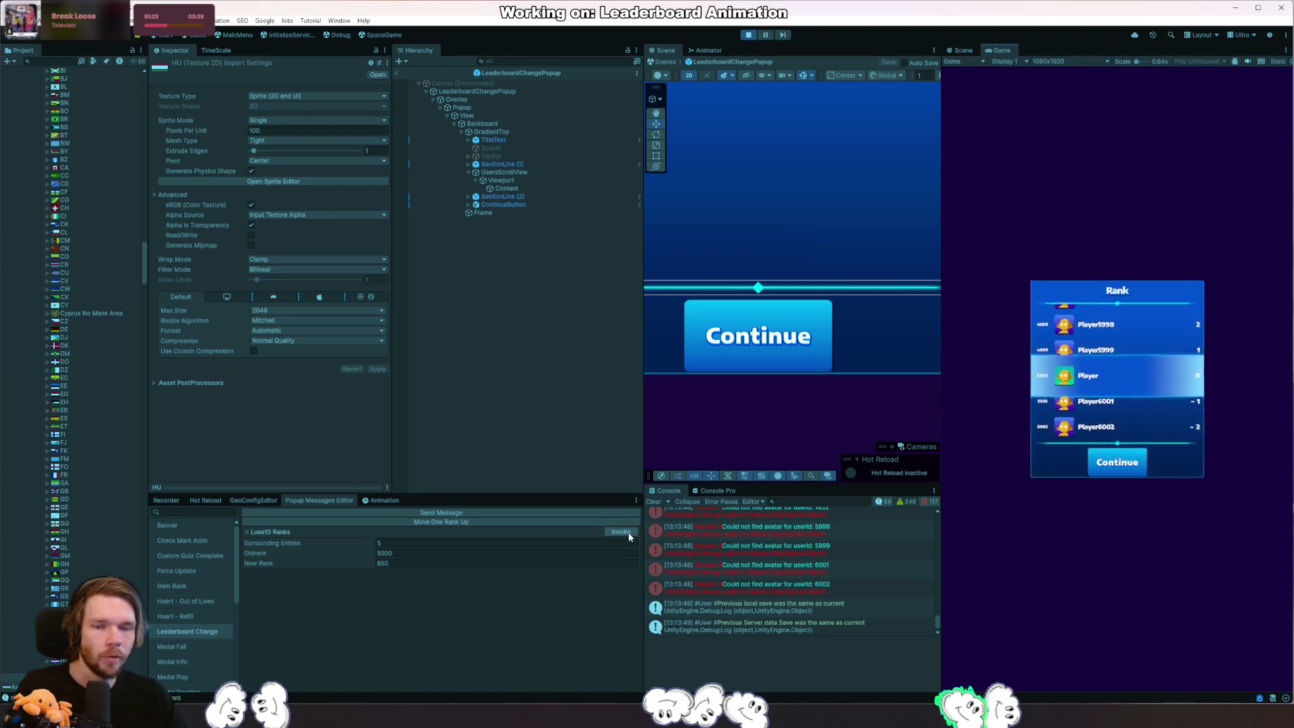
left_click(624, 532)
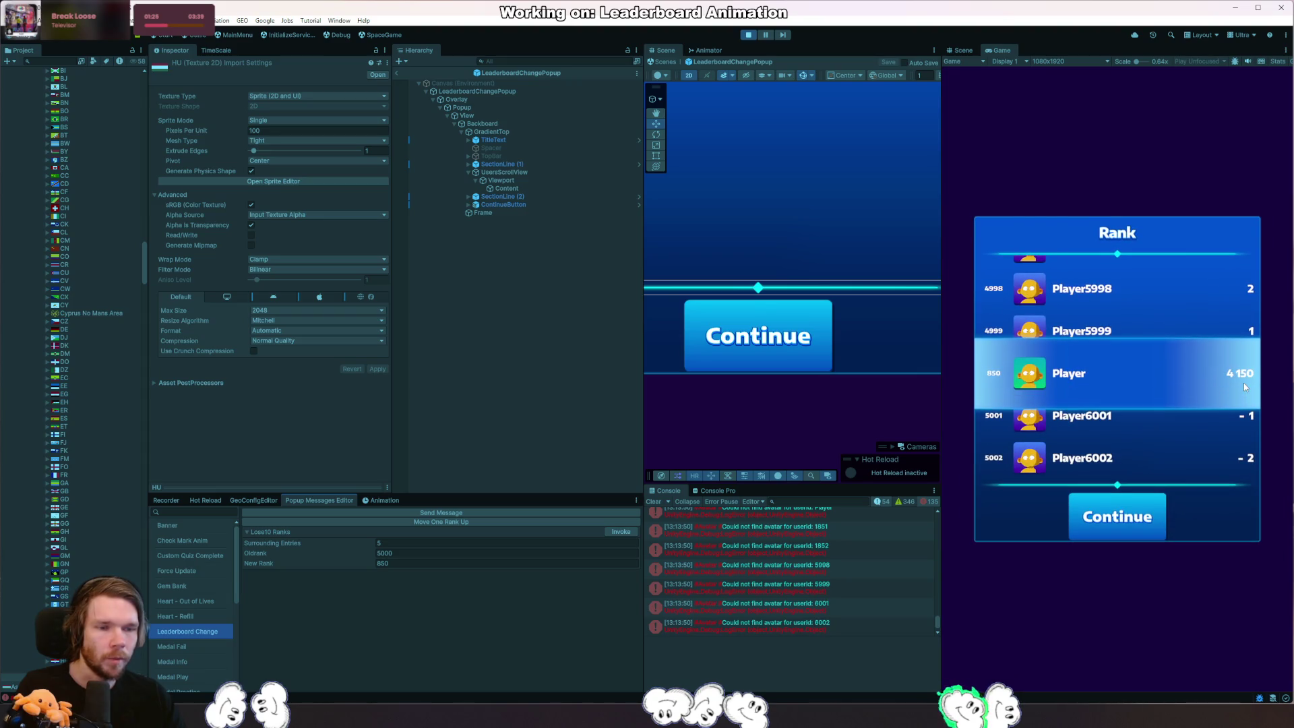
left_click(1141, 525)
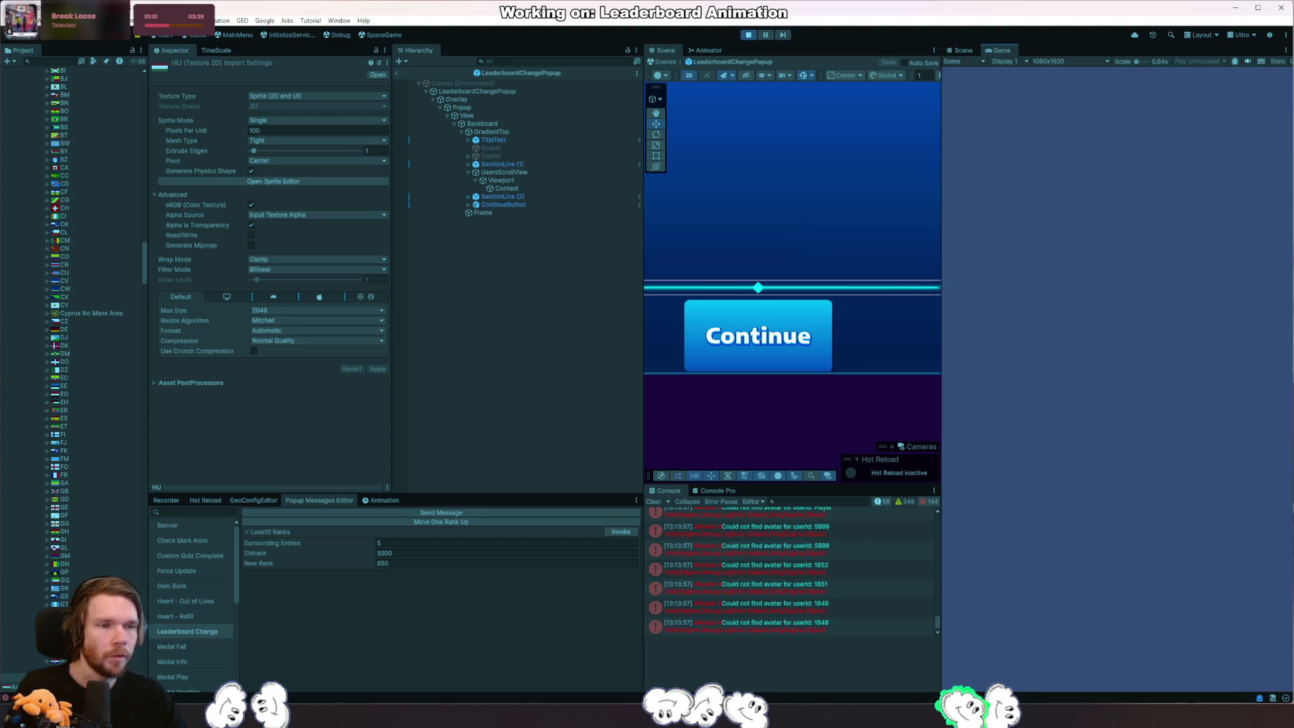
Glance at the code editor, show and dismiss the popup once more, then leave for Rider.
key("alt+Tab")
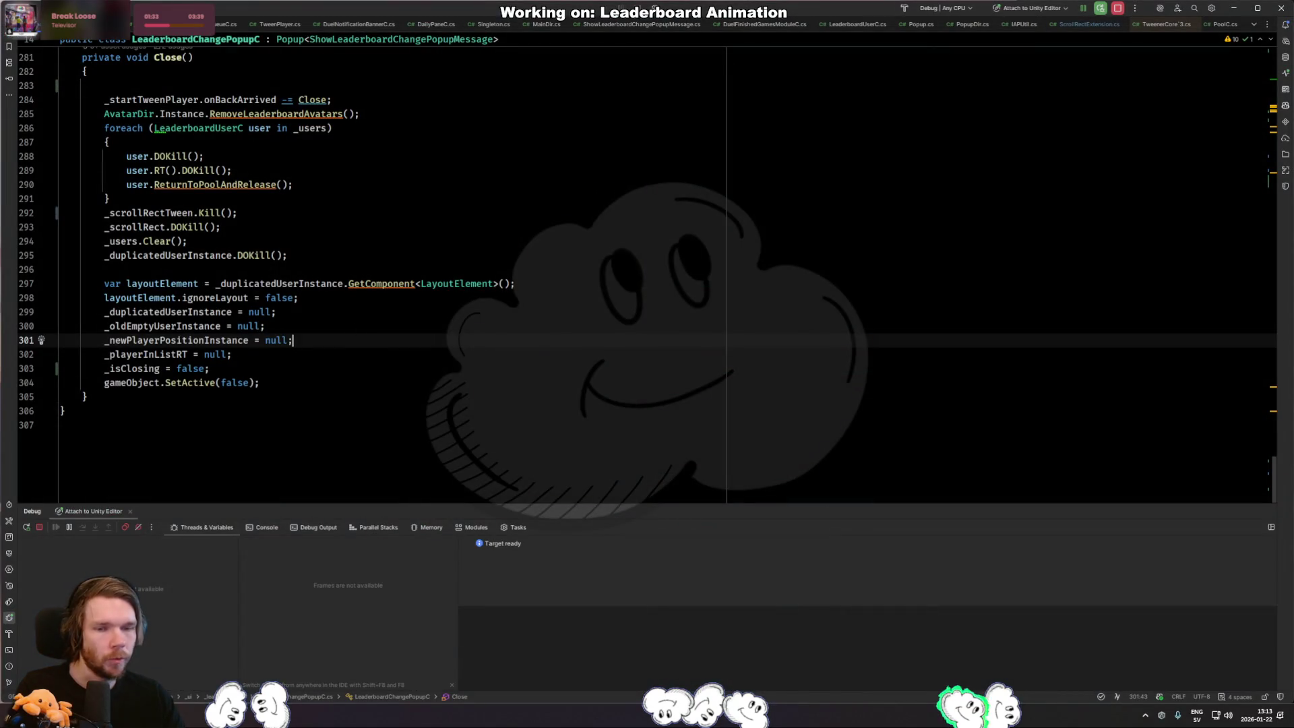
key("alt+Tab")
left_click(615, 535)
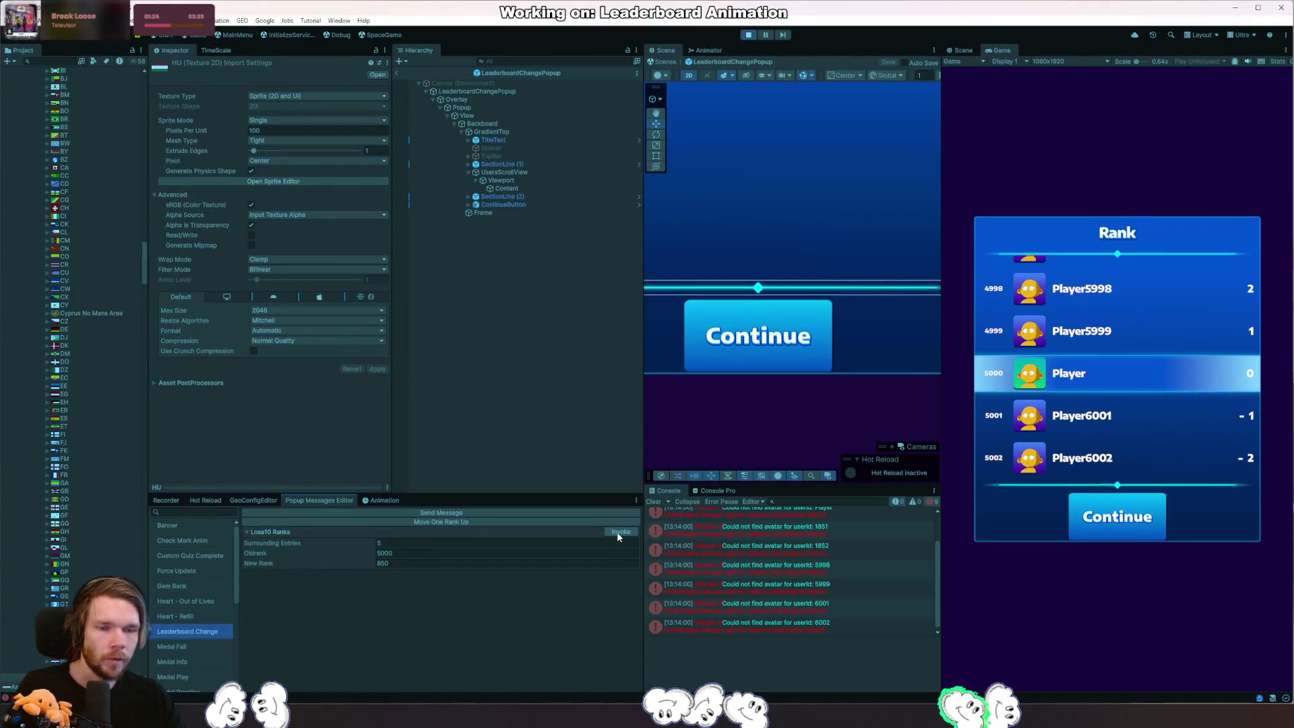
left_click(1080, 529)
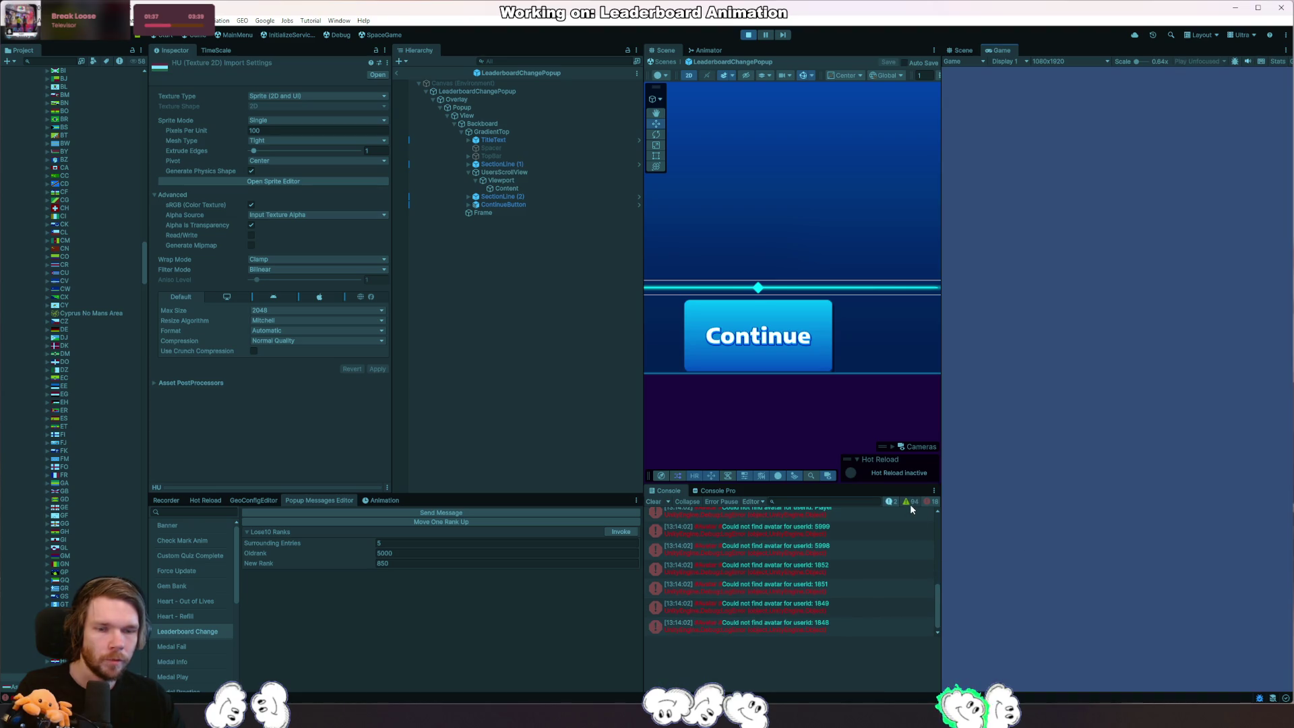
key("alt+Tab")
scroll(359, 383, "up", 5)
scroll(358, 383, "up", 5)
scroll(358, 384, "down", 5)
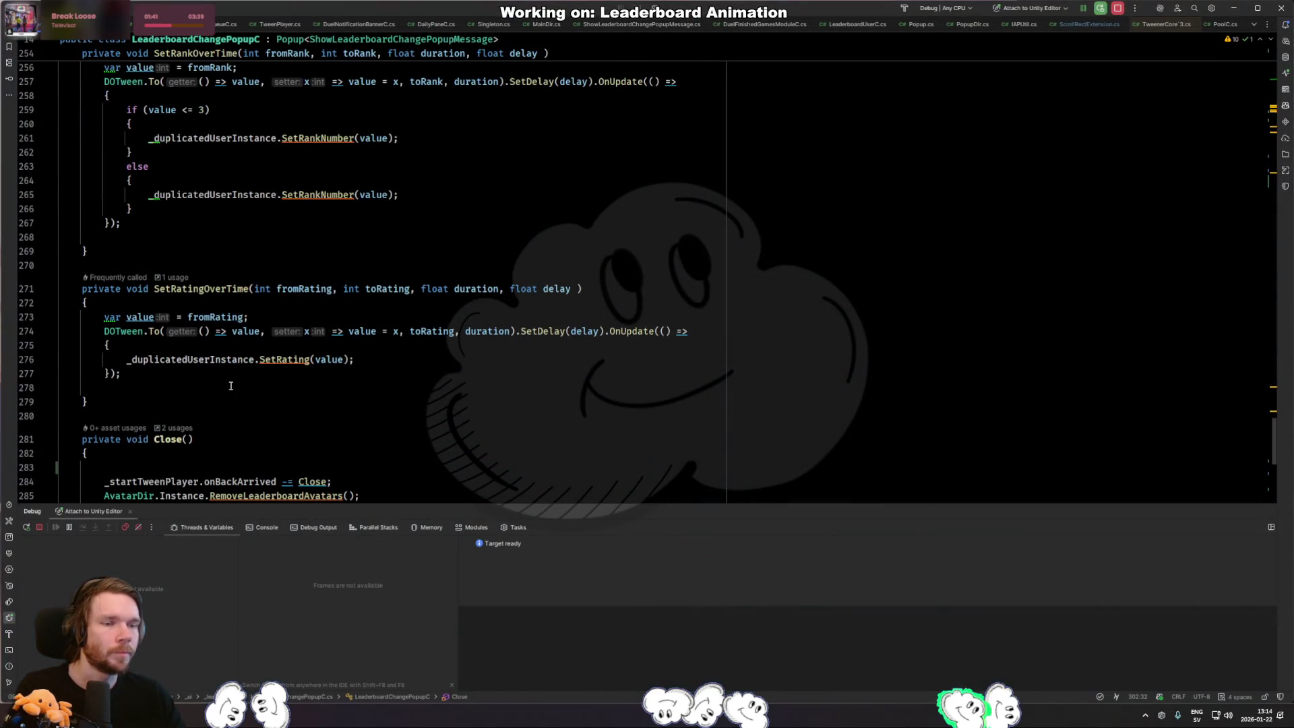
Scroll LeaderboardChangePopupC.cs to SetRatingOverTime and place the caret at the rating tween's end.
left_click(182, 377)
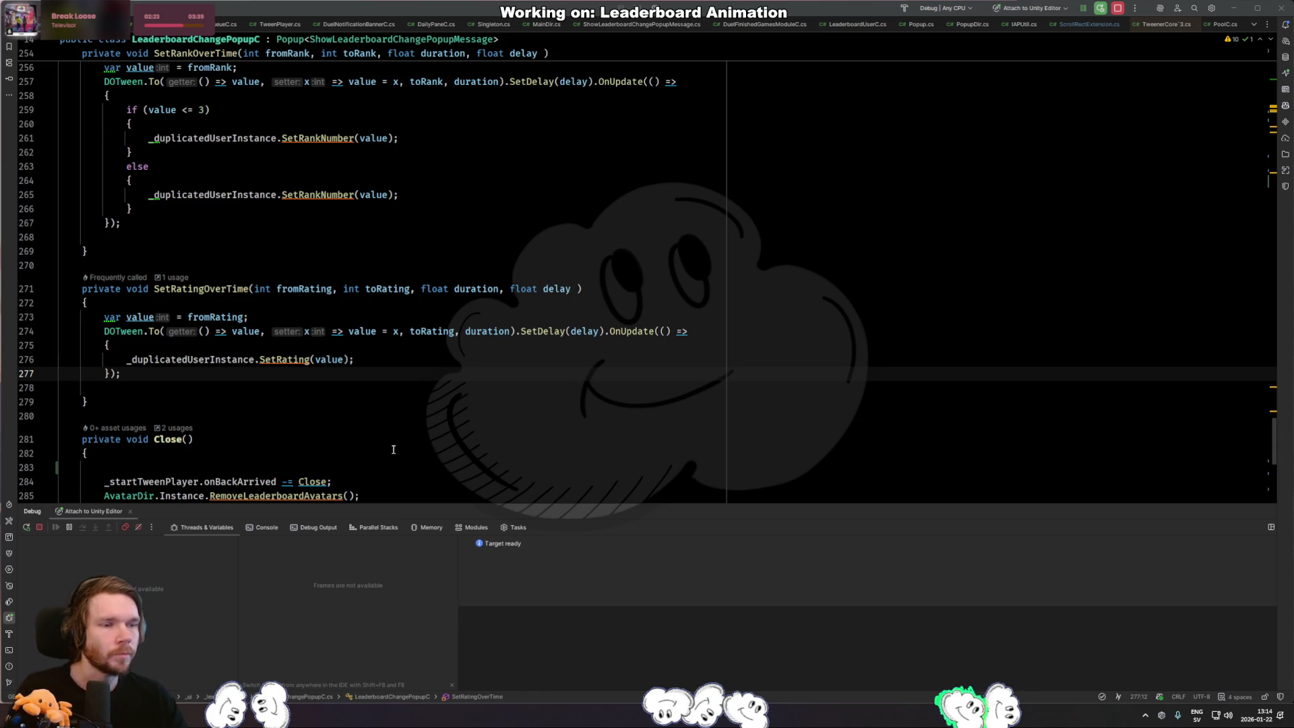
left_click(384, 368)
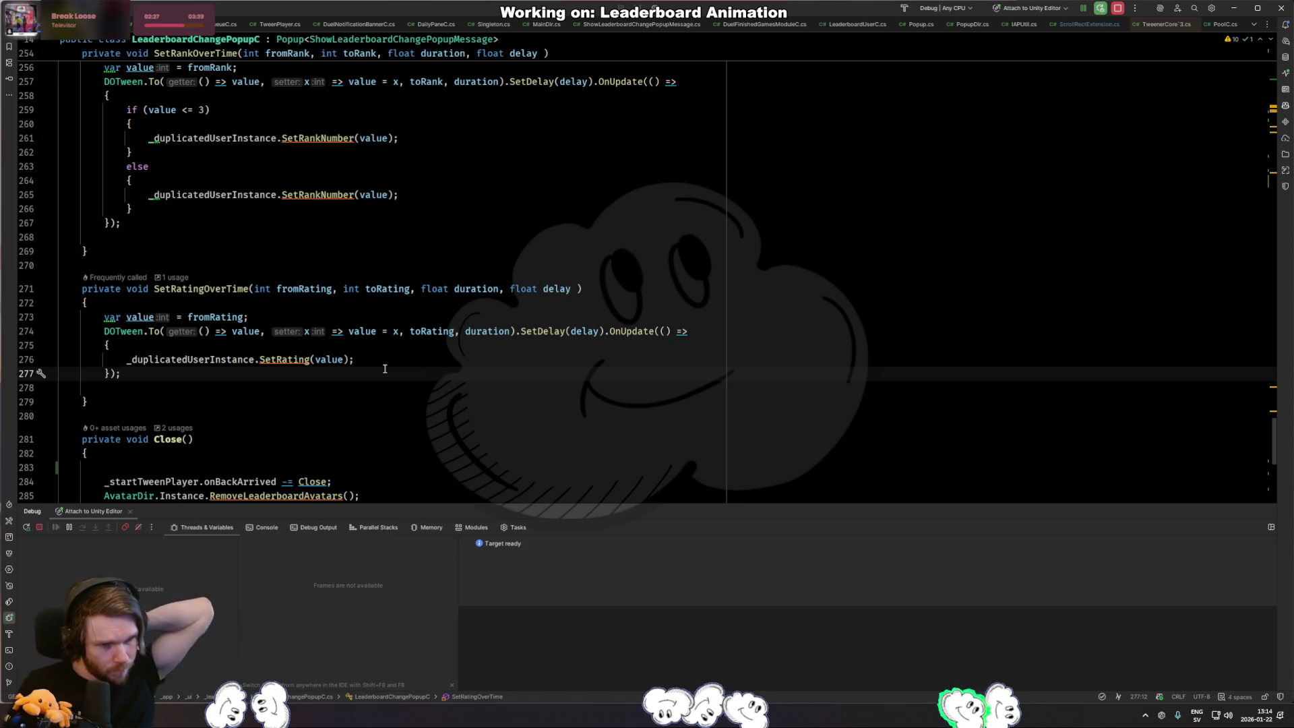
Start a DOTween.Kill line below the rating tween and remove a stray comma.
key("Return")
key("Return")
type("DOTwe")
key("Return")
type("DOTween.Kill")
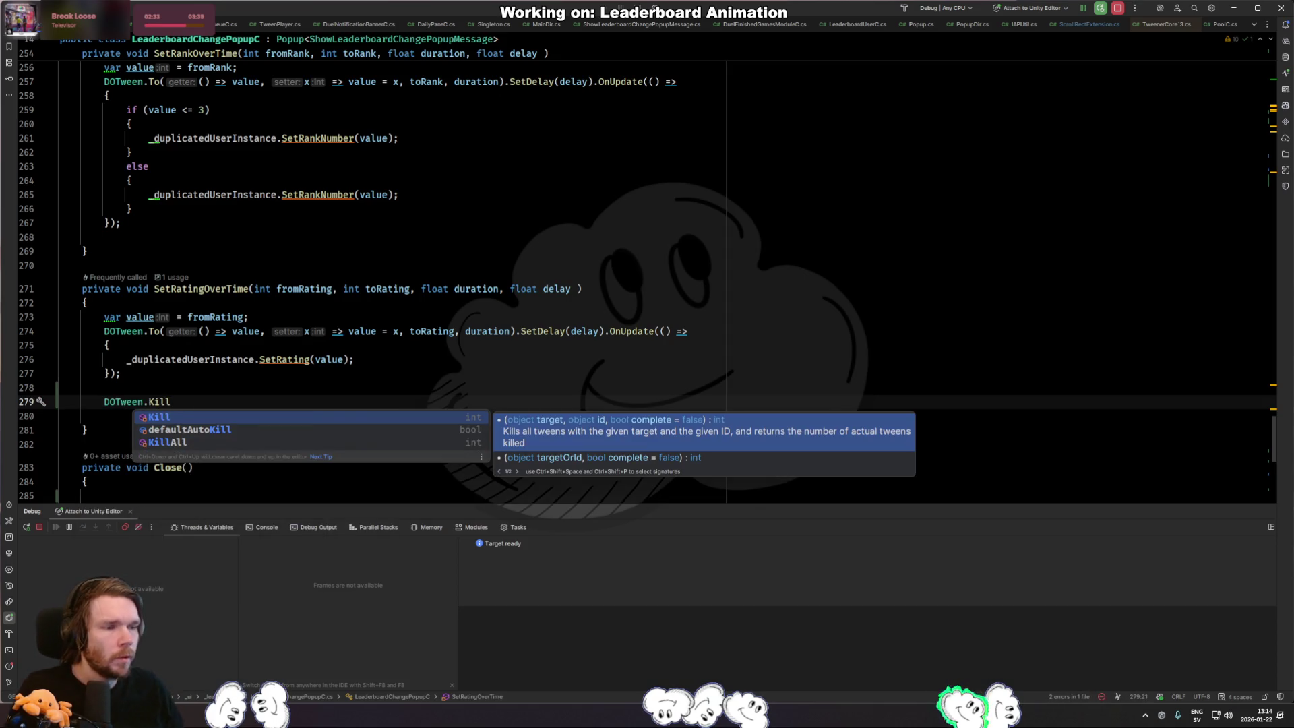
key("Escape")
key("Up")
key("Up")
key("Left")
key("Left")
type(",")
key("BackSpace")
Insert an empty .SetId() after the rating tween's To(...) call, retyping it once via autocomplete.
key("Up")
key("Up")
key("Up")
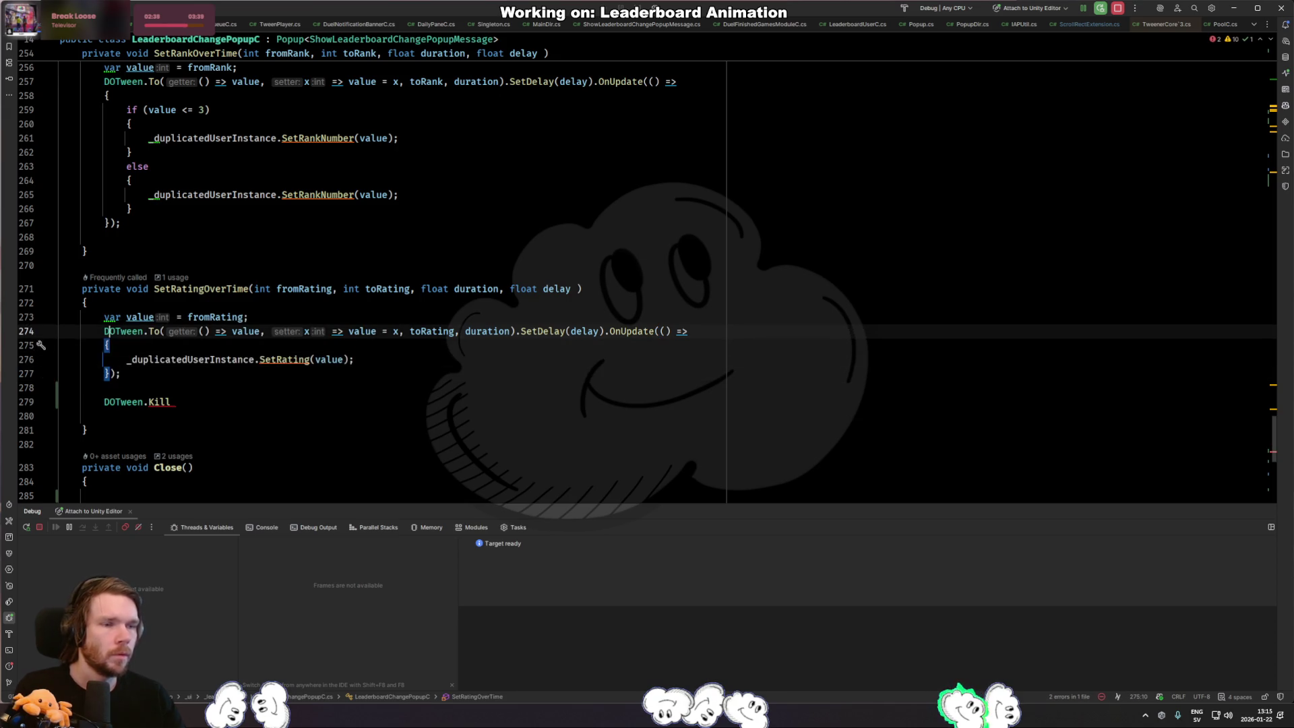
key("ctrl+Right")
key("ctrl+Right")
key("ctrl+Right")
key("ctrl+Right")
key("ctrl+Right")
key("ctrl+Right")
key("ctrl+Right")
key("ctrl+Right")
key("ctrl+Right")
key("ctrl+Right")
key("ctrl+Right")
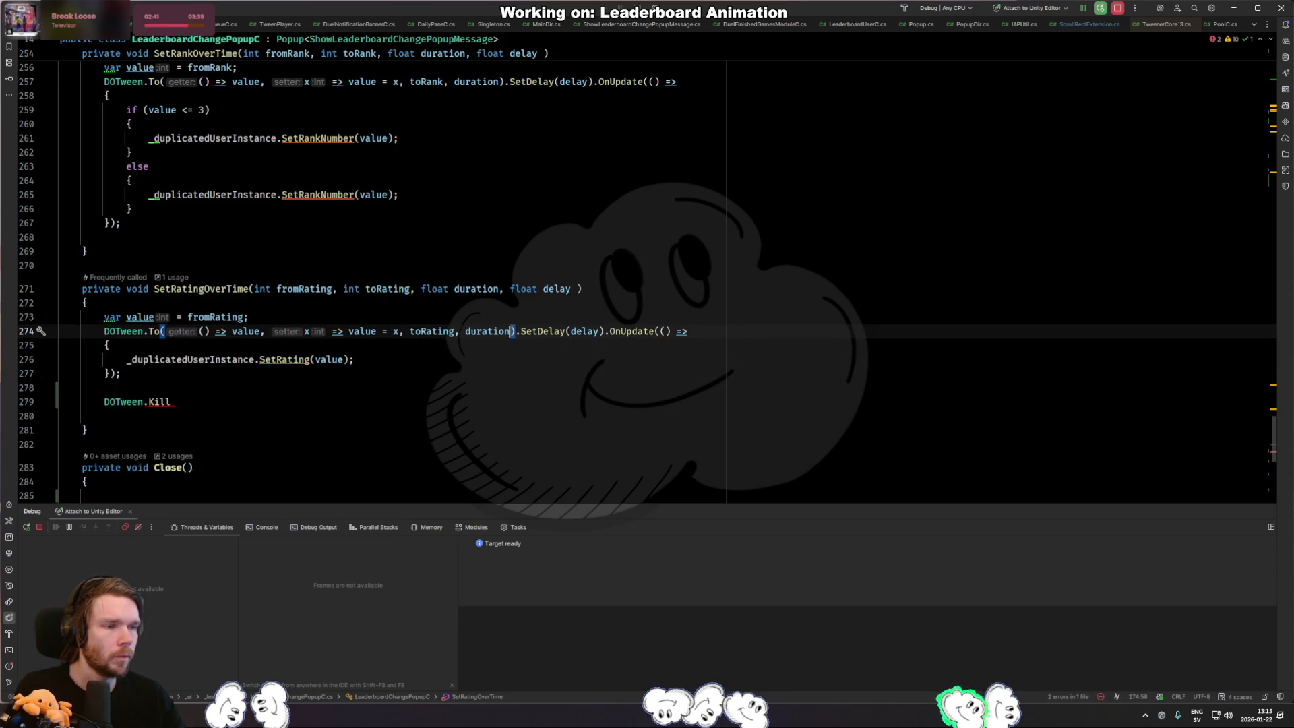
key("Right")
type(".setid")
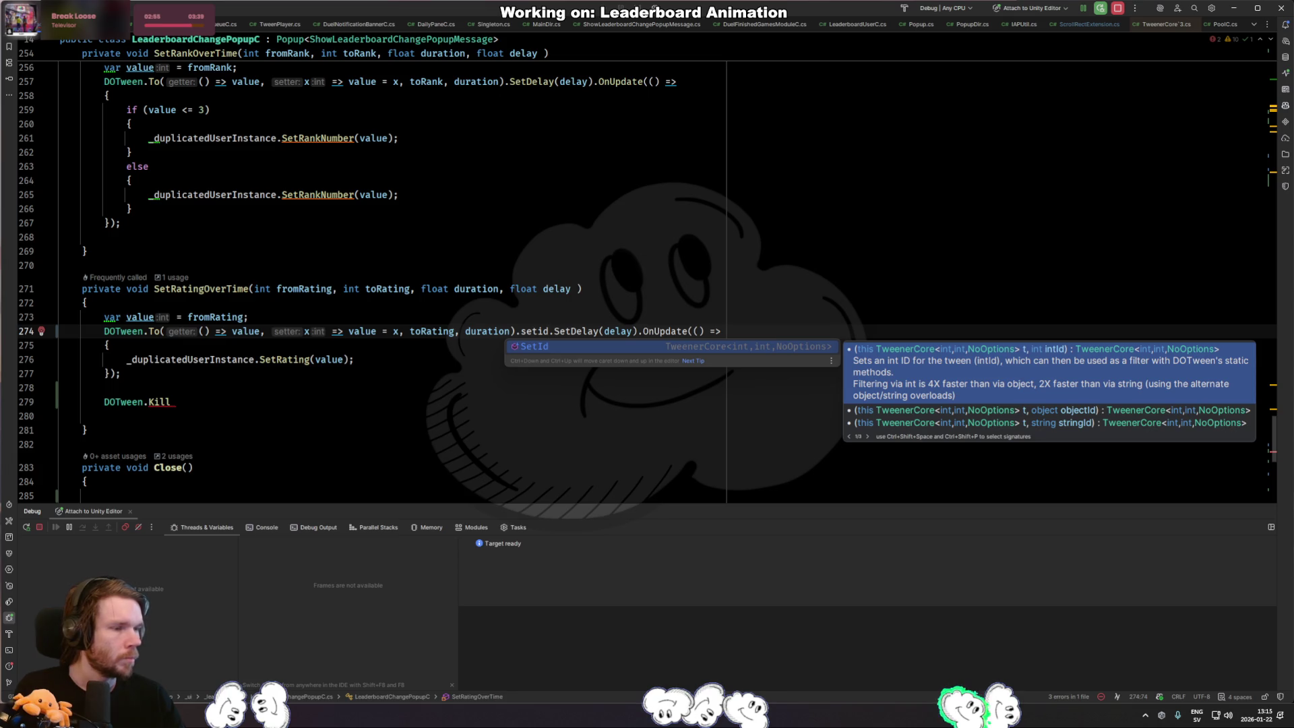
key("Return")
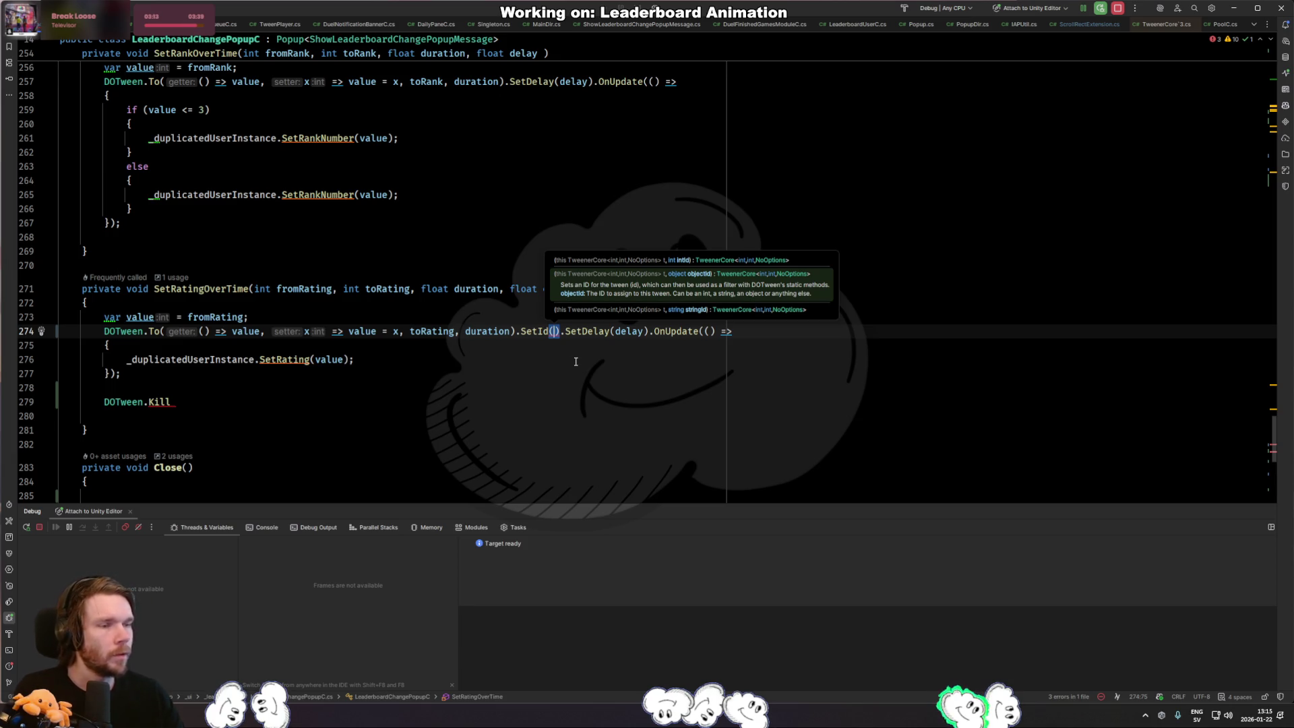
key("Left")
key("BackSpace")
key("BackSpace")
key("BackSpace")
type("setid")
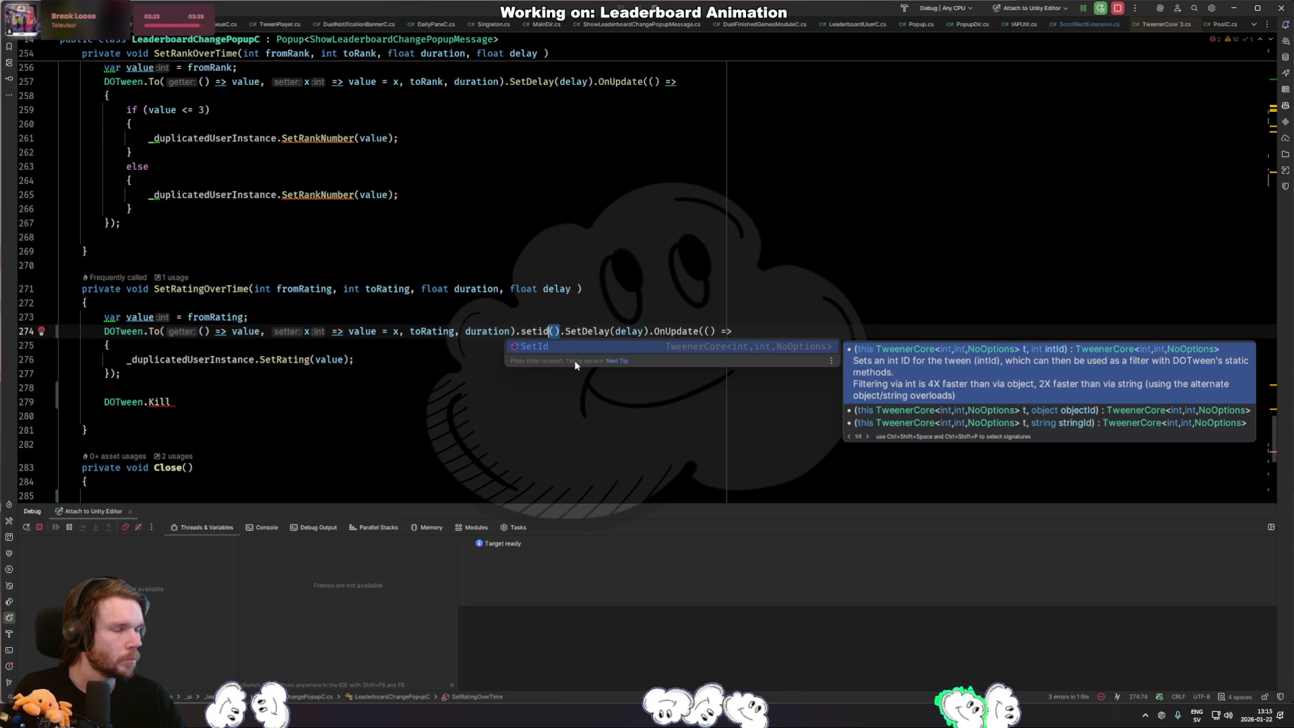
key("Return")
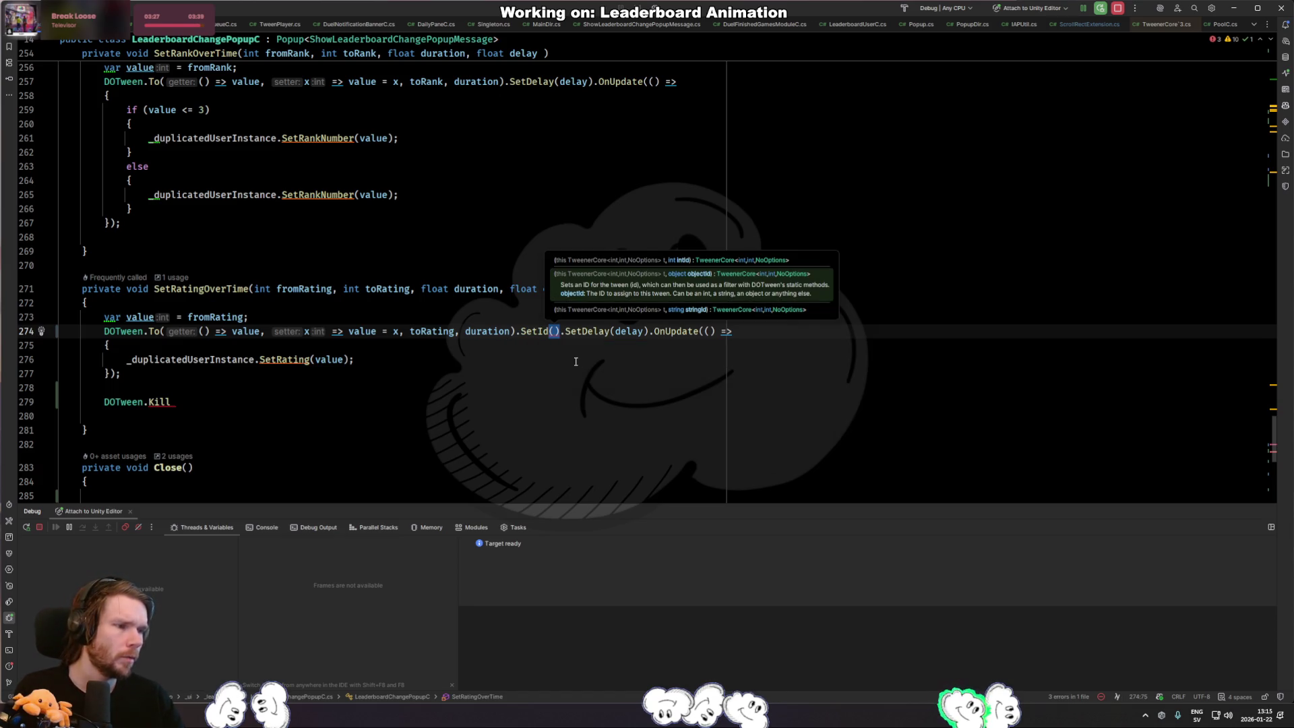
key("ctrl+Home")
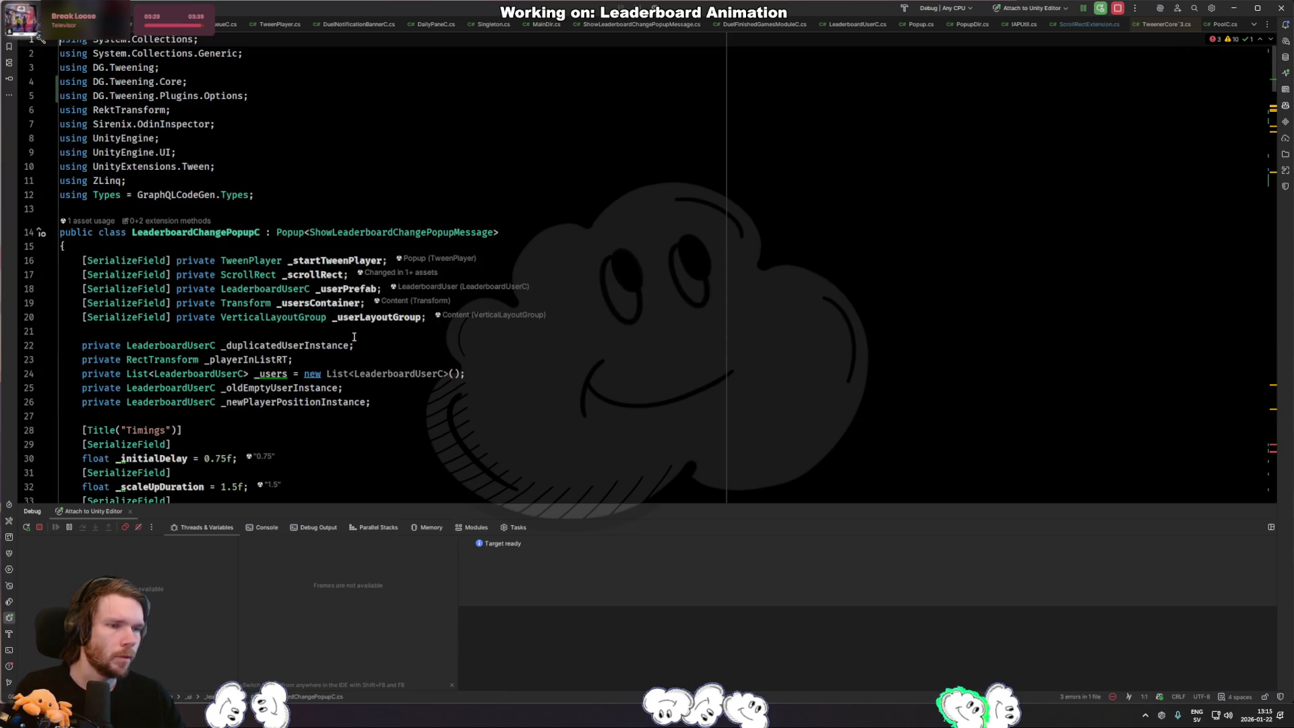
Rename _tweenId to _tweenRatingId assigned "LeaderboardChangePopup_RatingTween".
left_click(431, 330)
key("Down")
key("Down")
key("Down")
scroll(431, 329, "down", 4)
key("Return")
key("Return")
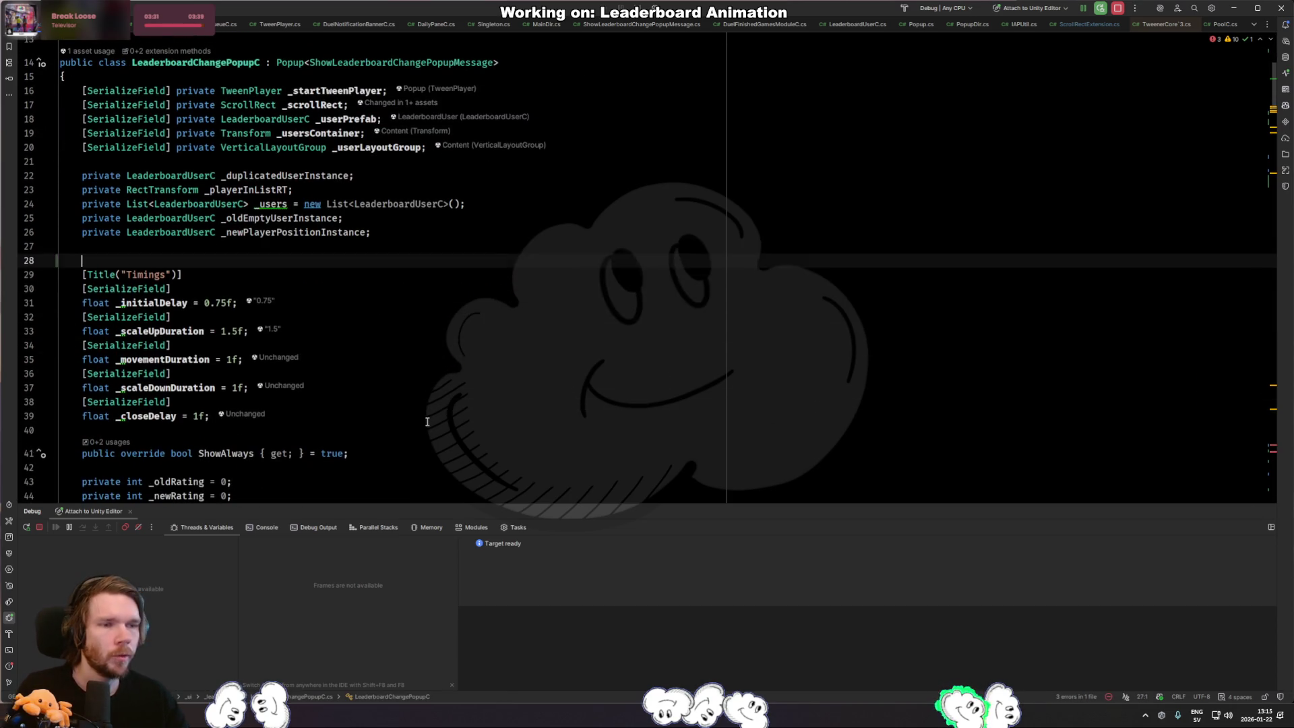
key("Up")
type("private string ")
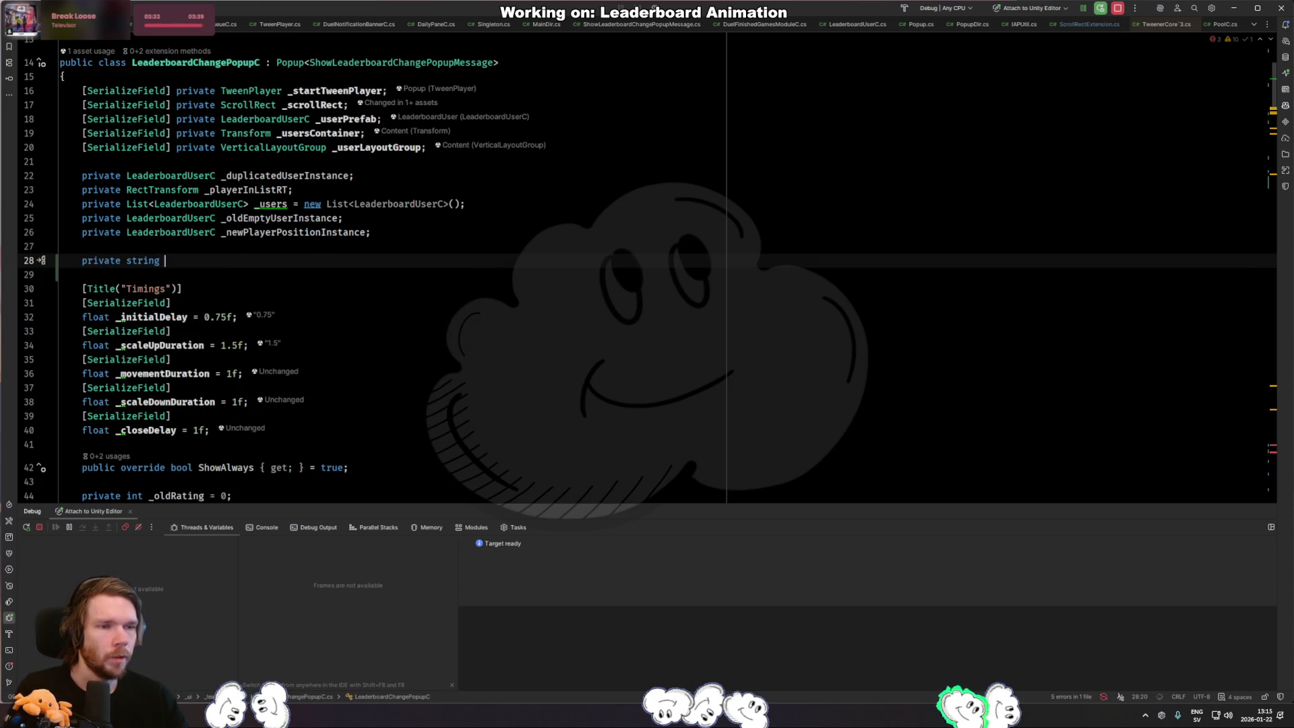
type("_")
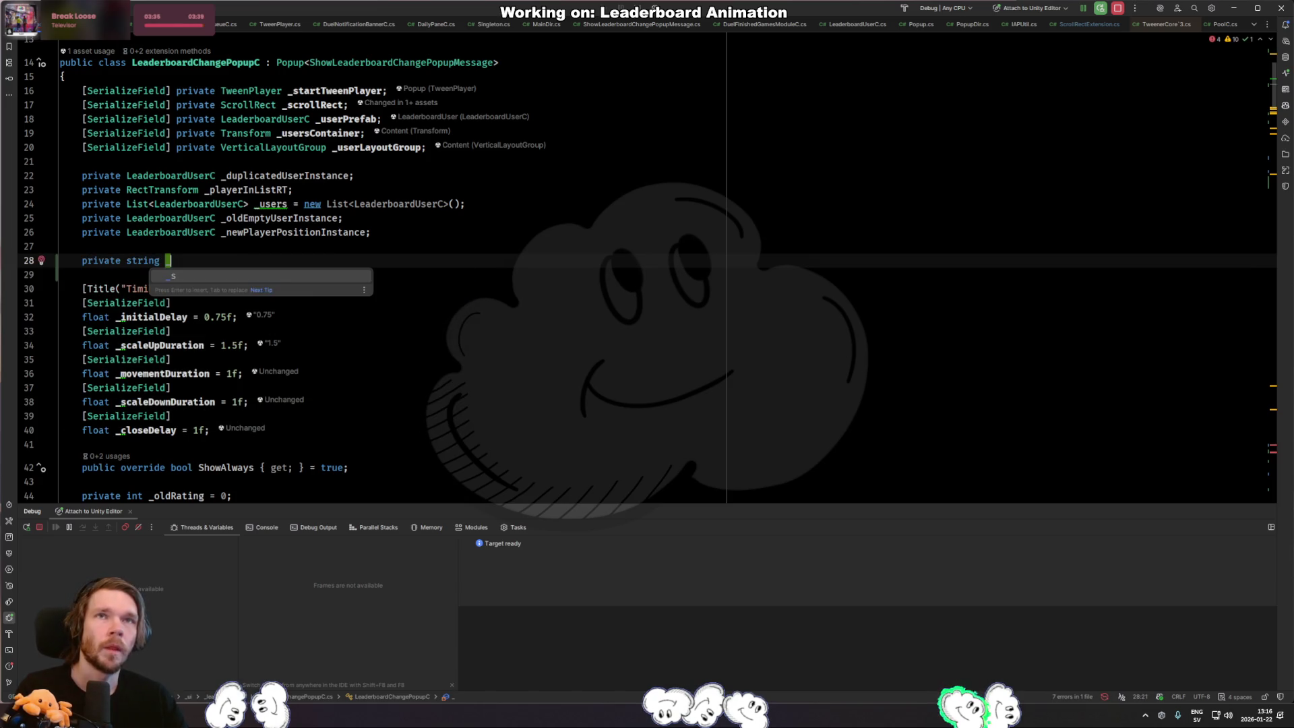
type("tweenId")
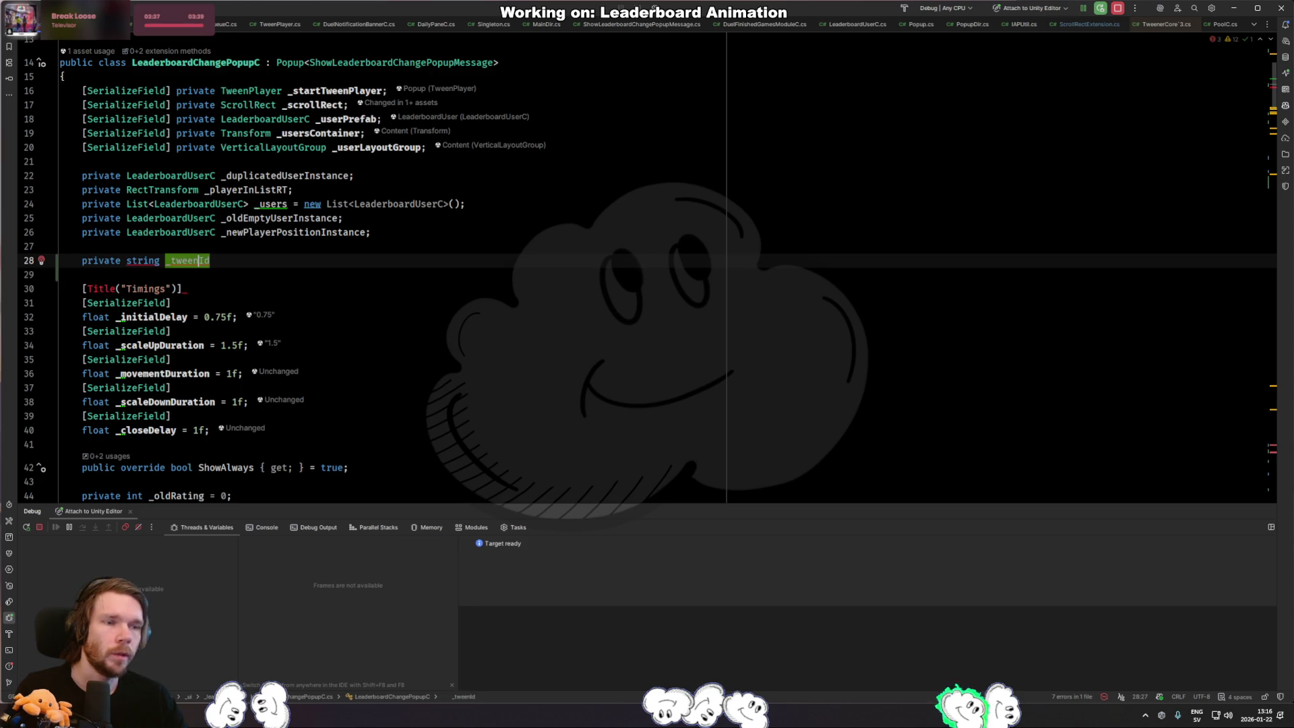
type("Rating")
key("End")
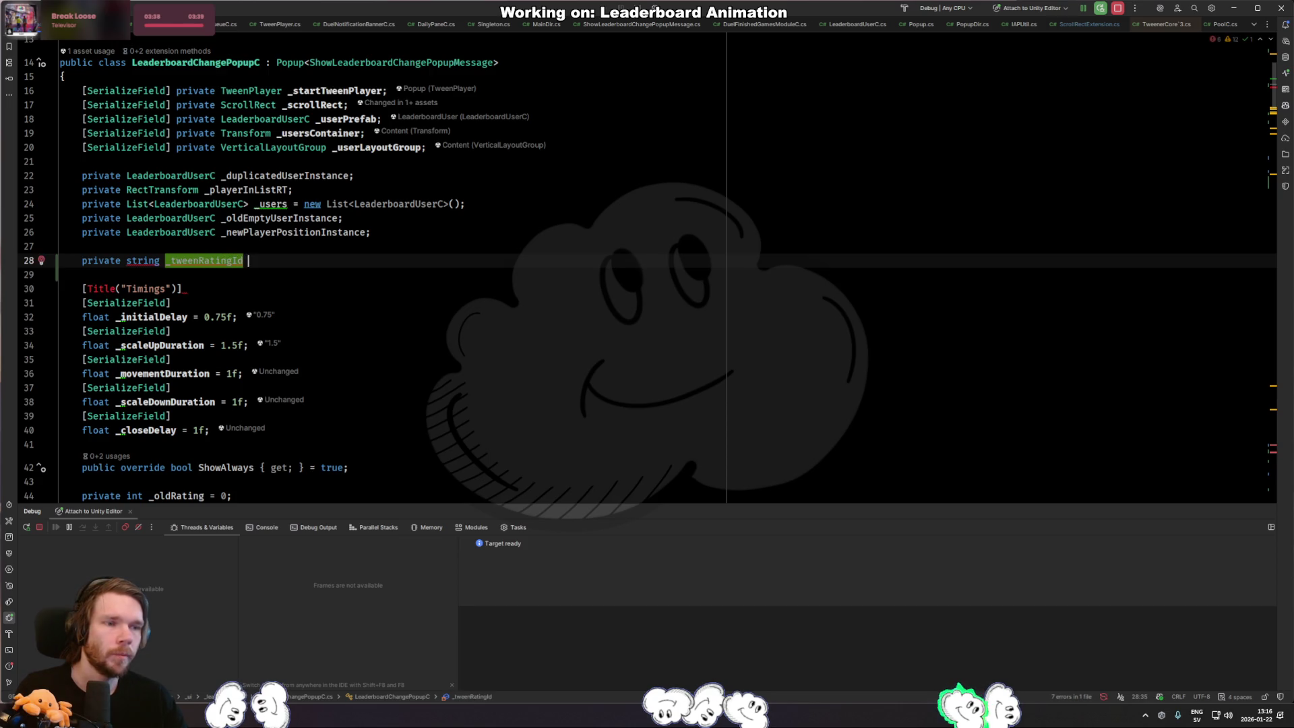
type("= \"")
key("Tab")
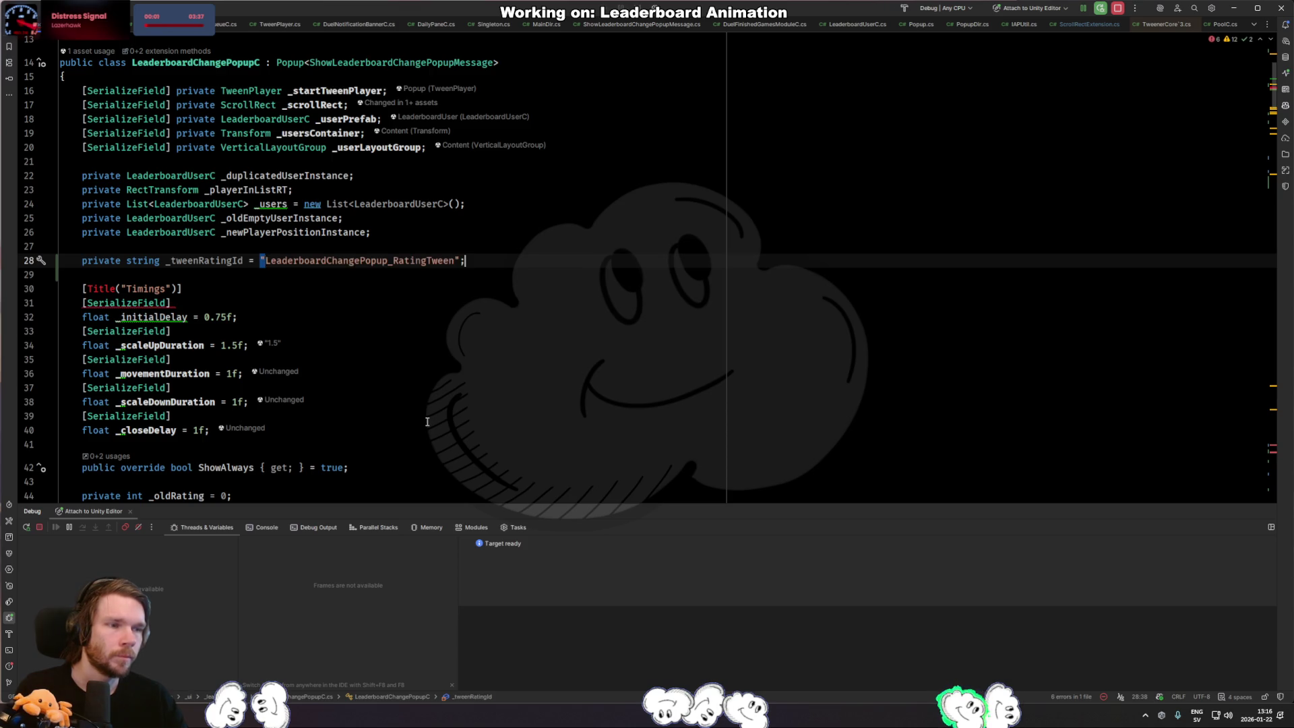
Add field _tweenRankId = "LeaderboardChangePopup_RankTween" and jump back to the rating tween.
key("Return")
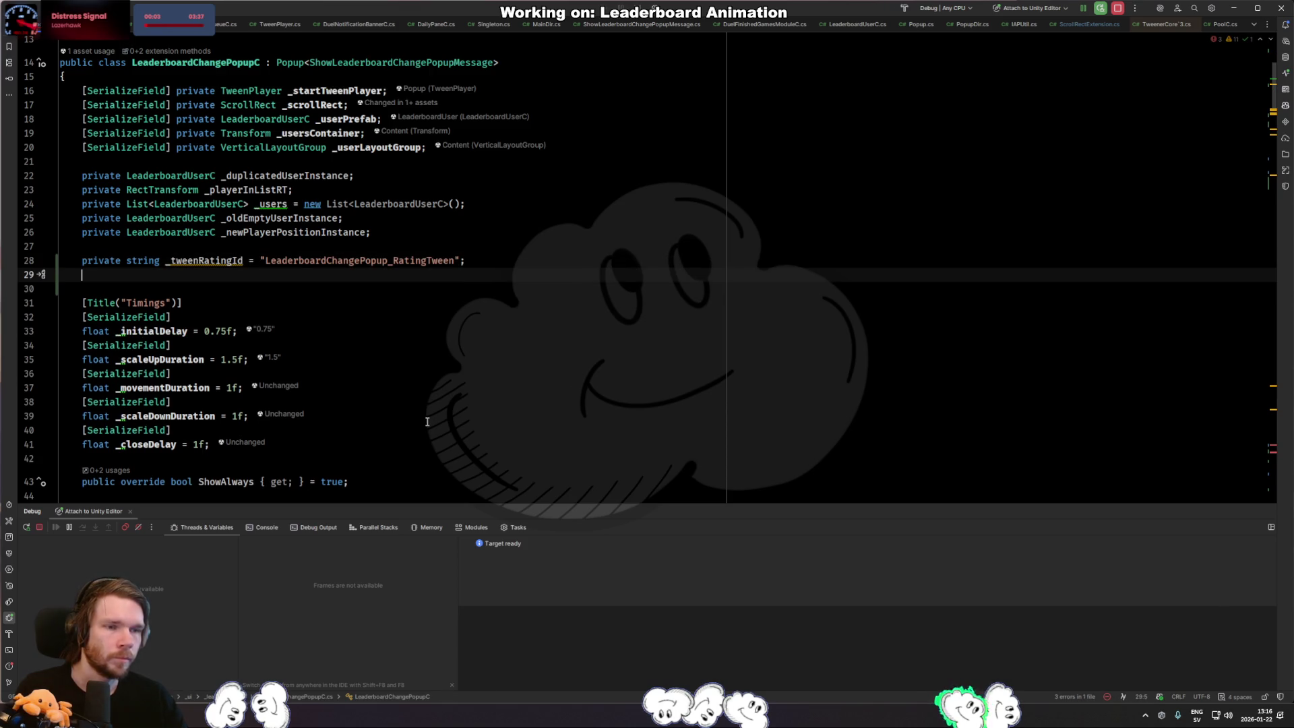
type("private string _tween")
key("Tab")
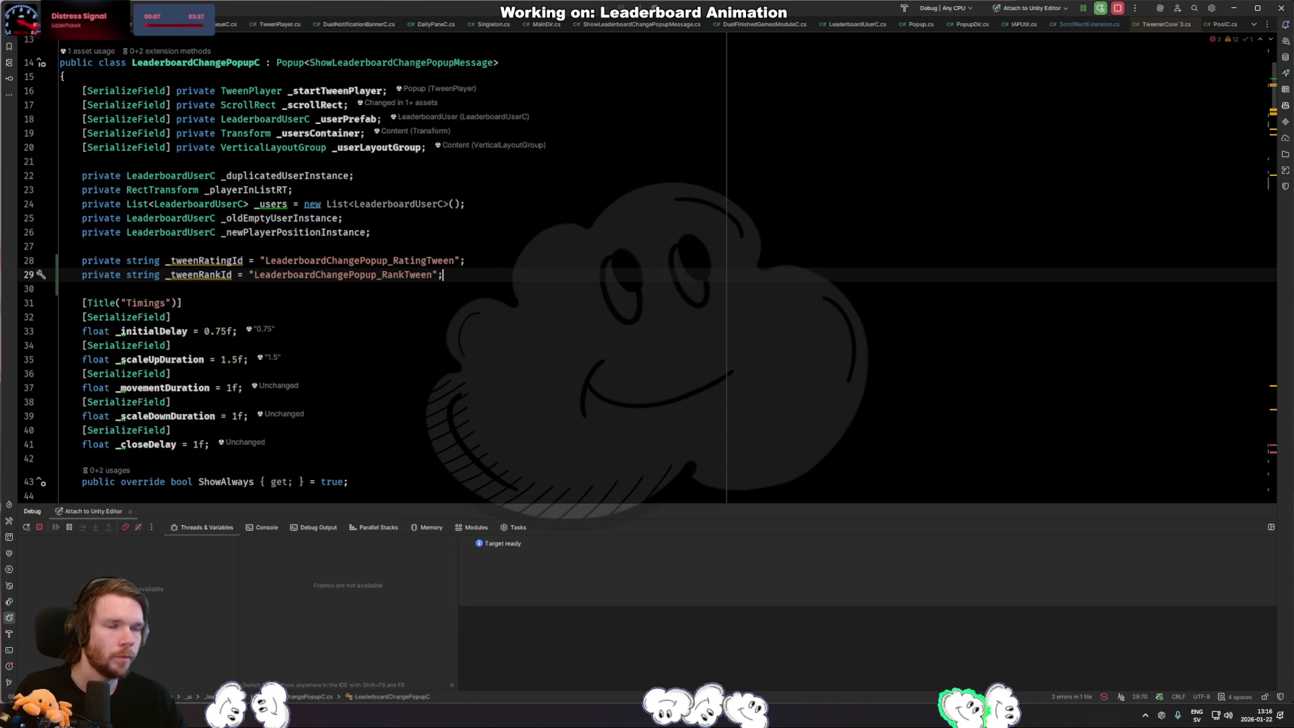
key("ctrl+minus")
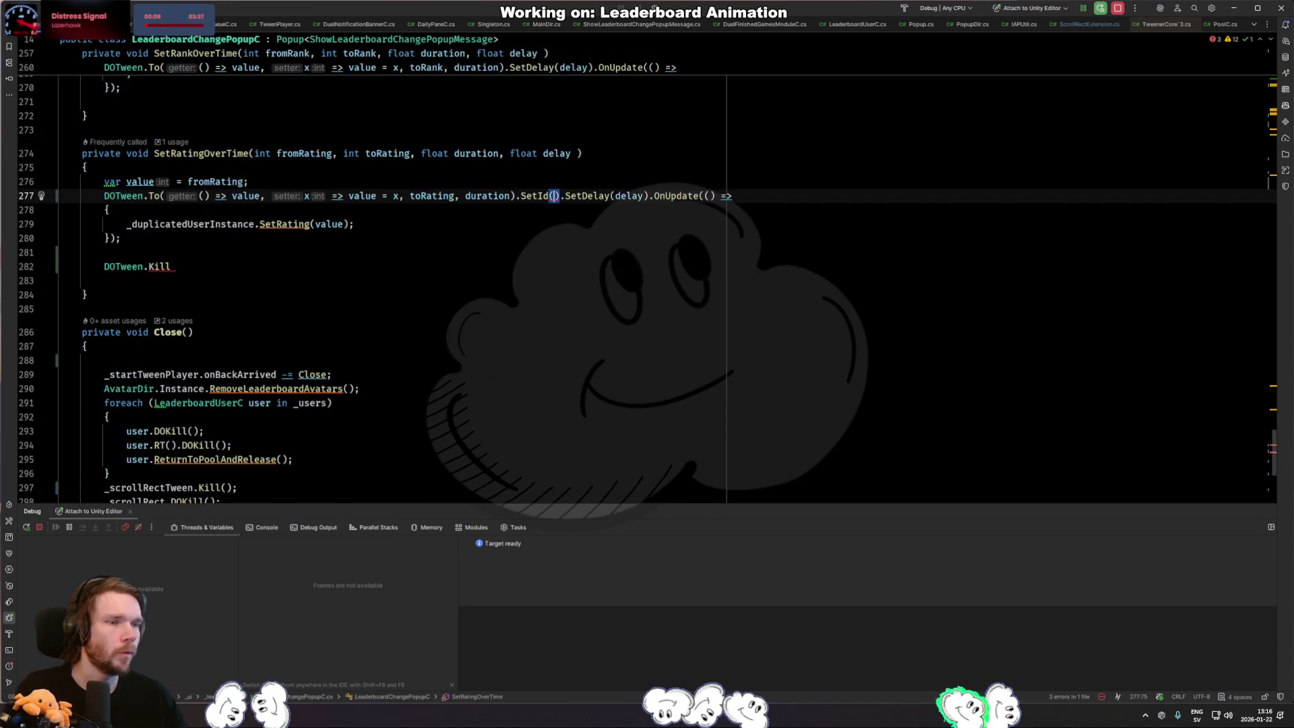
type("Tweenr")
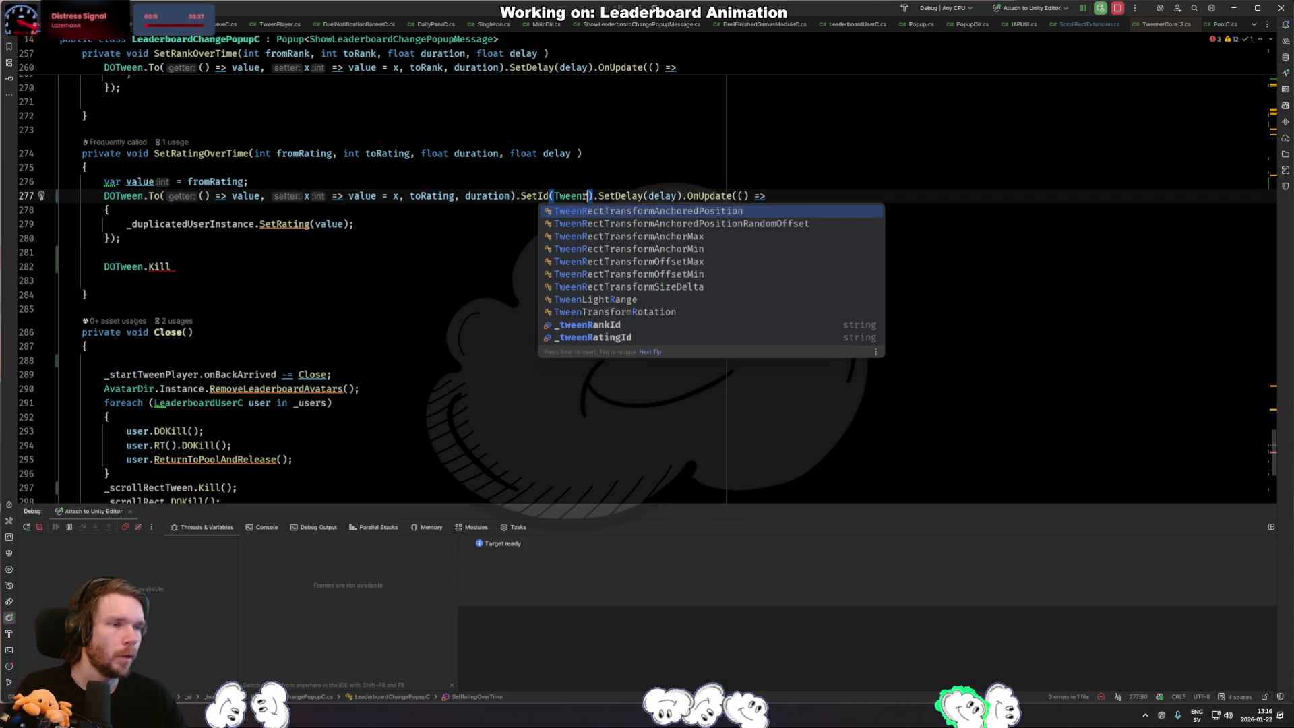
type("_t")
type("_tween")
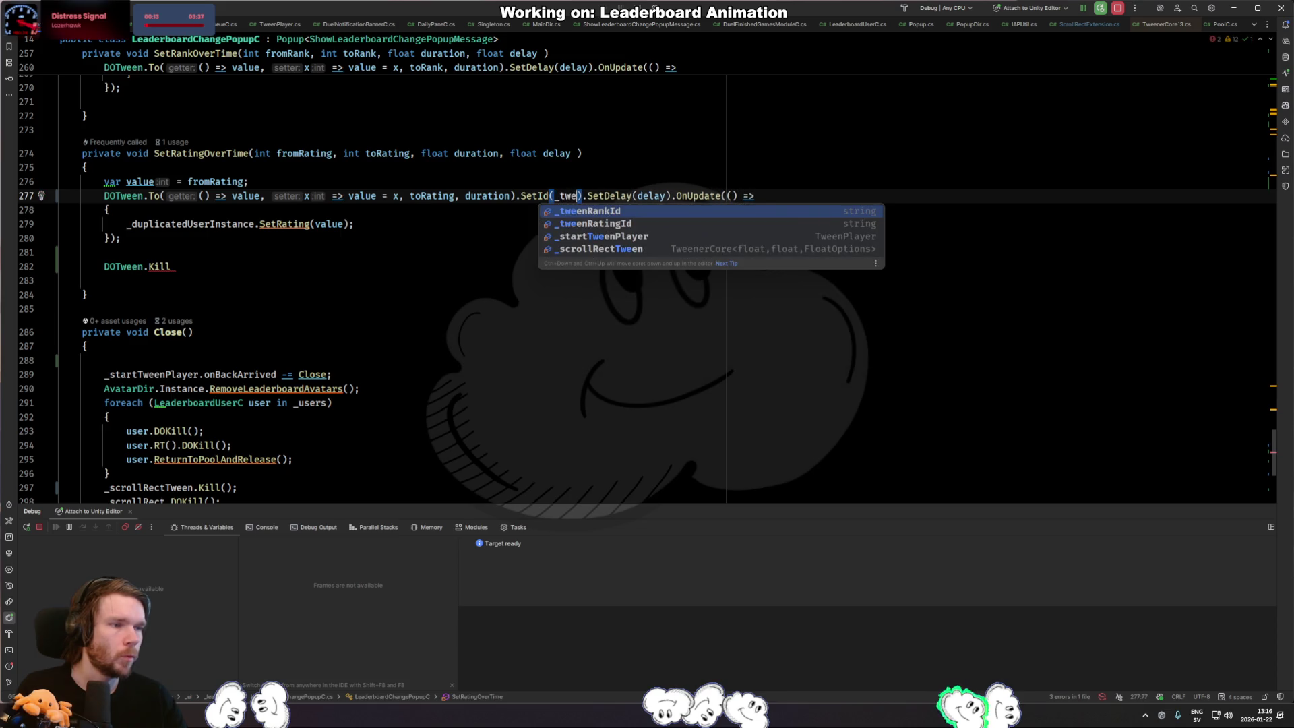
Fill SetId(_tweenRatingId) on the rating tween and cut the DOTween.Kill line out of SetRatingOverTime.
key("Down")
key("Return")
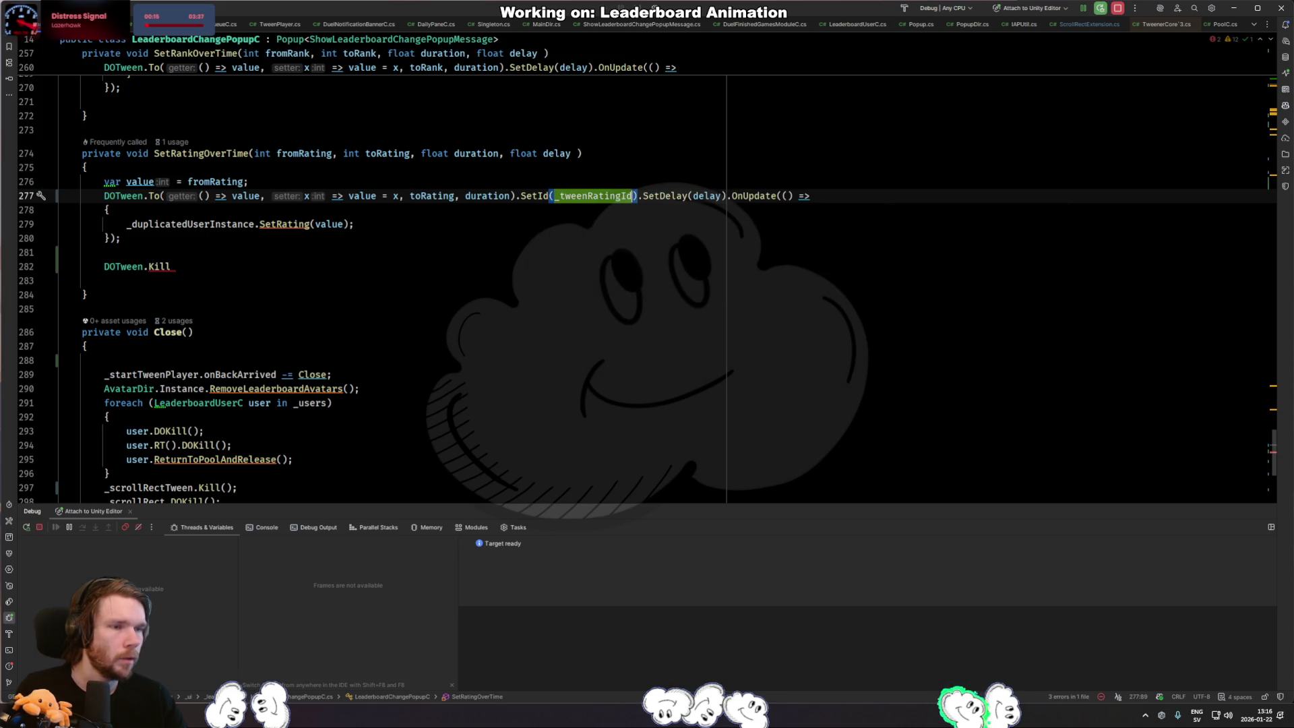
key("Down")
key("Down")
key("Down")
key("Down")
key("Down")
type("(")
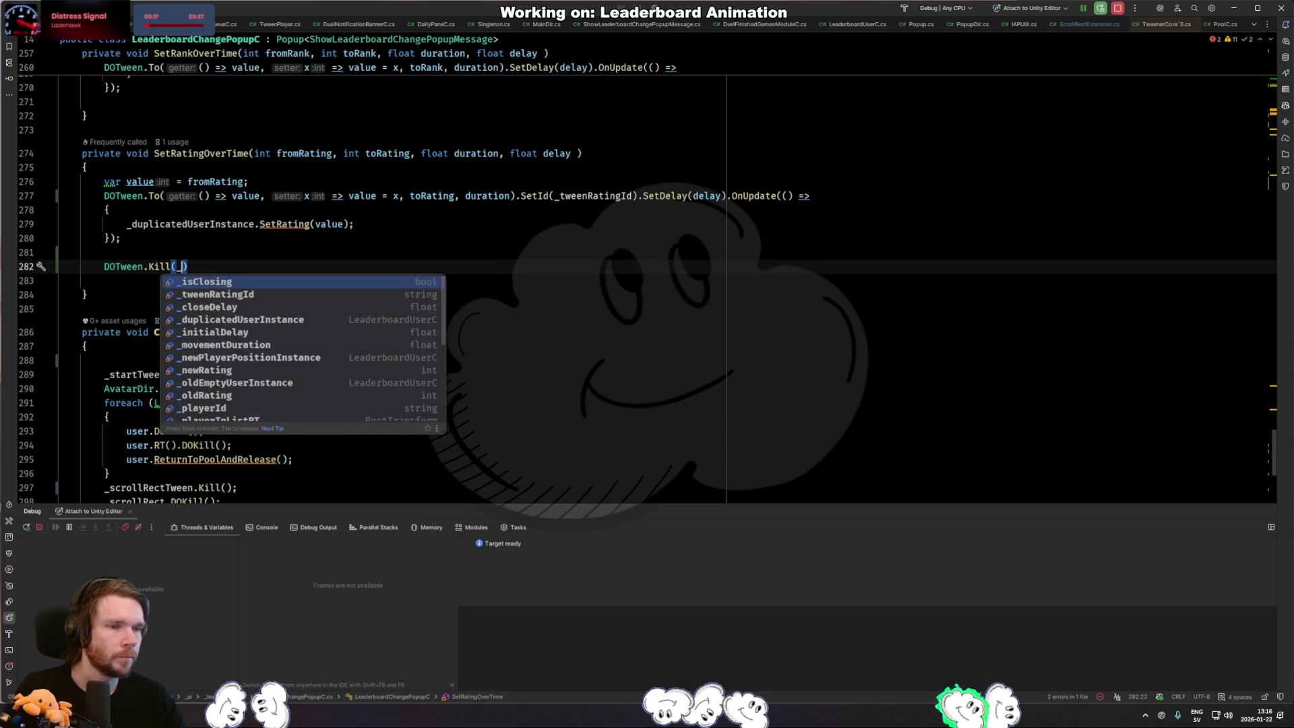
type("_tw")
key("Return")
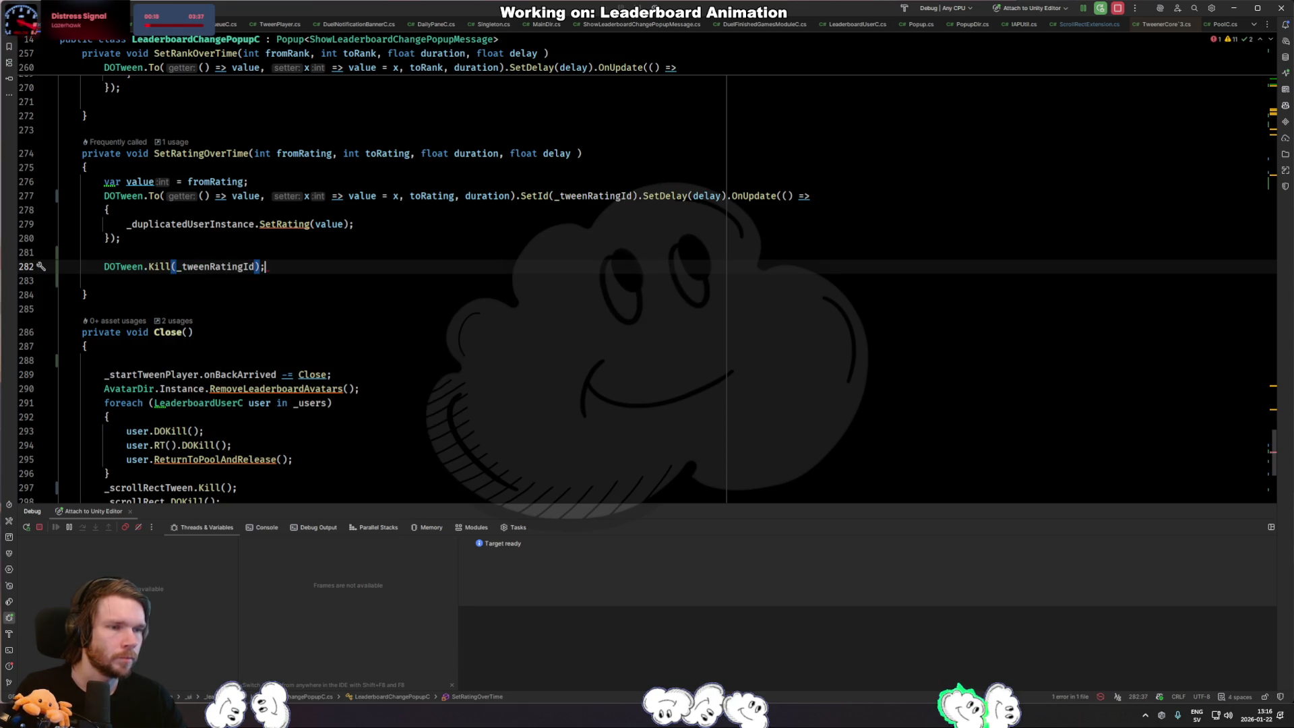
key("ctrl+x")
key("ctrl+x")
key("BackSpace")
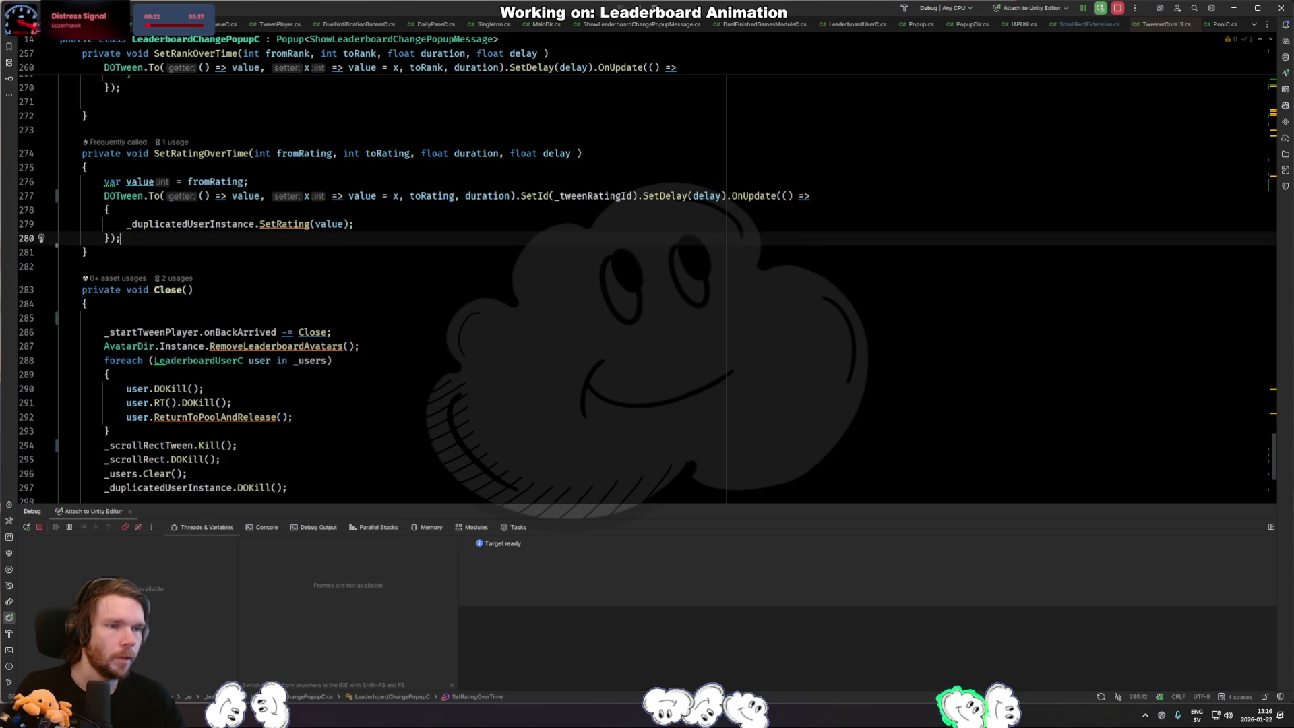
scroll(273, 361, "up", 5)
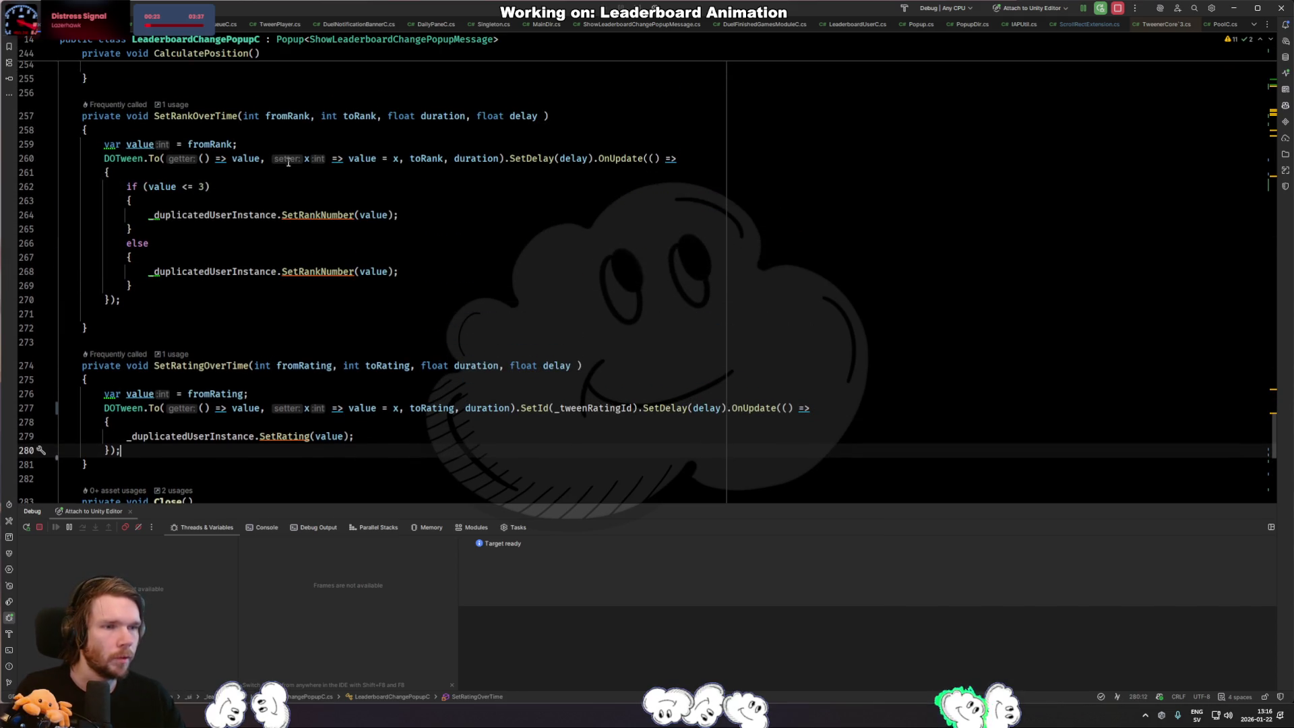
Tag the rank tween with .SetId(_tweenRankId).
left_click(503, 158)
type(".SetId(")
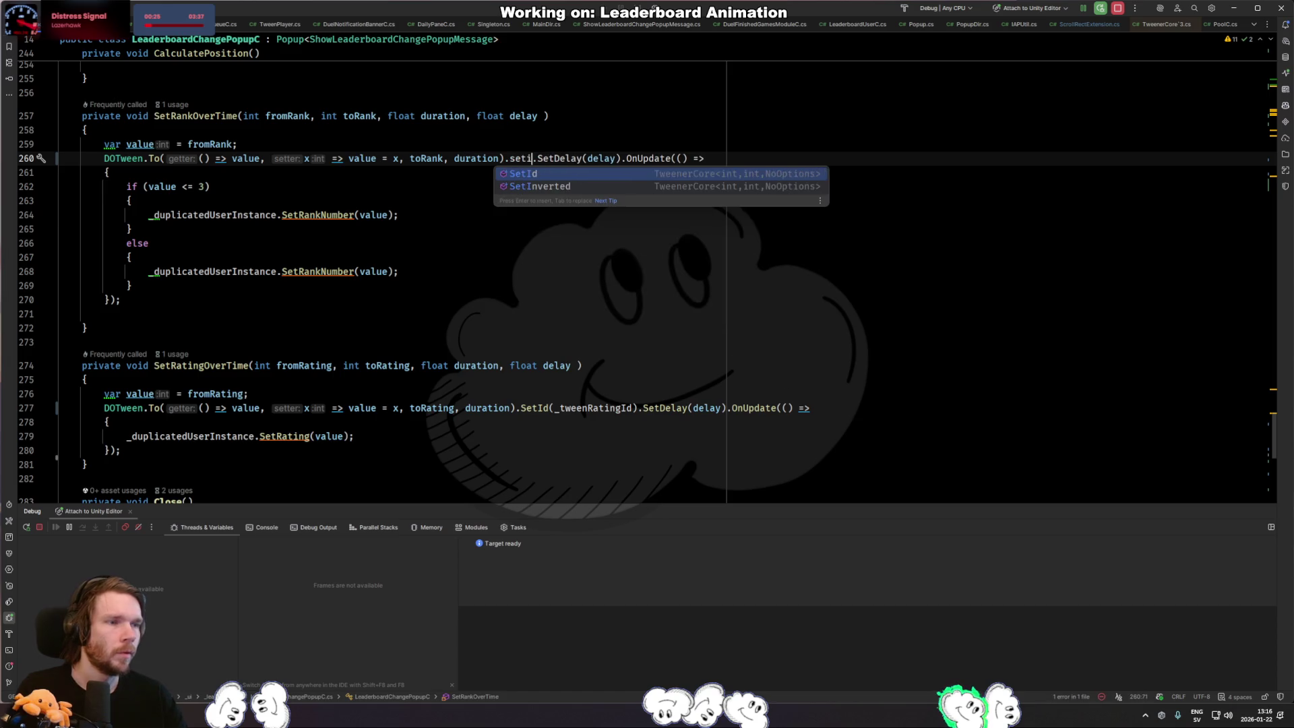
type("_tween")
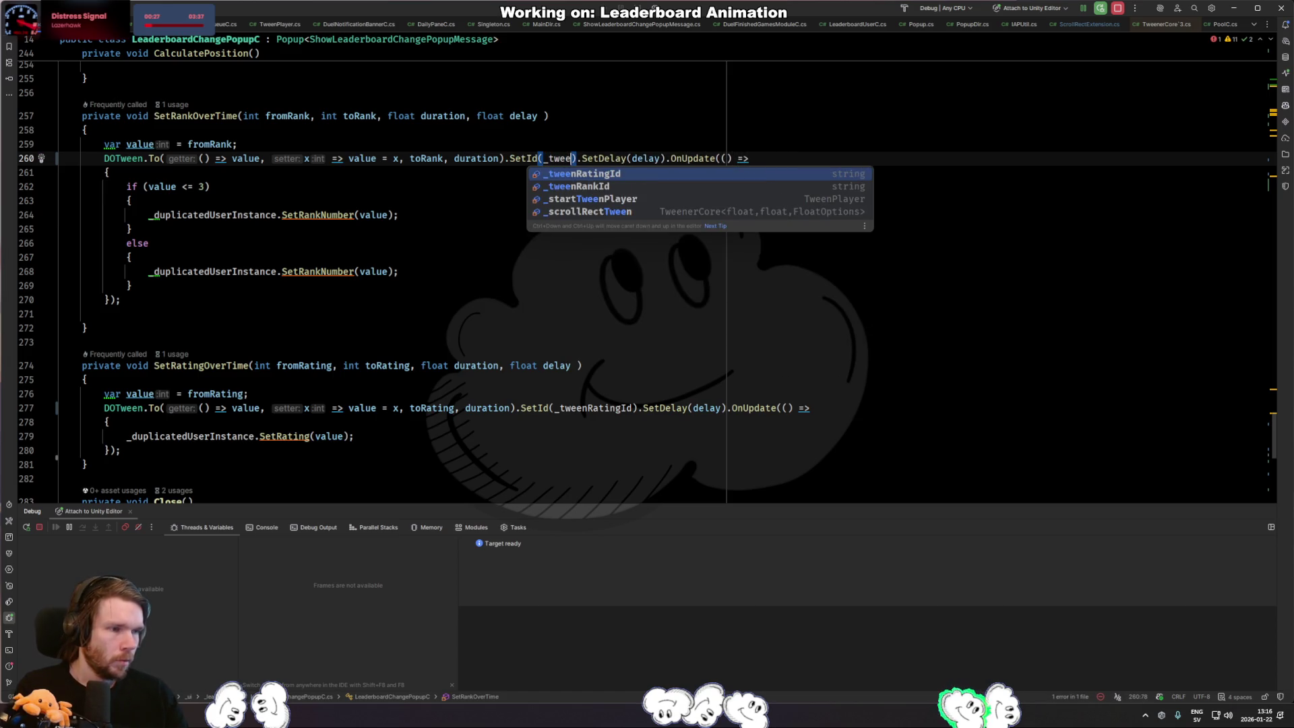
key("Down")
key("Return")
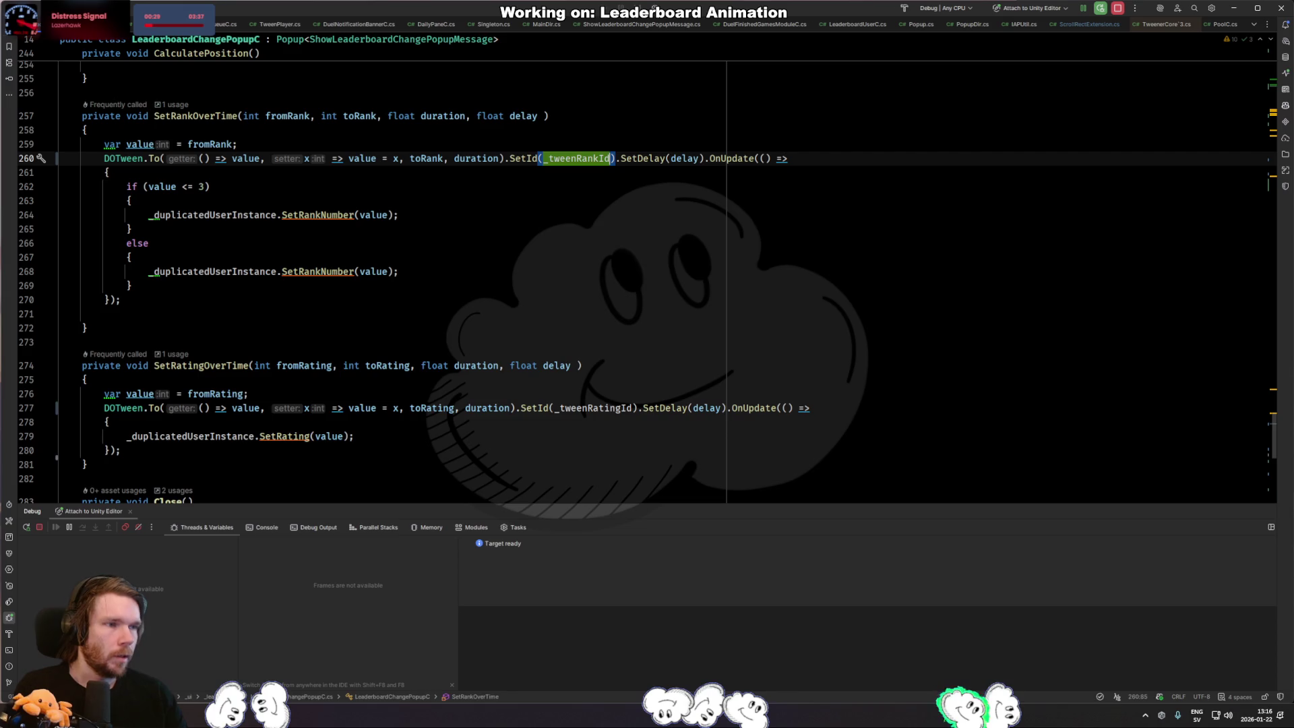
scroll(374, 230, "down", 4)
scroll(374, 229, "down", 6)
scroll(374, 230, "up", 2)
In Close(), add DOTween.Kill(_tweenRatingId) after the scroll rect tween kill, fixing a mistyped start.
left_click(344, 299)
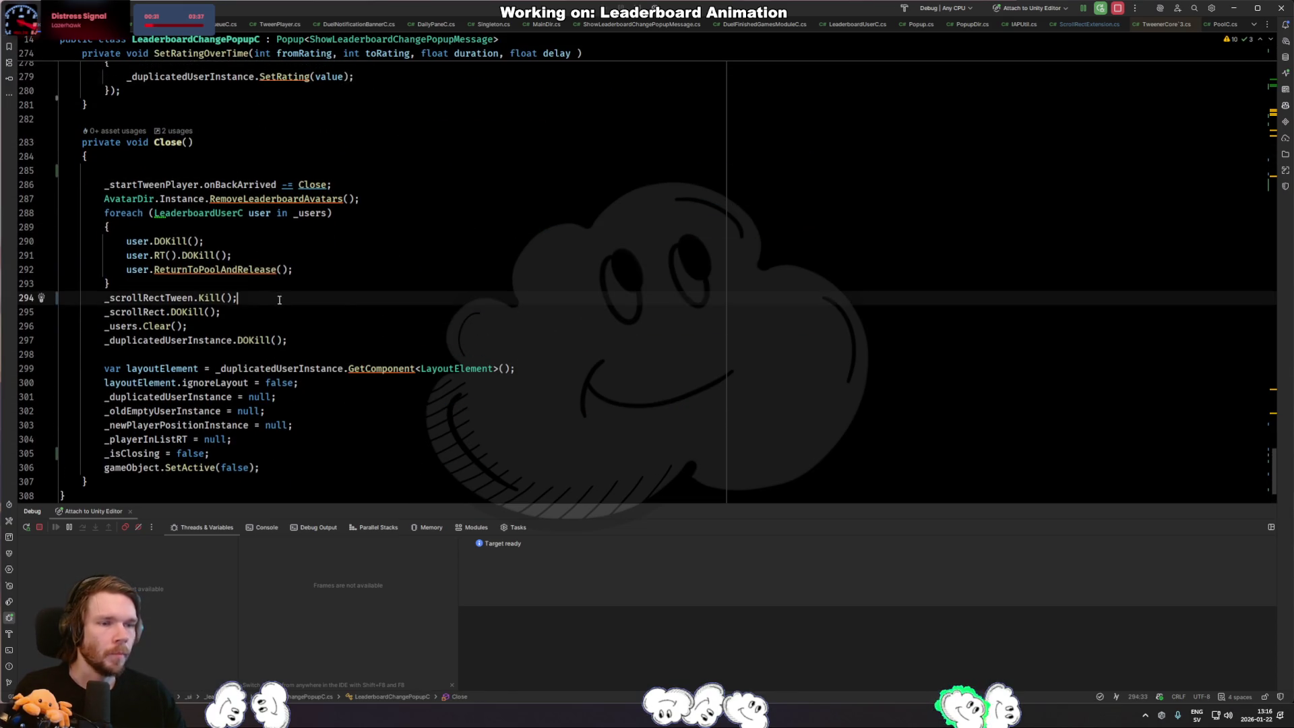
key("Down")
key("Return")
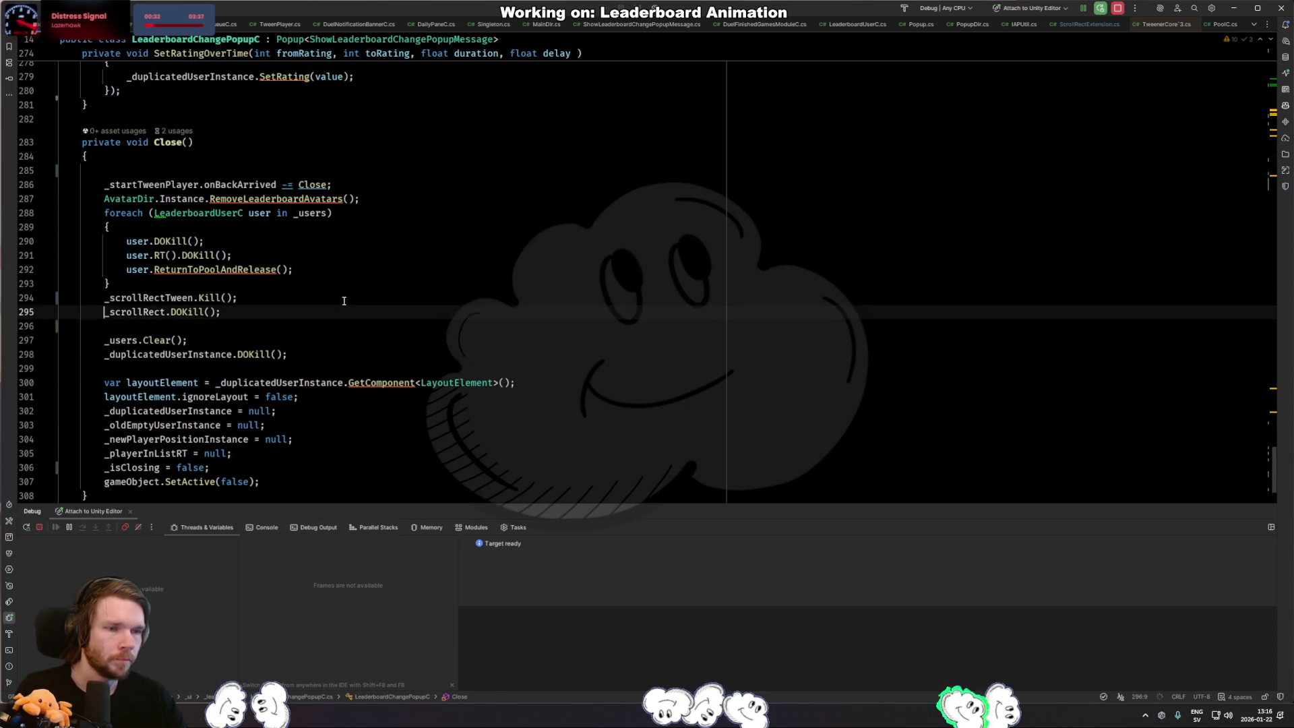
key("Up")
key("Up")
key("Return")
type("_twee")
key("Return")
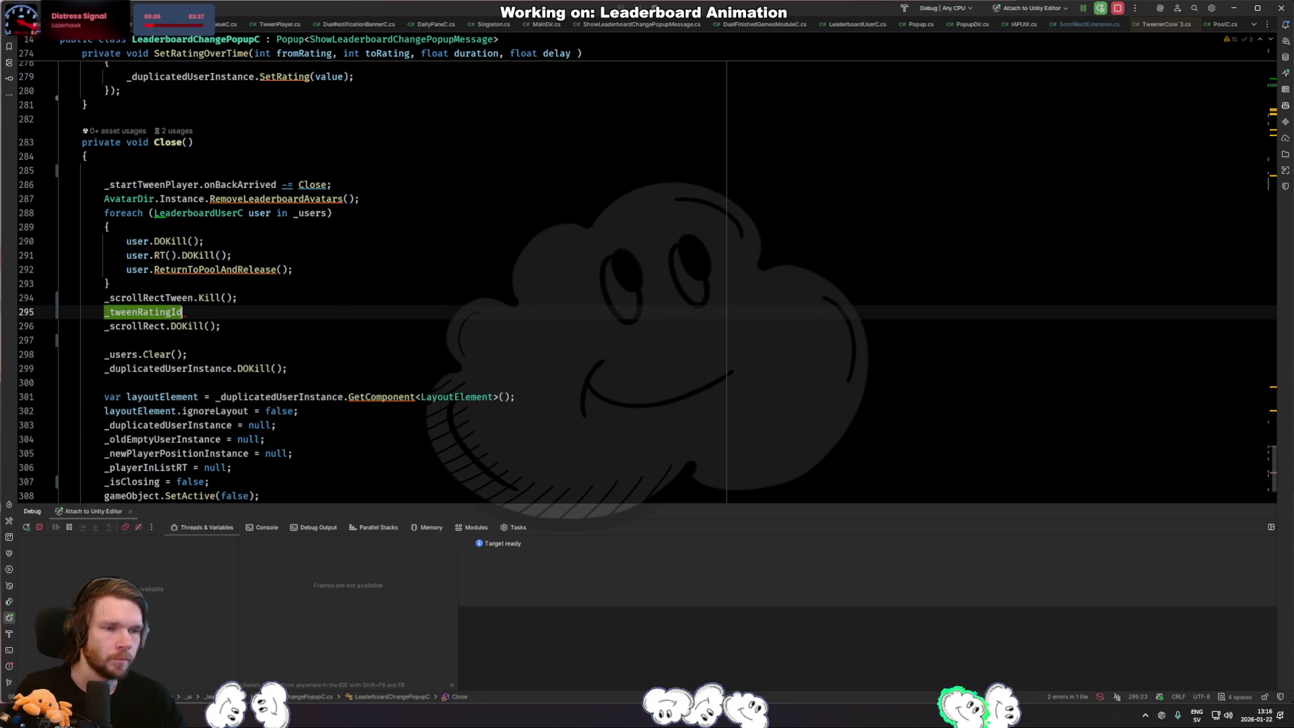
type(".ki")
key("shift+Home")
key("BackSpace")
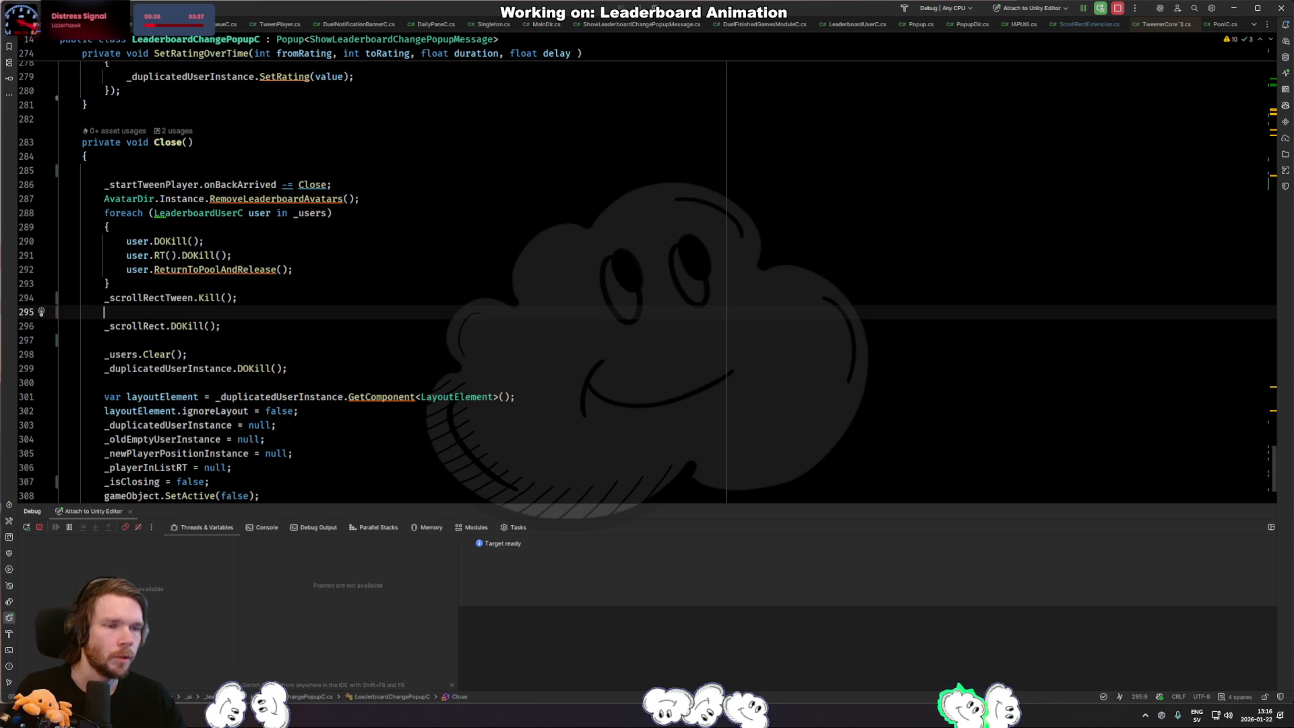
type("dotw")
key("Return")
type(".kill")
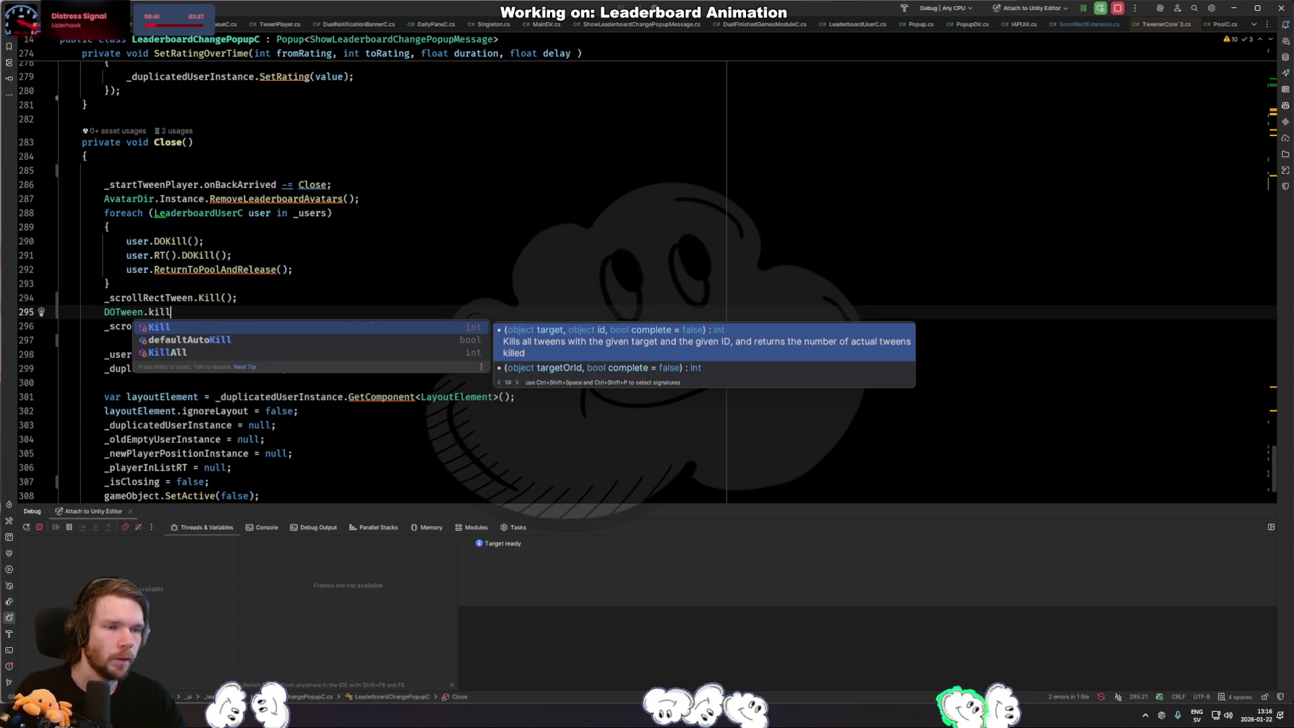
key("Return")
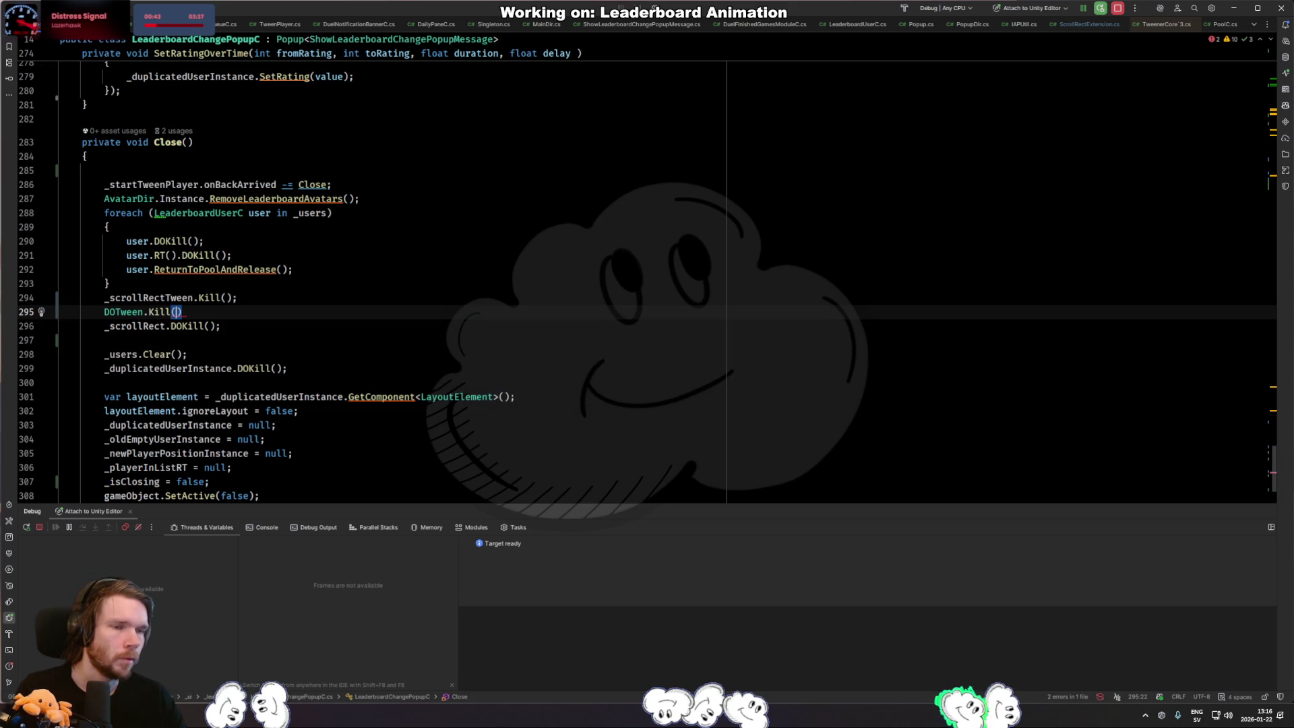
type("_tween")
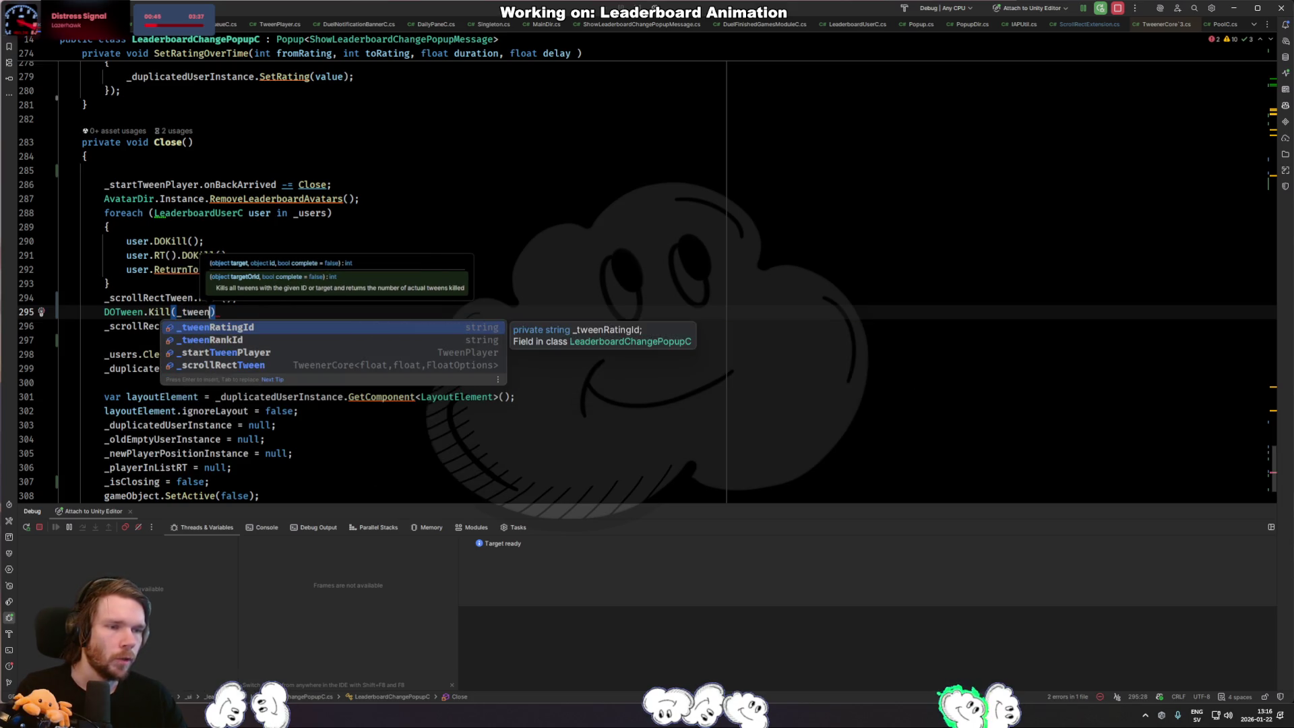
key("Return")
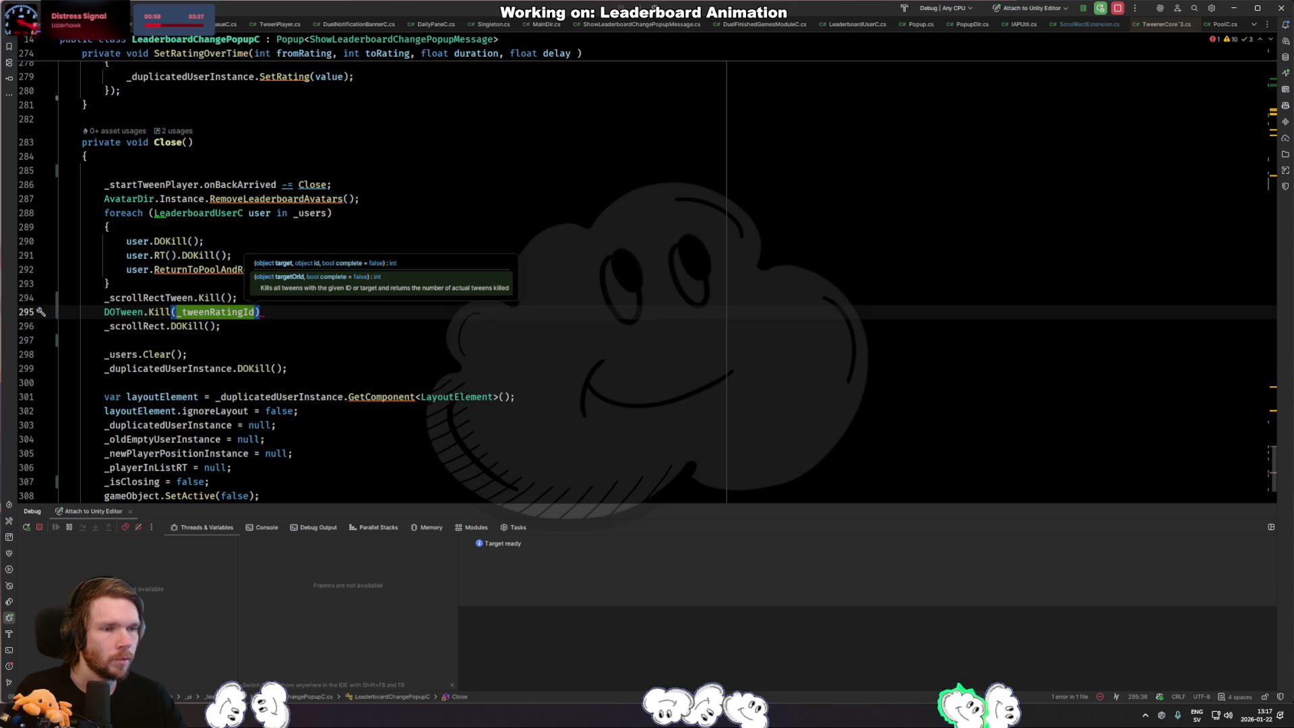
type(";")
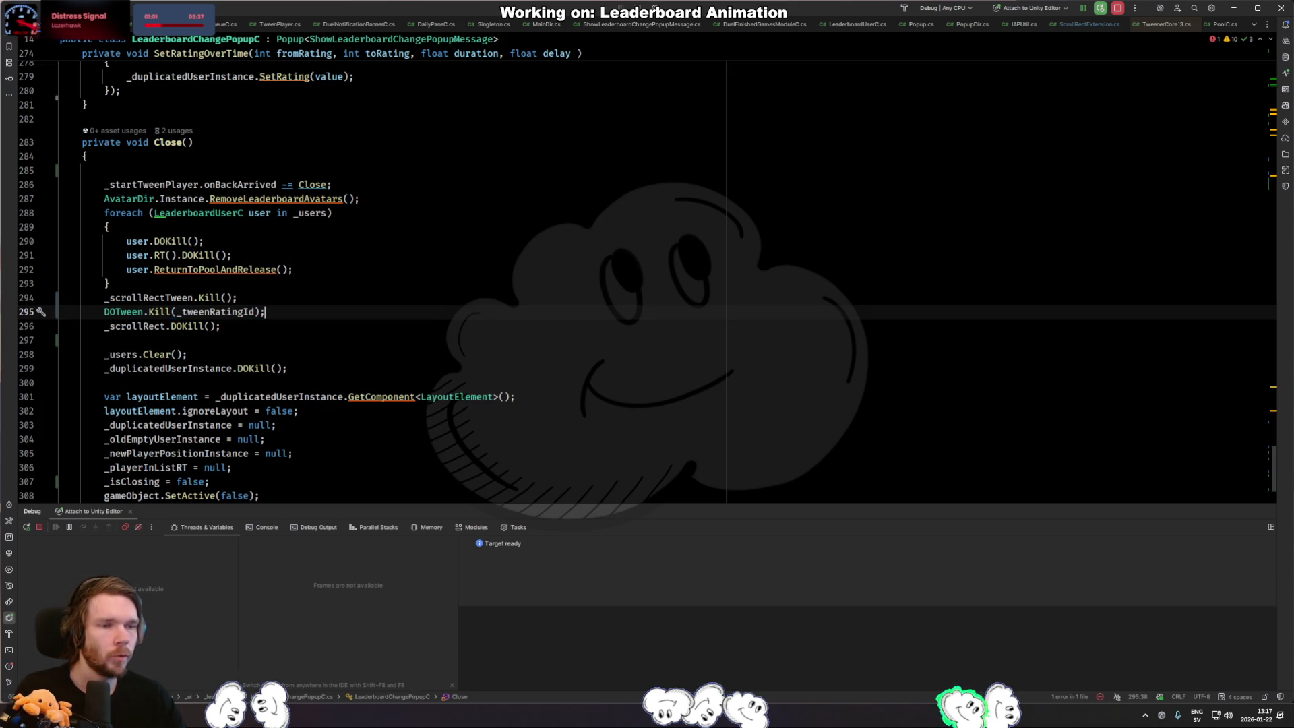
Duplicate the kill line as DOTween.Kill(_tweenRankId) and switch back to Unity.
key("ctrl+d")
key("ctrl+BackSpace")
type("_tweenRa")
key("Return")
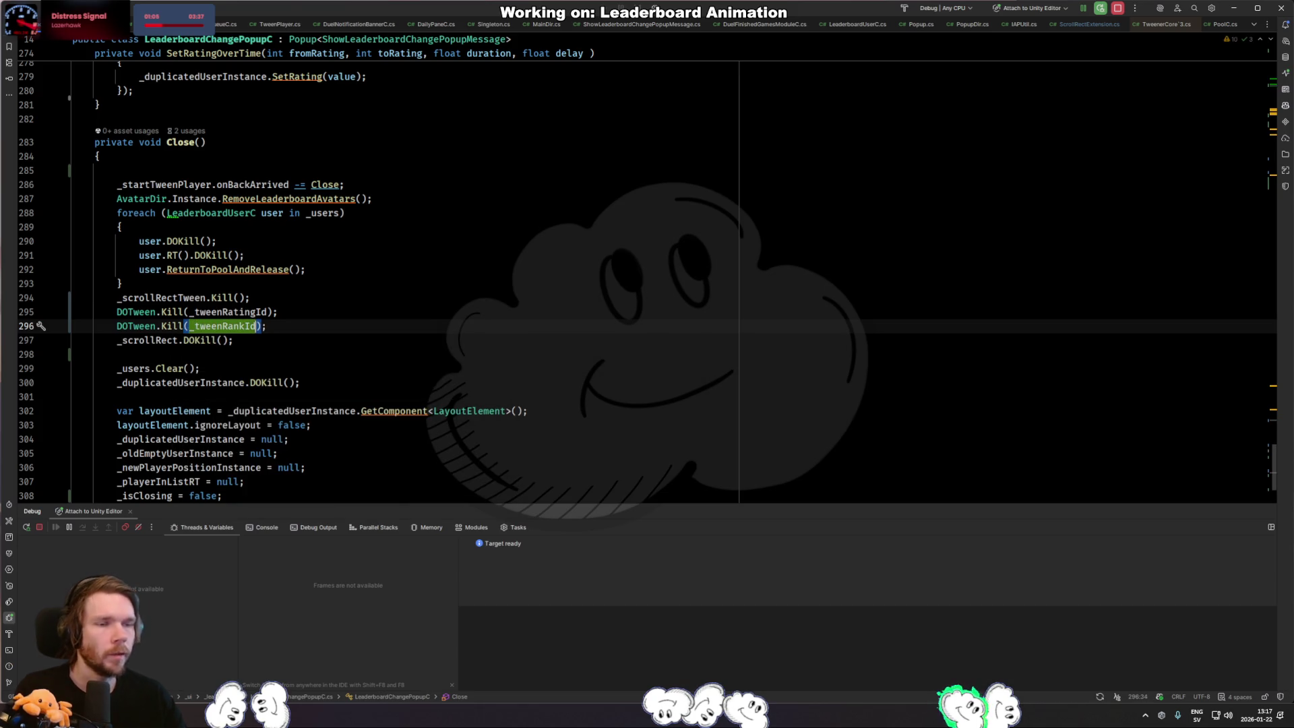
key("alt+Tab")
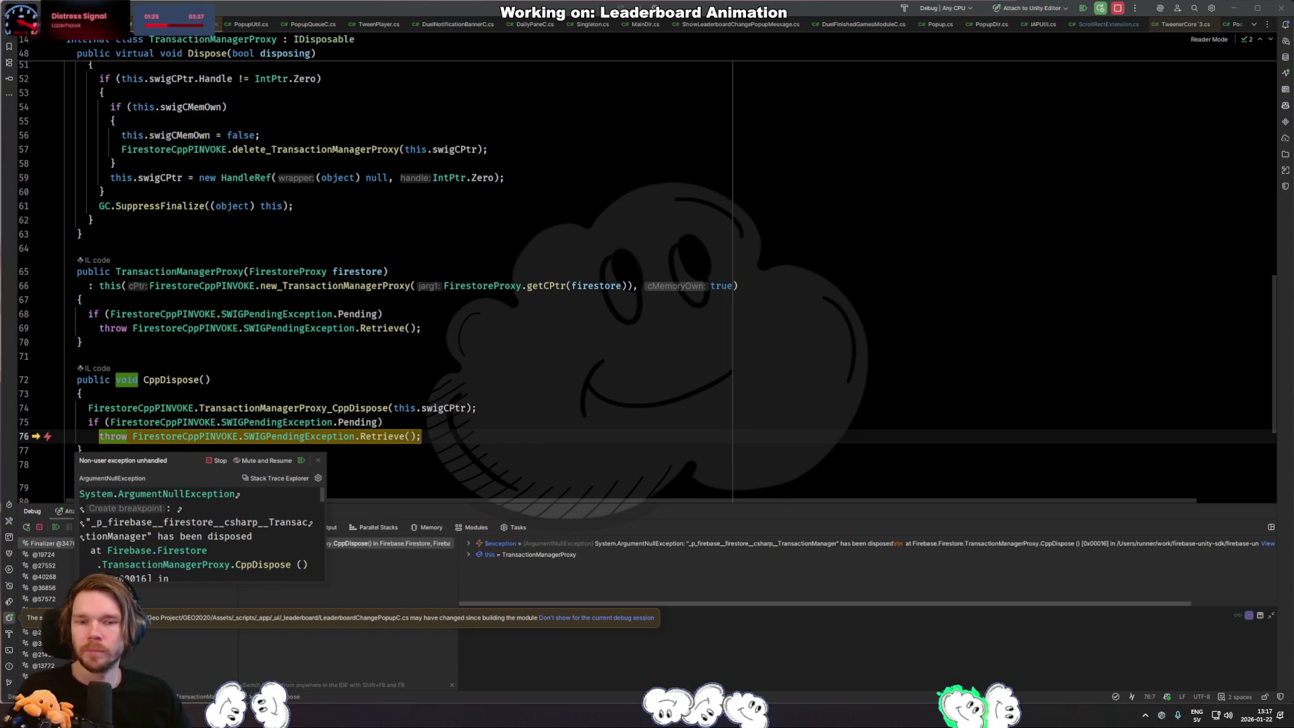
Review the ArgumentNullException break in TransactionManagerProxy.CppDispose, then return to Unity.
key("alt+Tab")
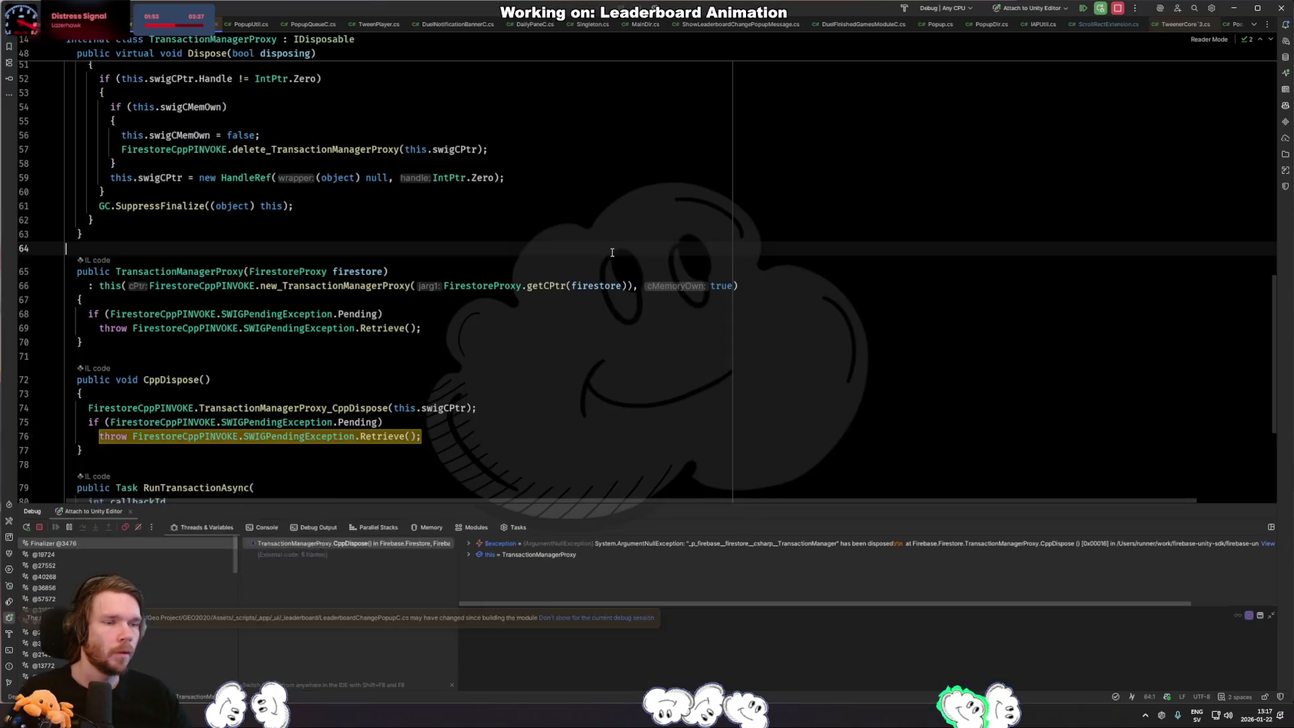
key("alt+Tab")
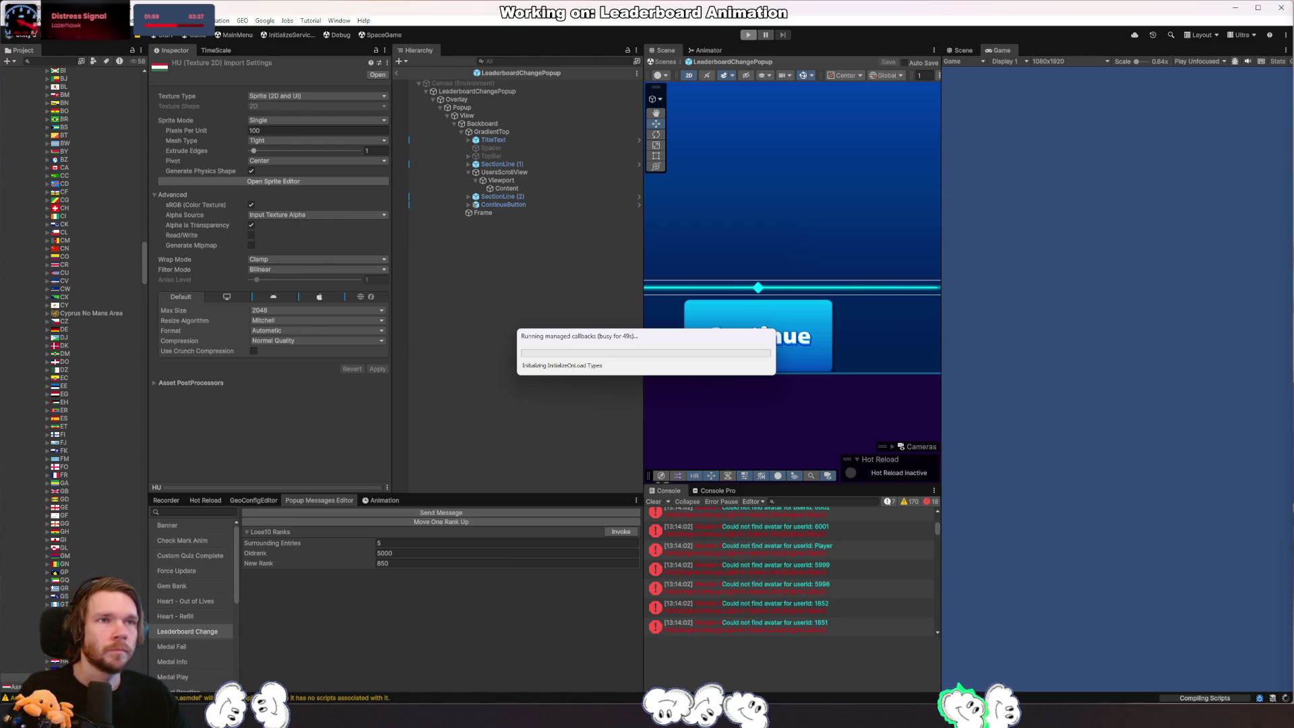
Check the swigCPtr usage in CppDispose, return to Unity and enter Play mode.
key("alt+Tab")
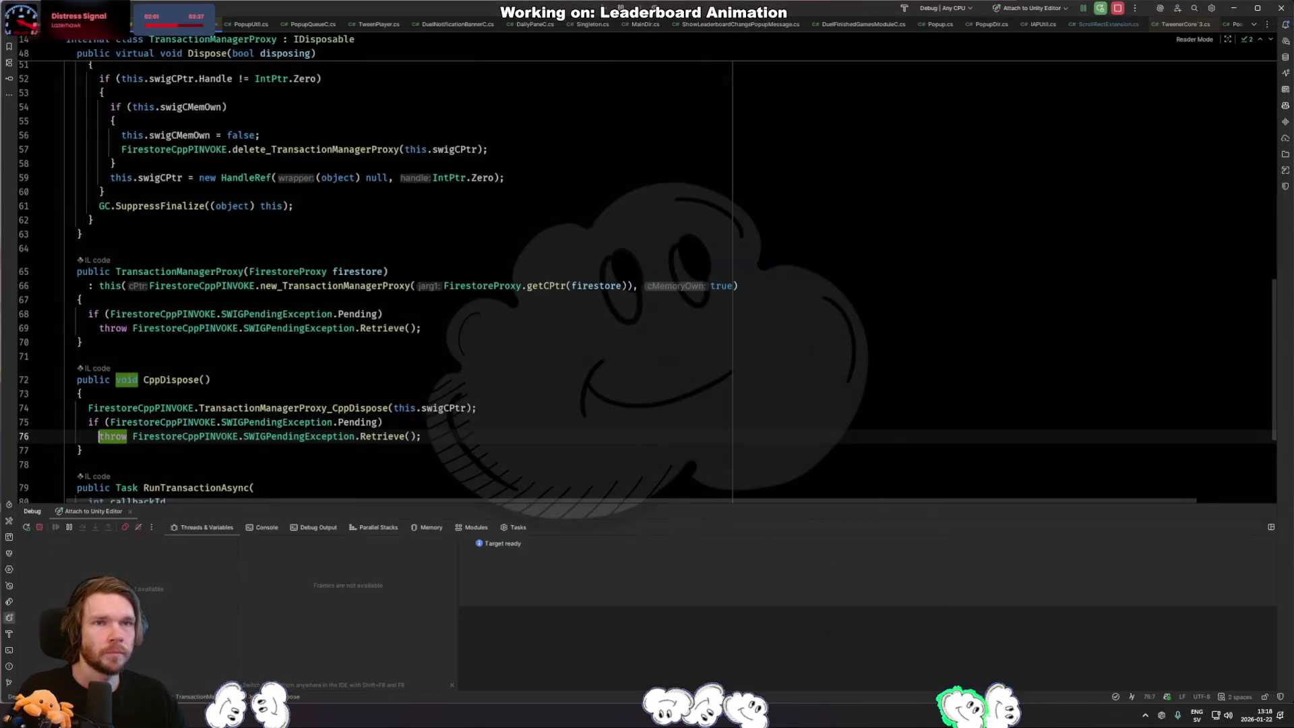
left_click(431, 408)
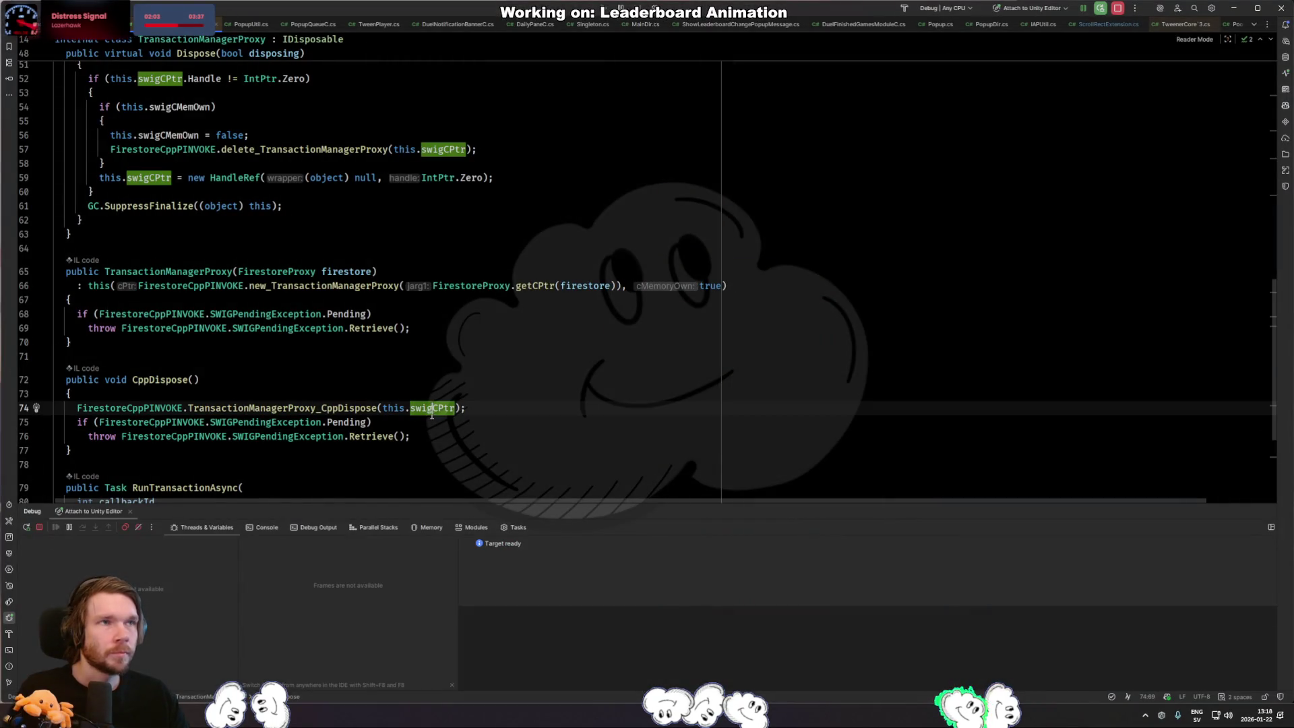
key("alt+Tab")
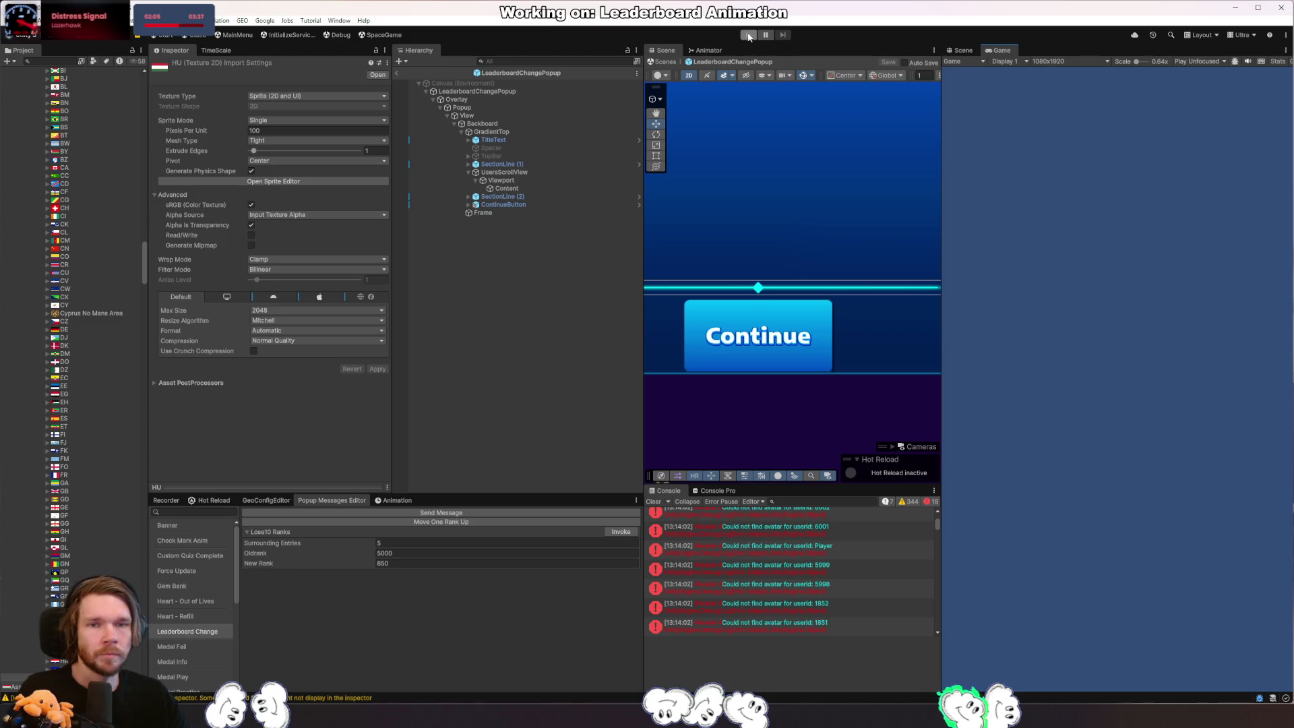
left_click(749, 34)
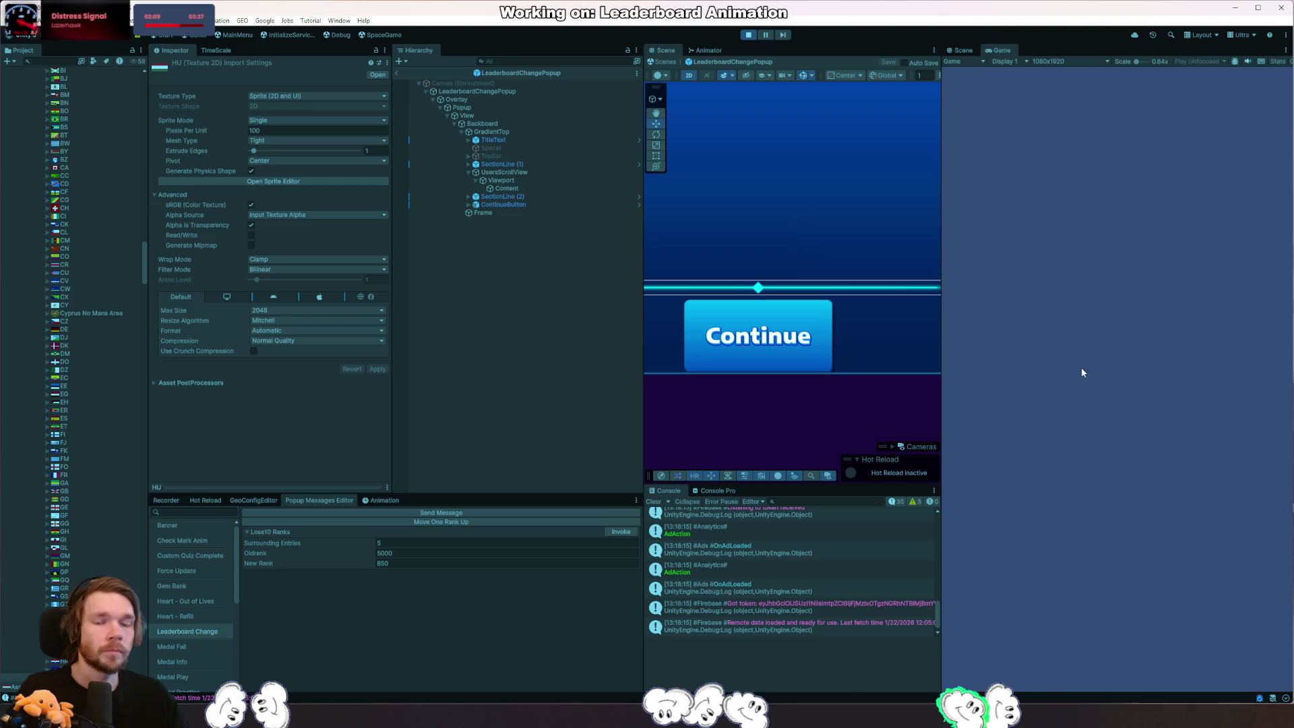
Show the Leaderboard Change popup, replay it twice and close it.
left_click(620, 531)
left_click(1110, 544)
left_click(624, 530)
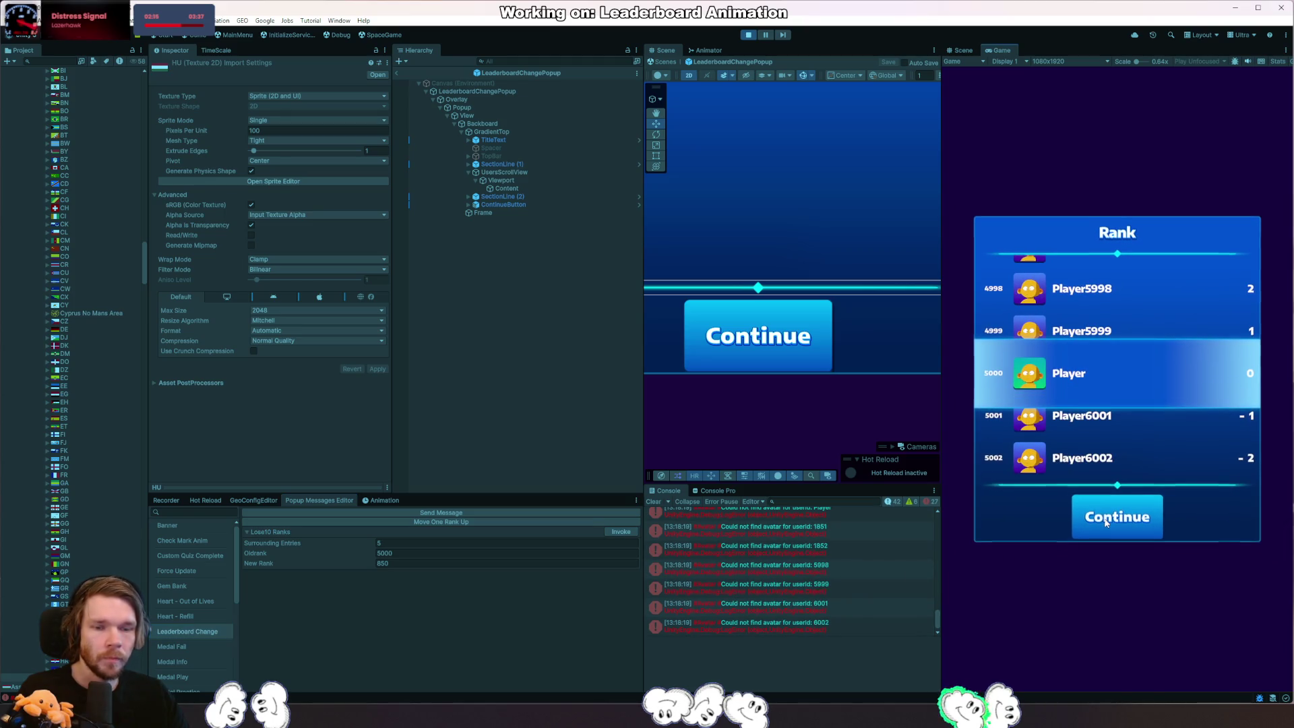
left_click(1107, 521)
Filter the Console to warnings, clear it, replay the popup twice and view a warning's stack trace.
left_click(930, 502)
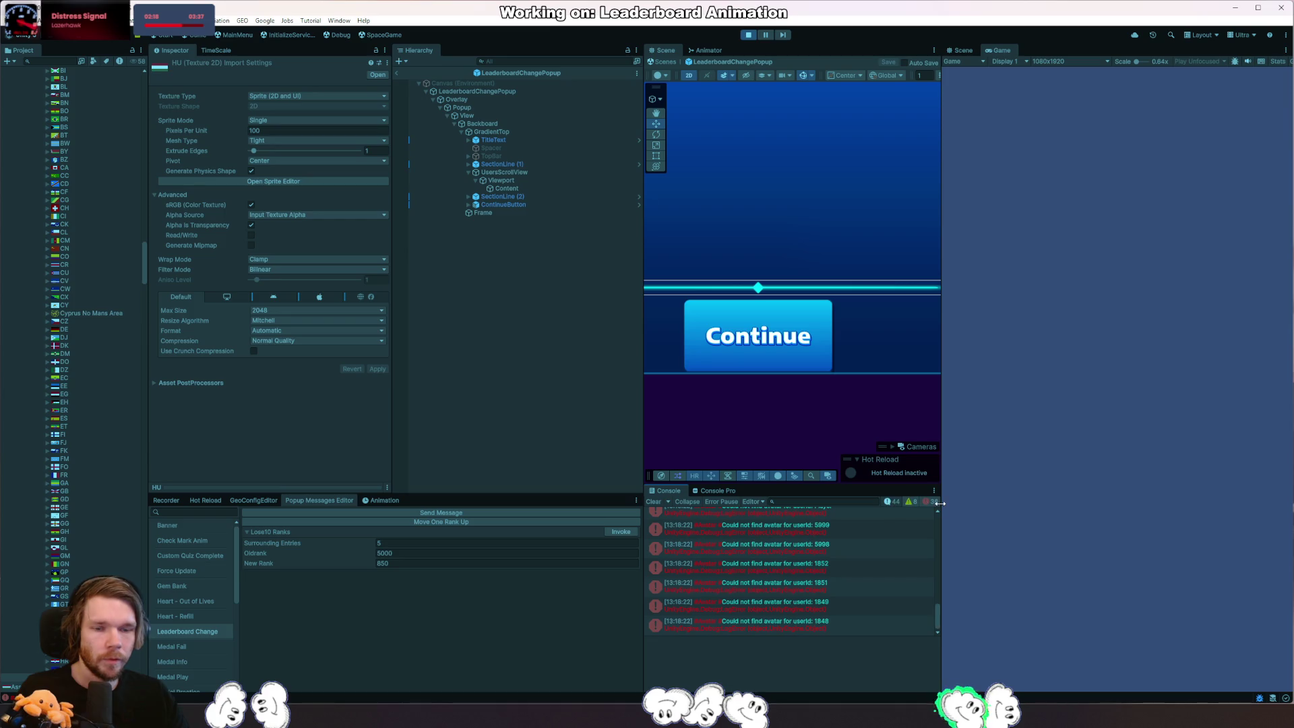
left_click(654, 502)
left_click(619, 533)
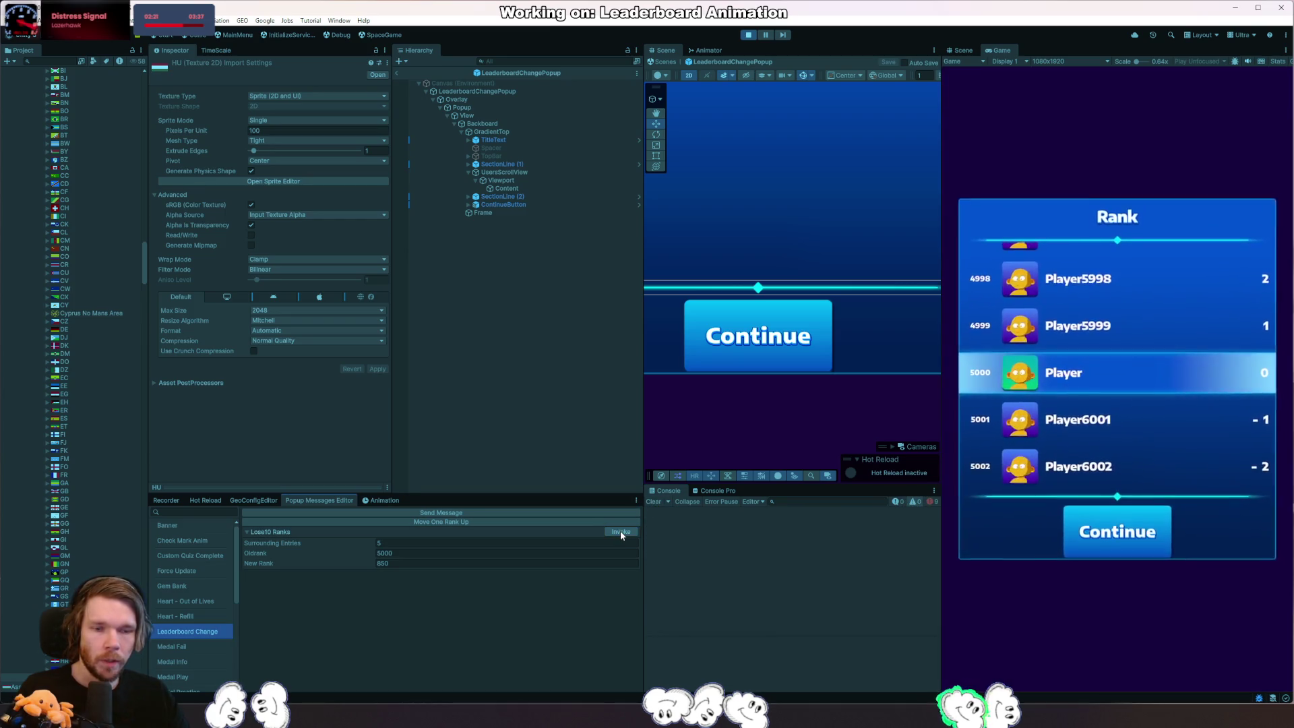
left_click(1113, 531)
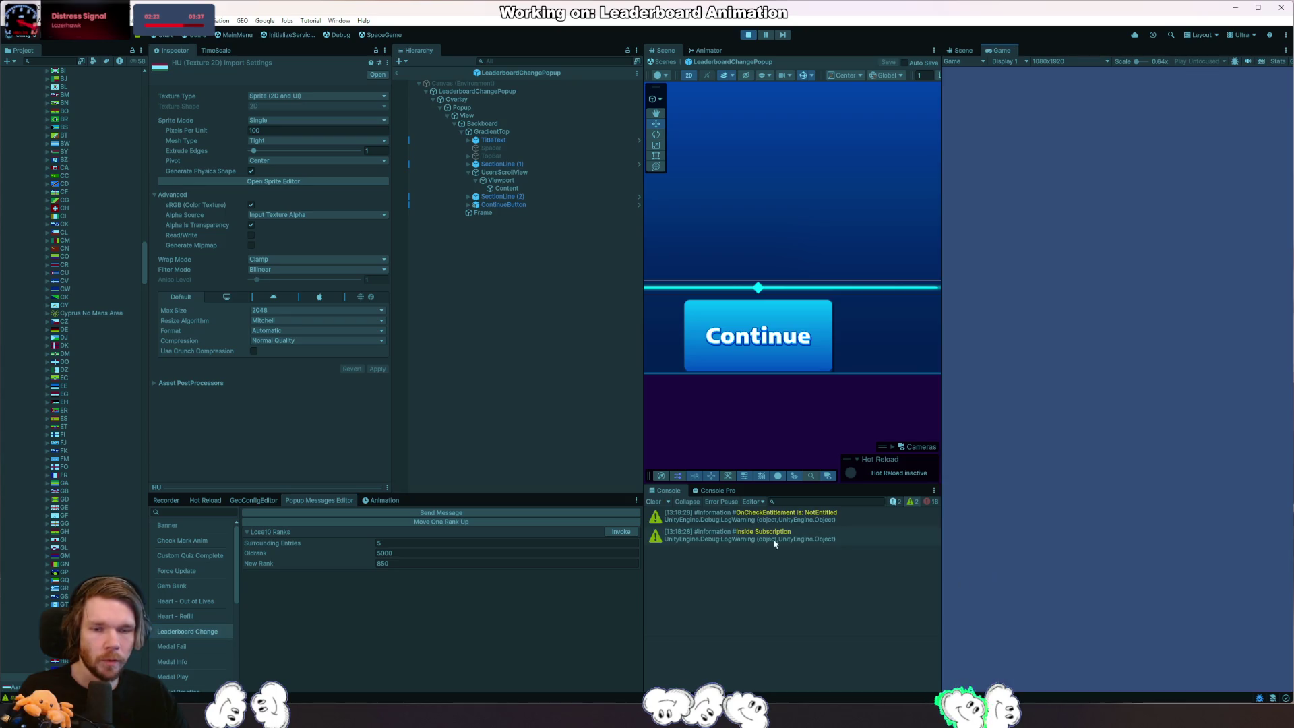
left_click(619, 532)
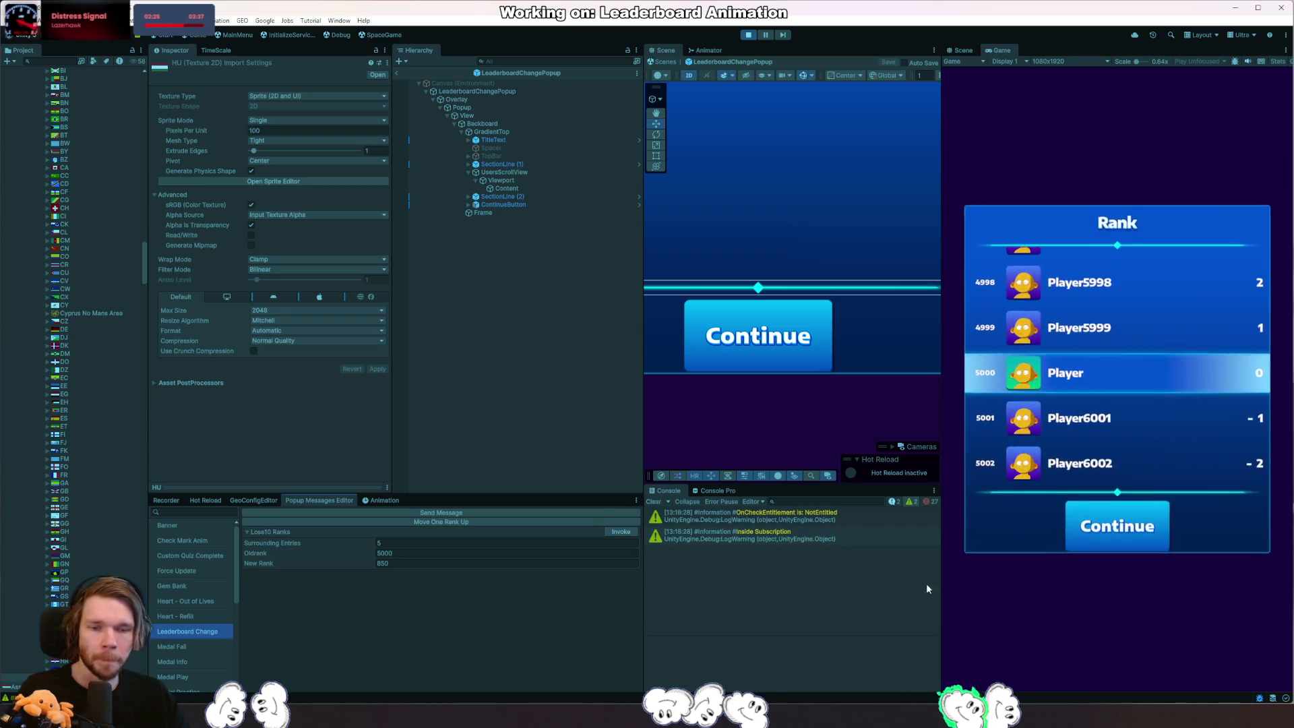
left_click(1091, 527)
left_click(848, 554)
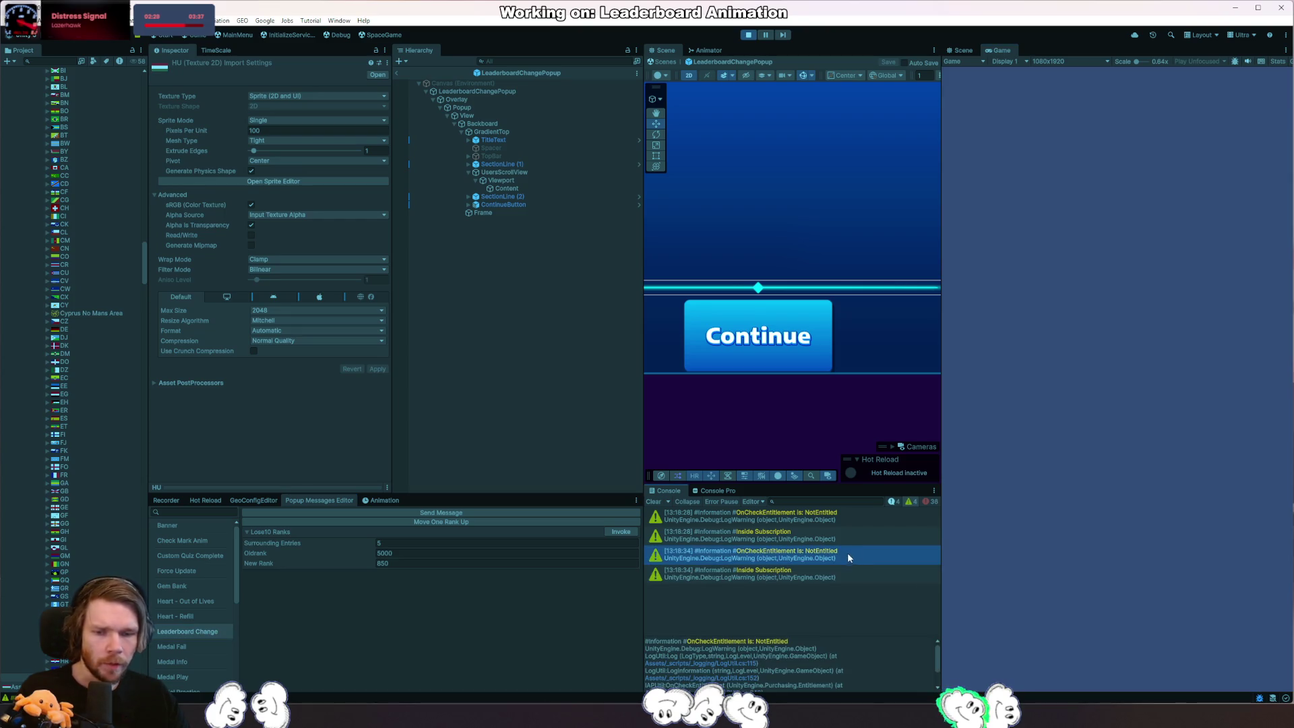
scroll(861, 673, "down", 2)
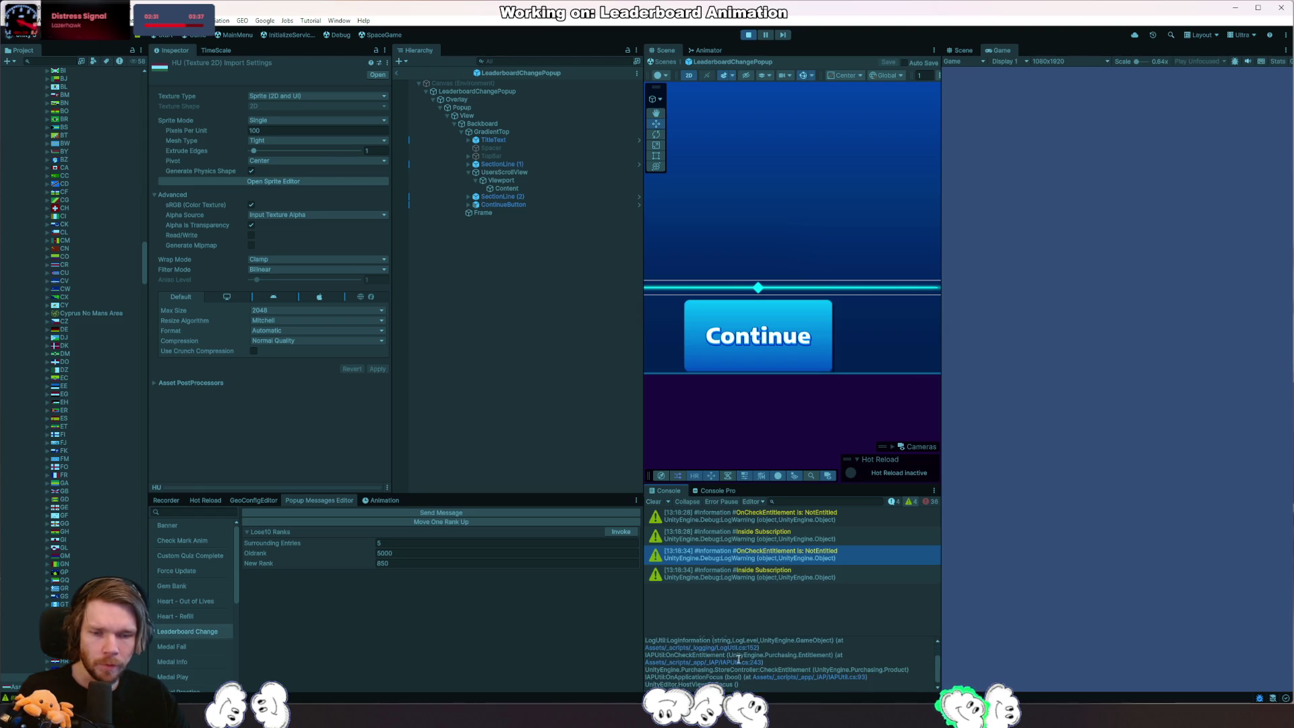
Jump to the warning's source in IAPUtil.cs, exit Play mode and open the Game view mode menu.
left_click(844, 678)
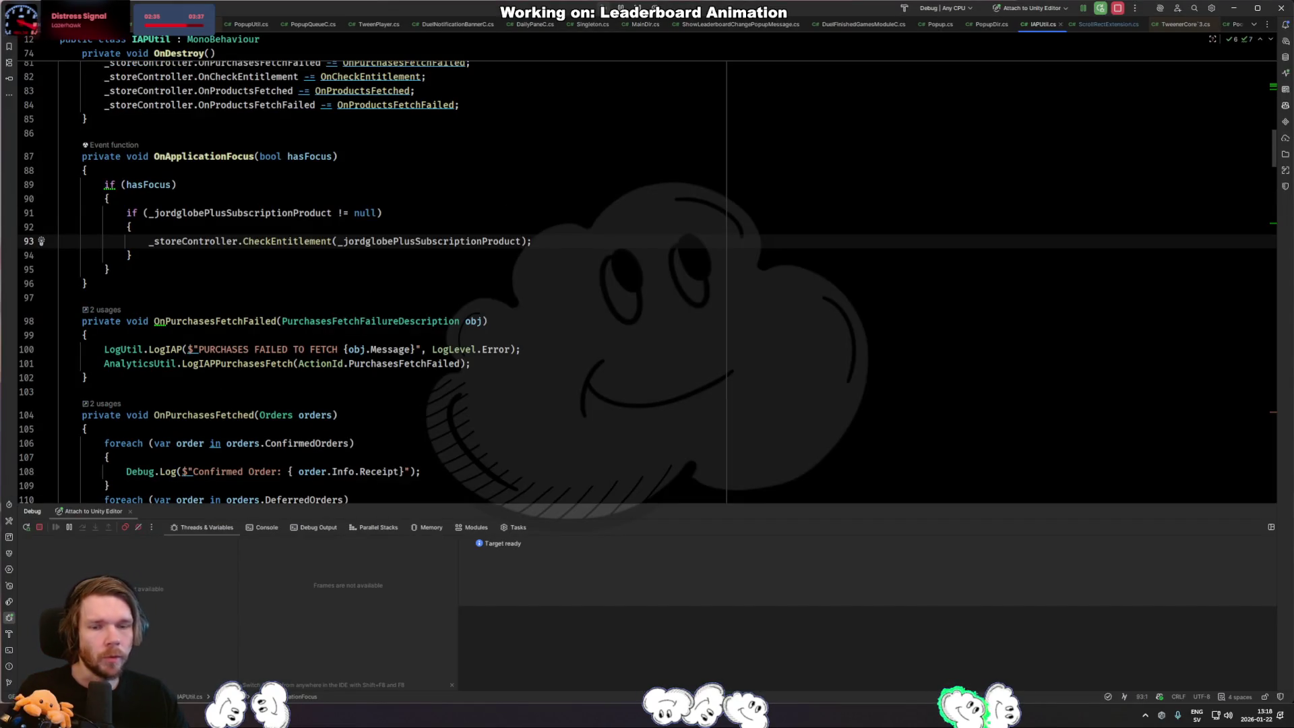
key("alt+Tab")
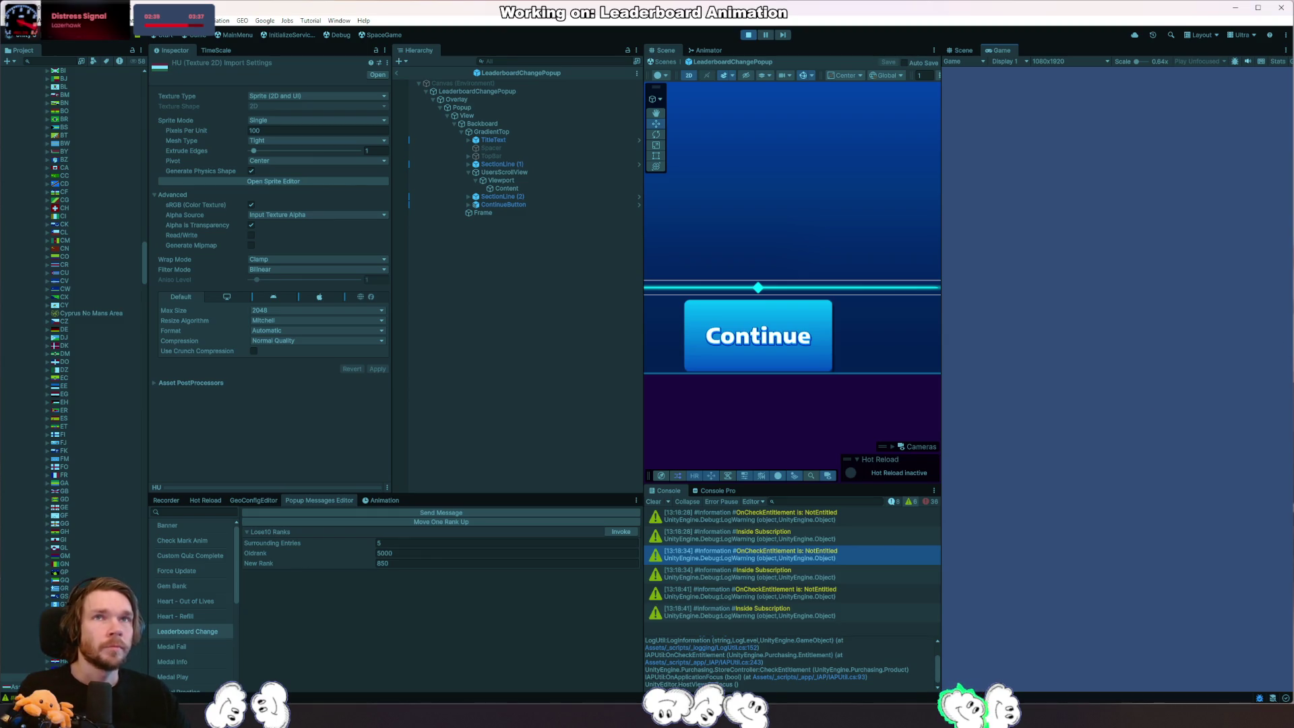
key("ctrl+p")
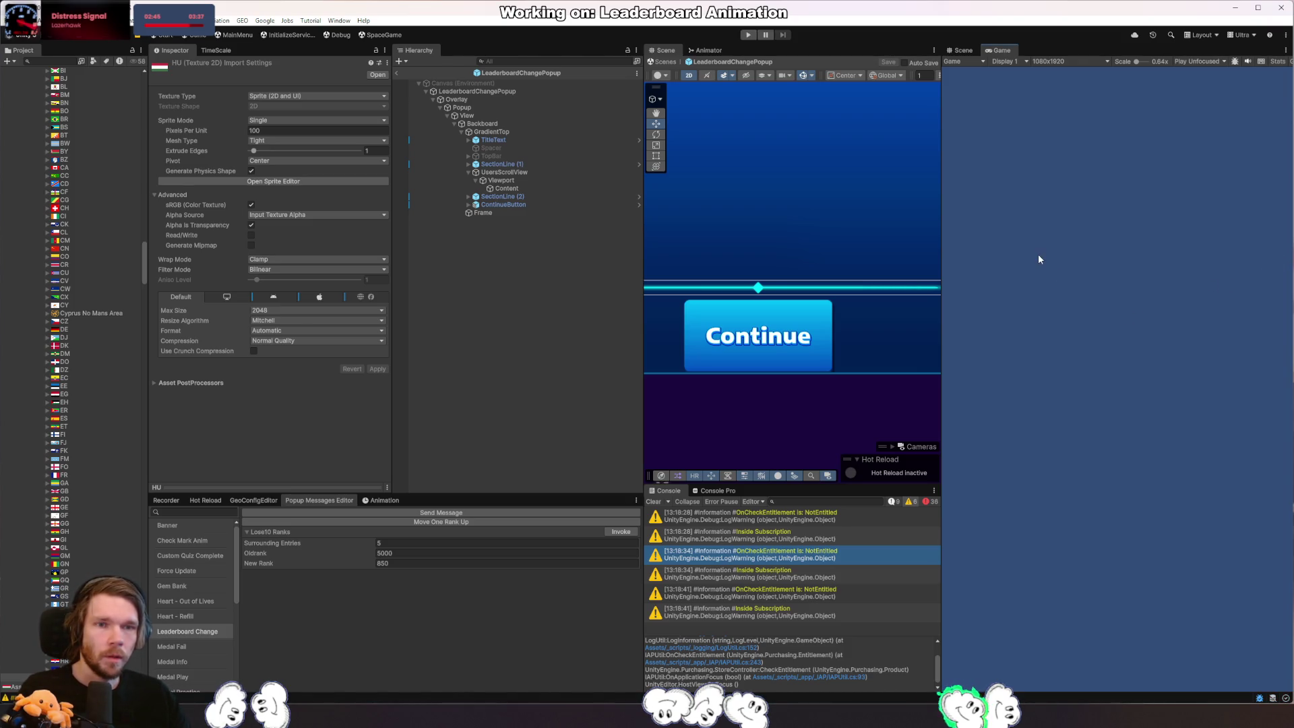
left_click(971, 61)
Switch the Game view to Simulator on an Apple iPad Mini 4 and start Play mode.
left_click(975, 83)
left_click(1042, 62)
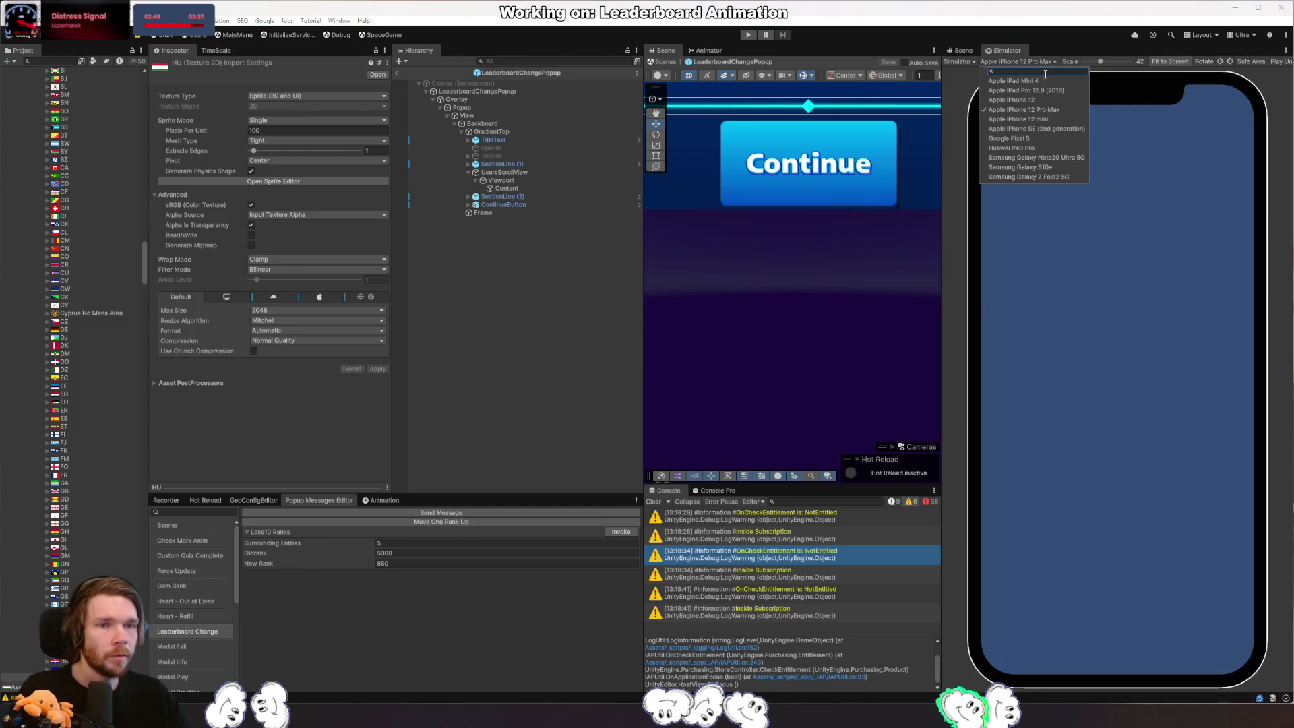
left_click(1061, 80)
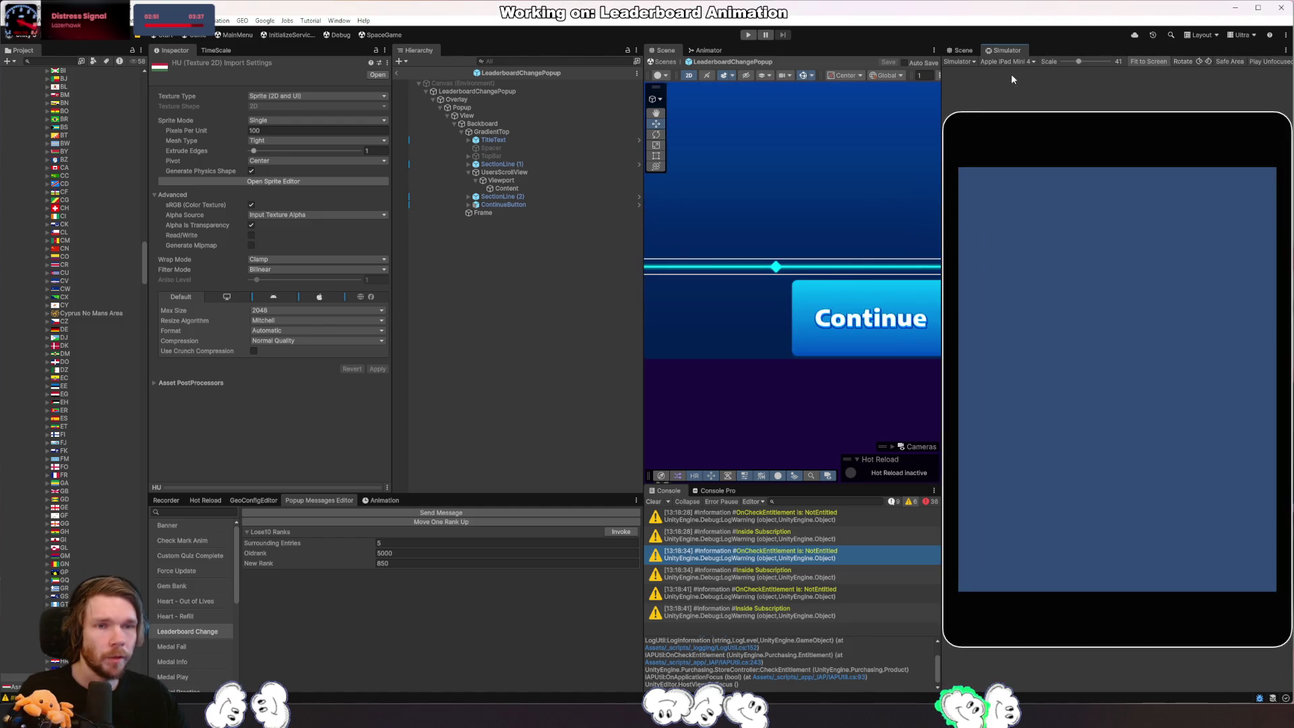
left_click(749, 36)
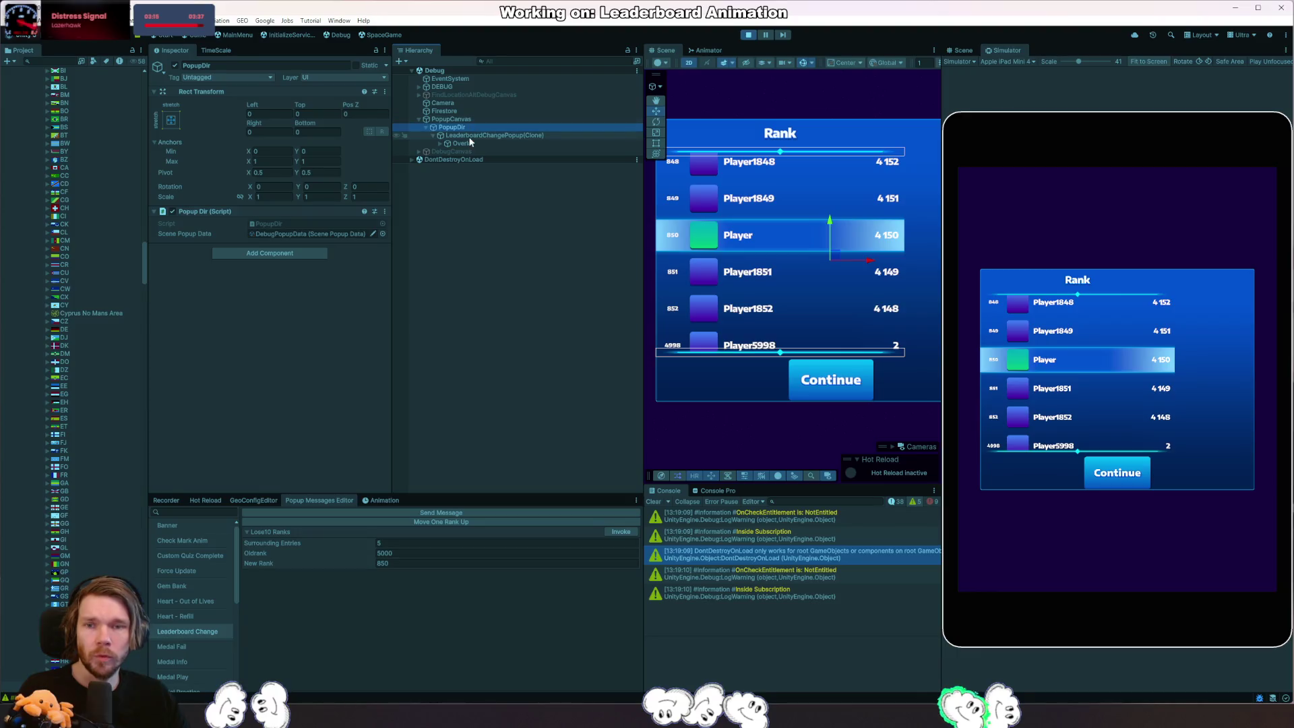
Expand the hierarchy Popup > View > Backboard > GradientTop to reveal its children.
left_click(443, 142)
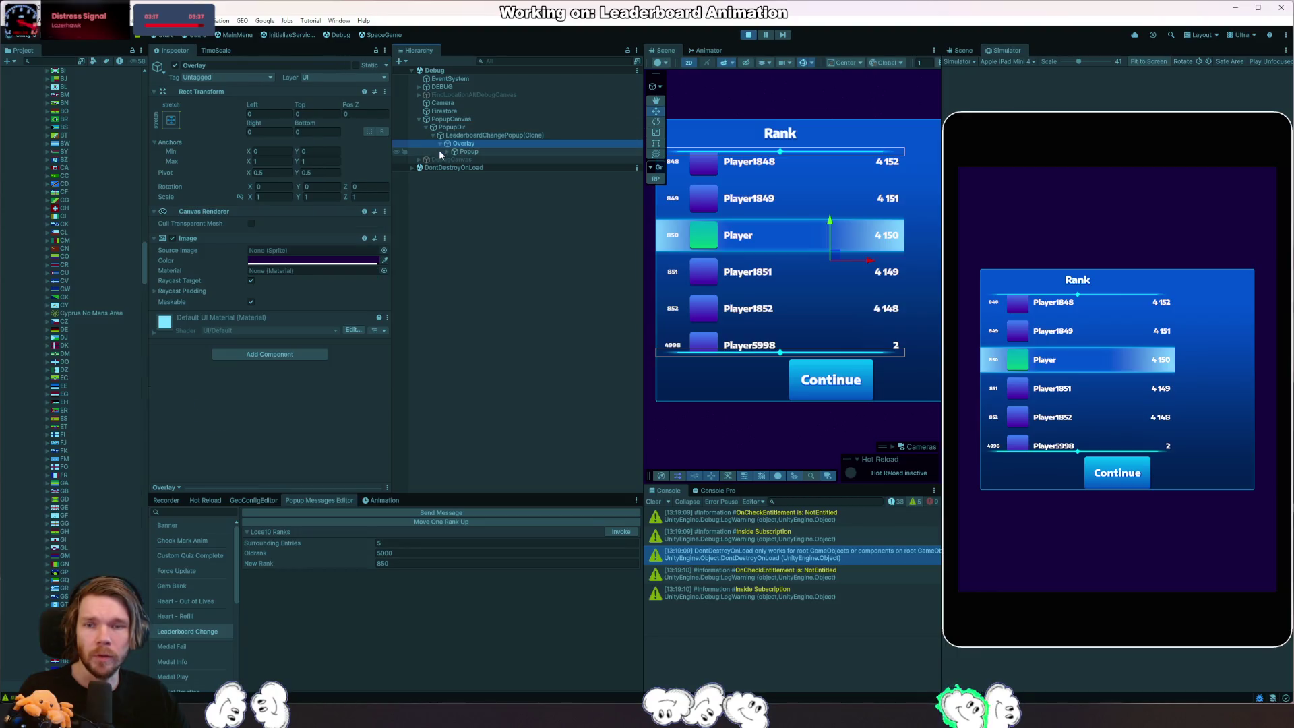
scroll(775, 313, "down", 2)
scroll(808, 304, "down", 2)
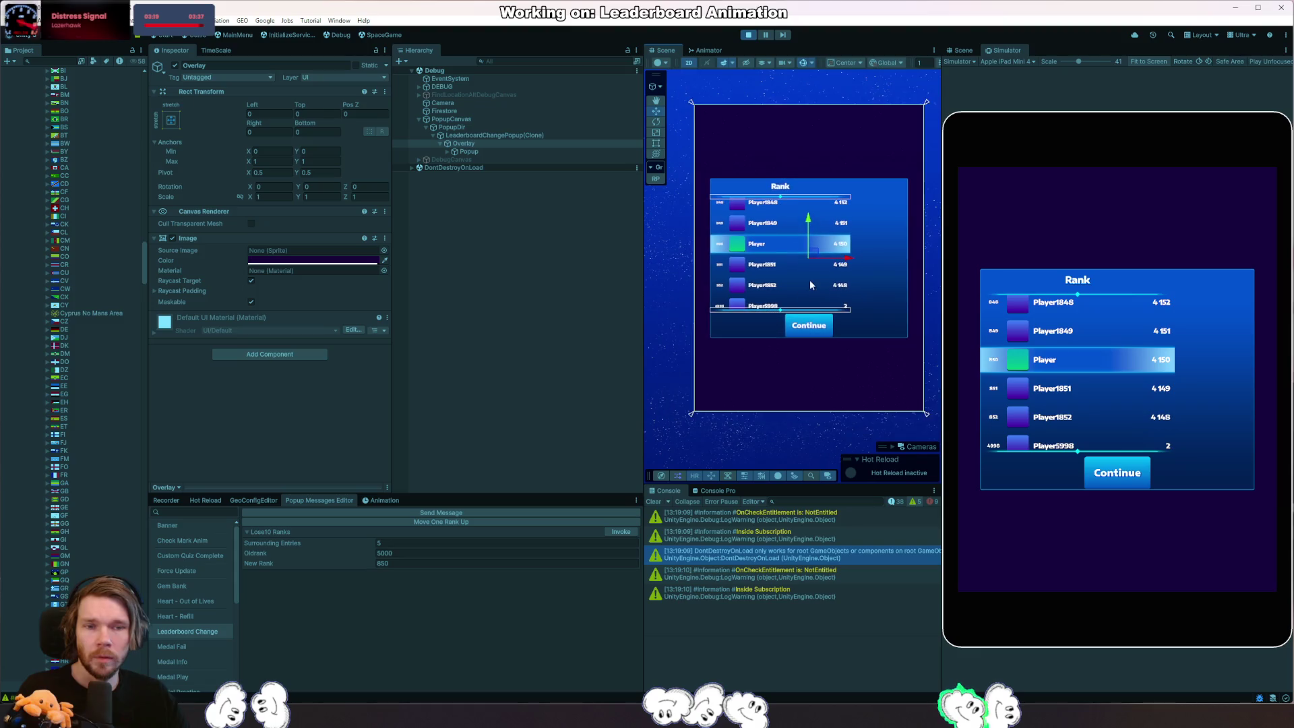
left_click(461, 152)
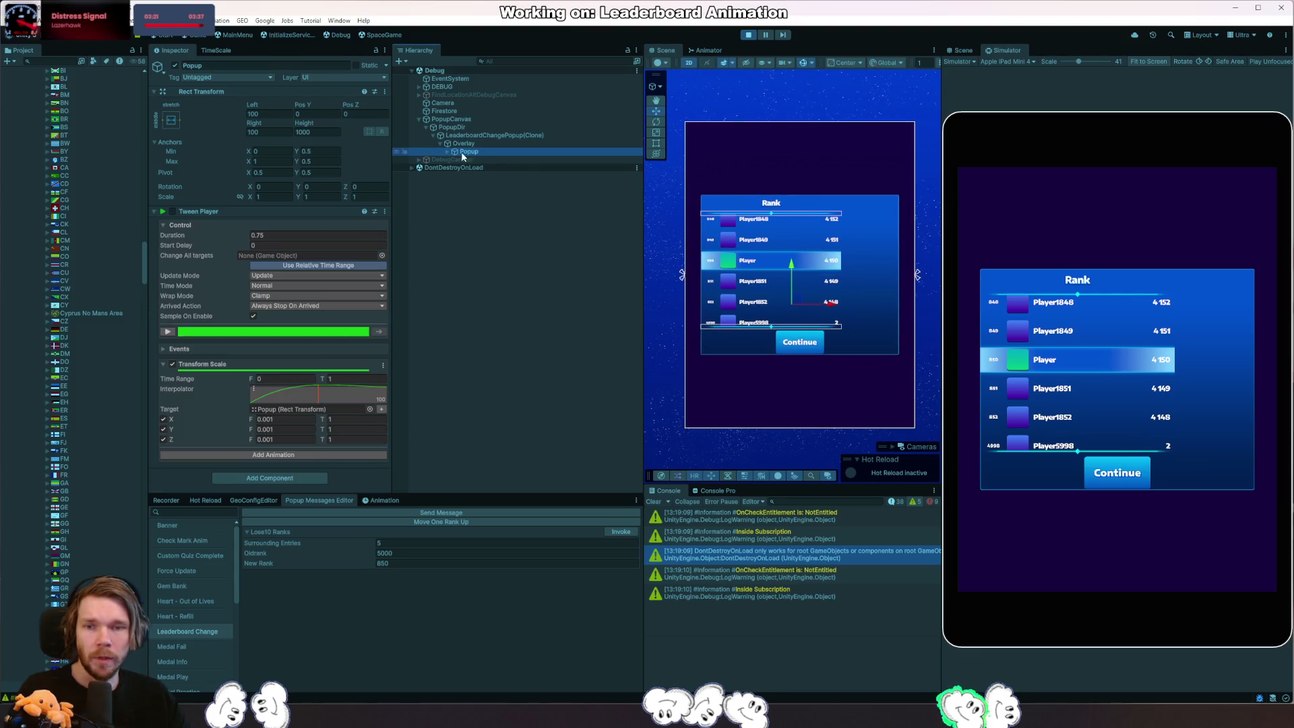
left_click(449, 152)
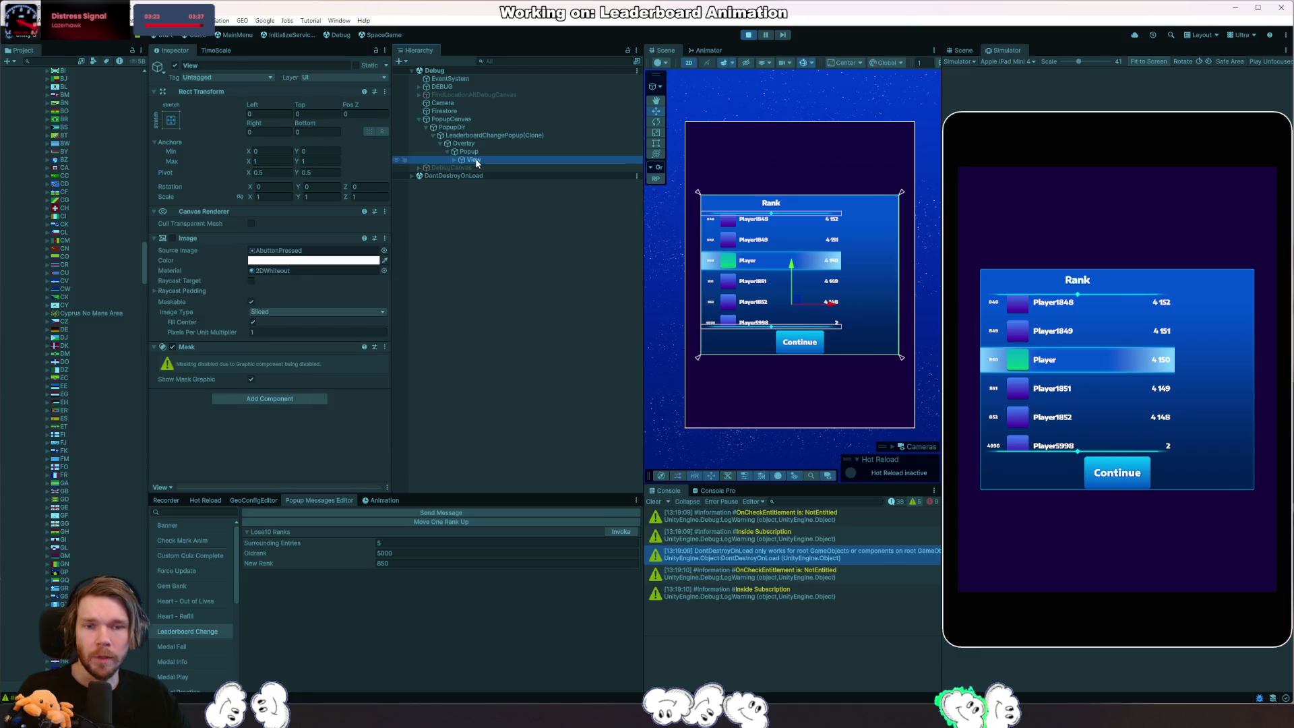
left_click(454, 159)
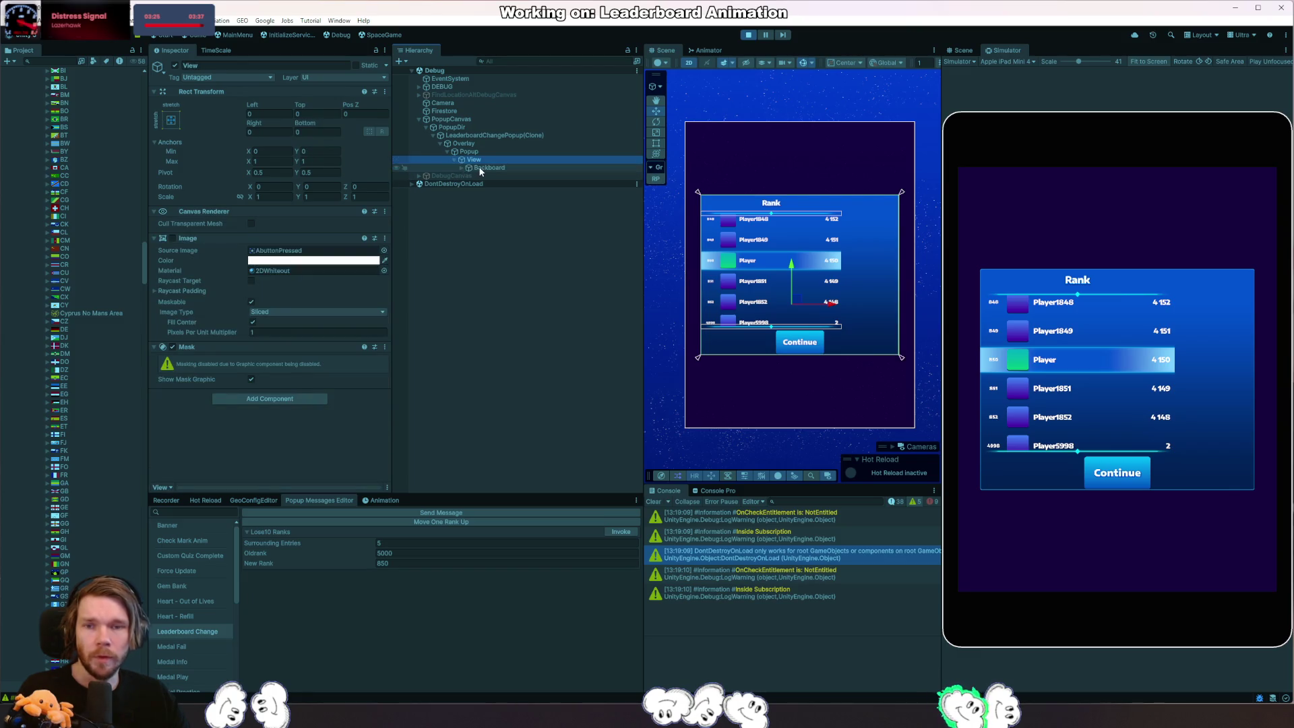
left_click(462, 169)
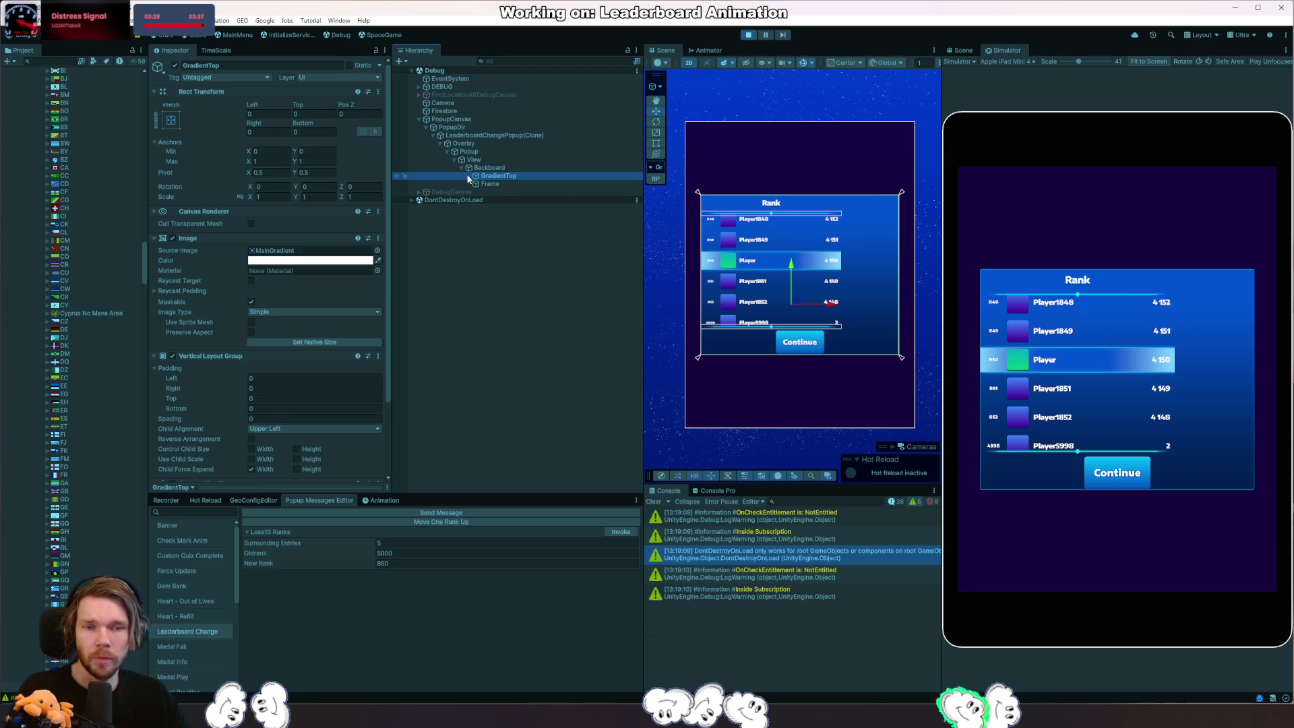
left_click(469, 176)
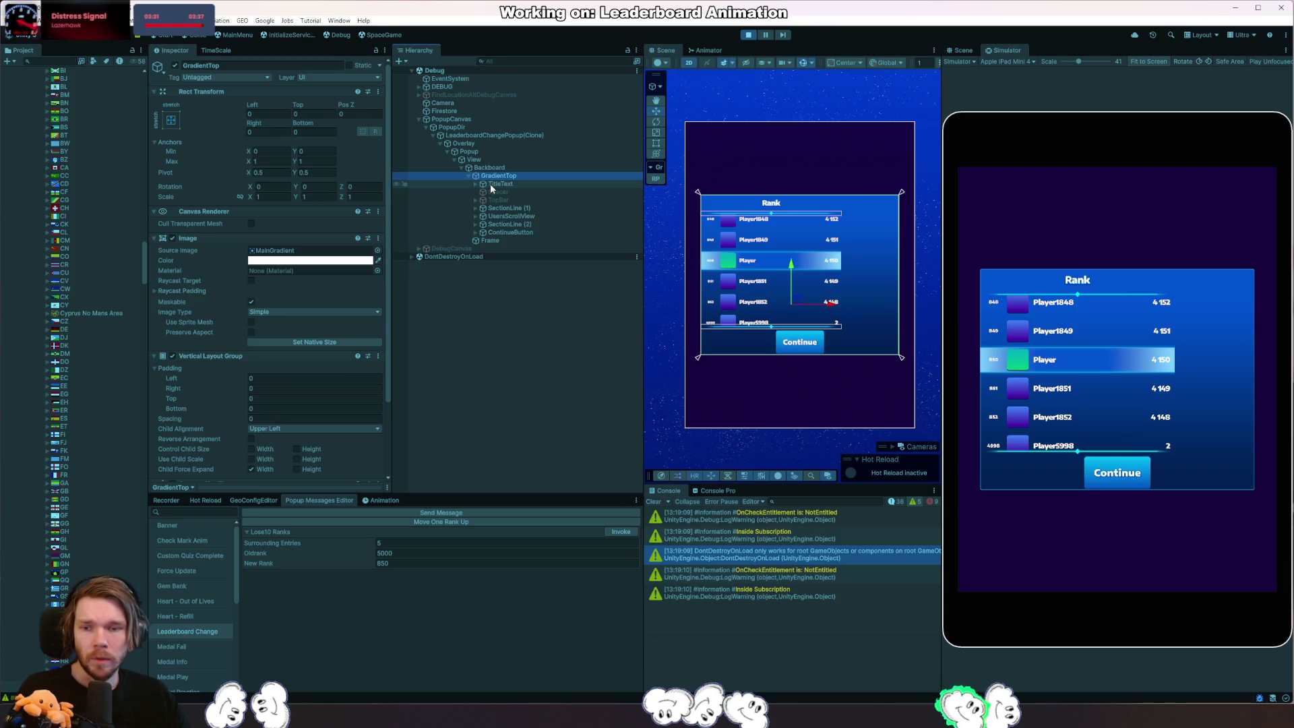
On GradientTop's layout, uncheck Child Force Expand Width and check Control Child Size Width.
left_click(259, 471)
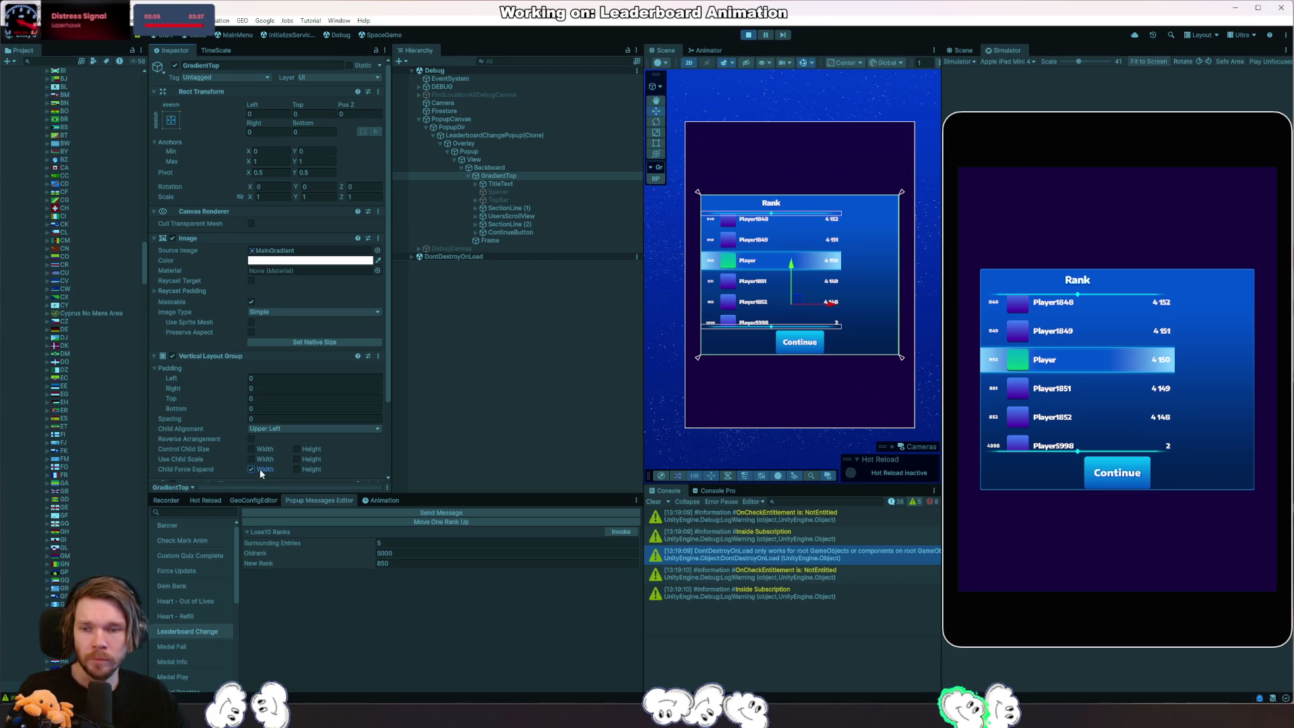
left_click(264, 449)
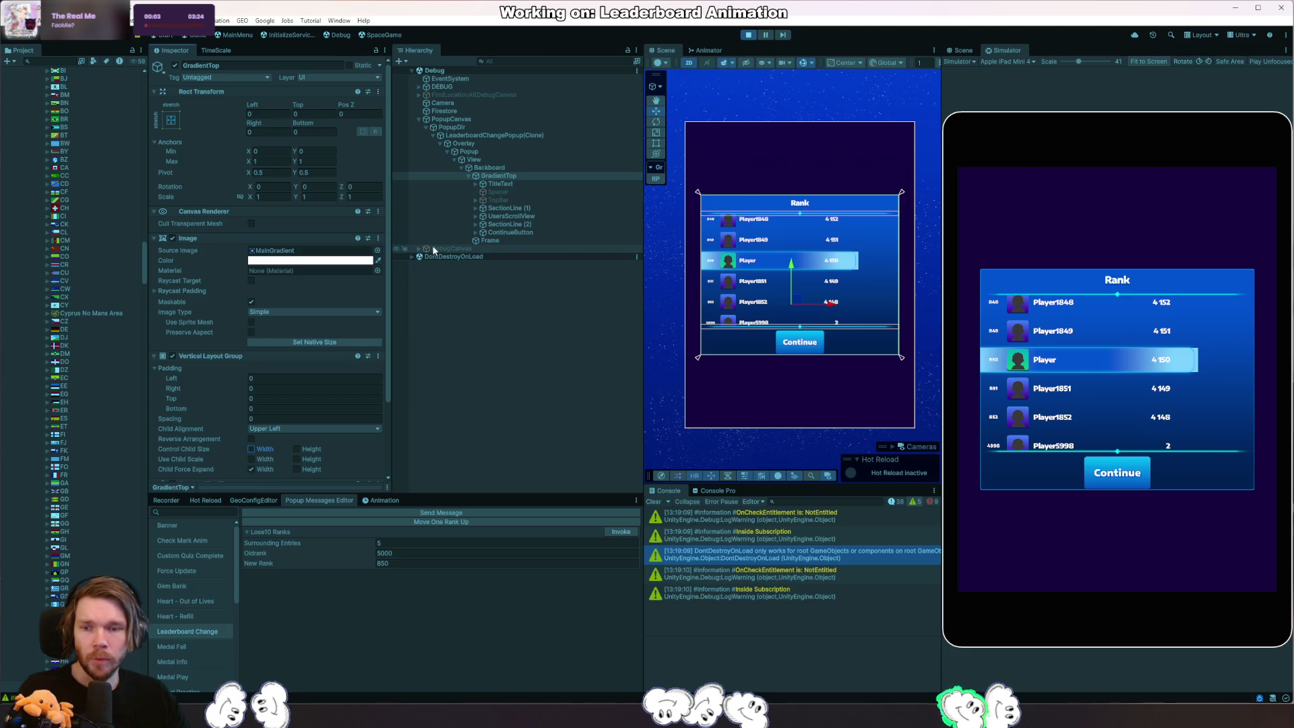
Select TitleText, close the popup and invoke it again with ranks near 5000.
left_click(498, 182)
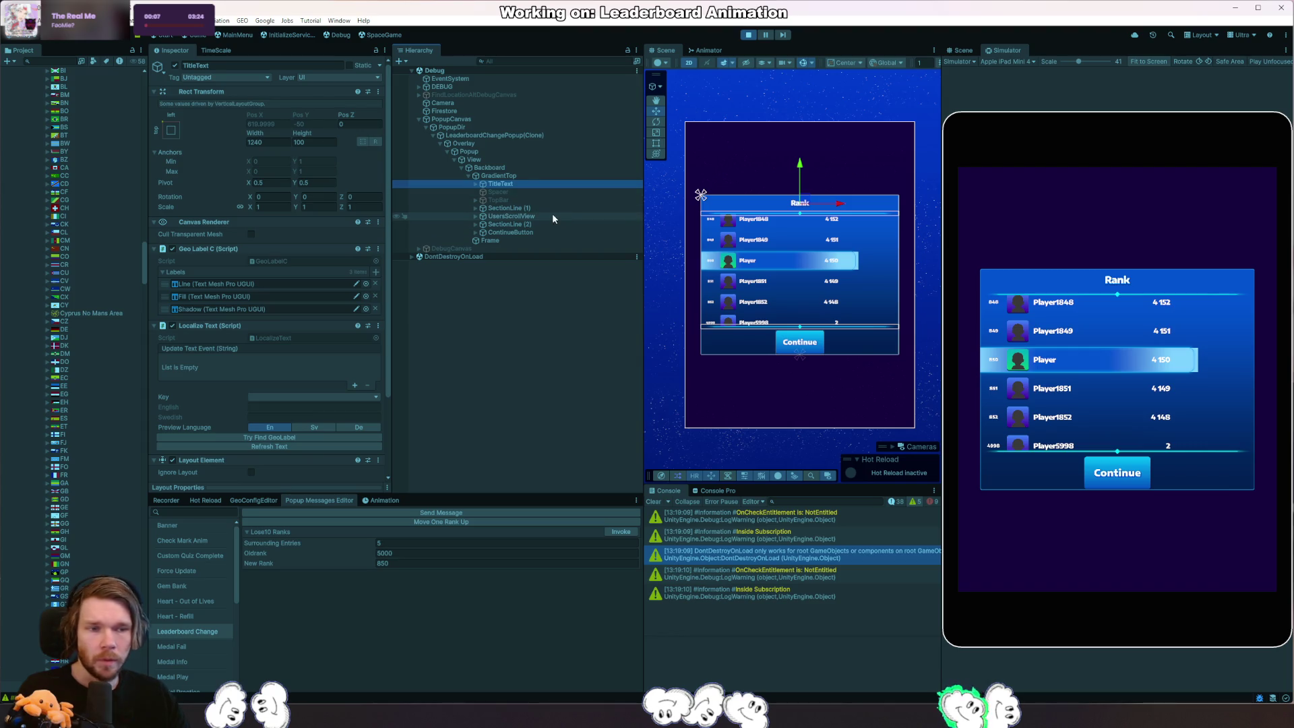
left_click(1122, 482)
left_click(621, 532)
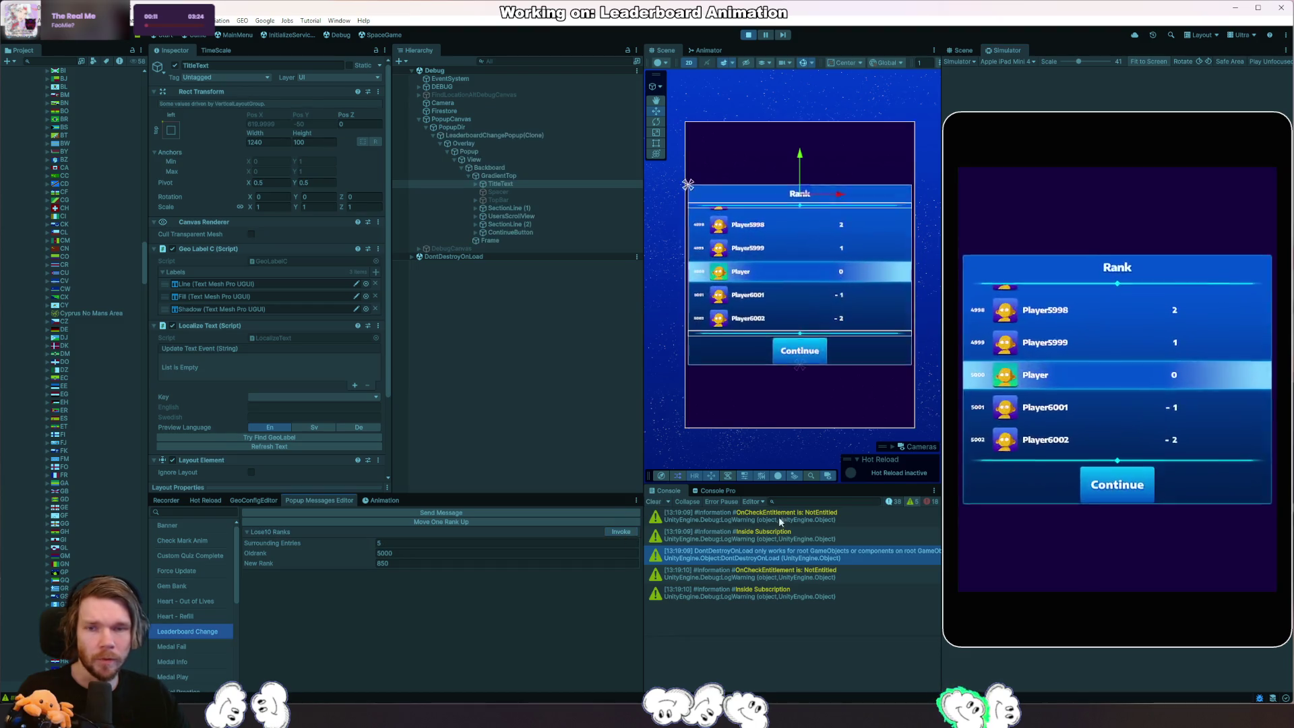
Restart Play mode, show the Leaderboard Change popup and select the Continue button's ClickableArea.
left_click(750, 36)
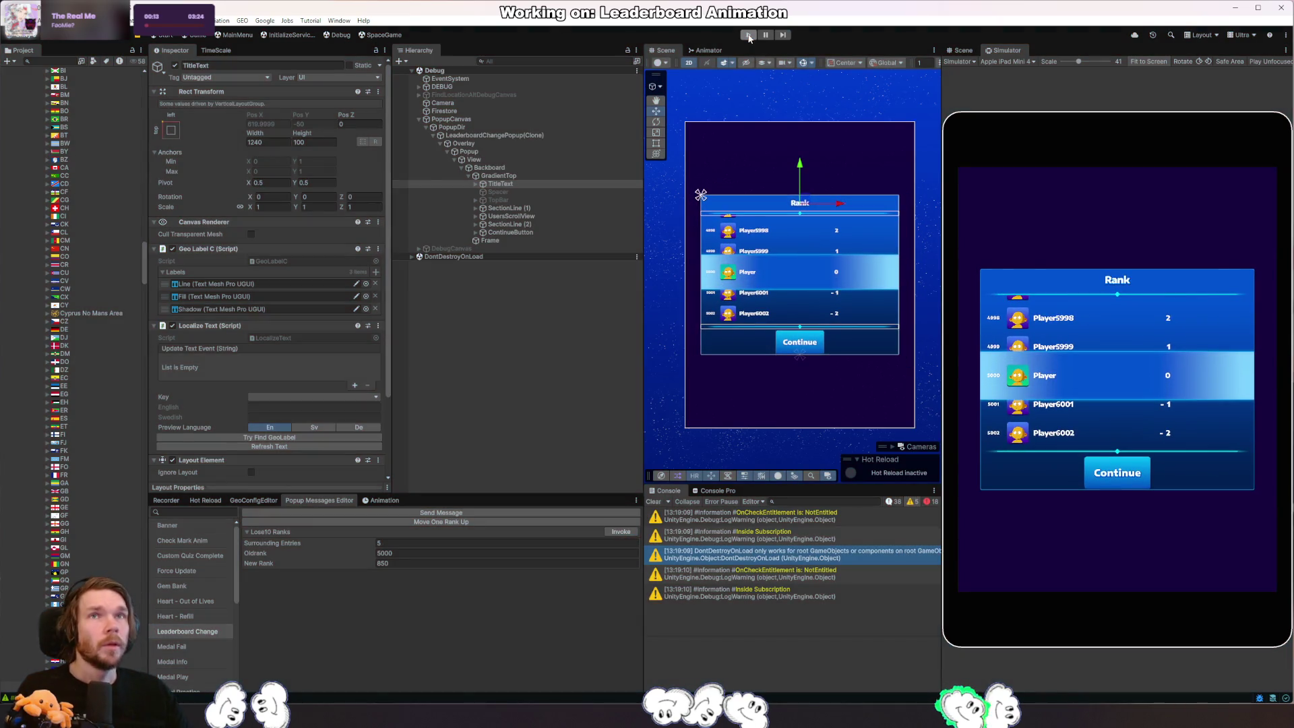
left_click(750, 35)
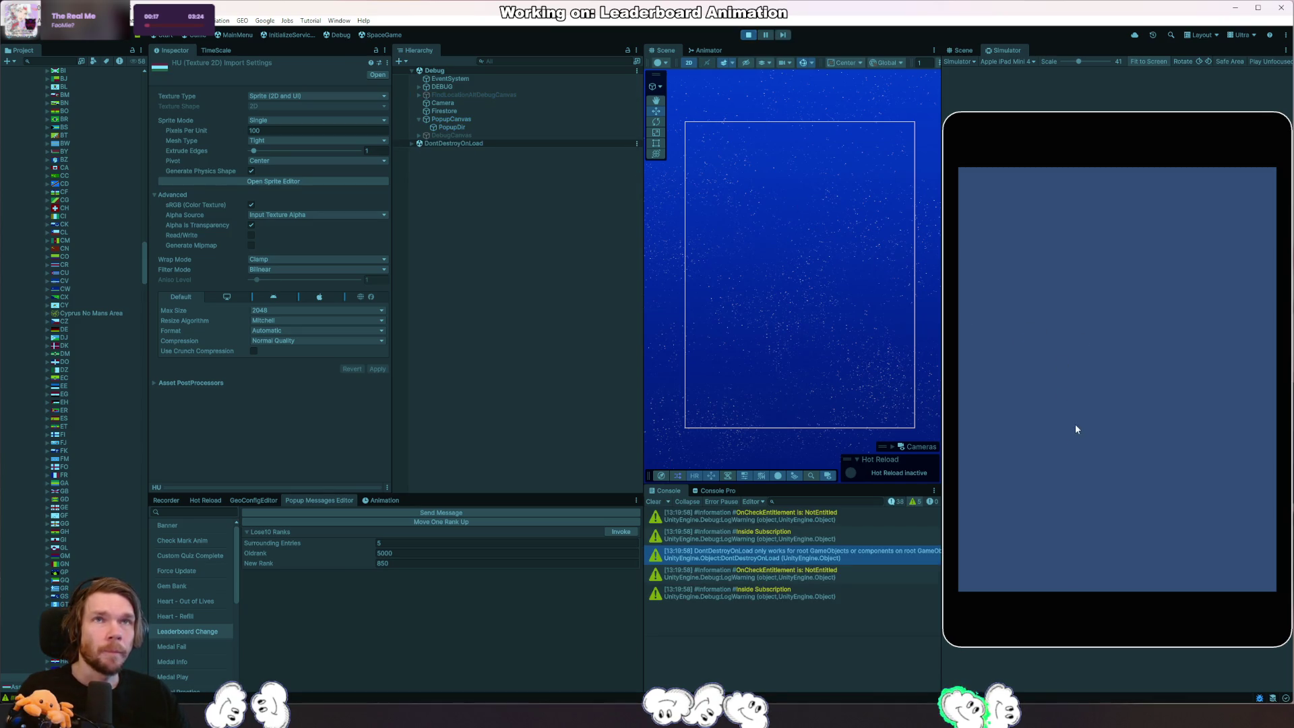
left_click(624, 539)
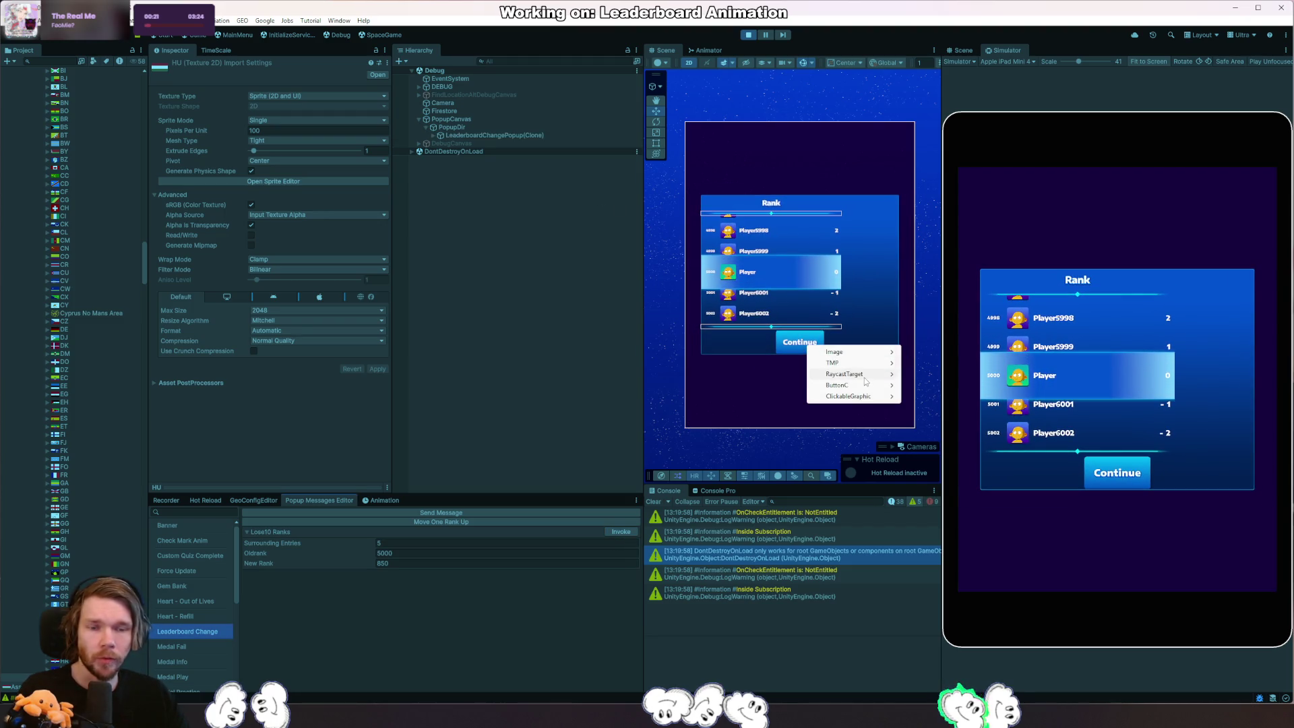
left_click(848, 396)
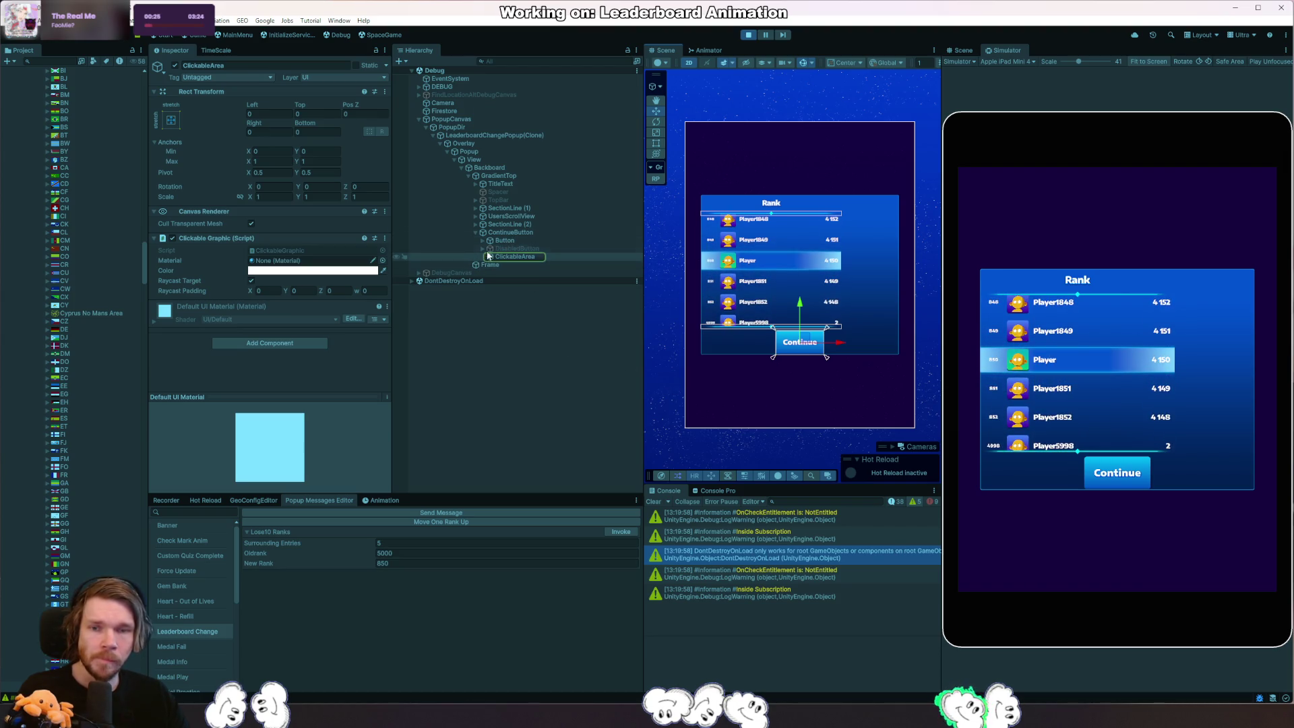
Review SectionLine (2)'s anchors and width, then untick Child Force Expand Width on GradientTop's layout group.
left_click(507, 232)
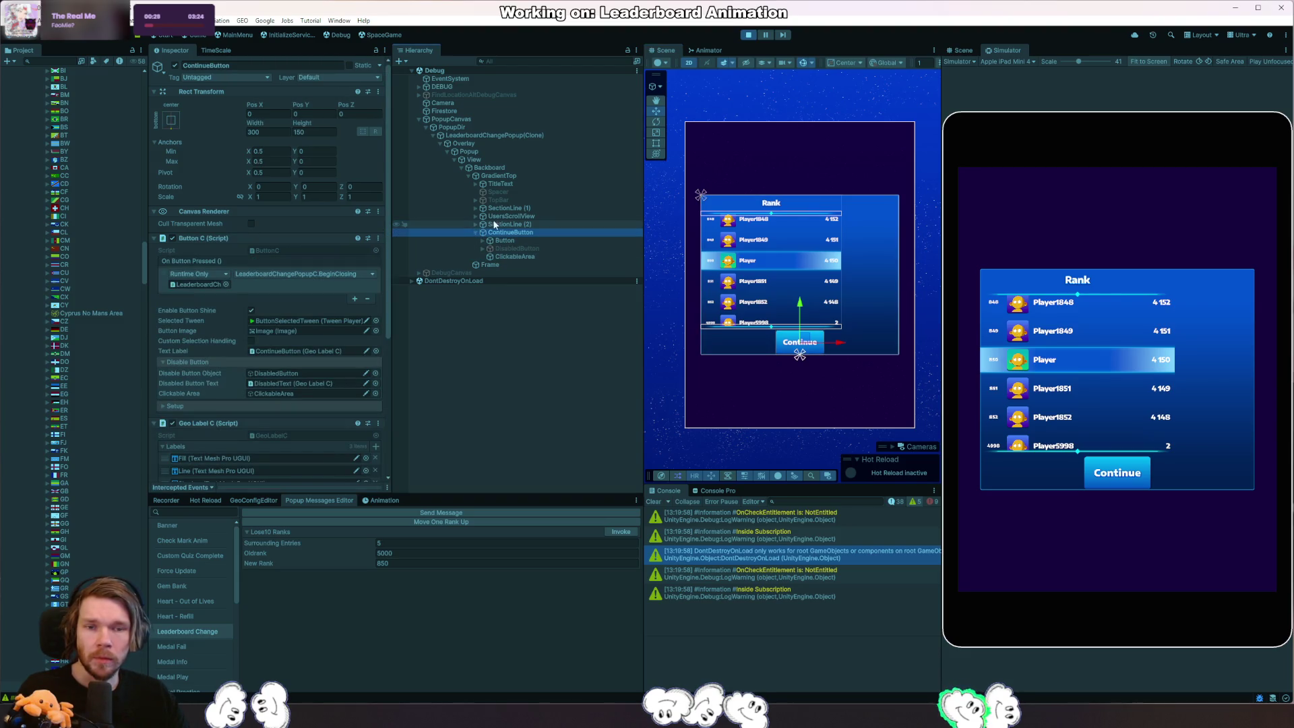
left_click(505, 224)
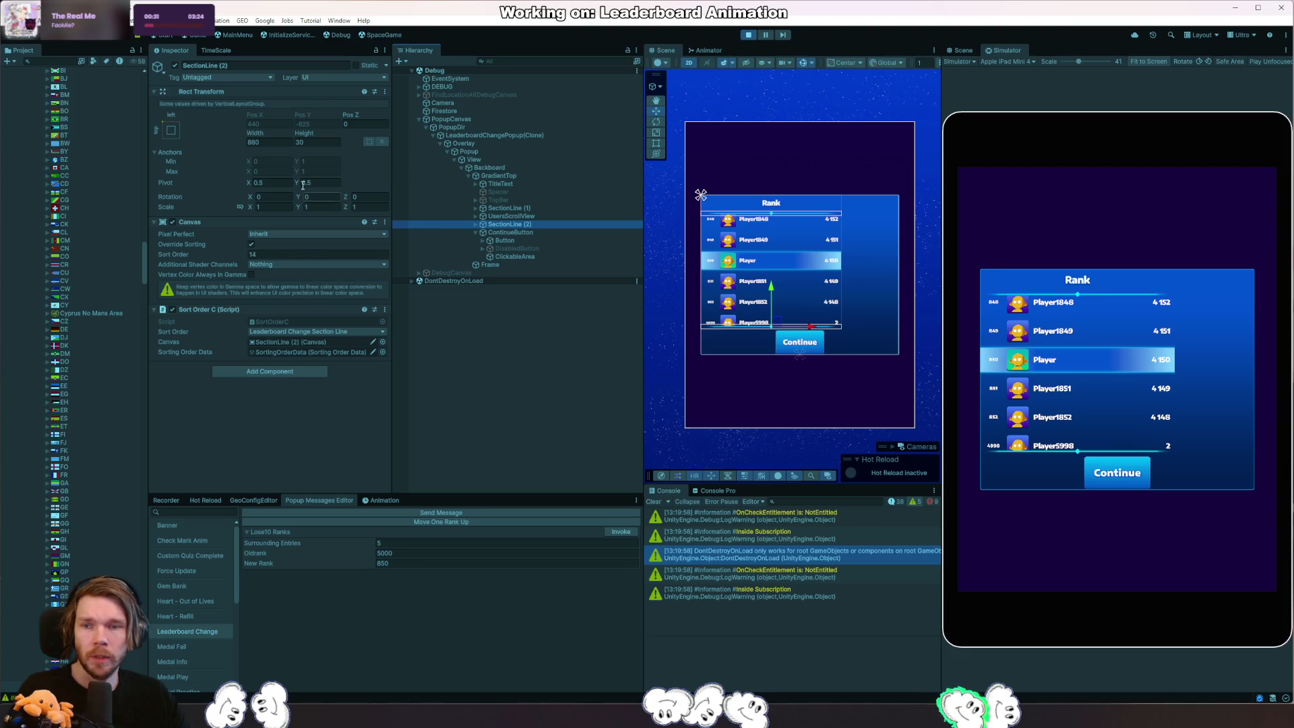
left_click(170, 128)
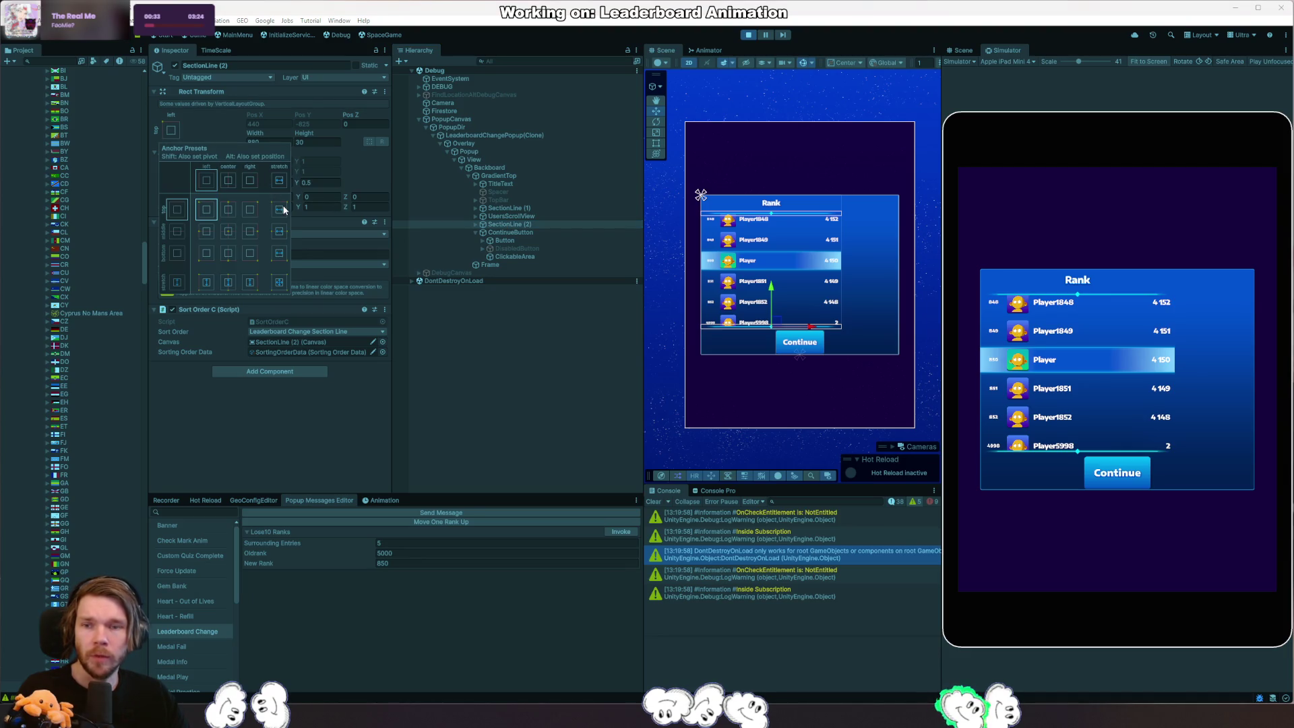
left_click(269, 142)
type("0")
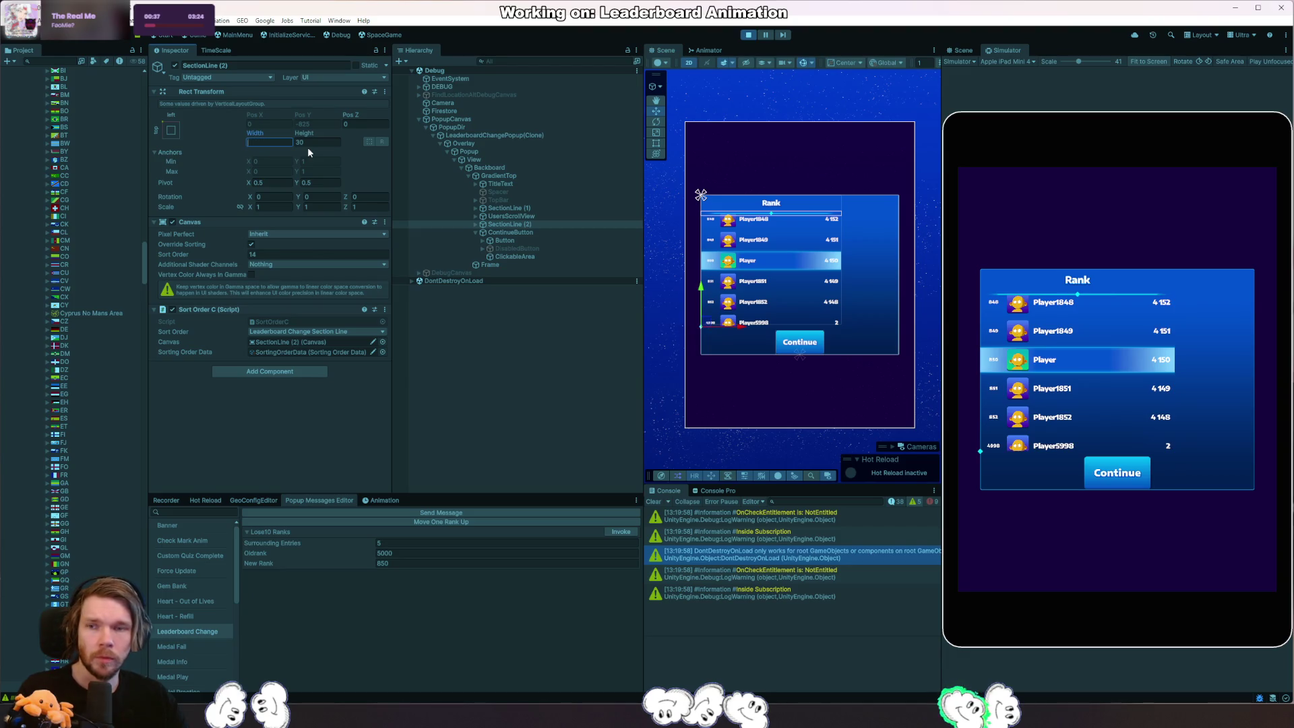
left_click(562, 175)
scroll(244, 395, "down", 2)
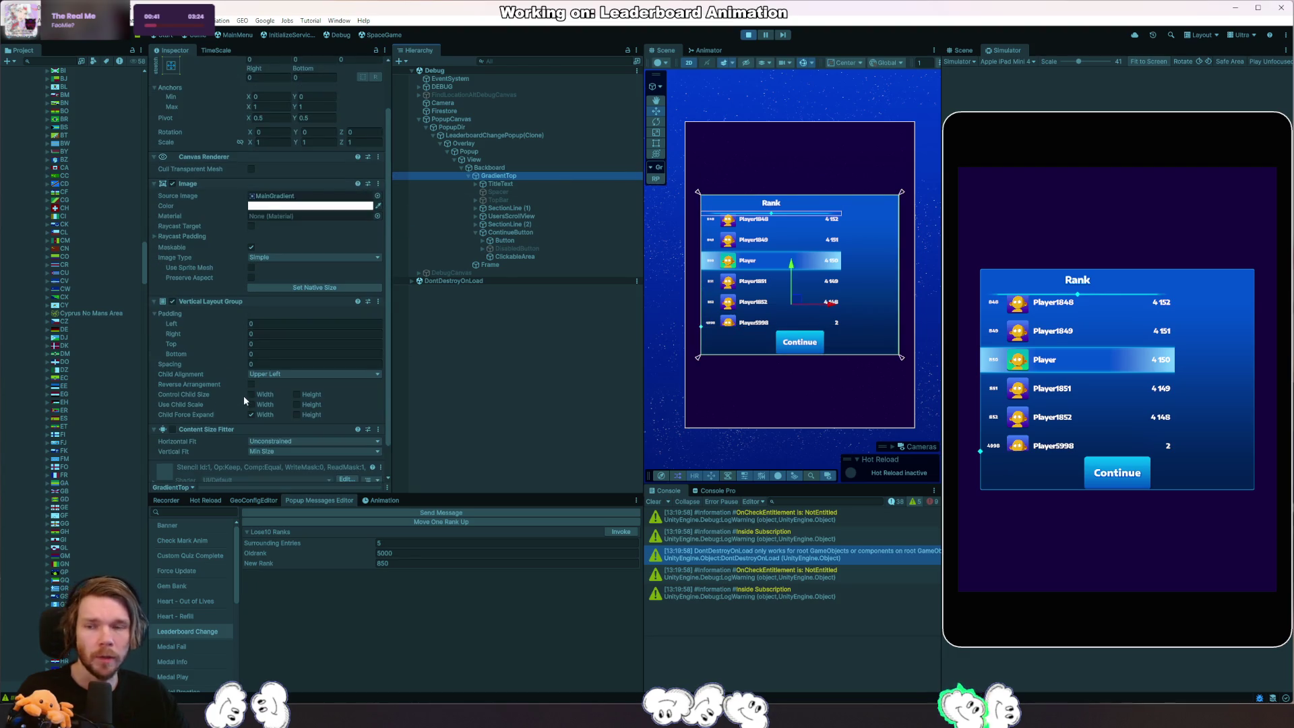
left_click(252, 415)
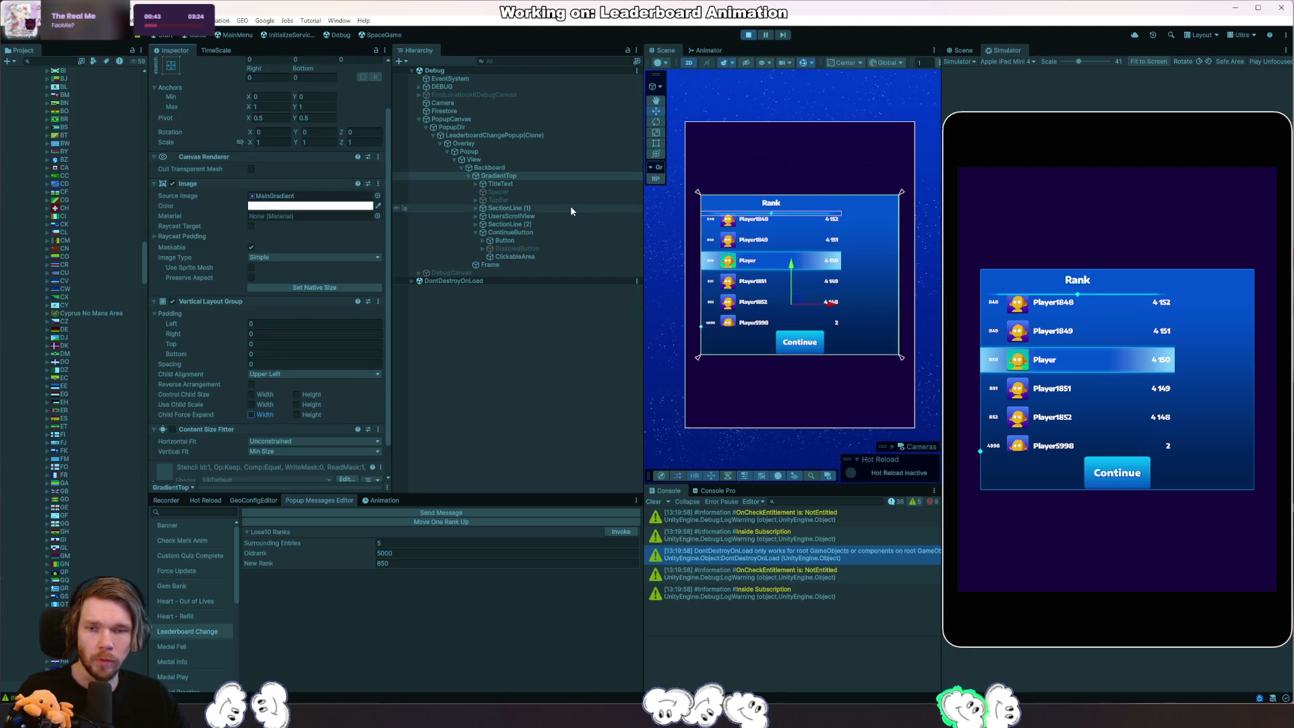
Stretch SectionLine (2)'s anchors horizontally and set its width to 1240.
left_click(525, 224)
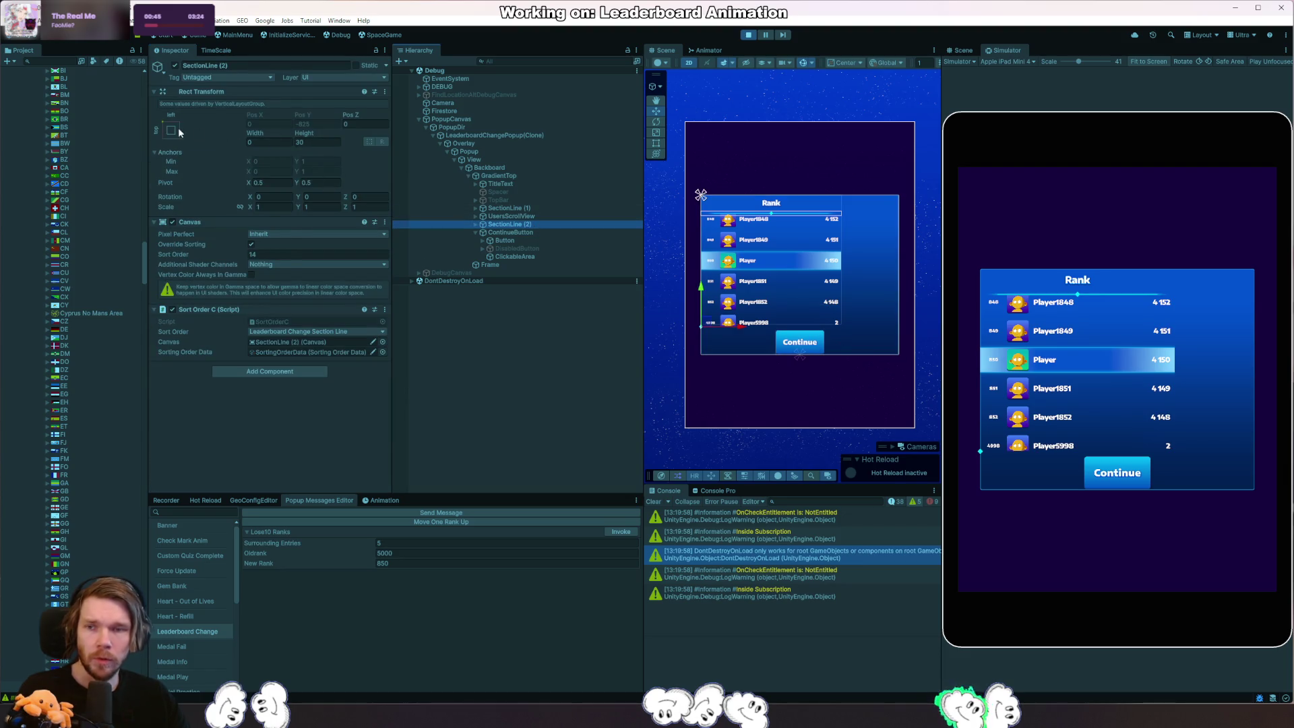
left_click(178, 128)
left_click(282, 213)
left_click(290, 144)
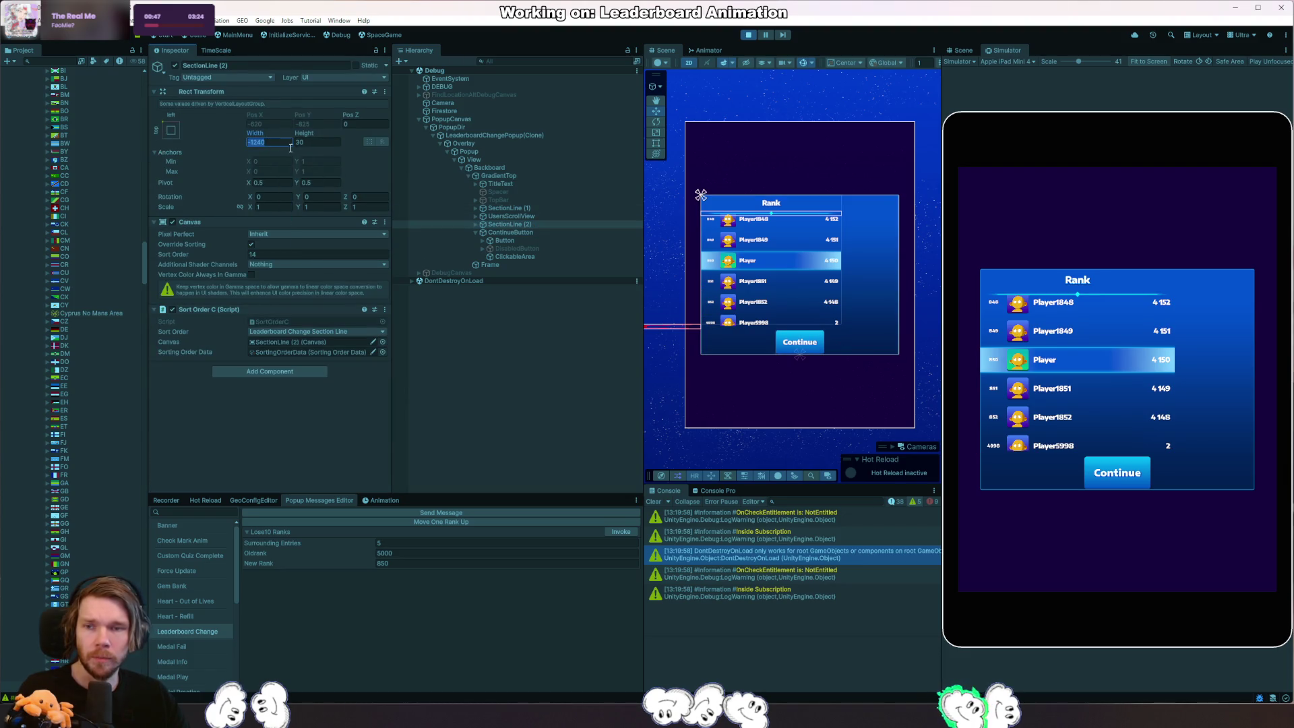
type("1240")
key("Return")
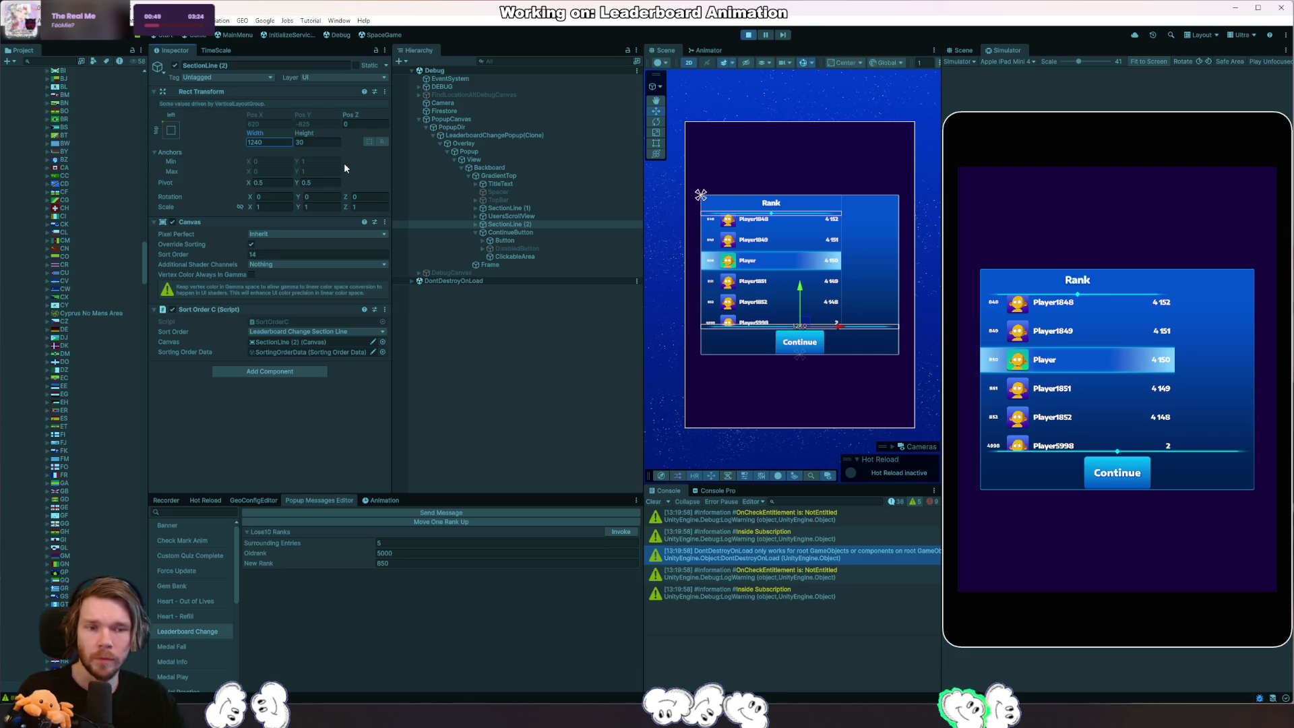
Enable Use Child Scale Width on GradientTop and re-check SectionLine (2)'s horizontal stretch anchors.
left_click(501, 177)
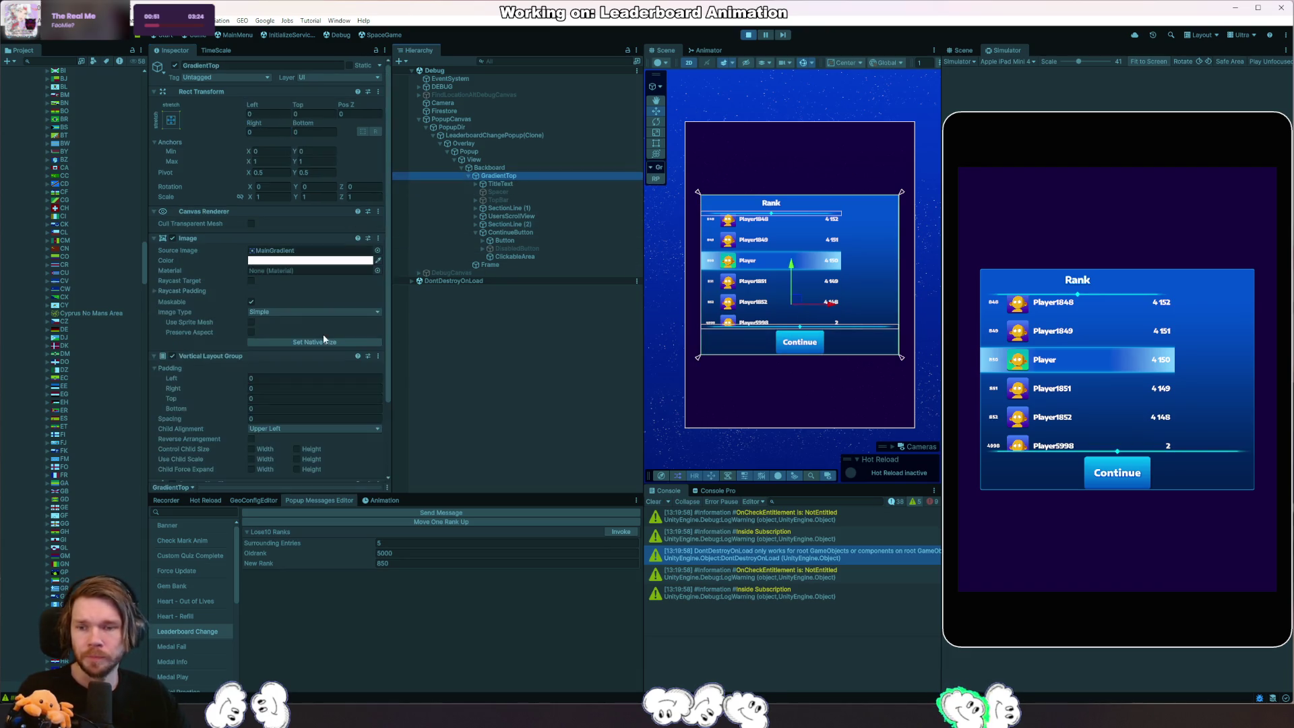
scroll(323, 338, "down", 2)
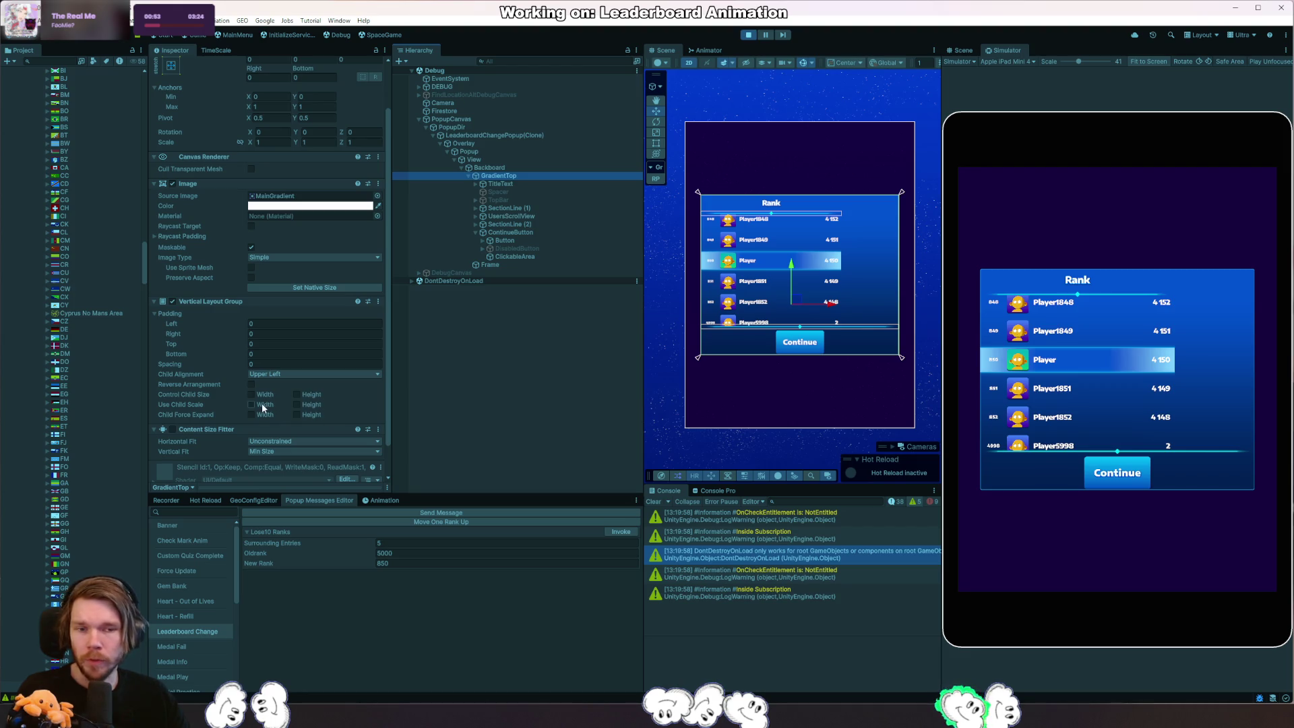
left_click(262, 405)
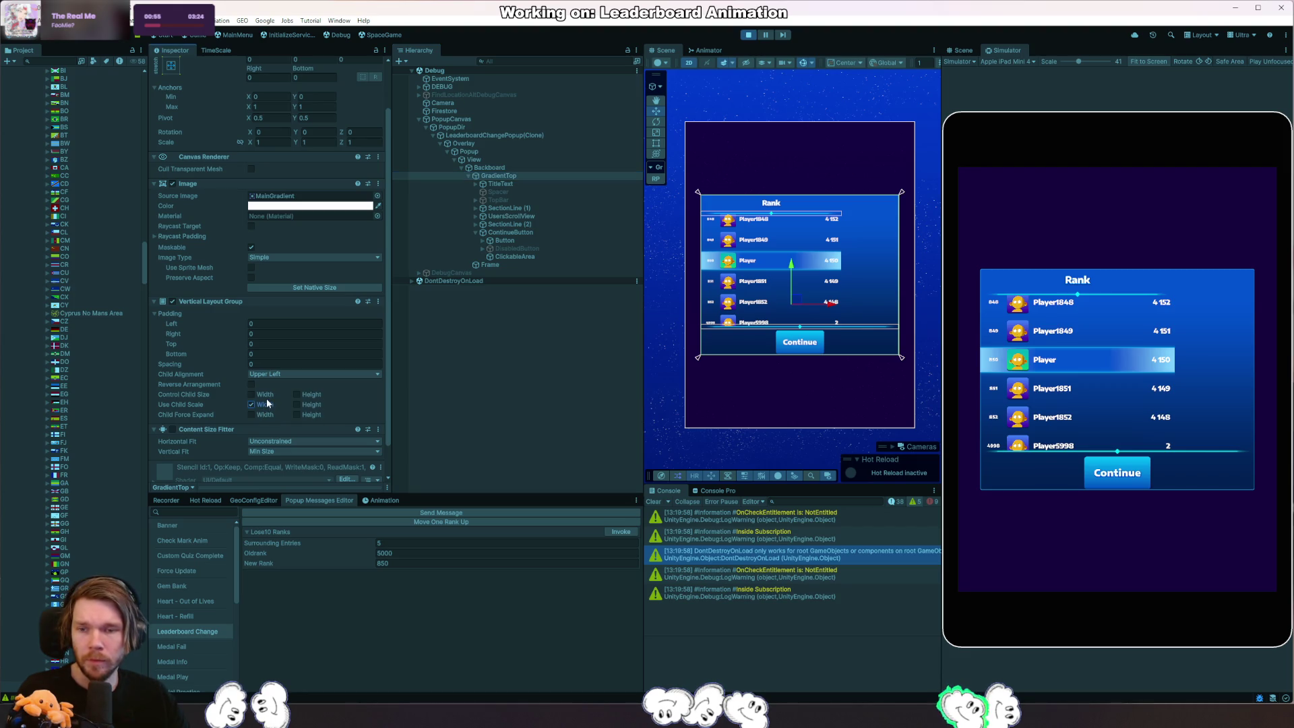
left_click(550, 234)
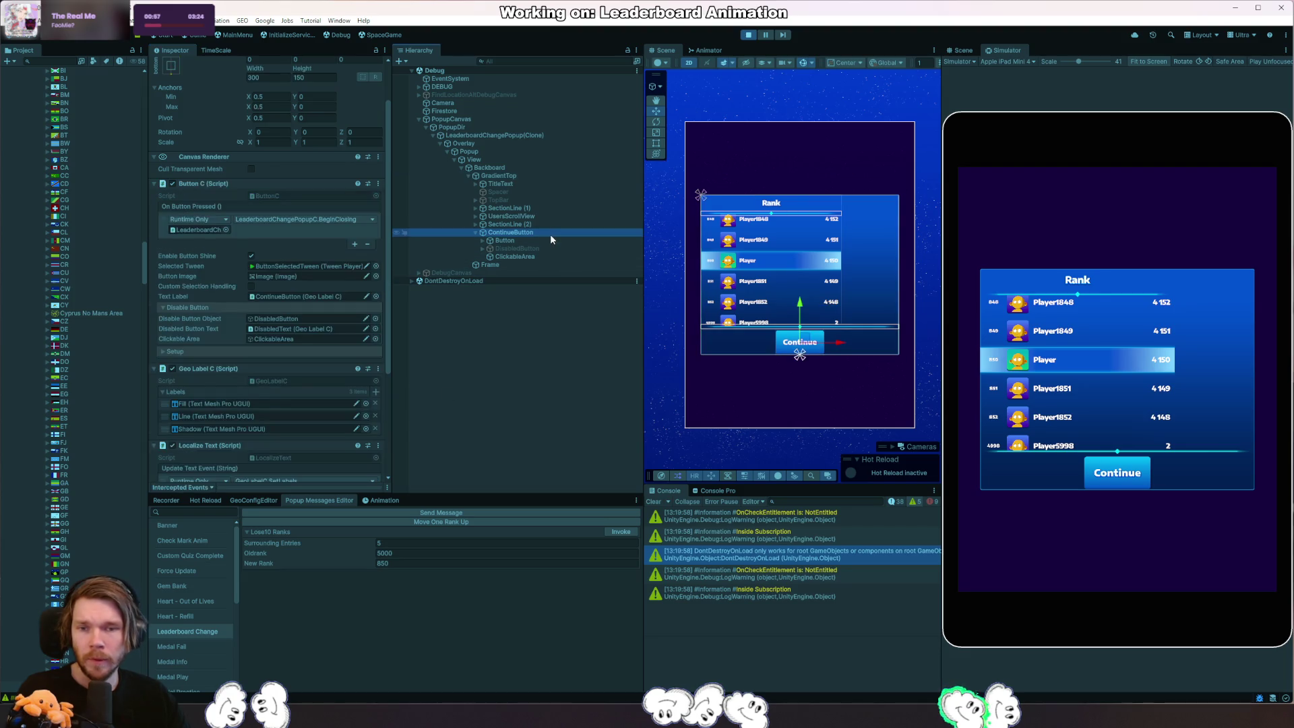
scroll(177, 145, "up", 2)
left_click(526, 226)
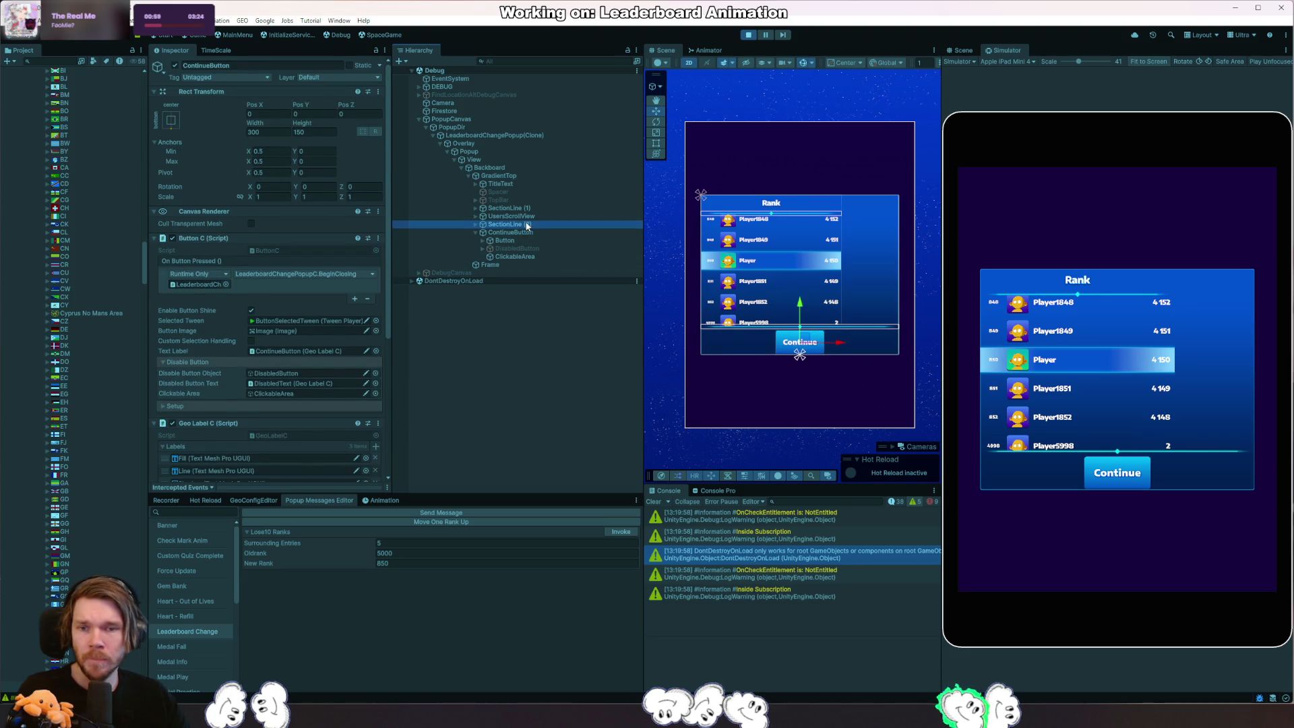
left_click(174, 128)
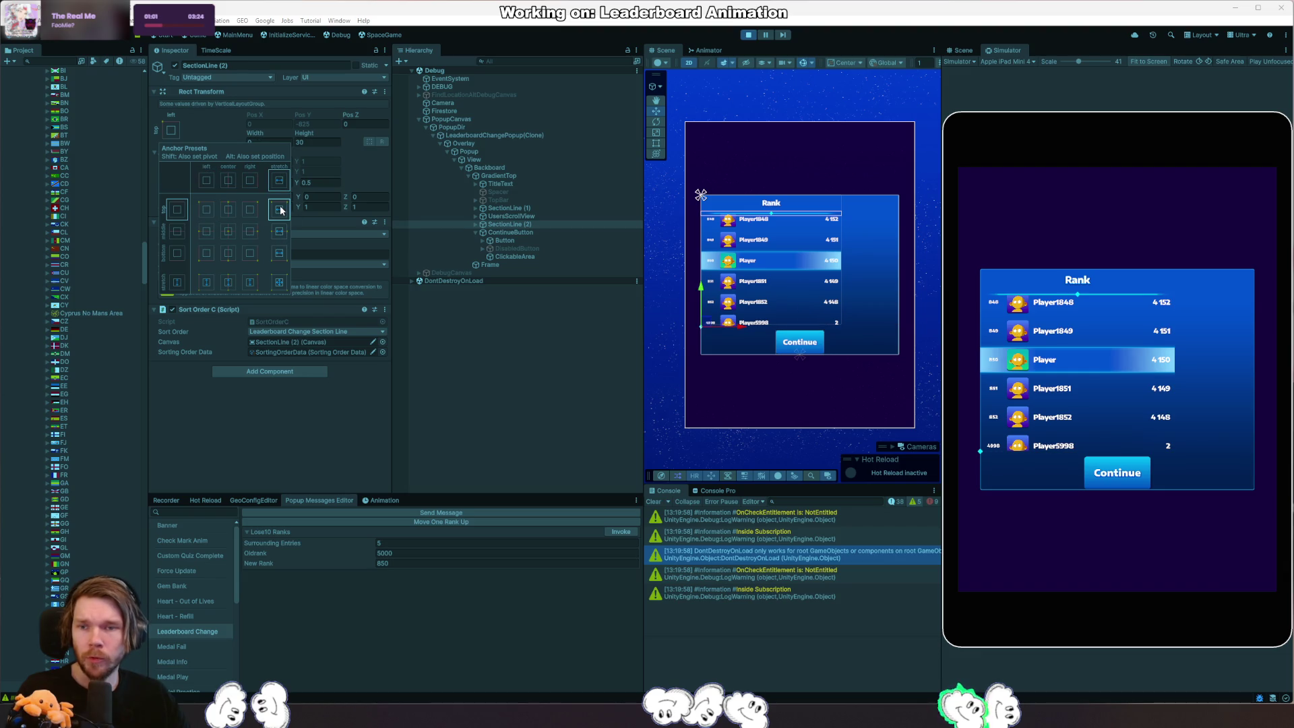
left_click(279, 209)
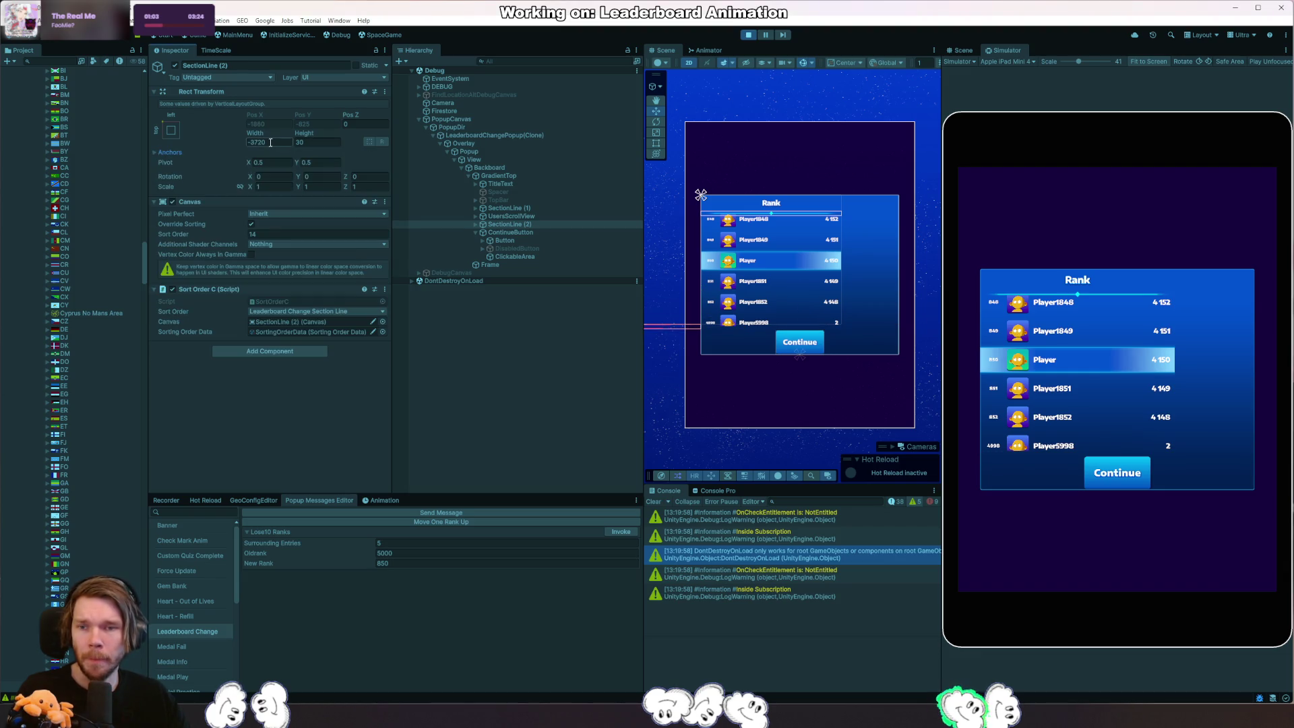
left_click(167, 152)
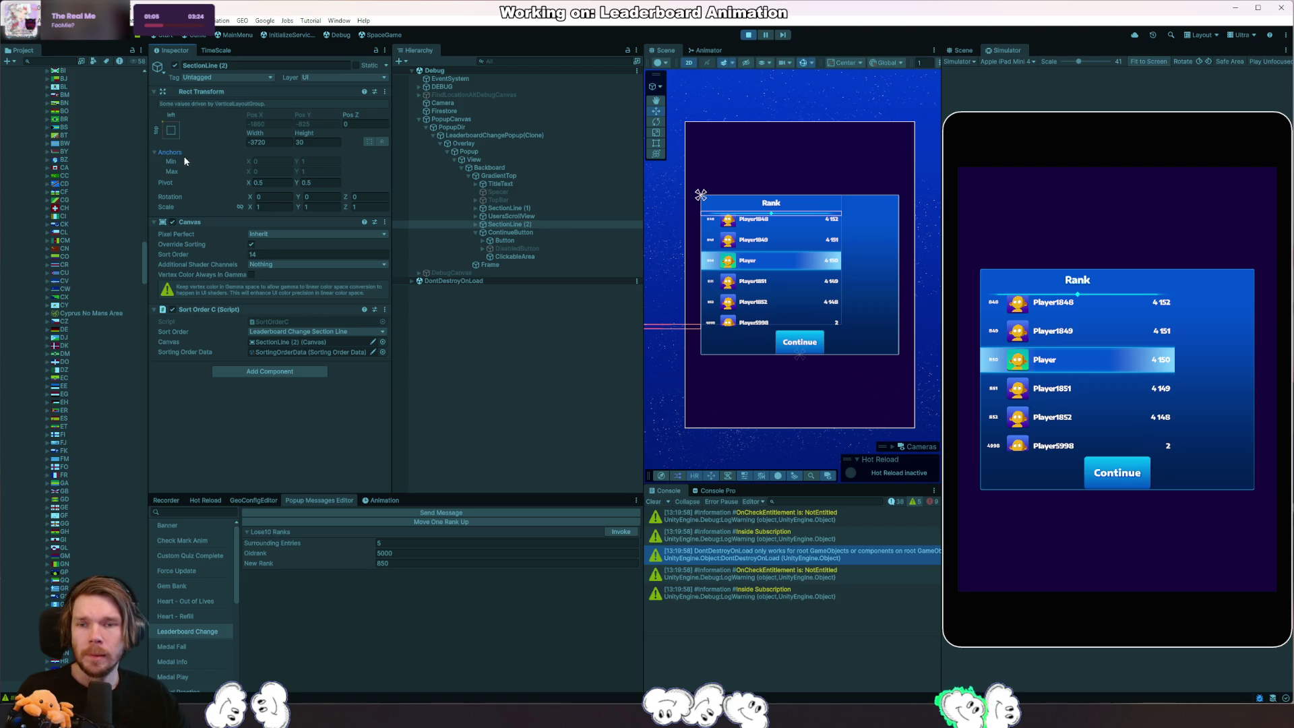
left_click(501, 176)
scroll(203, 370, "down", 3)
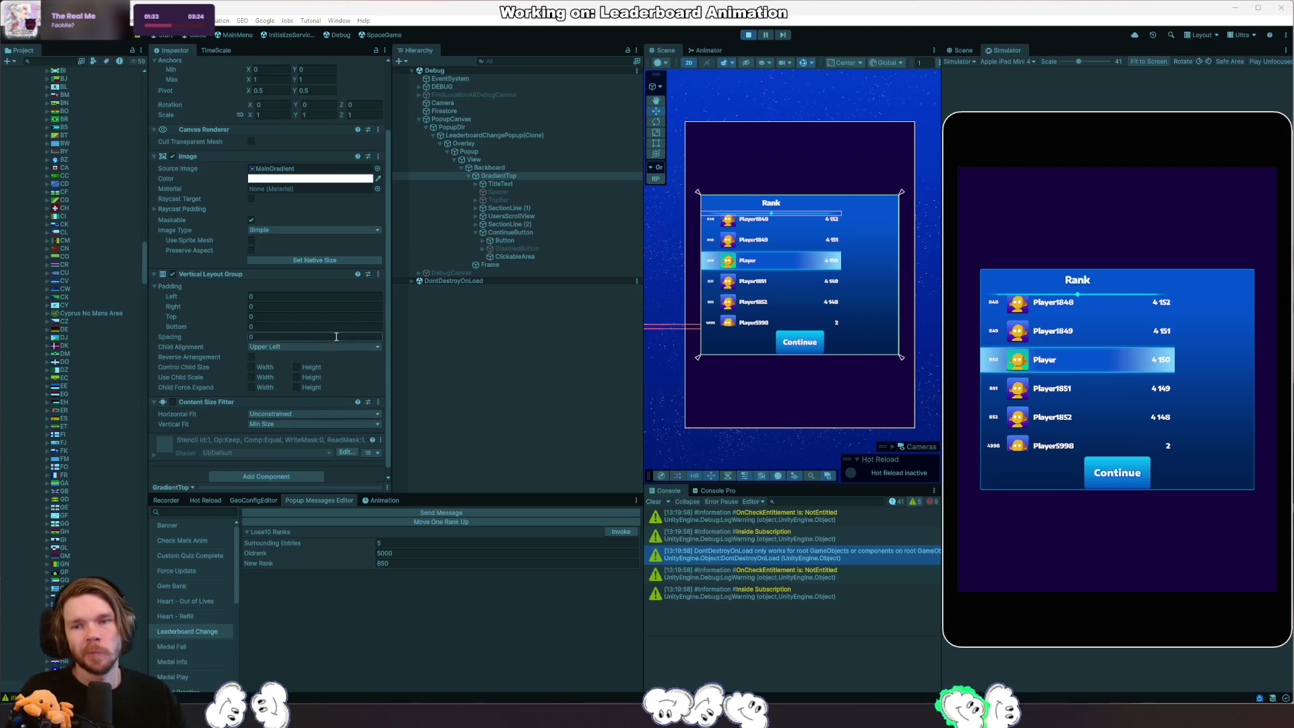
scroll(334, 375, "up", 3)
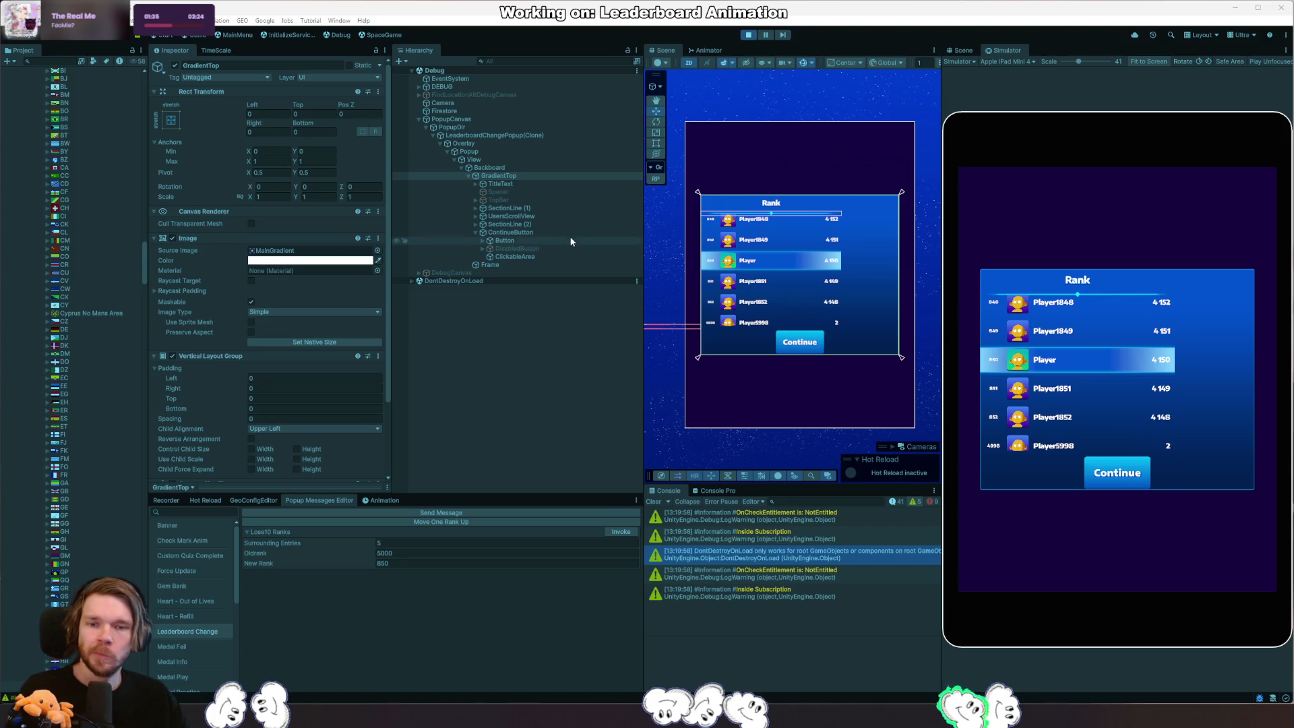
Select UsersScrollView to view its Scroll Rect settings.
left_click(574, 217)
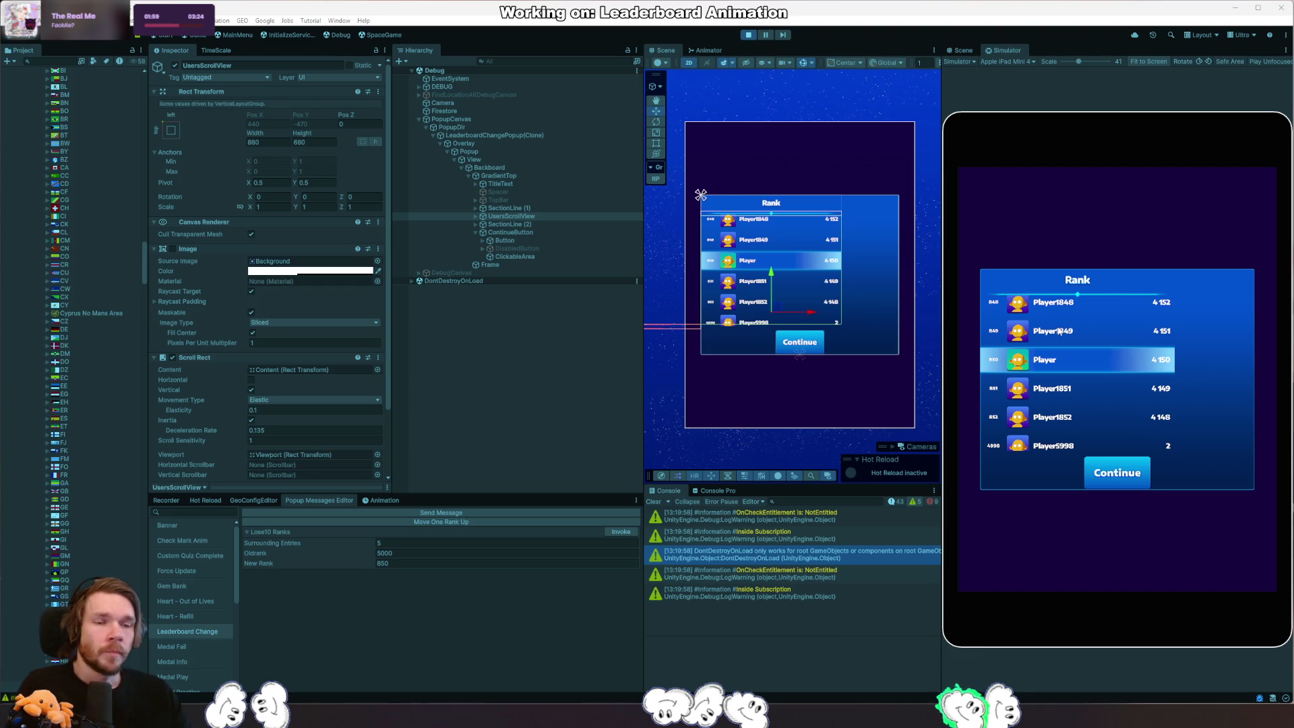
Set GradientTop's Child Alignment to Upper Center and revisit SectionLine (2)'s width.
left_click(543, 174)
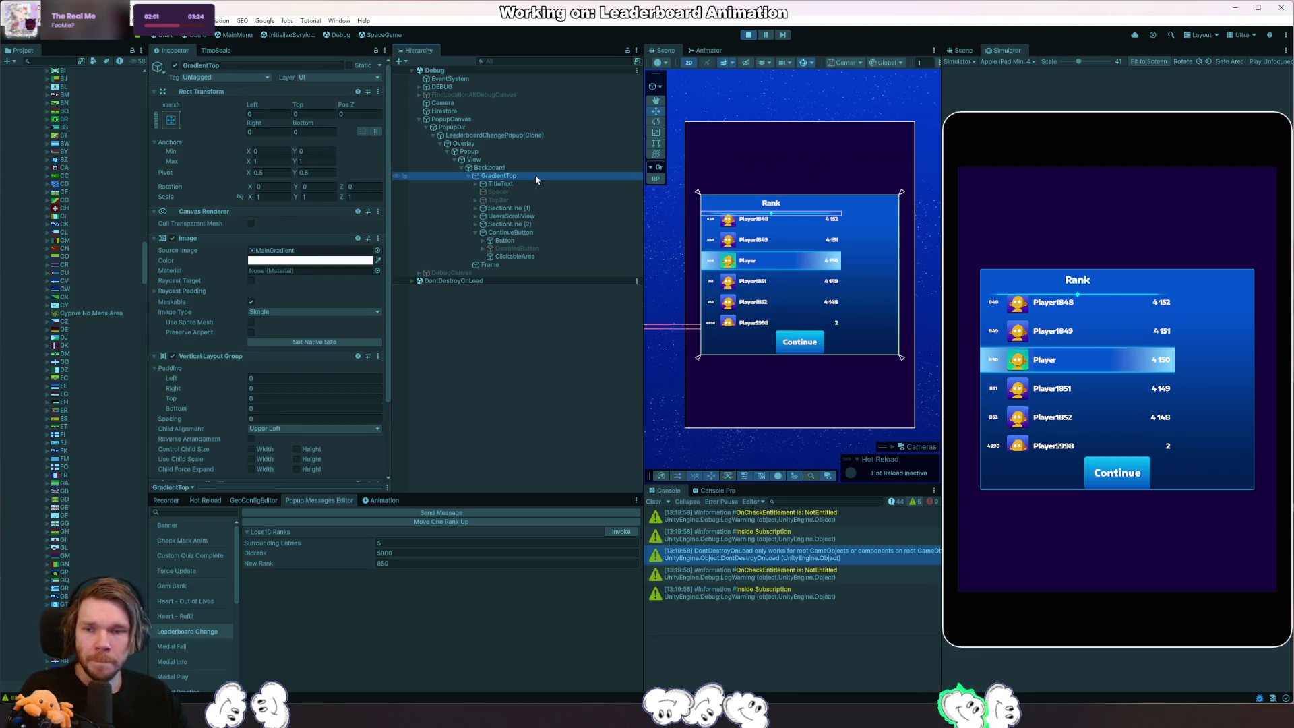
scroll(181, 402, "down", 3)
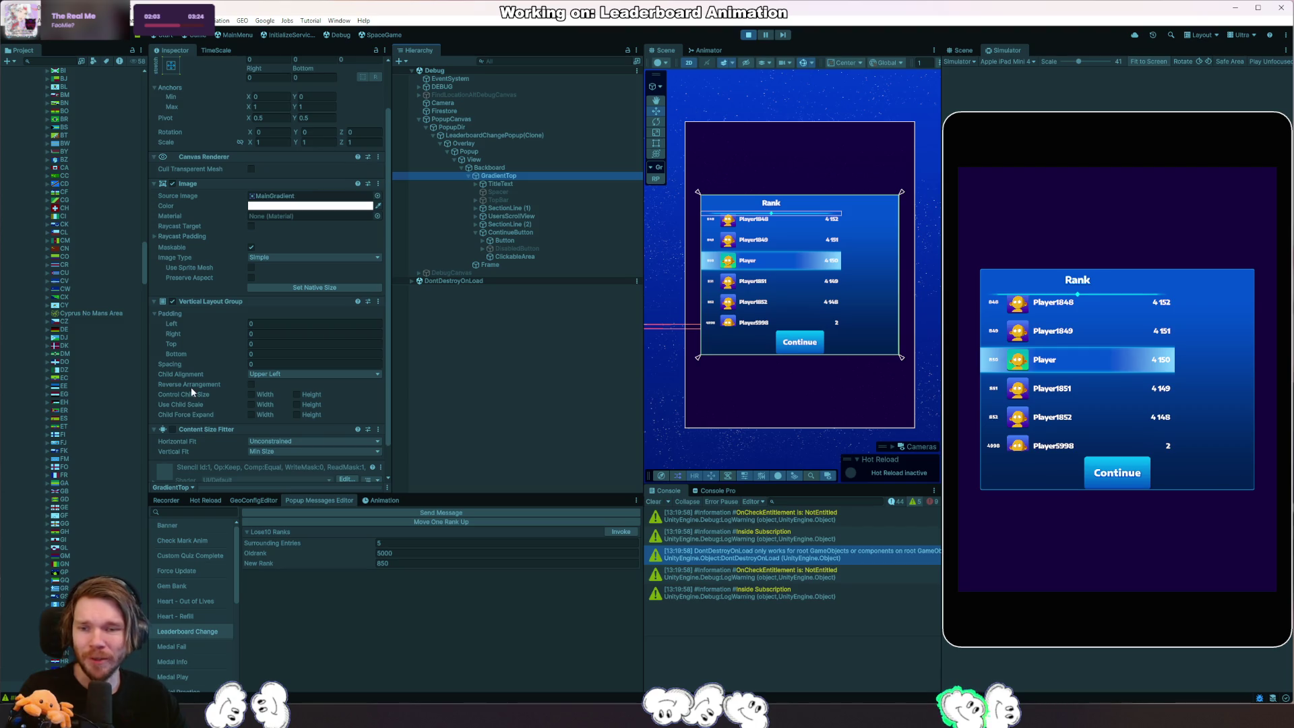
left_click(297, 374)
left_click(300, 394)
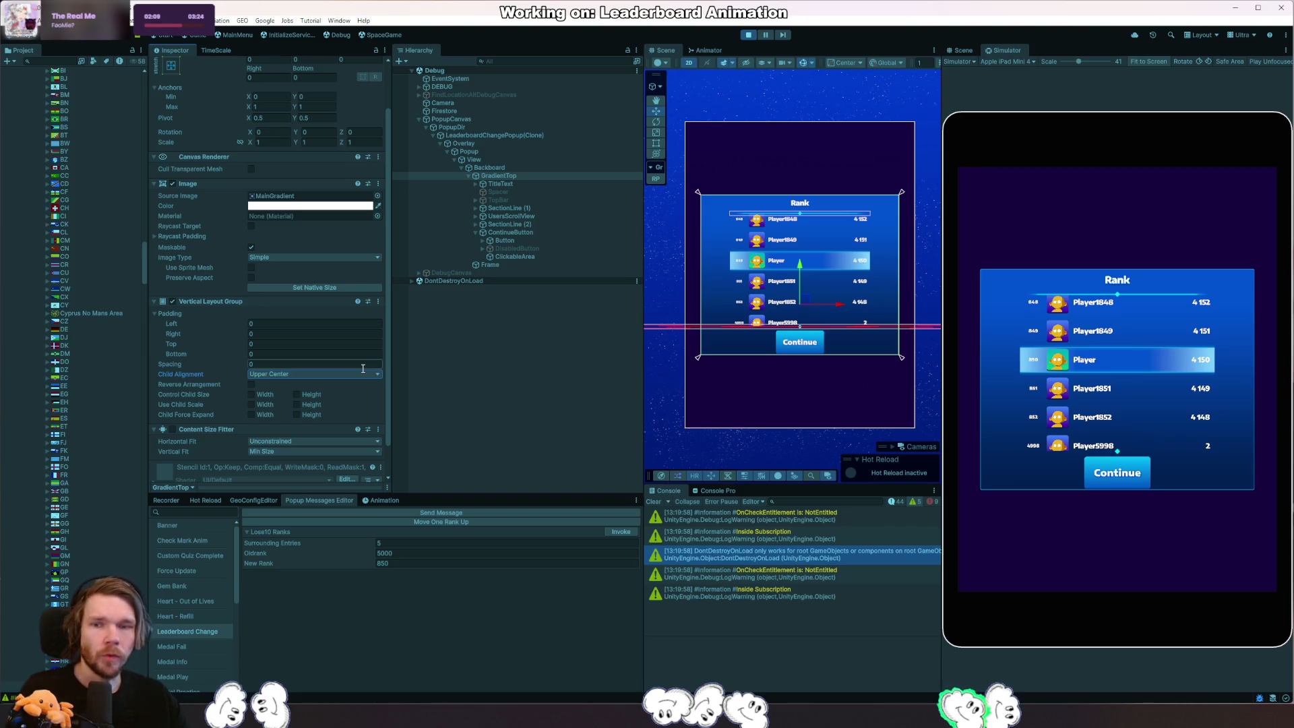
left_click(527, 232)
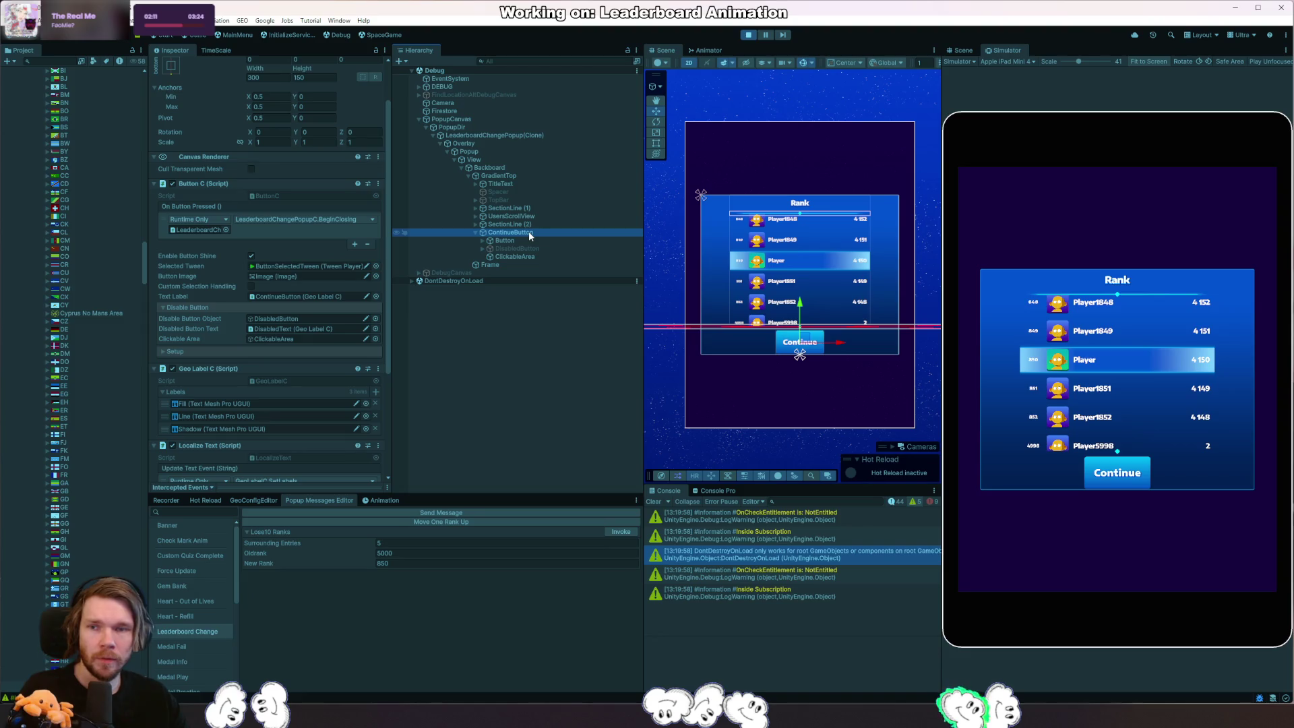
left_click(529, 225)
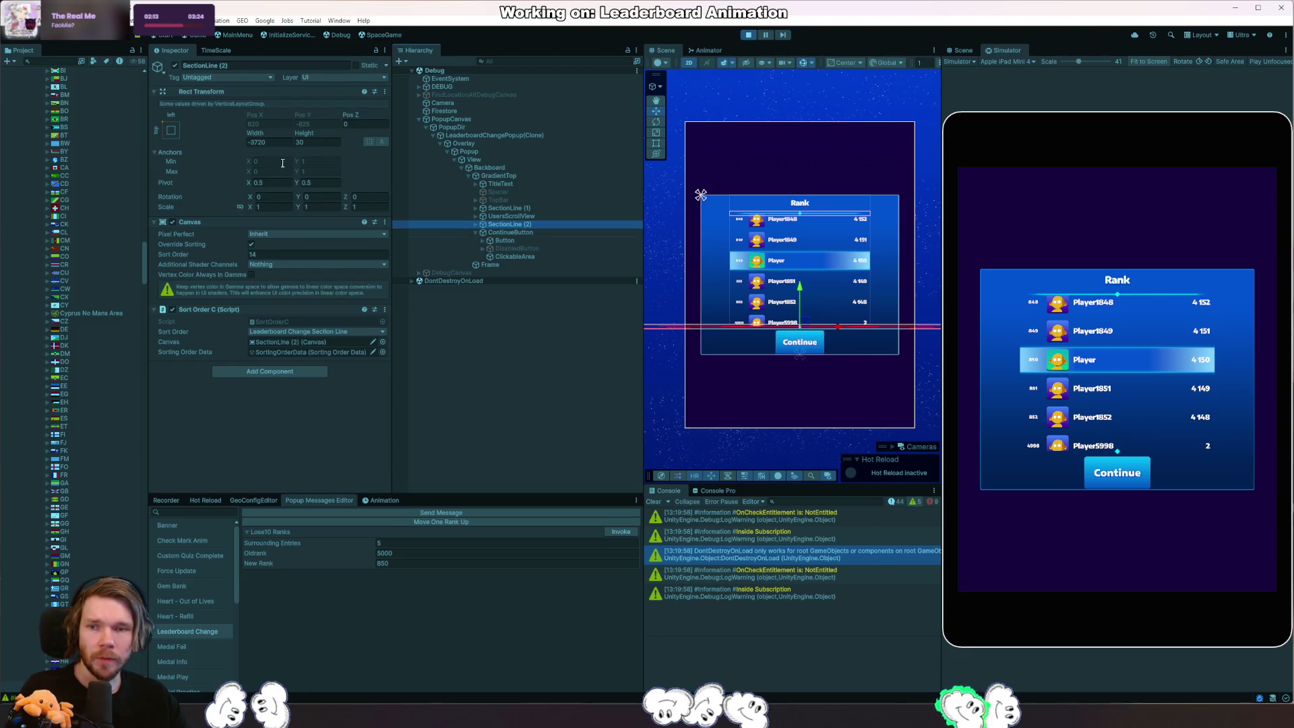
left_click(281, 141)
type("0")
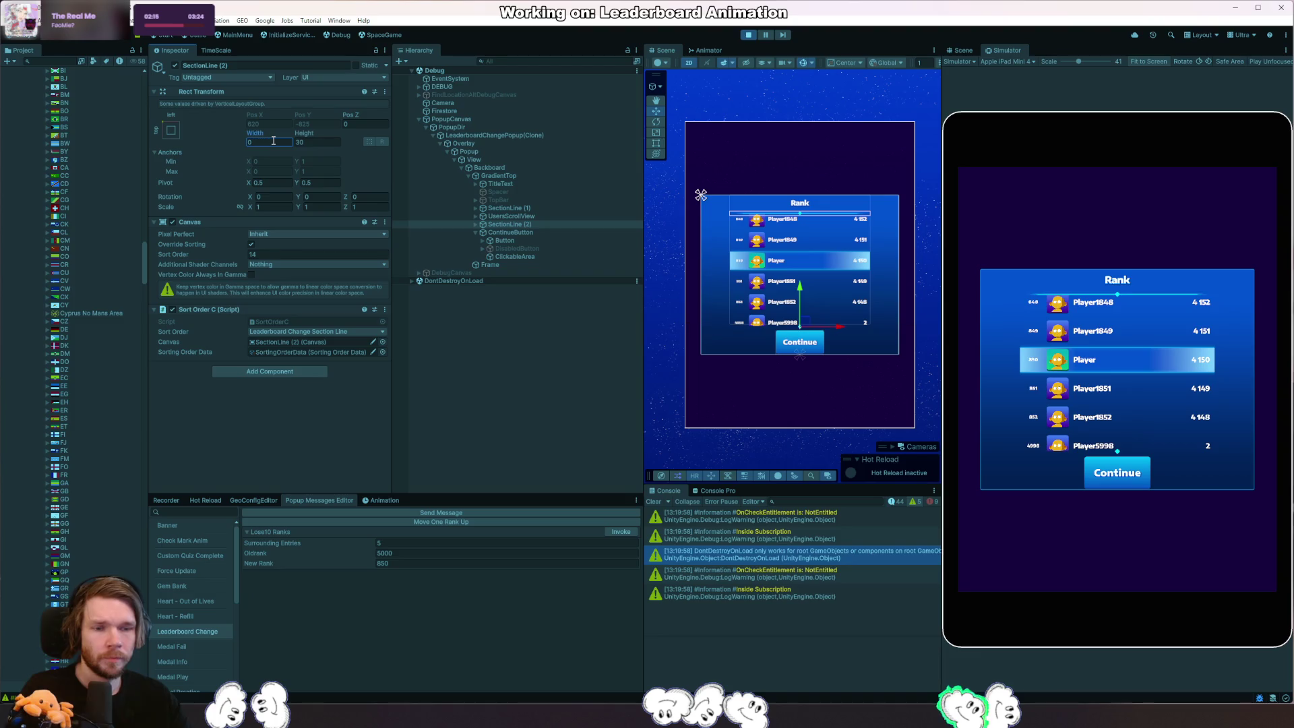
type("1080")
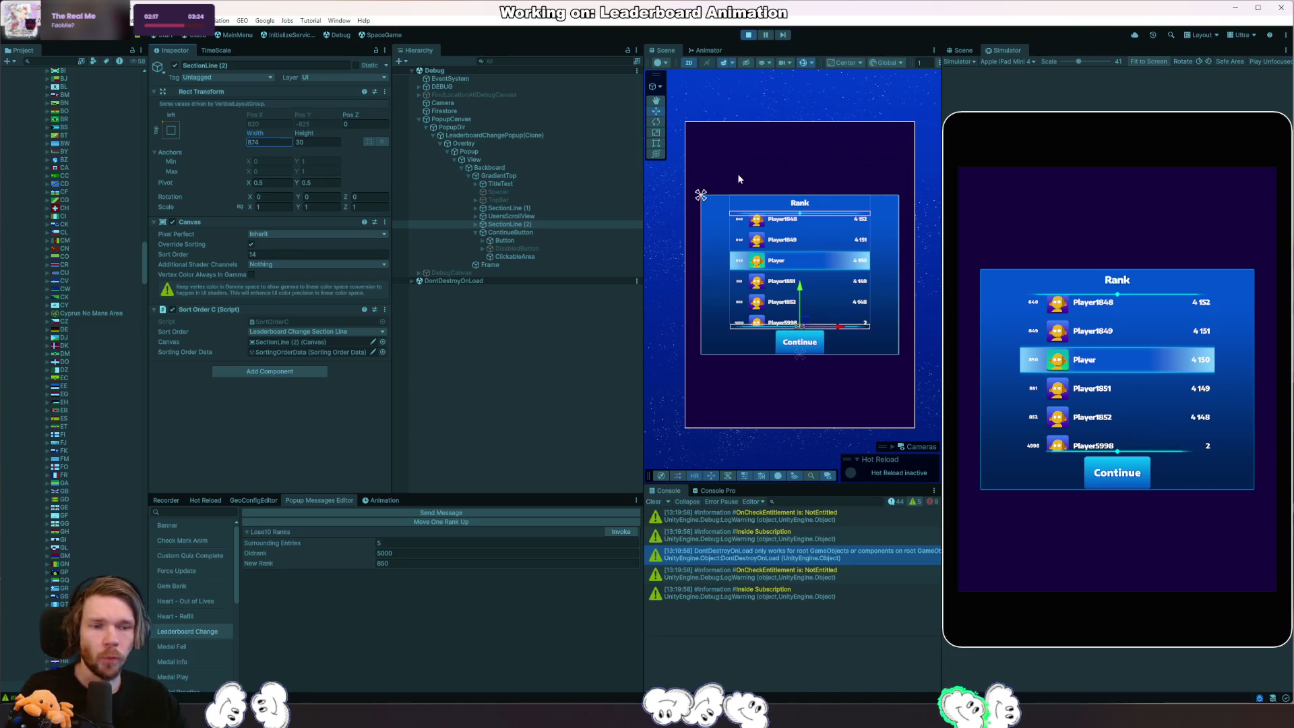
type("1204")
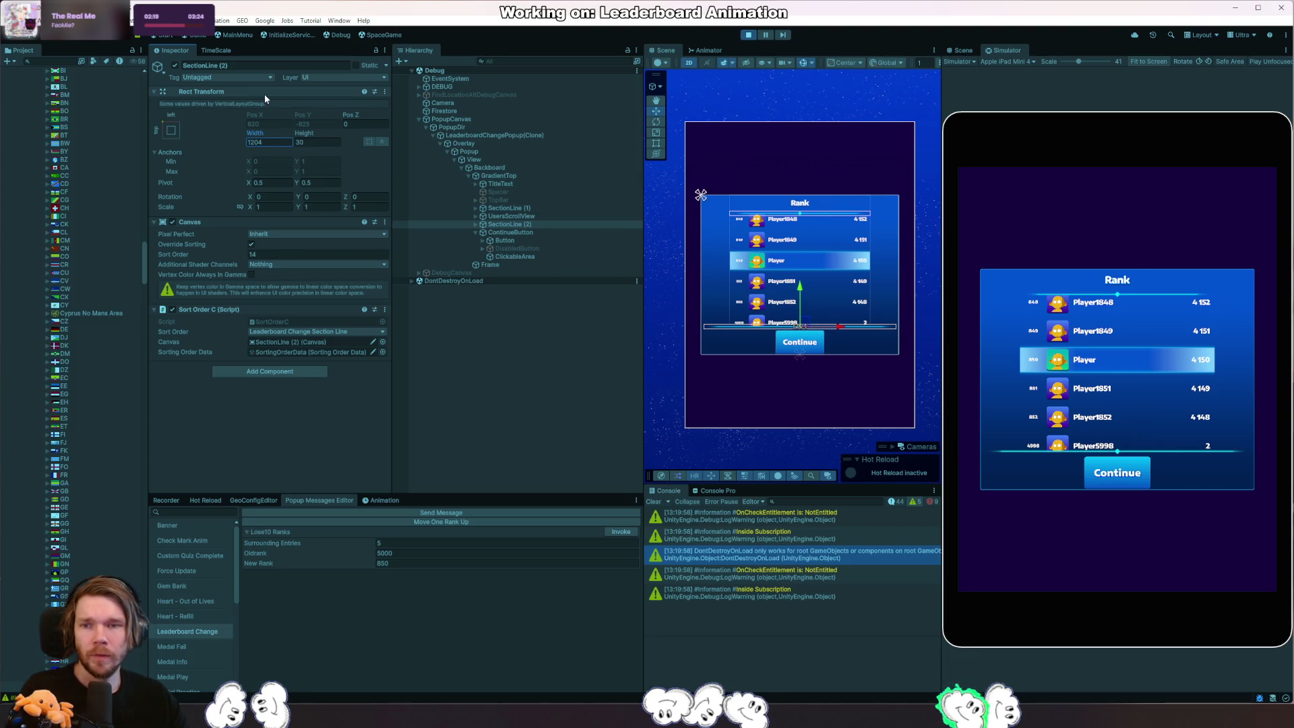
Stretch SectionLine (2)'s anchors across its parent, leave presets otherwise unchanged, and return to GradientTop.
left_click(172, 130)
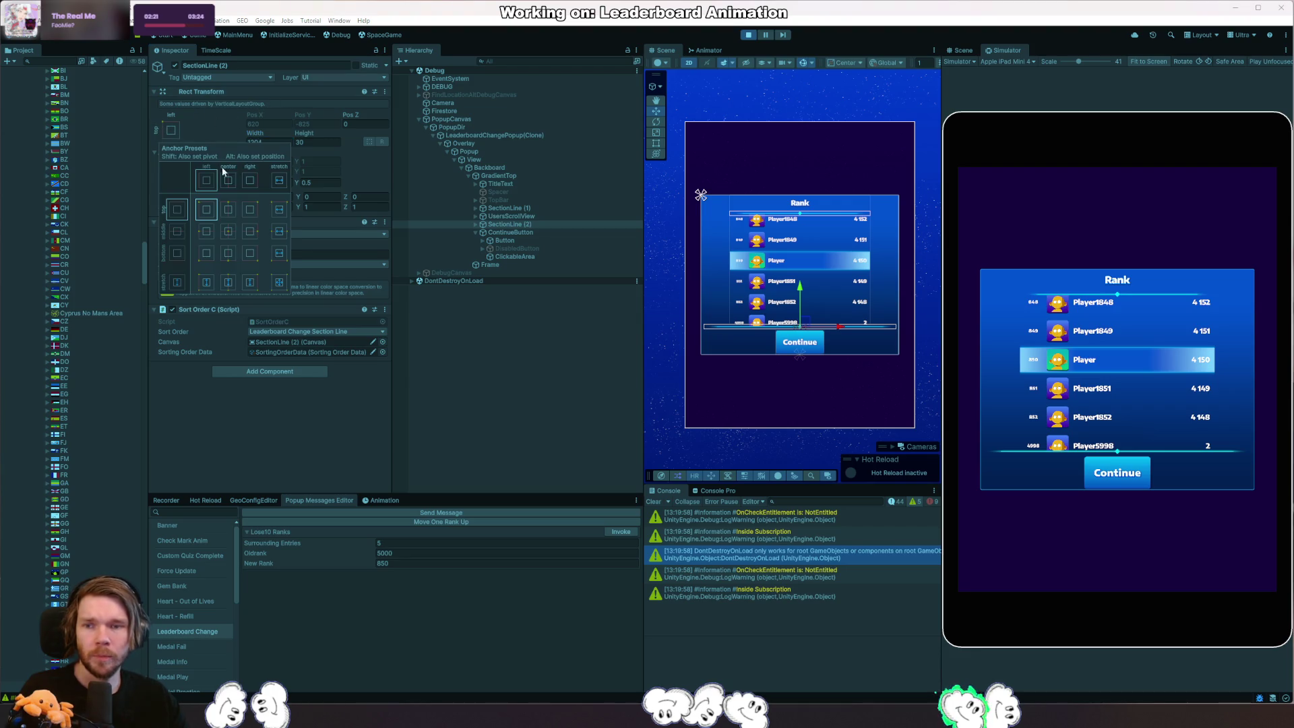
left_click(281, 209)
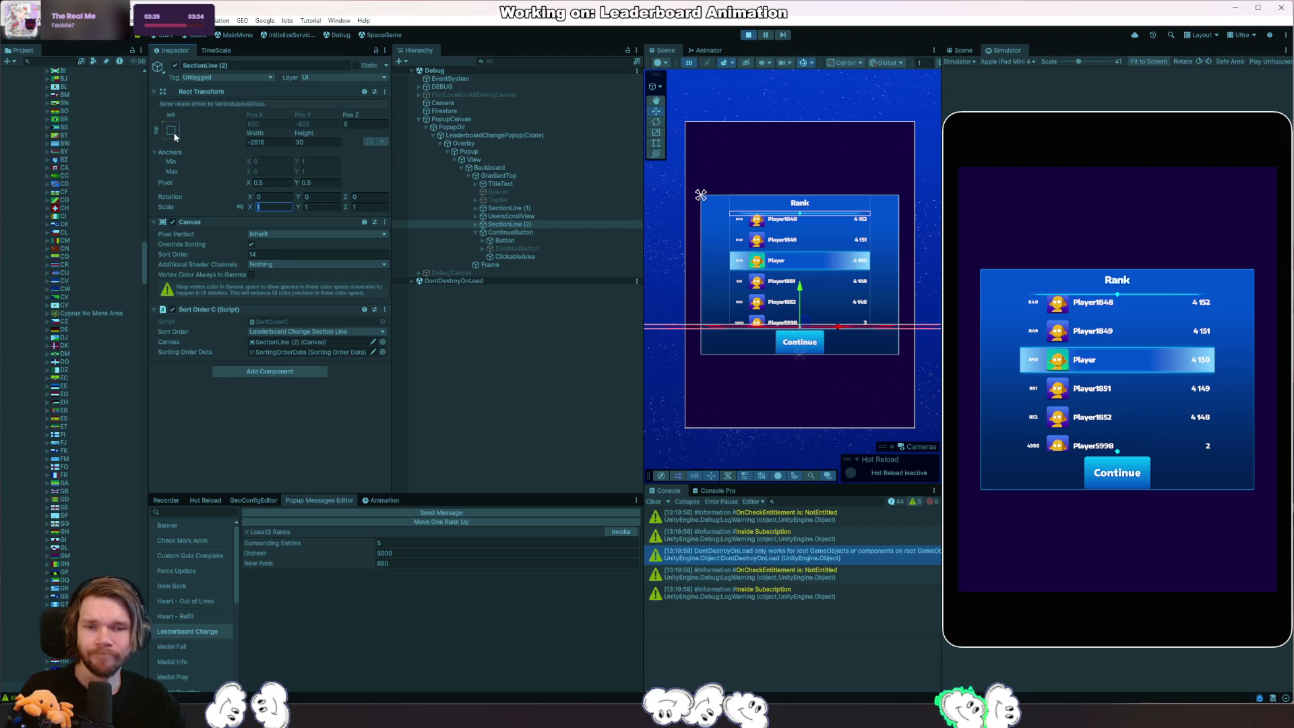
left_click(174, 134)
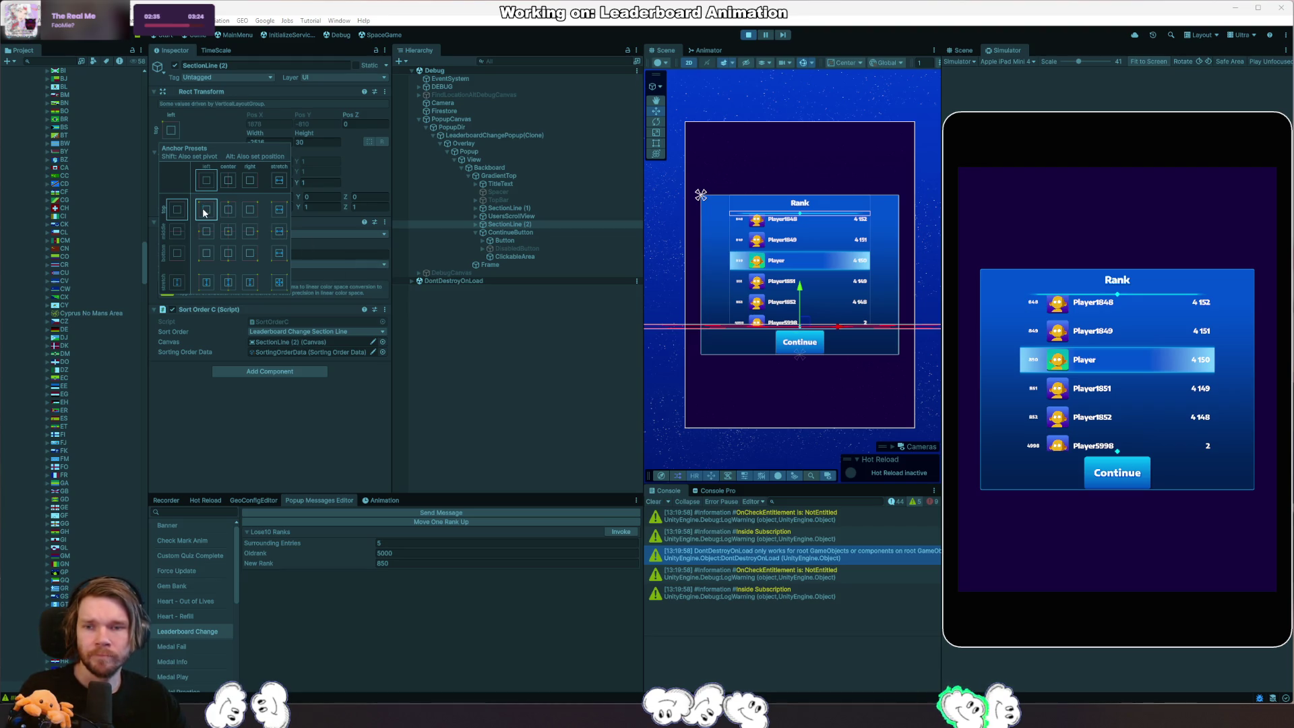
left_click(428, 223)
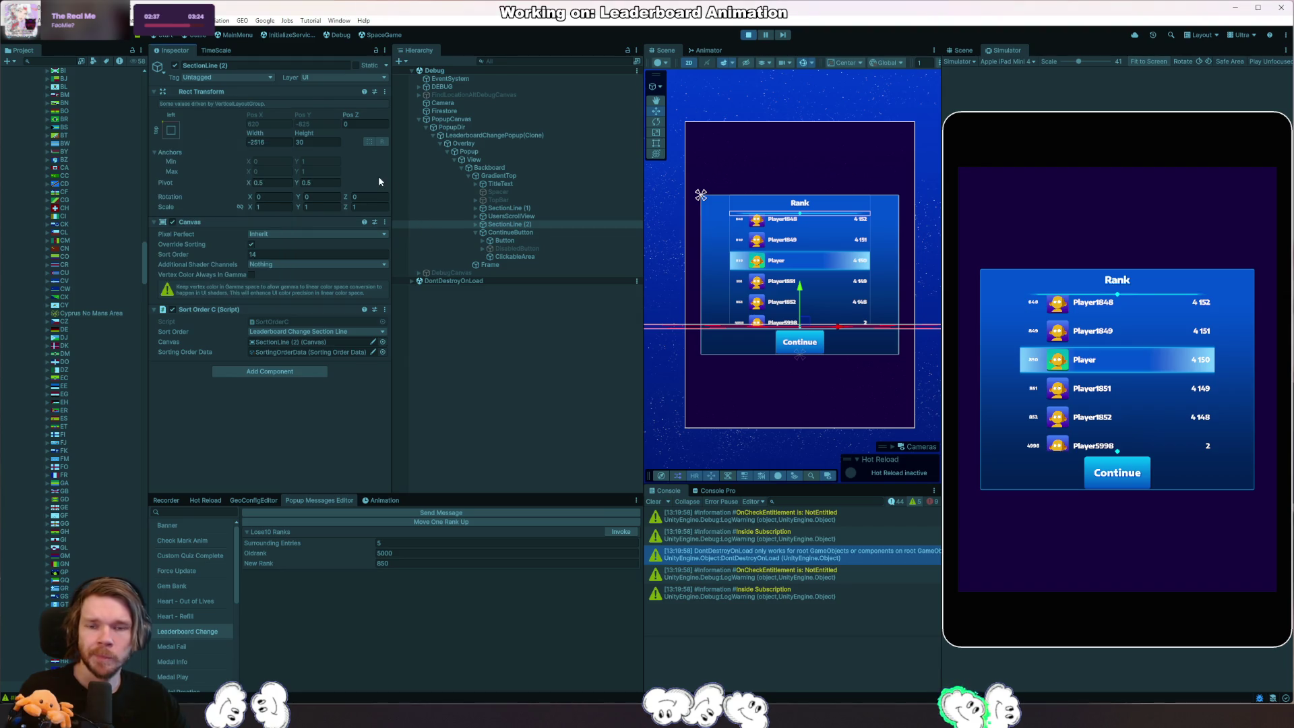
left_click(543, 177)
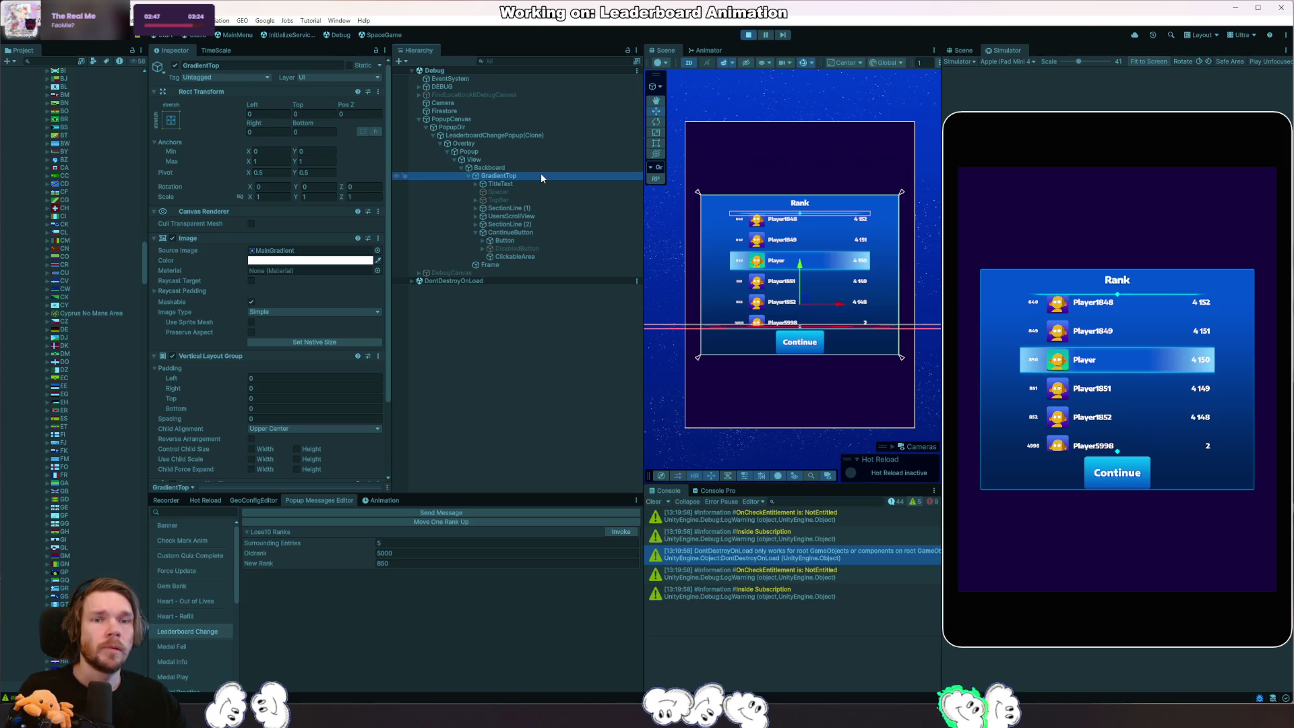
Add a Layout Element to GradientTop with Flexible Width enabled.
left_click(170, 122)
left_click(320, 151)
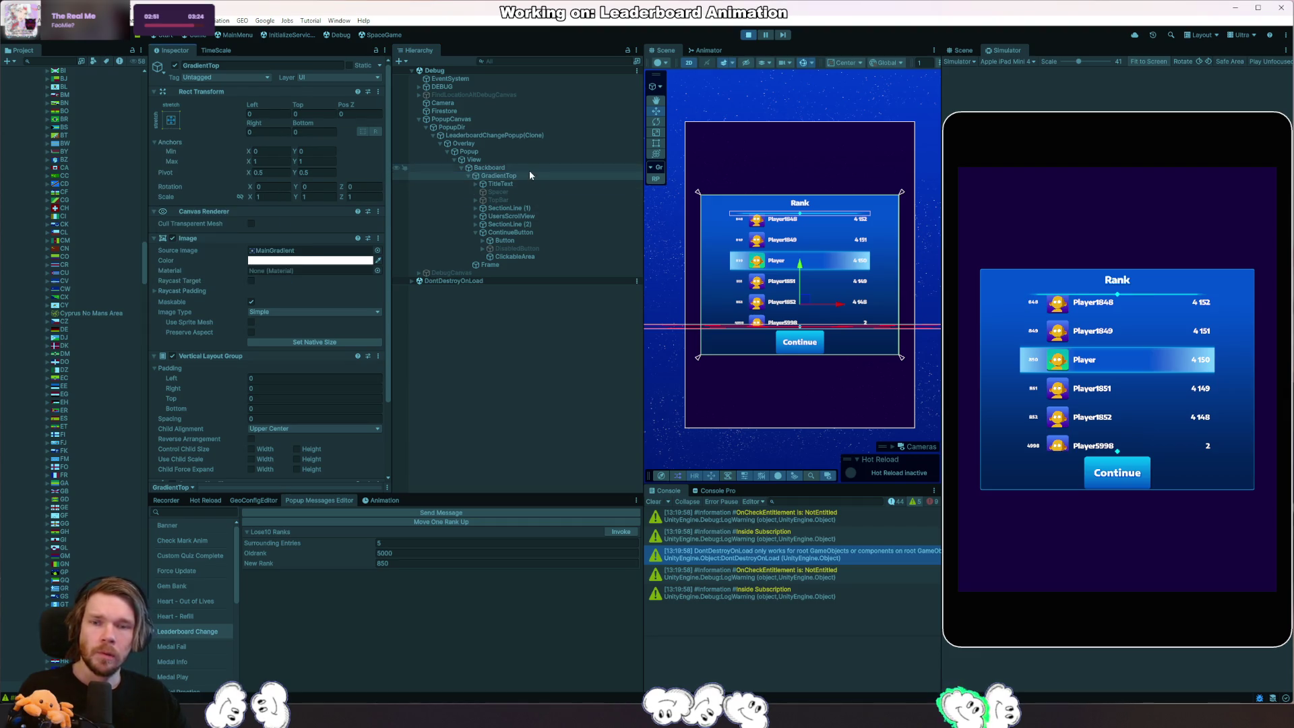
scroll(246, 334, "down", 3)
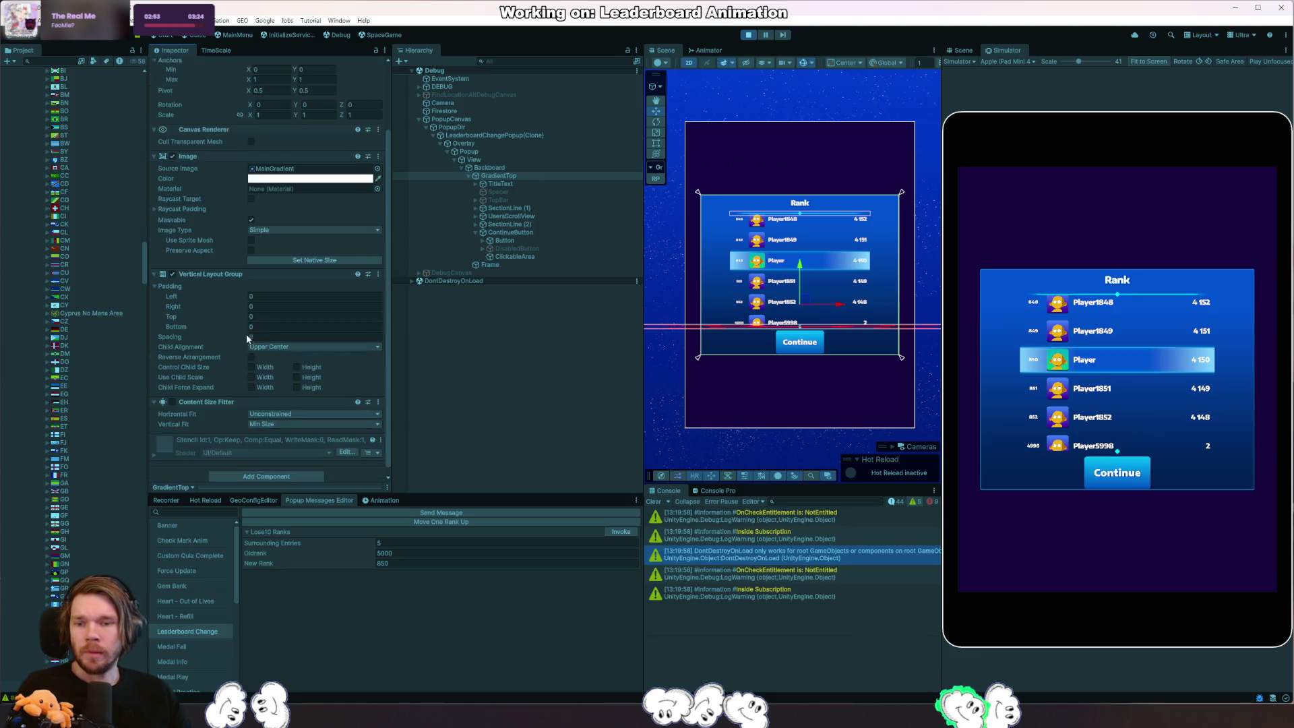
left_click(287, 471)
type("lay")
key("Return")
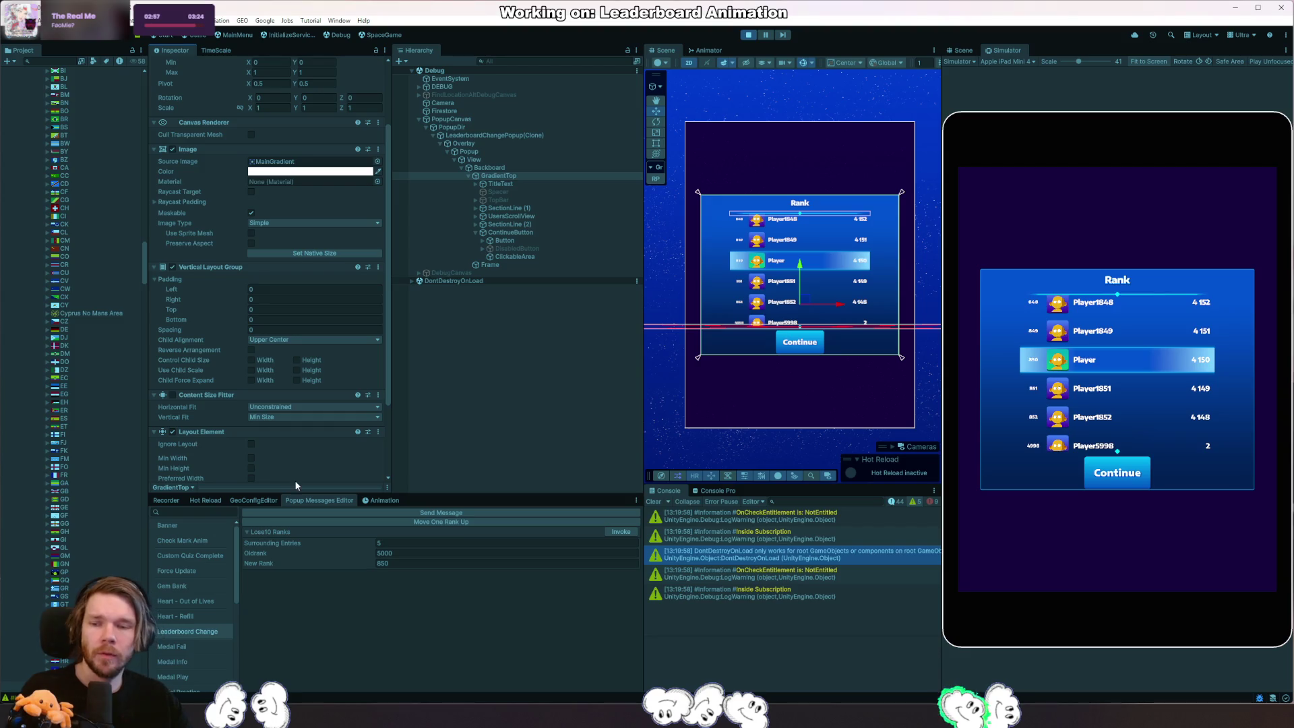
scroll(295, 481, "down", 3)
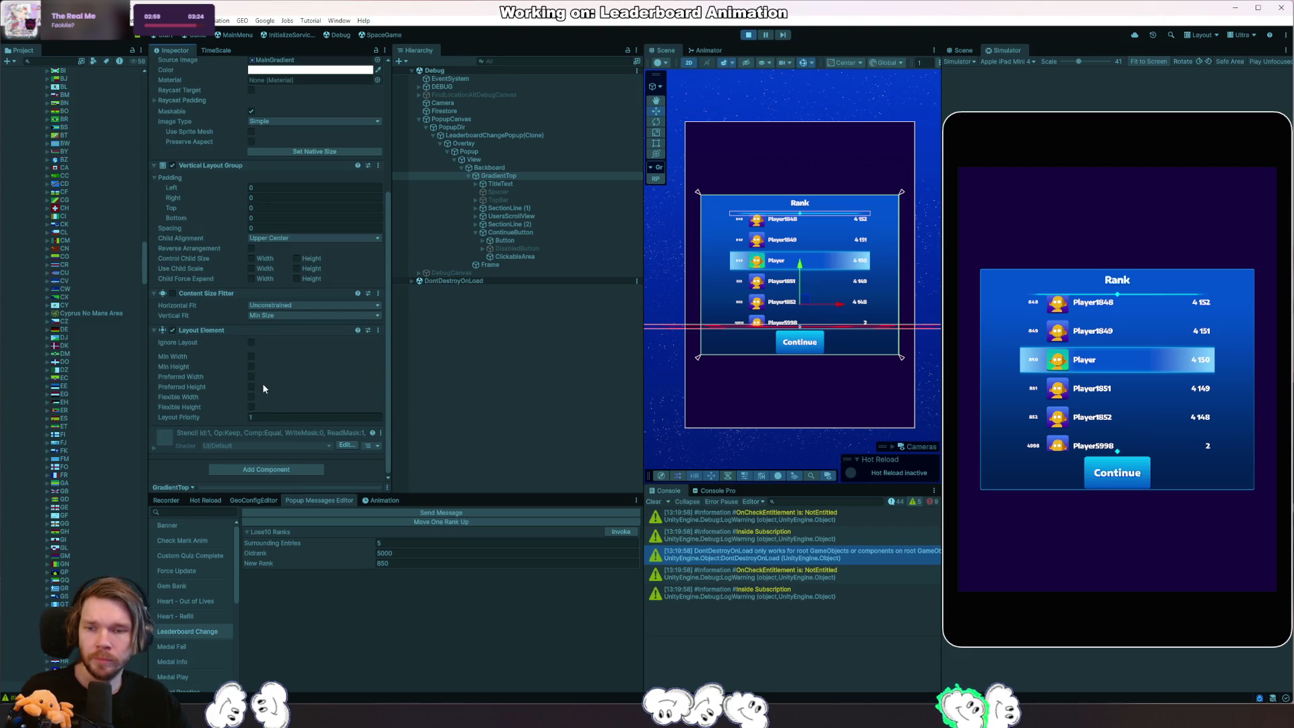
left_click(250, 395)
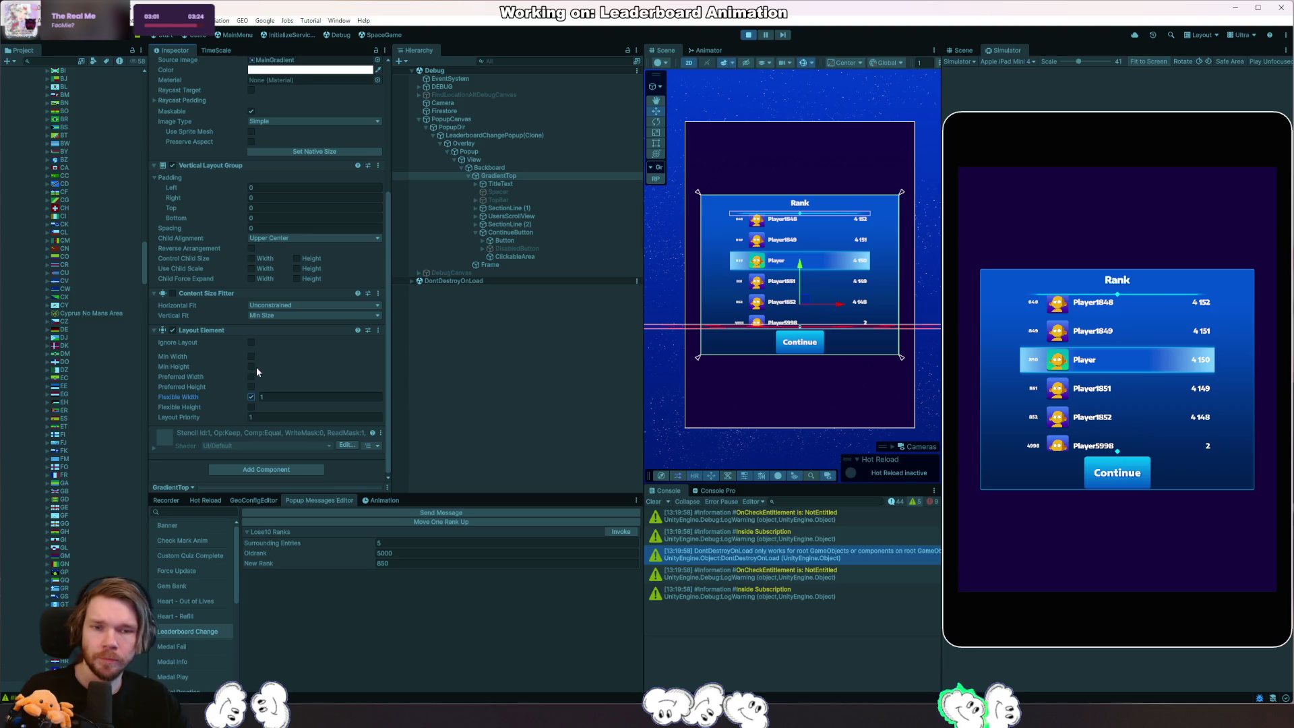
scroll(263, 276, "up", 5)
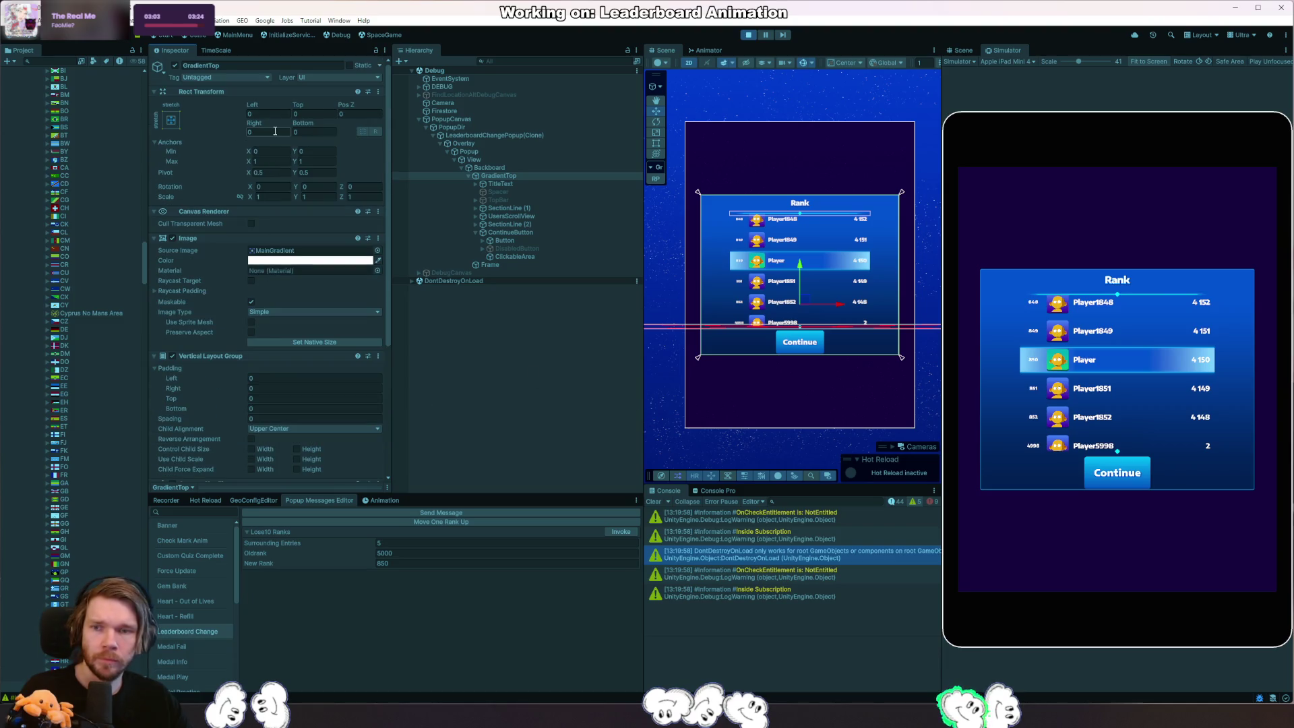
scroll(275, 129, "down", 3)
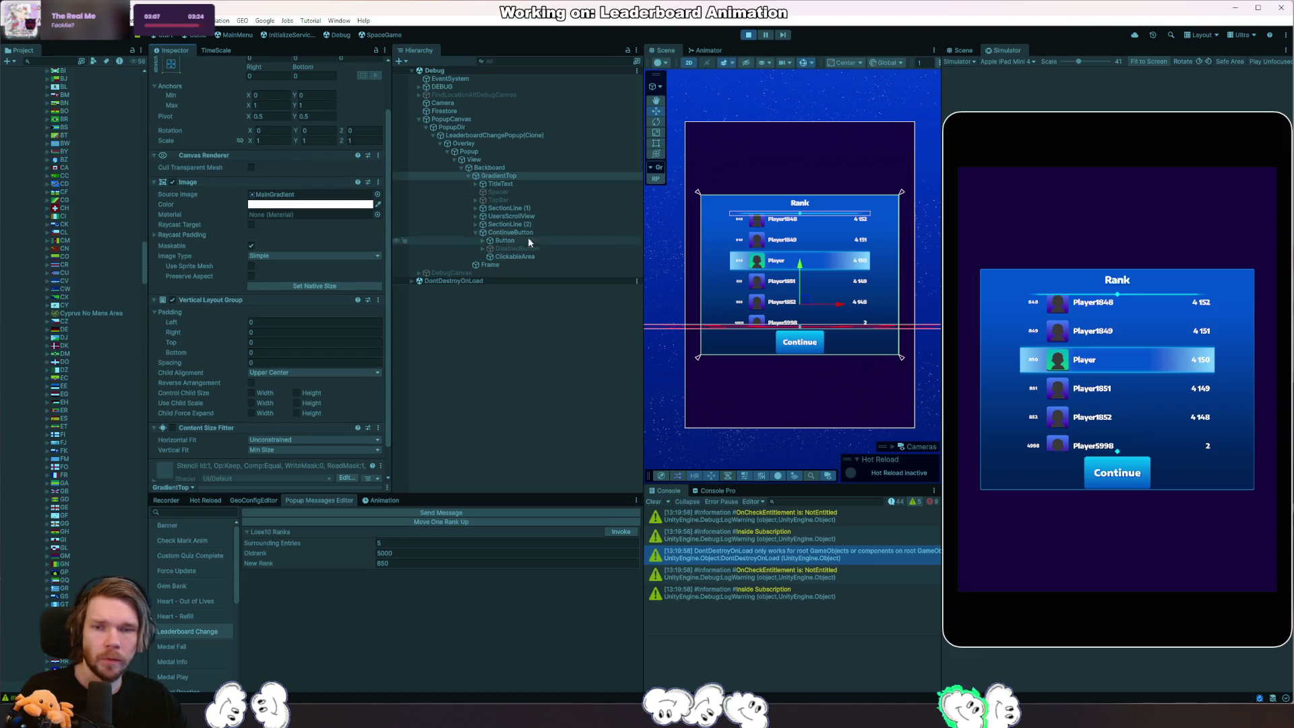
Add a Layout Element with Flexible Width to SectionLine (2) and set its width to 1200.
left_click(510, 224)
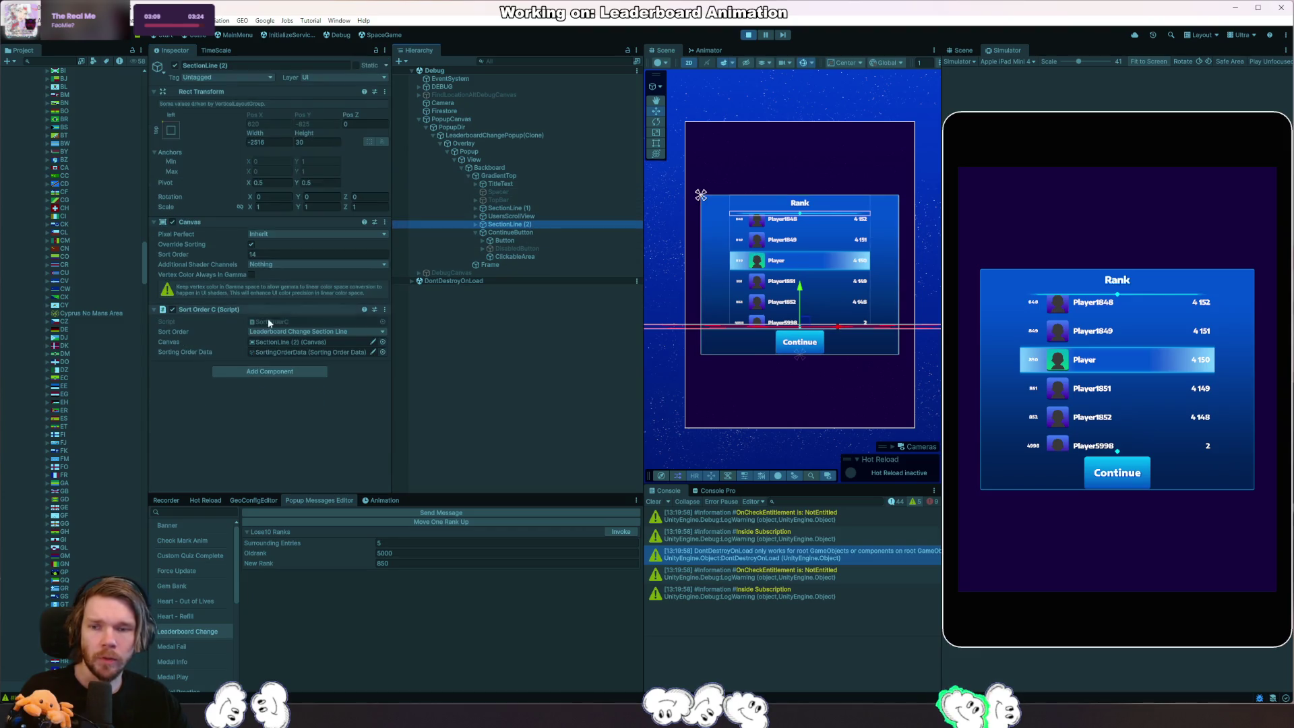
left_click(290, 375)
left_click(267, 407)
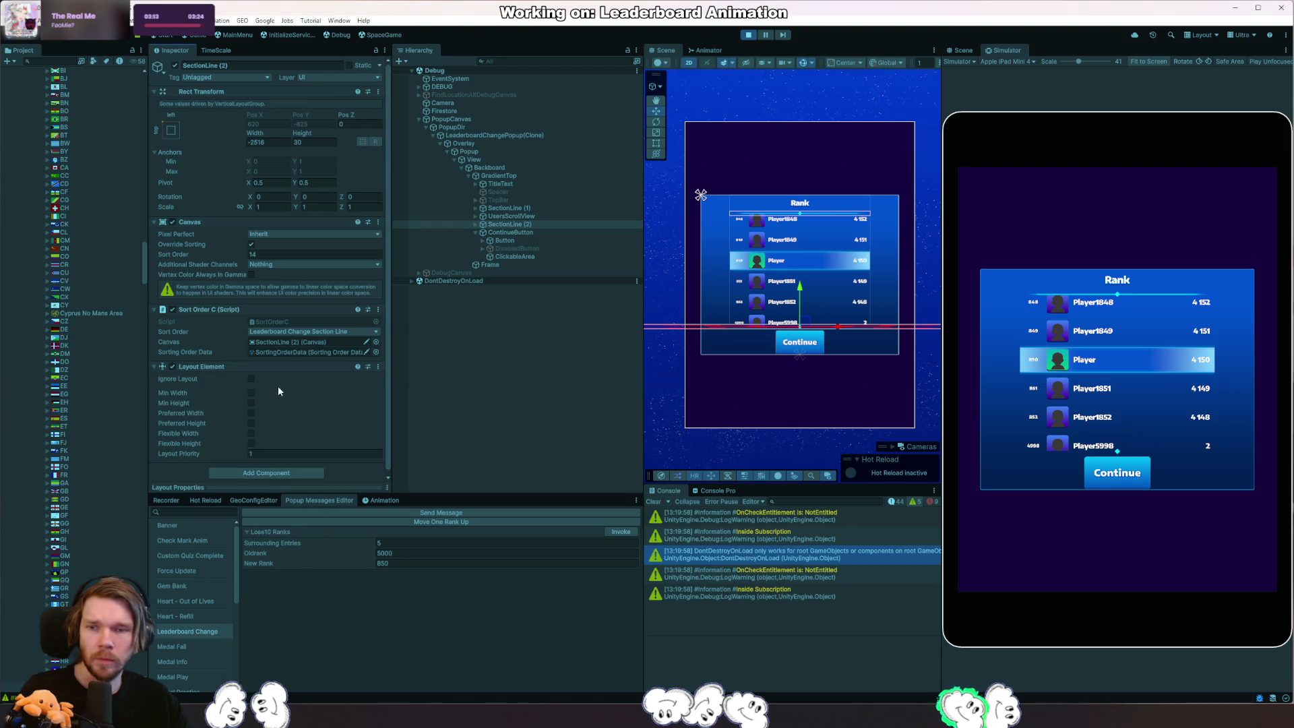
left_click(252, 430)
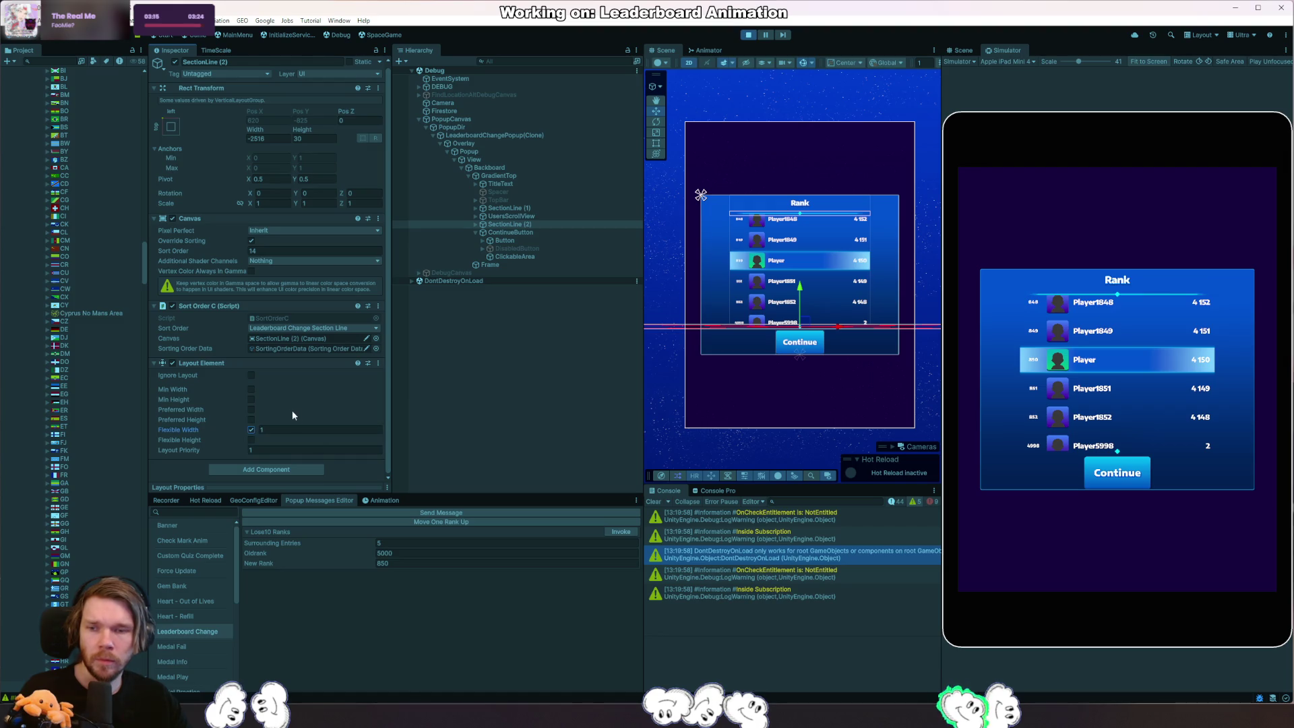
left_click(171, 127)
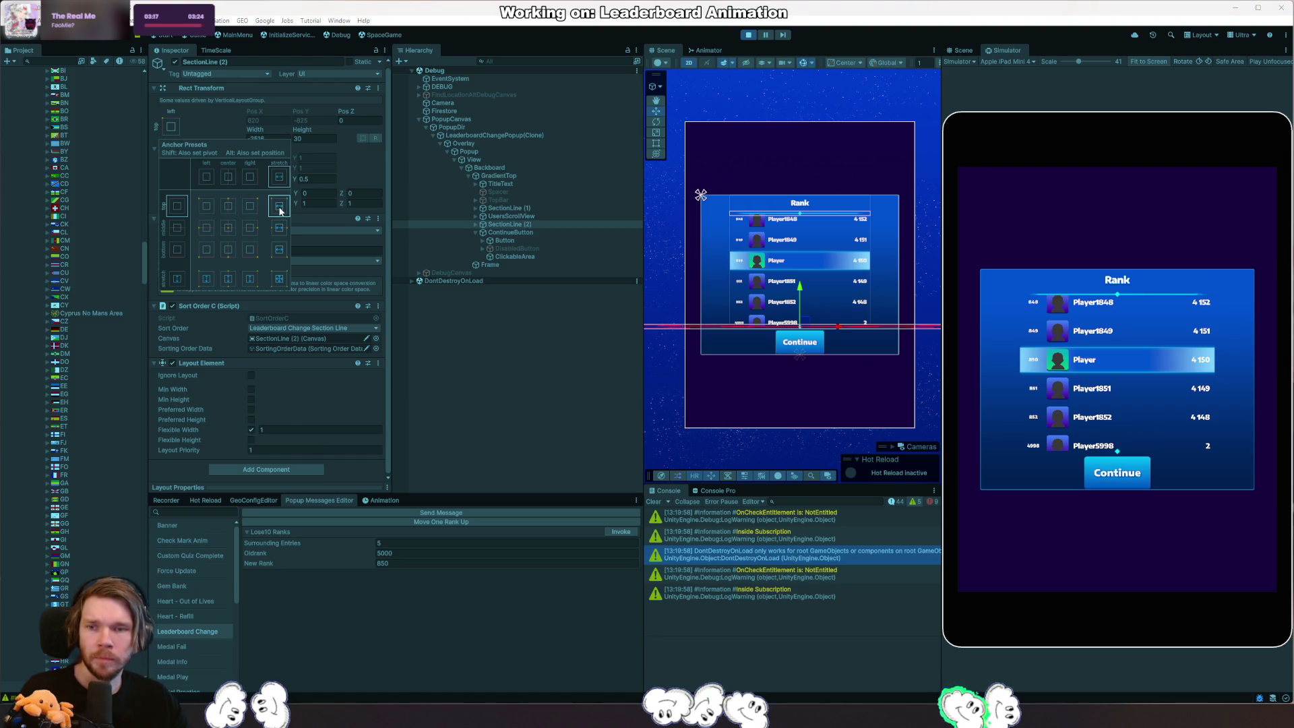
left_click(312, 161)
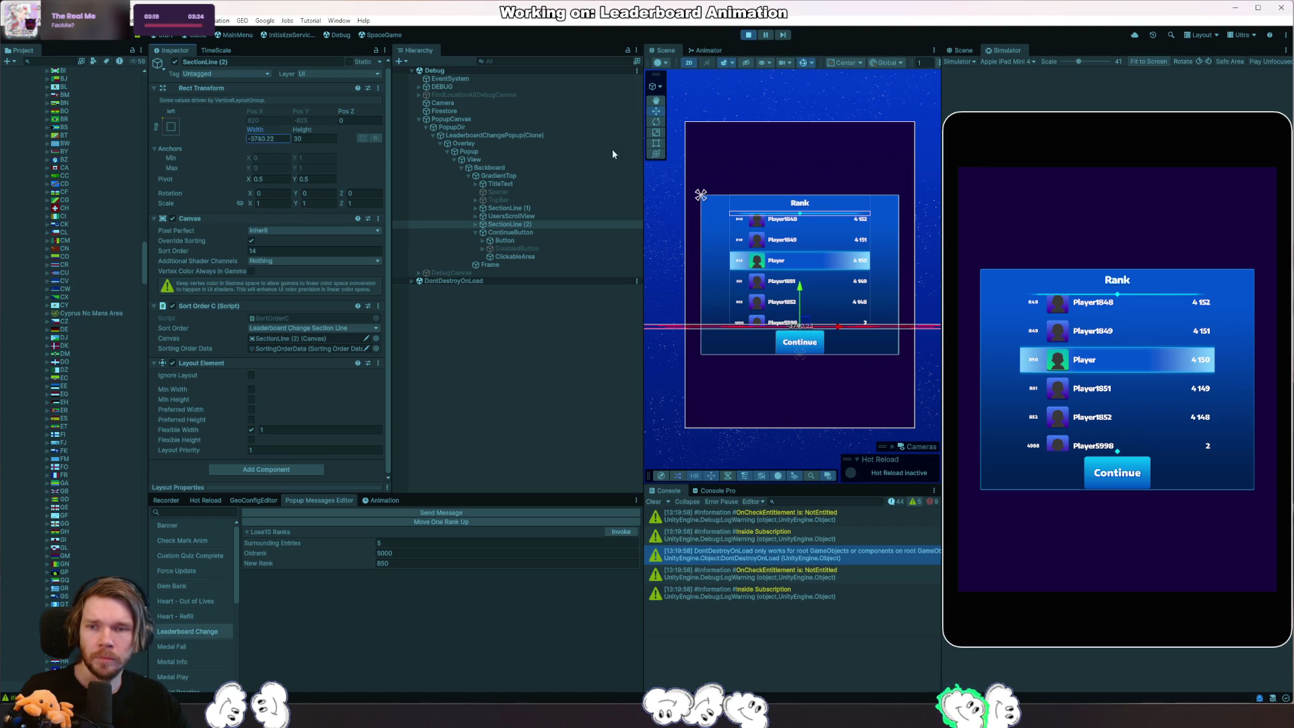
type("1200")
key("Return")
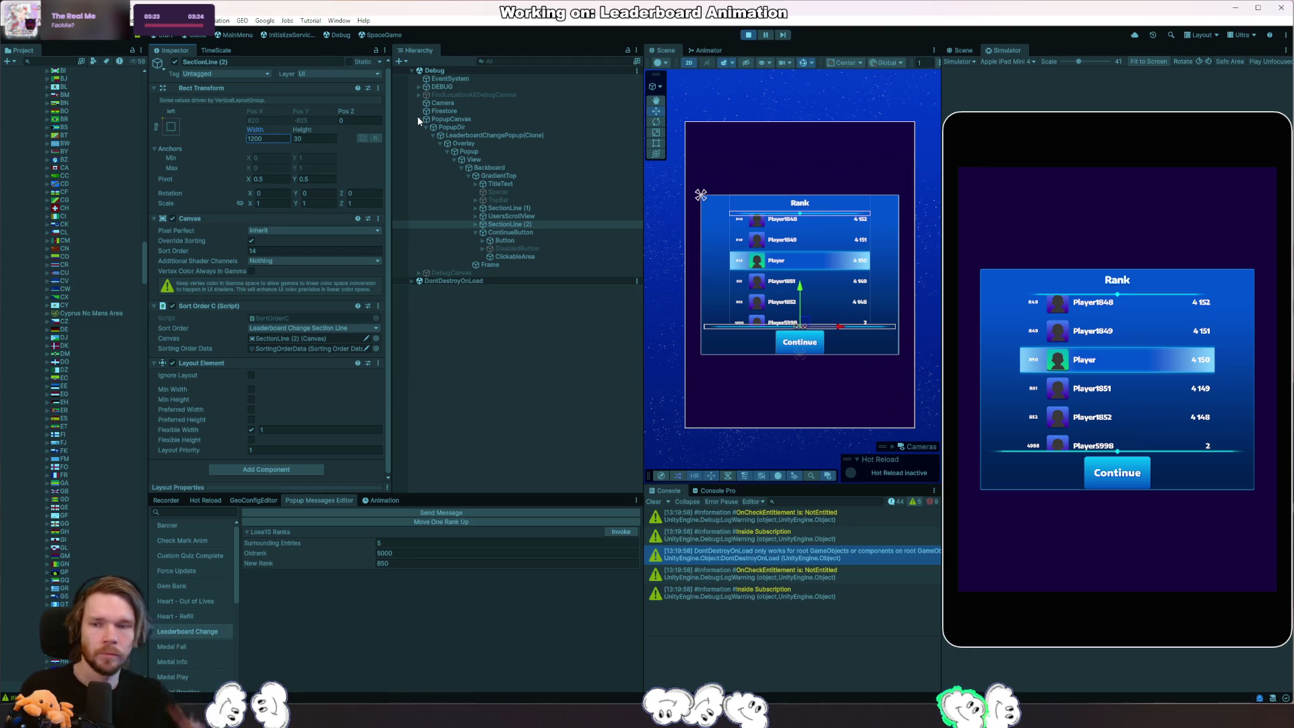
Tick Control Child Size Width on GradientTop, then stop the play session.
left_click(554, 176)
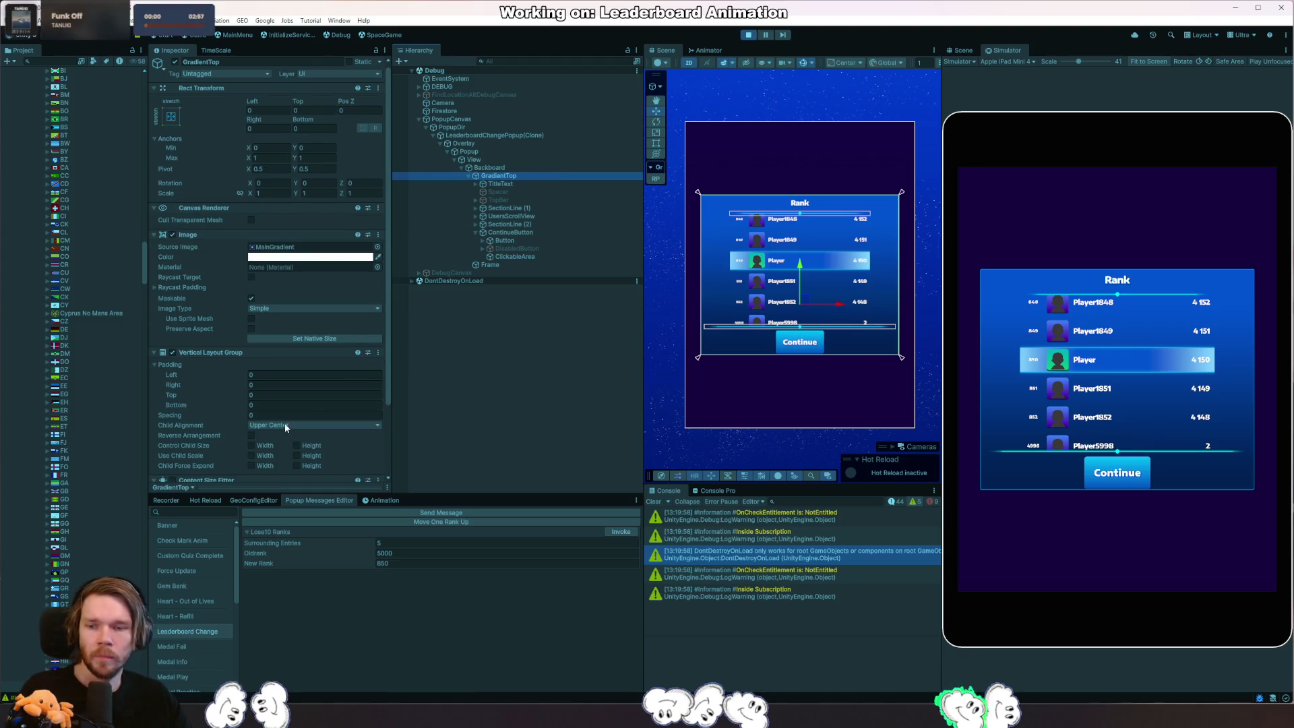
scroll(283, 423, "down", 3)
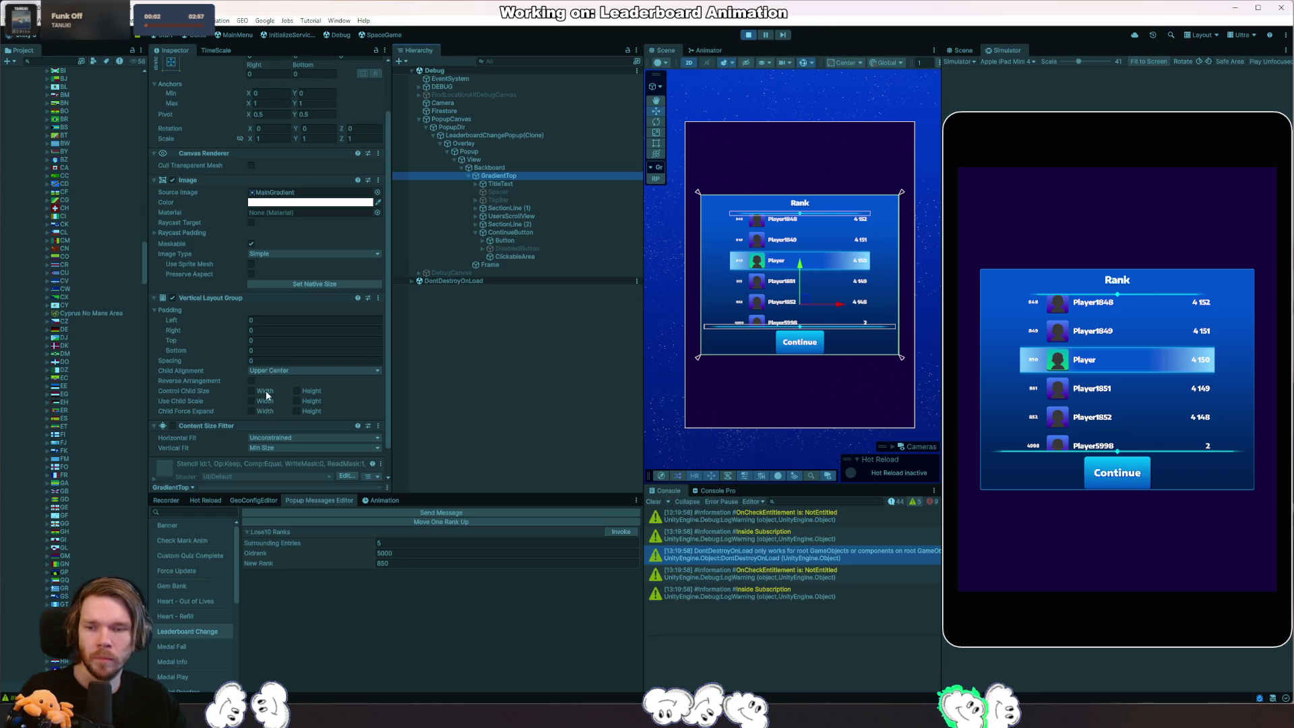
left_click(265, 392)
left_click(263, 412)
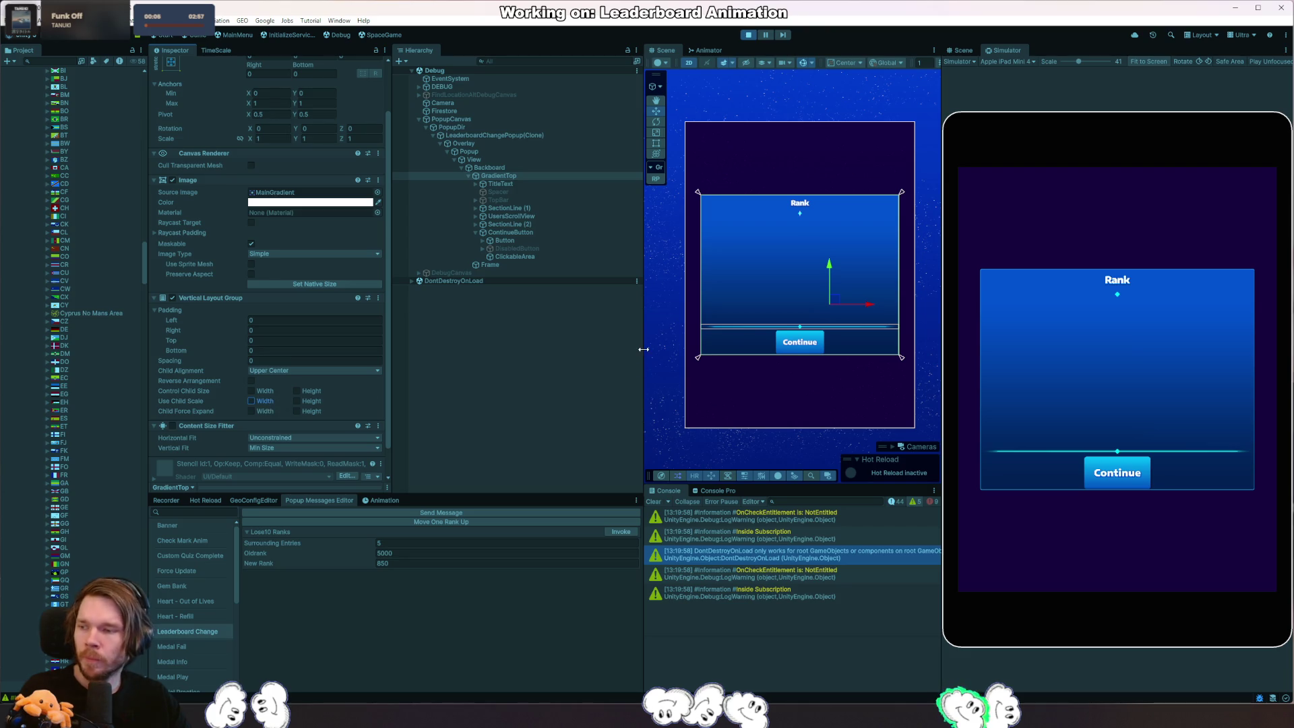
left_click(749, 35)
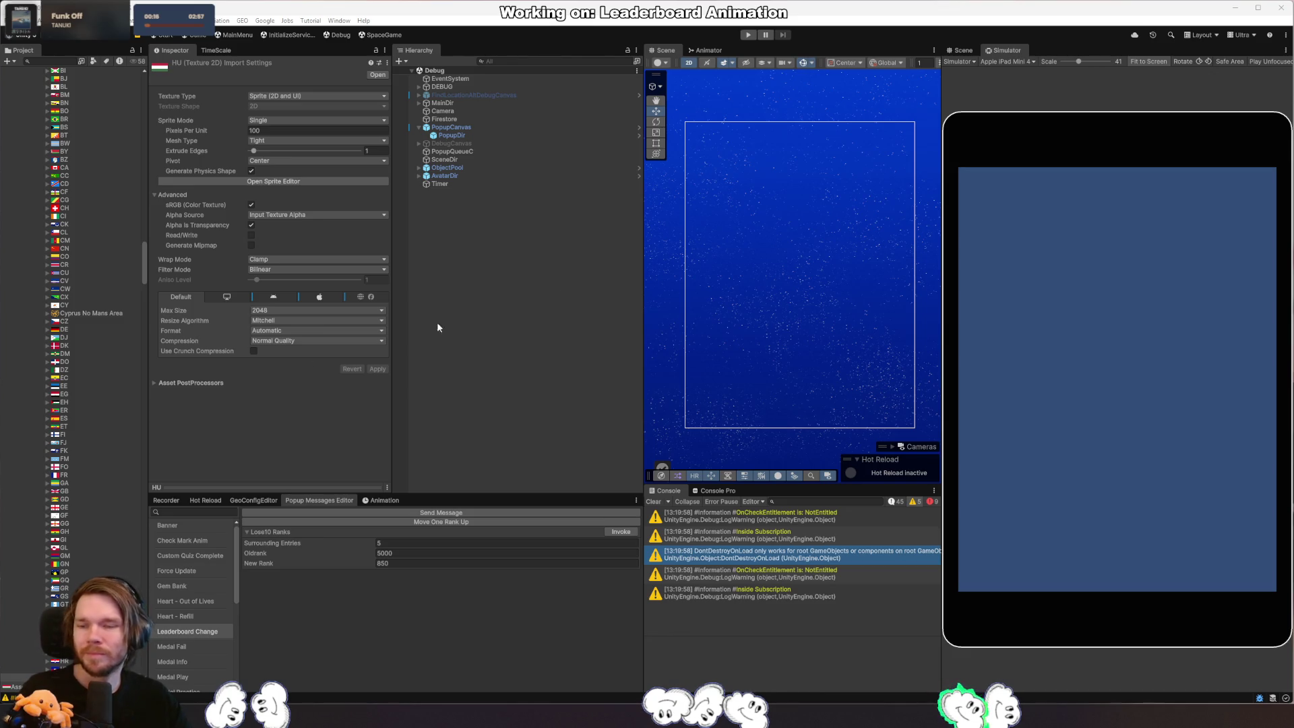
Enter play mode, trigger the Leaderboard Change popup and pick ClickableArea from the Simulator.
left_click(574, 256)
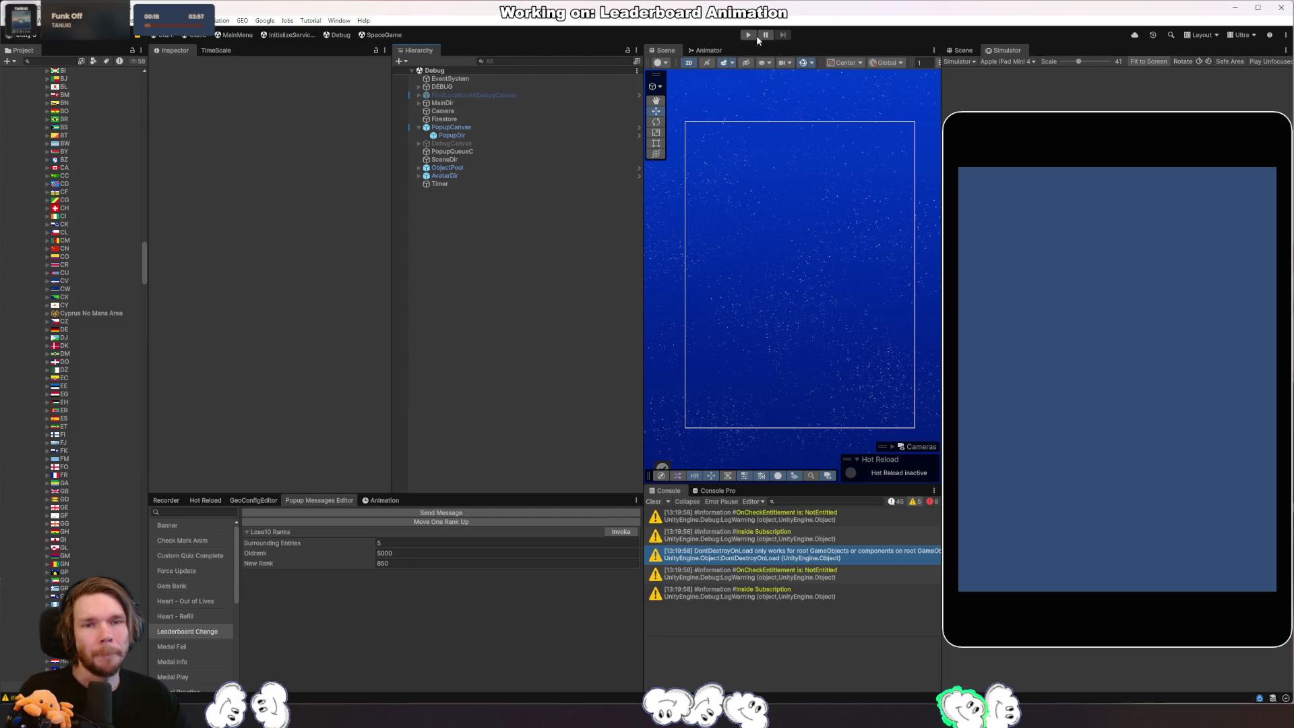
left_click(757, 35)
left_click(615, 535)
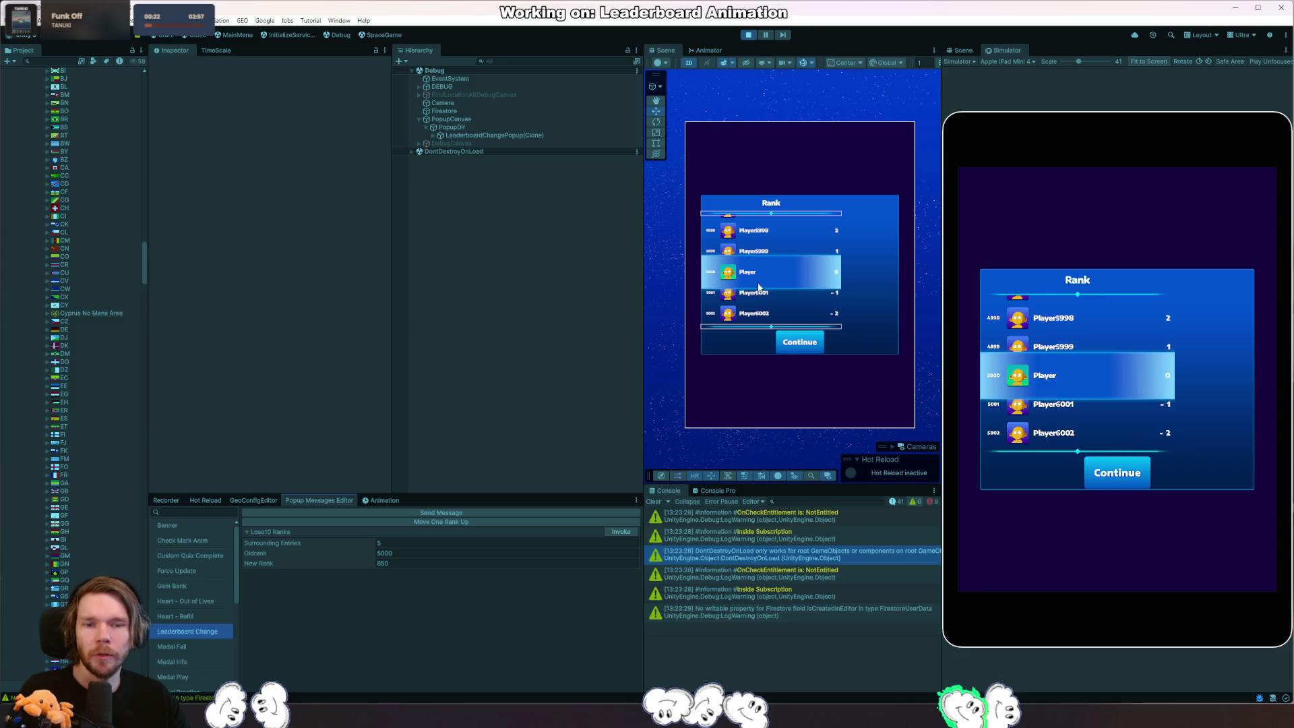
right_click(787, 343)
left_click(971, 392)
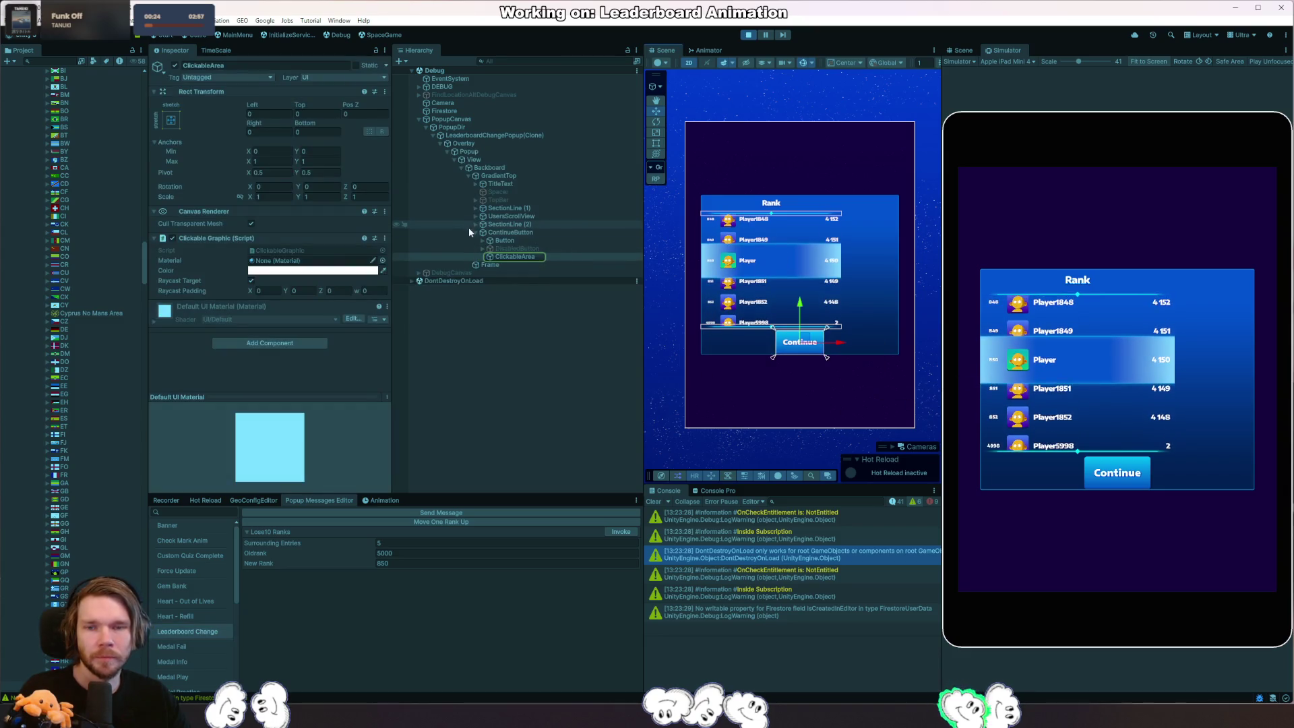
Untick Child Force Expand Width on GradientTop and select SectionLine (2).
left_click(529, 176)
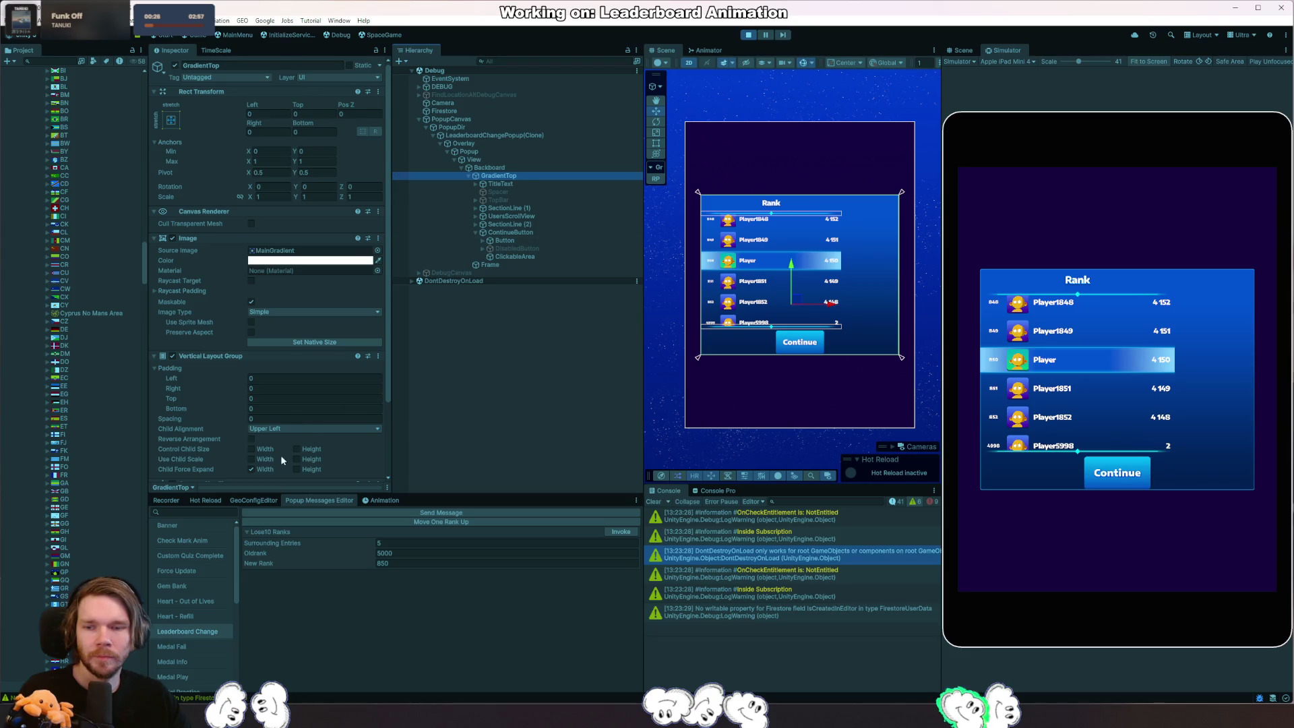
scroll(281, 455, "down", 2)
left_click(252, 415)
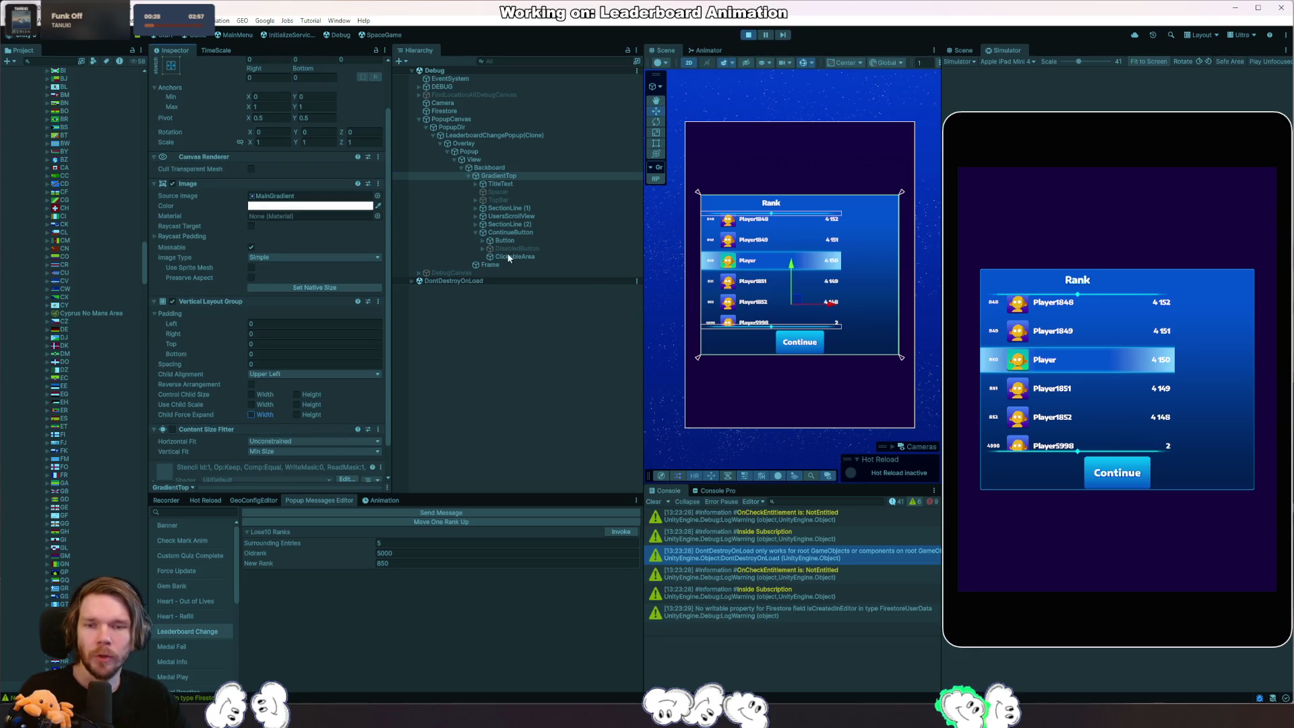
left_click(512, 225)
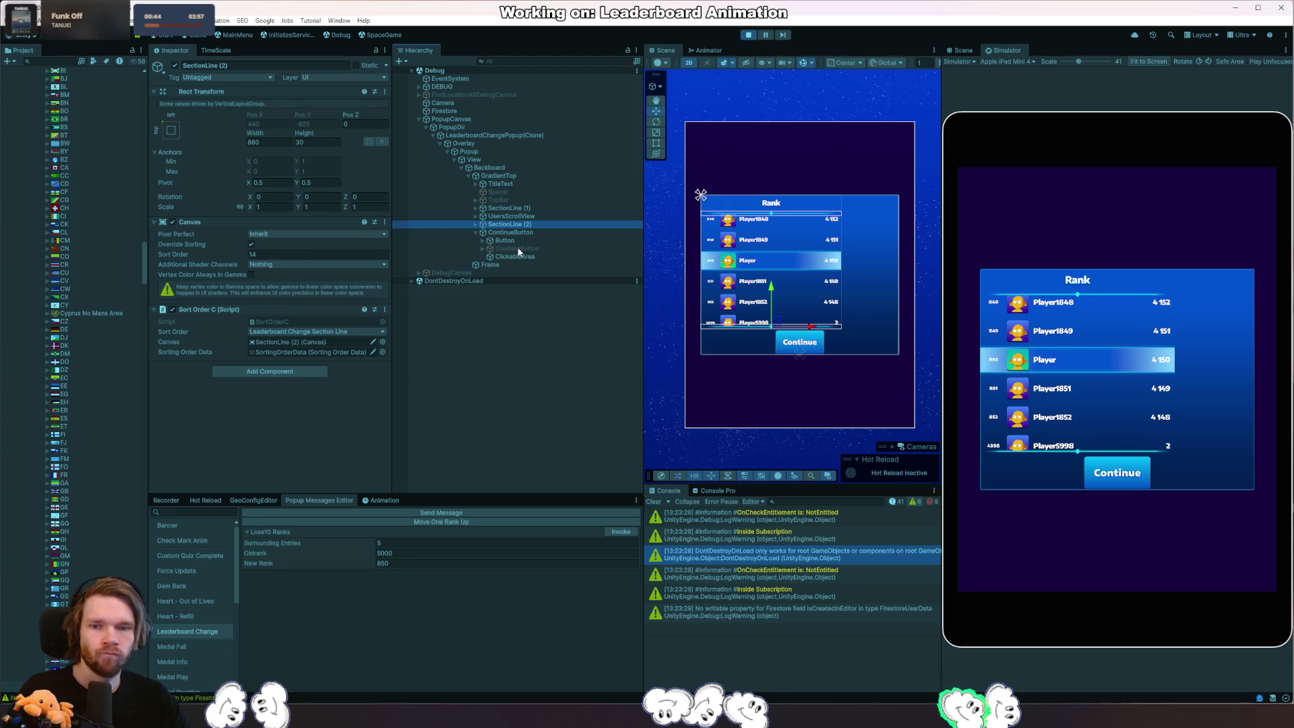
Give SectionLine (2) flexible width and re-anchor it to the panel's left edge.
left_click(303, 372)
key("Escape")
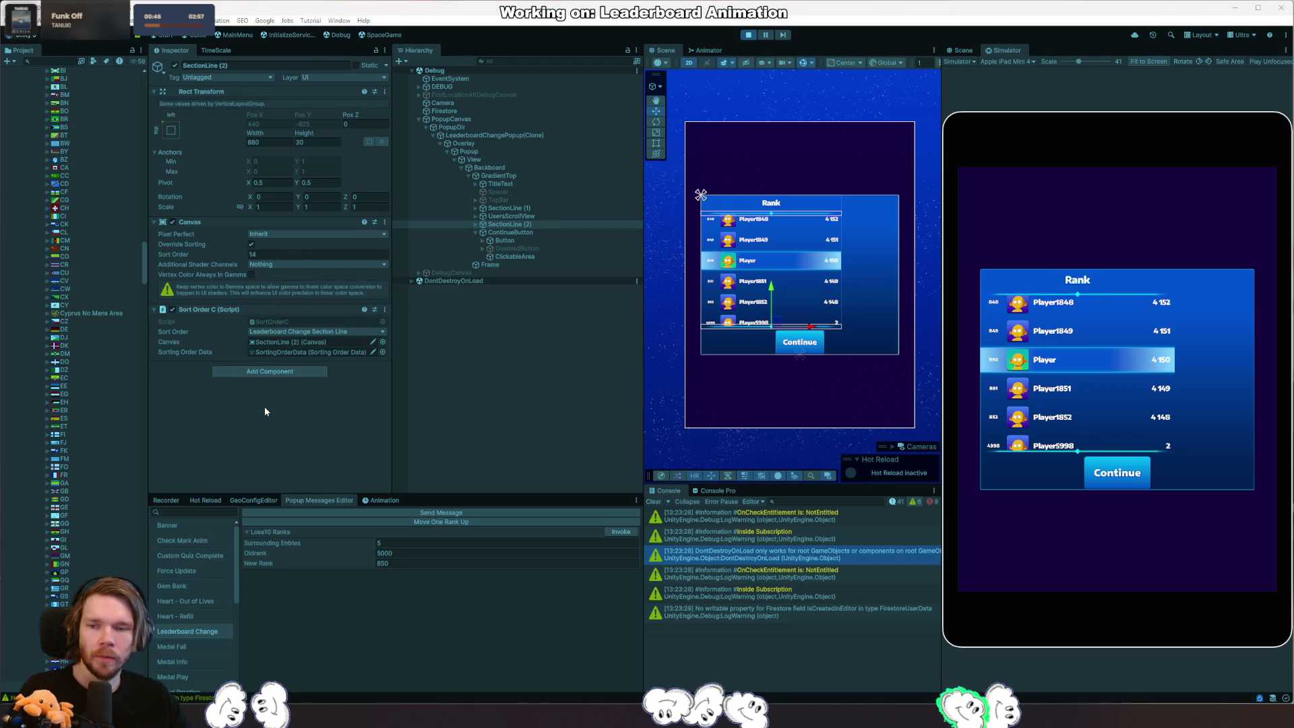
left_click(250, 433)
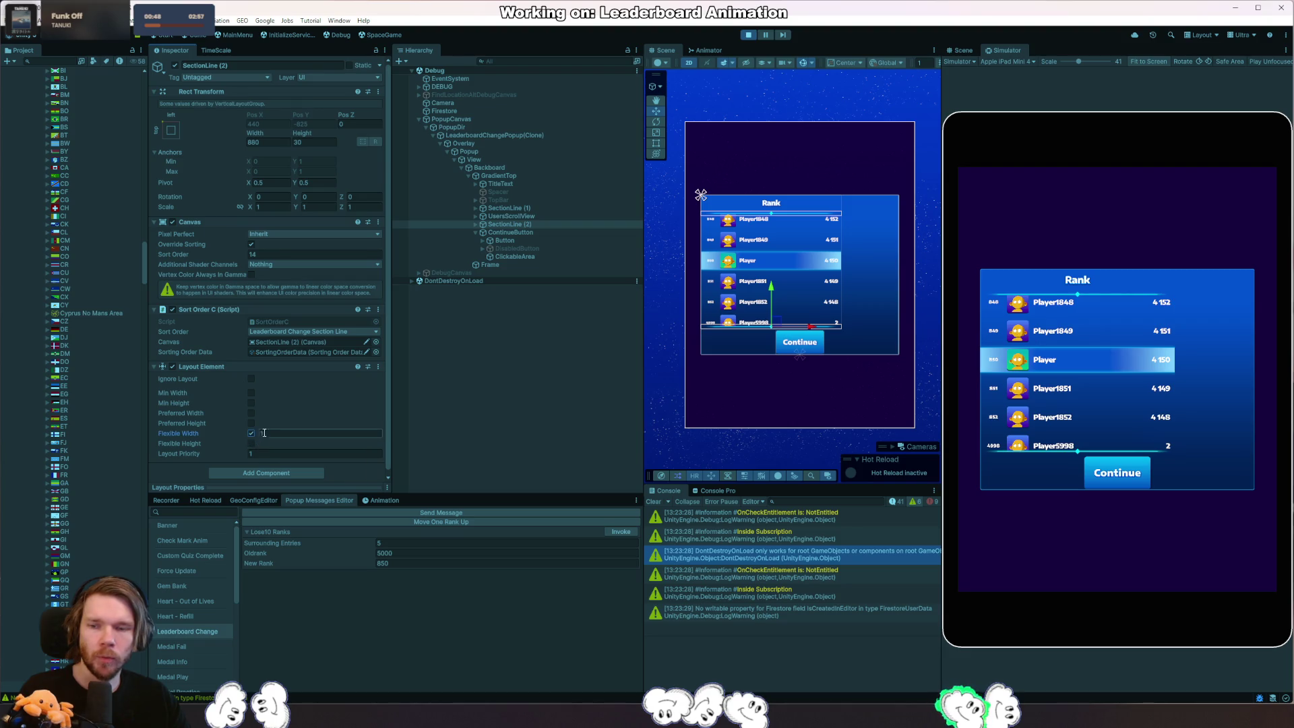
left_click(503, 169)
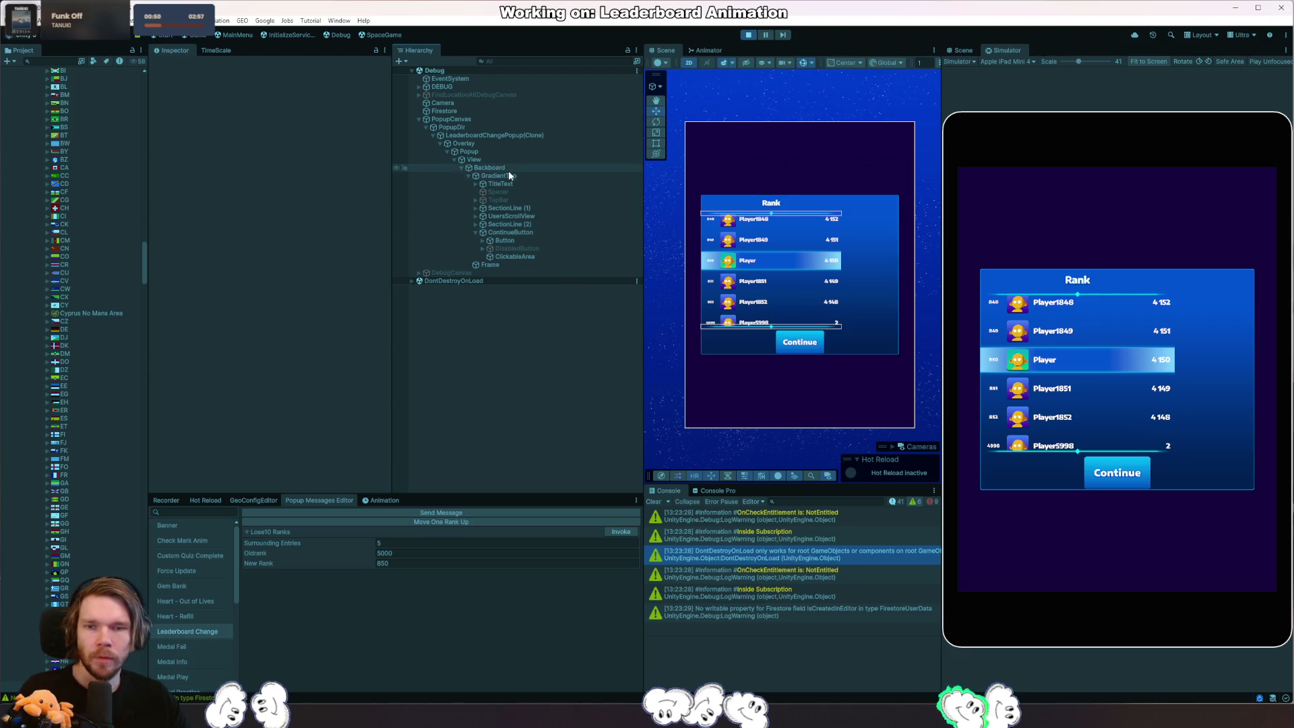
left_click(528, 233)
left_click(546, 225)
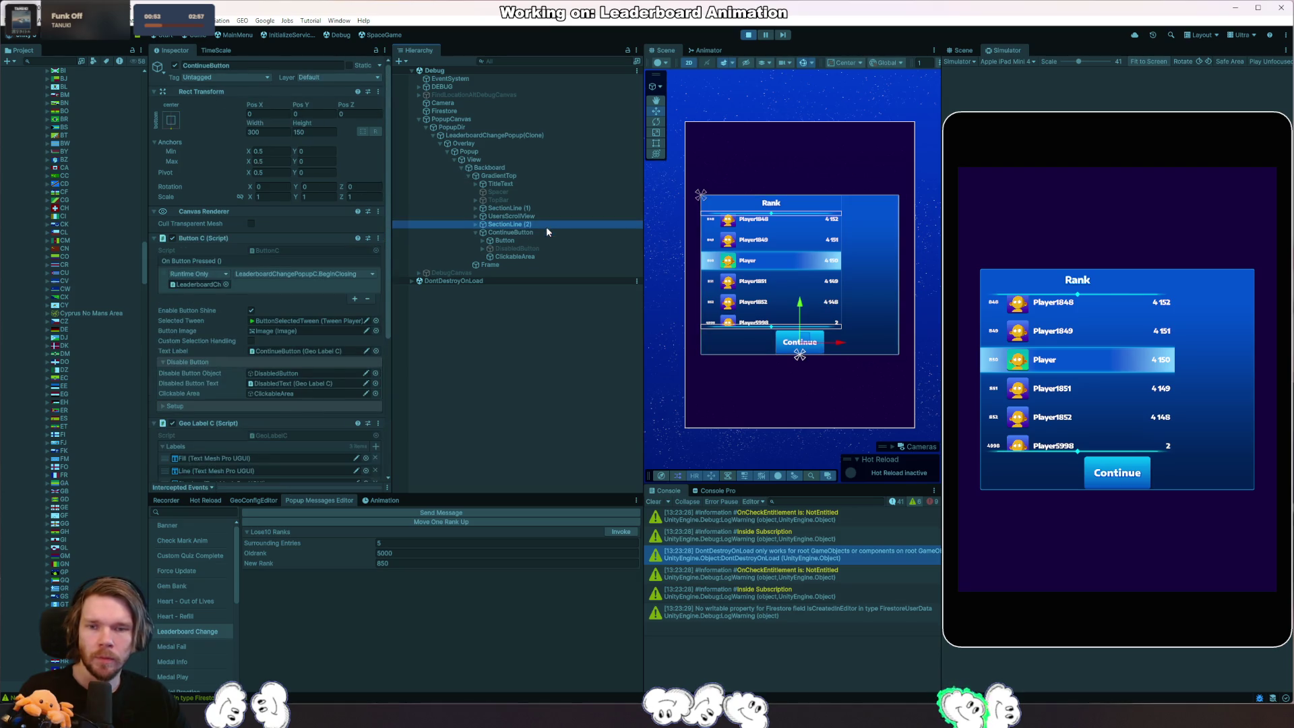
left_click(168, 132)
left_click(279, 209)
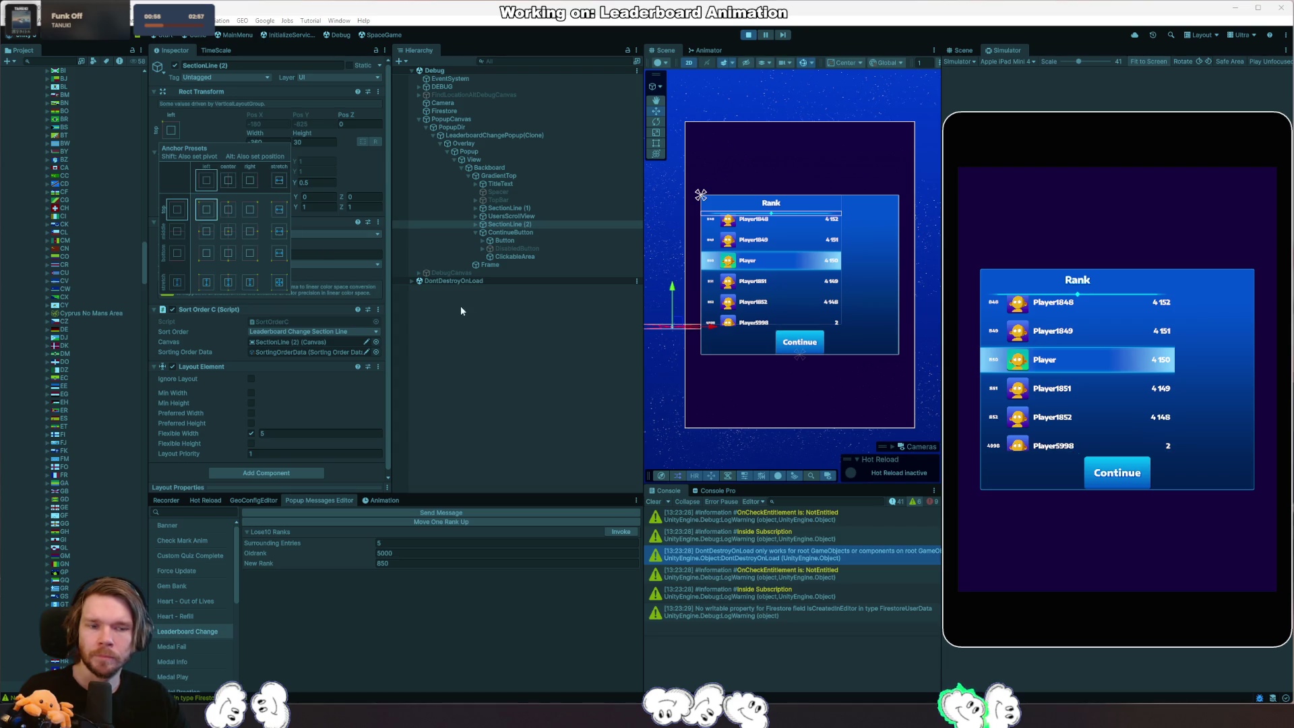
scroll(743, 357, "up", 2)
scroll(744, 356, "down", 2)
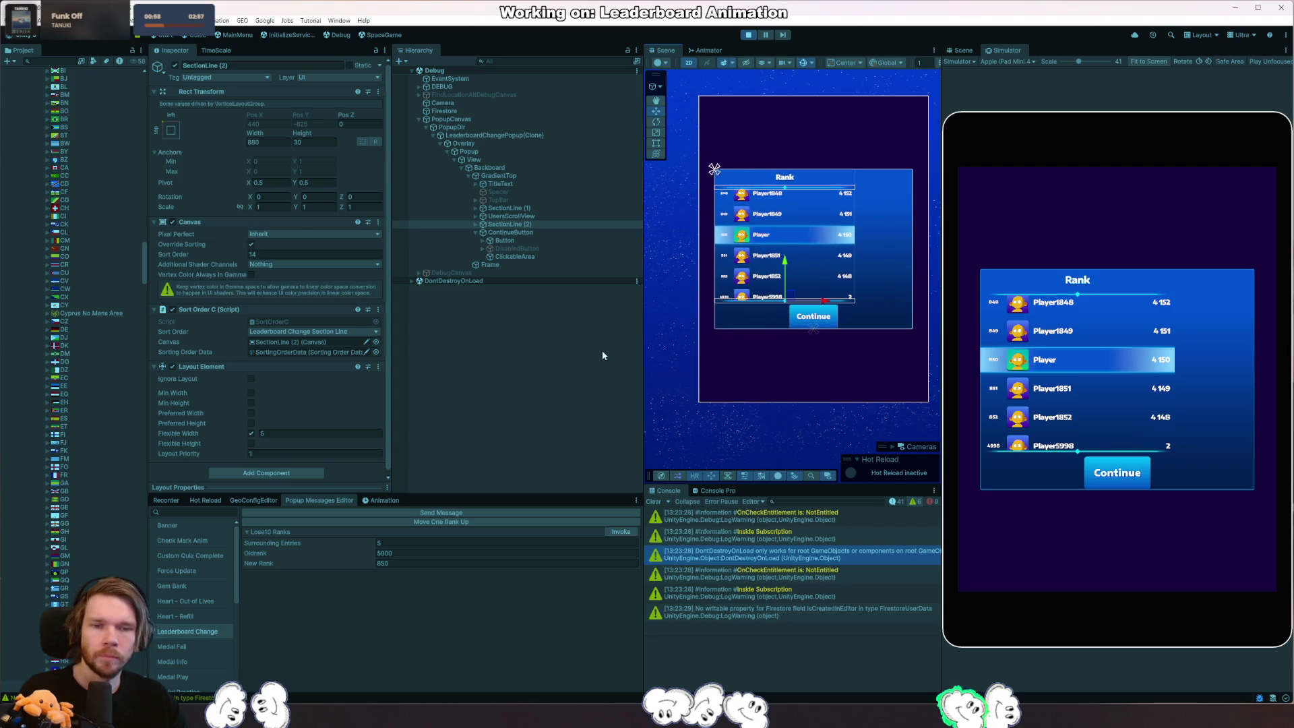
Set GradientTop's Child Alignment to Upper Center with Use Child Scale Width, then stop play mode.
left_click(511, 167)
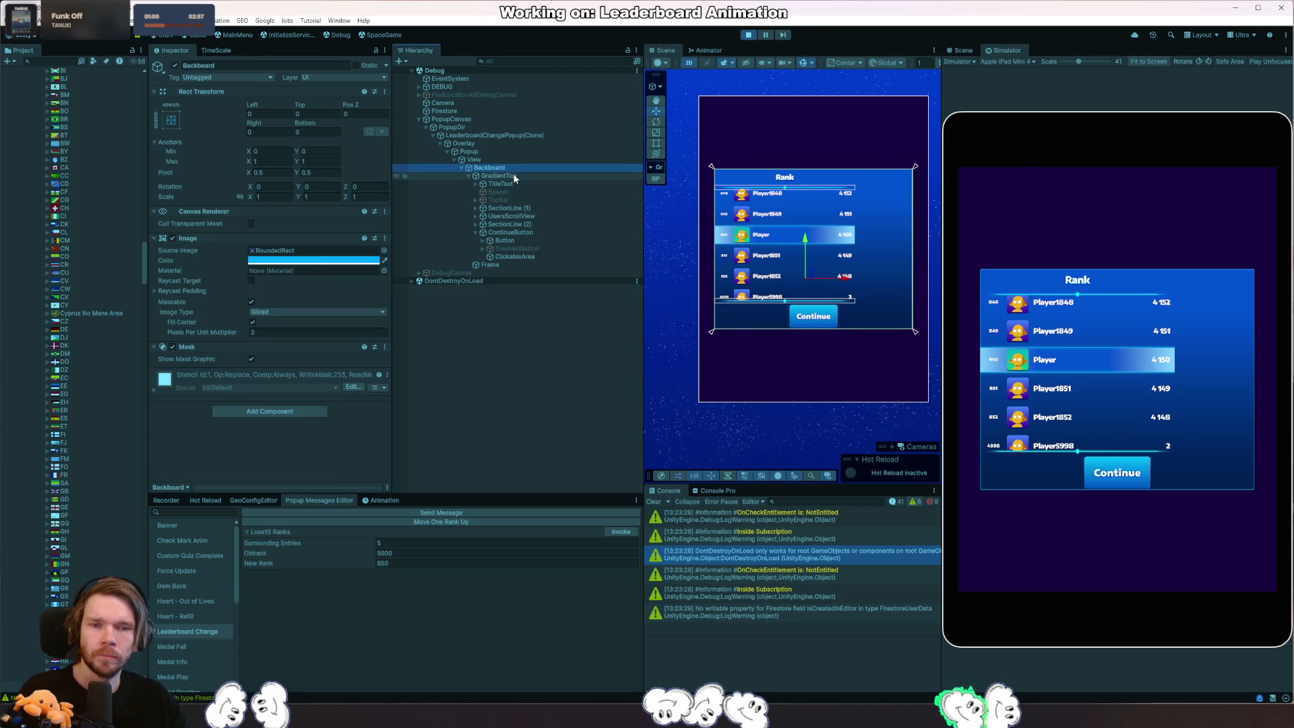
left_click(515, 176)
scroll(293, 304, "down", 2)
left_click(300, 346)
left_click(283, 369)
left_click(263, 377)
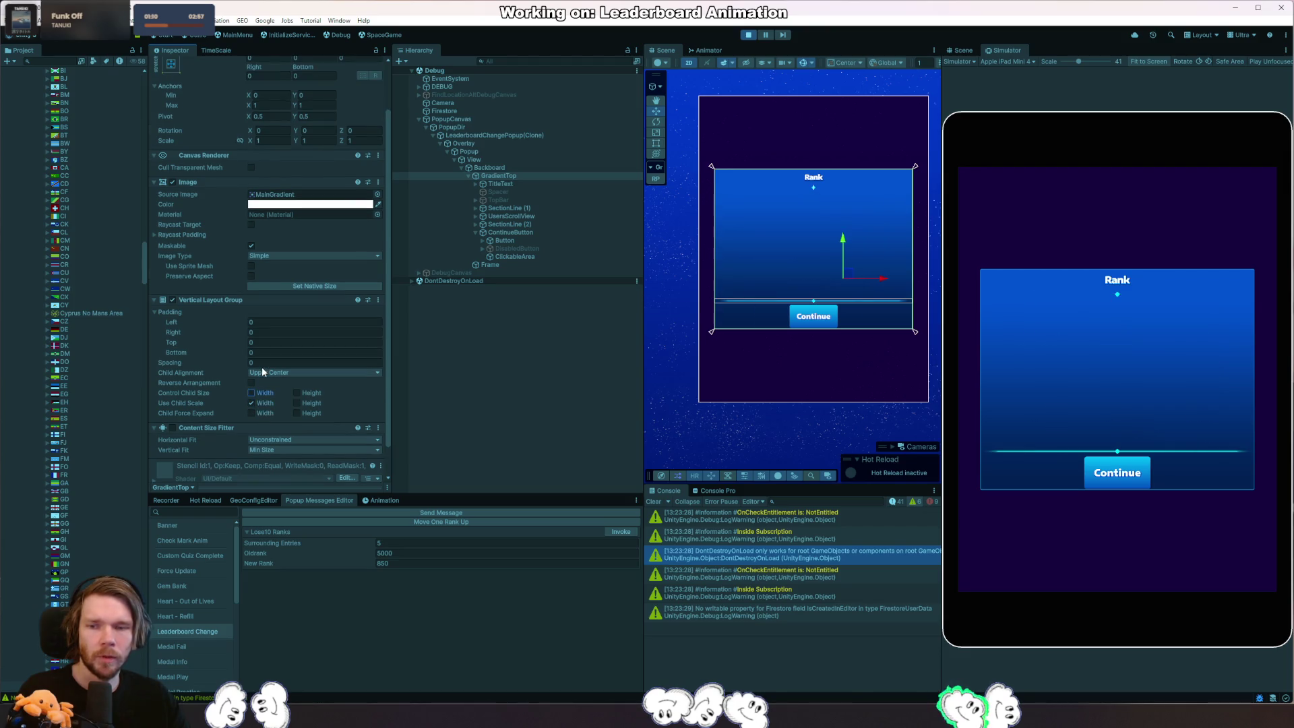
left_click(749, 35)
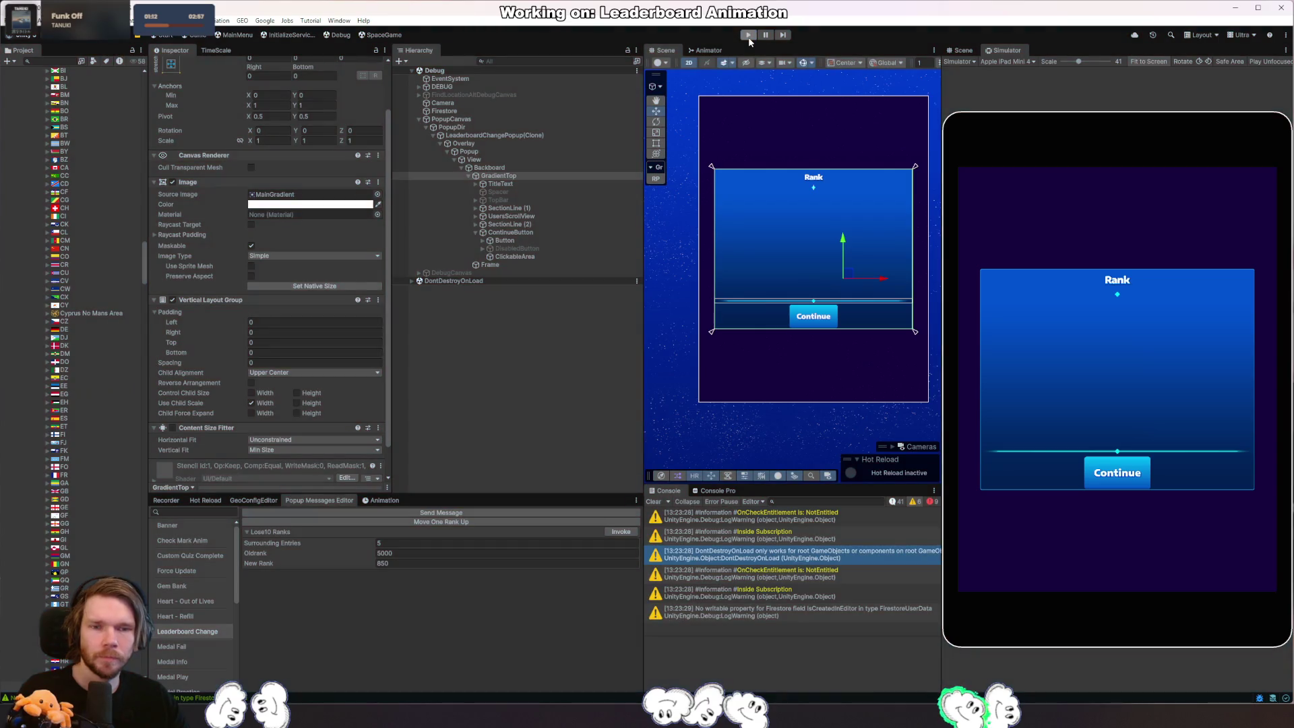
Restart play mode, show the Leaderboard Change popup and select SafeAreaRoot from the scene.
left_click(748, 35)
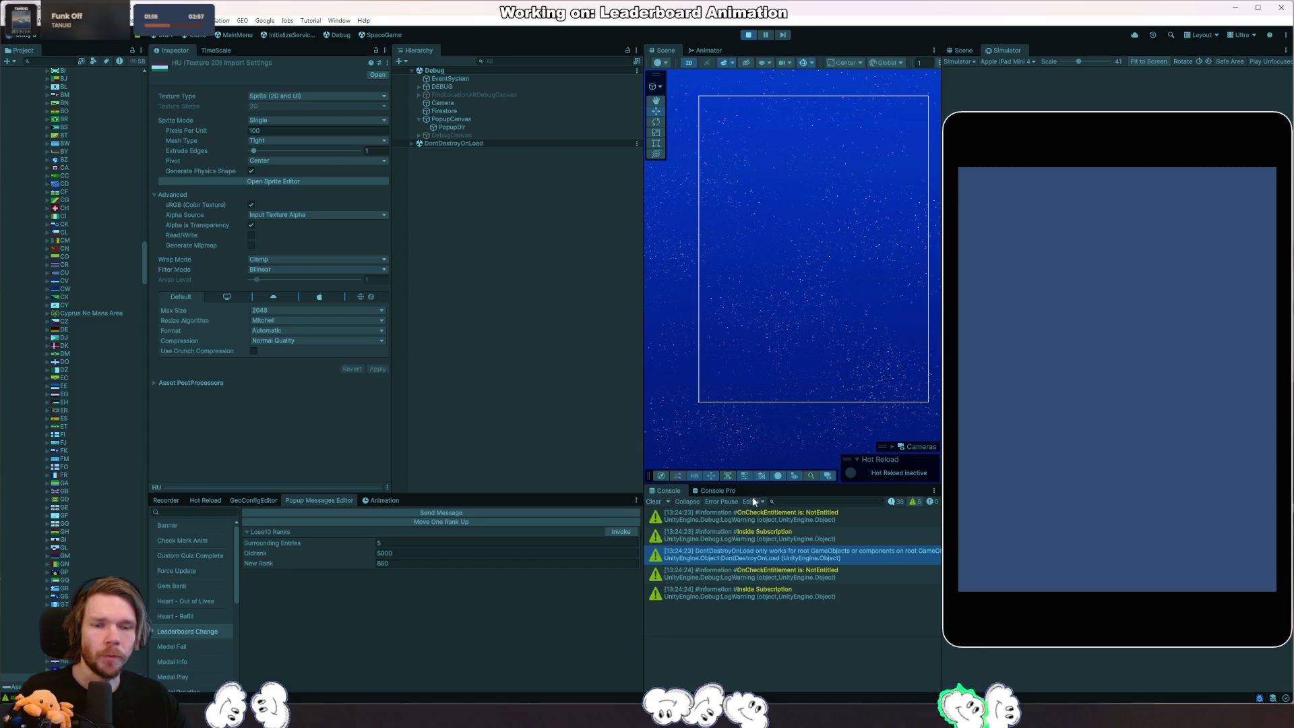
left_click(632, 533)
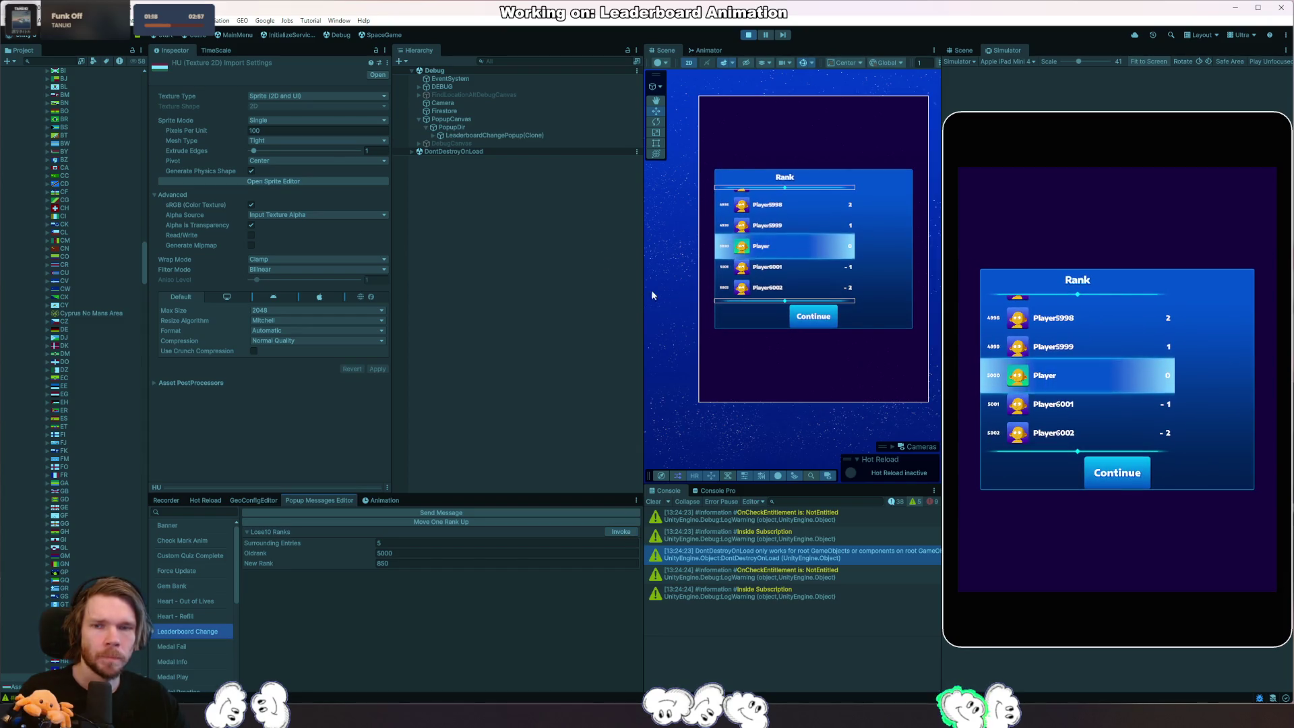
right_click(818, 319)
left_click(861, 361)
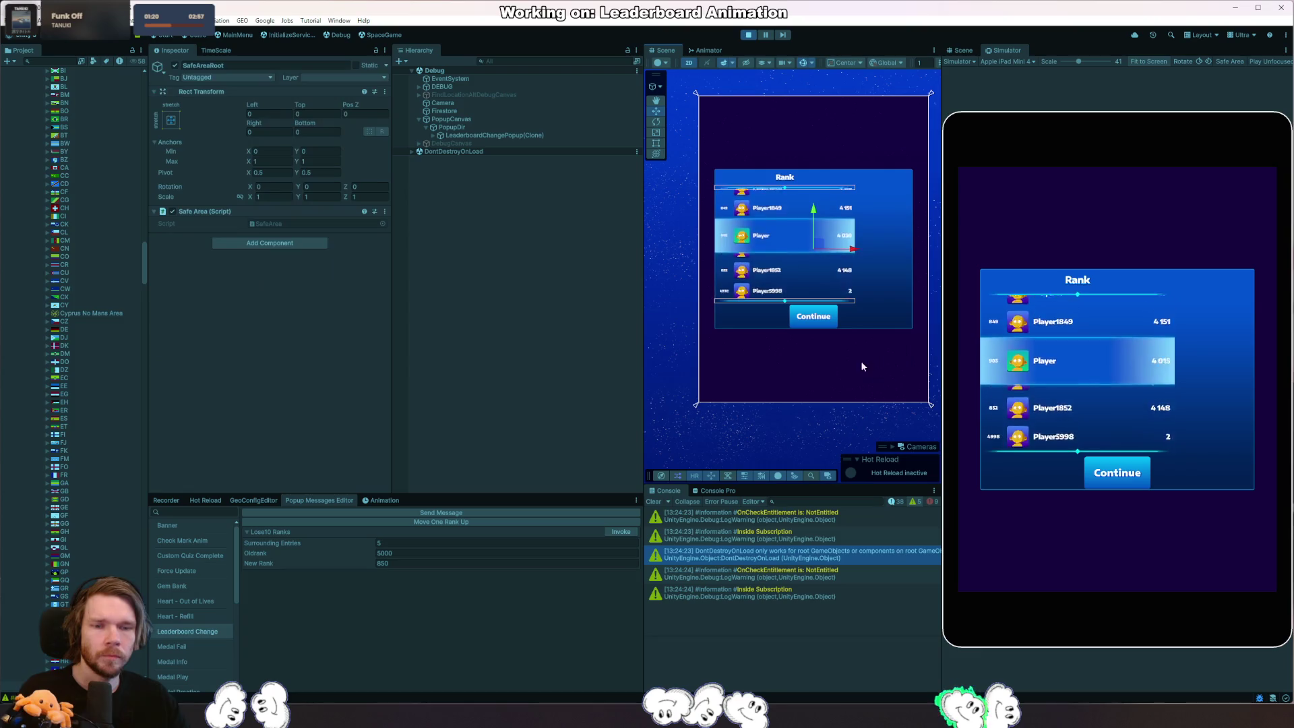
Select ContinueButton from the scene, then SectionLine (2) in the Hierarchy.
right_click(830, 323)
left_click(972, 376)
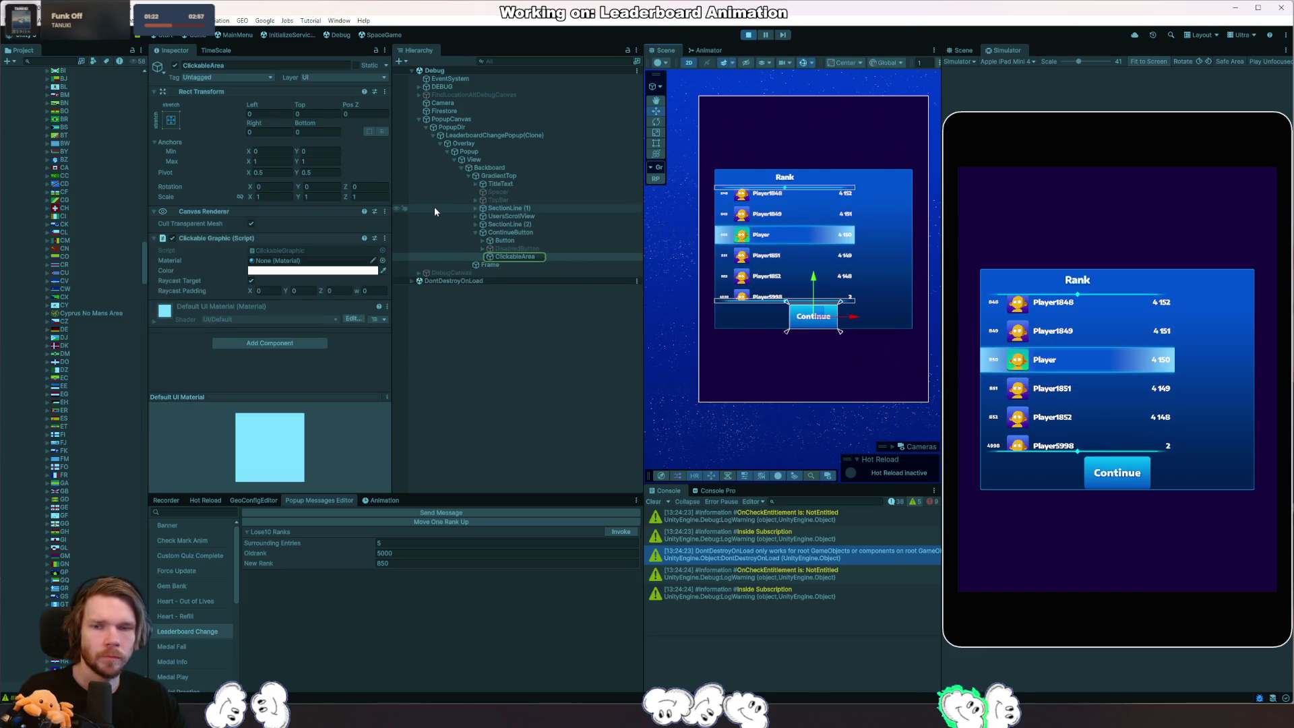
left_click(539, 232)
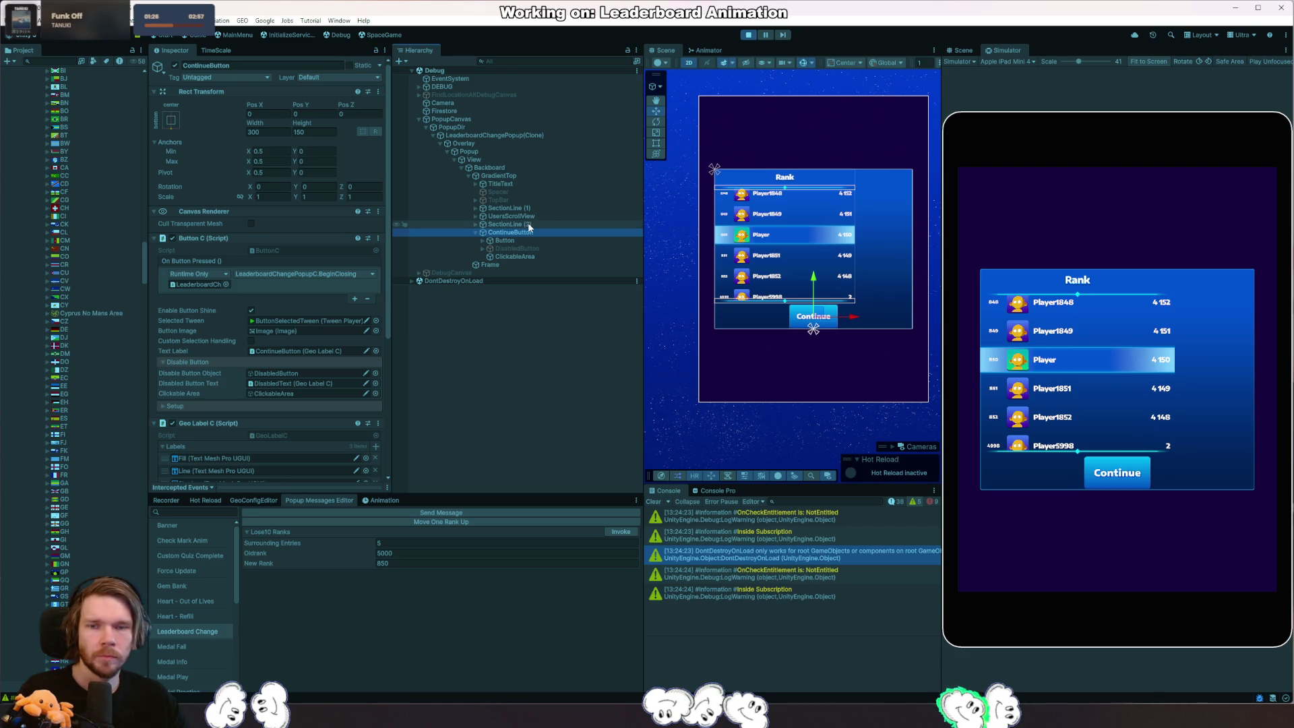
left_click(534, 225)
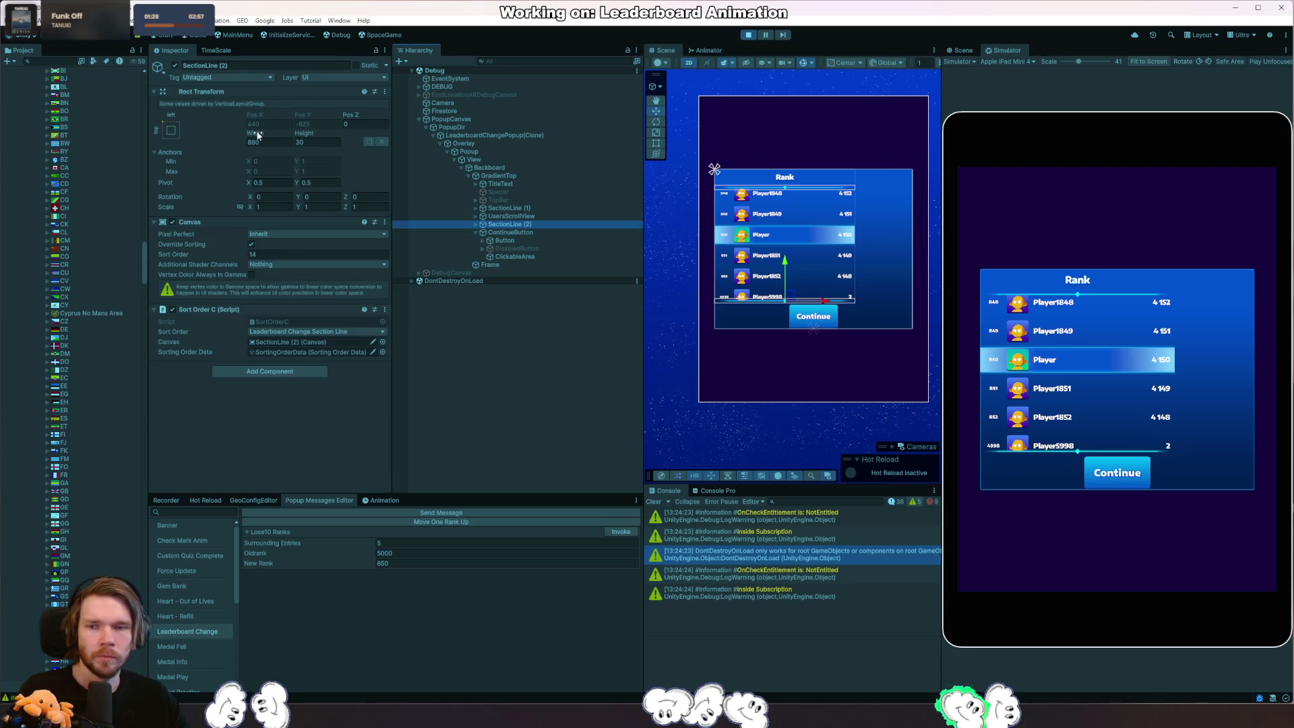
Add a Layout Element to SectionLine (2) with Min Width dragged up to about 842.79.
left_click(275, 371)
type("layou")
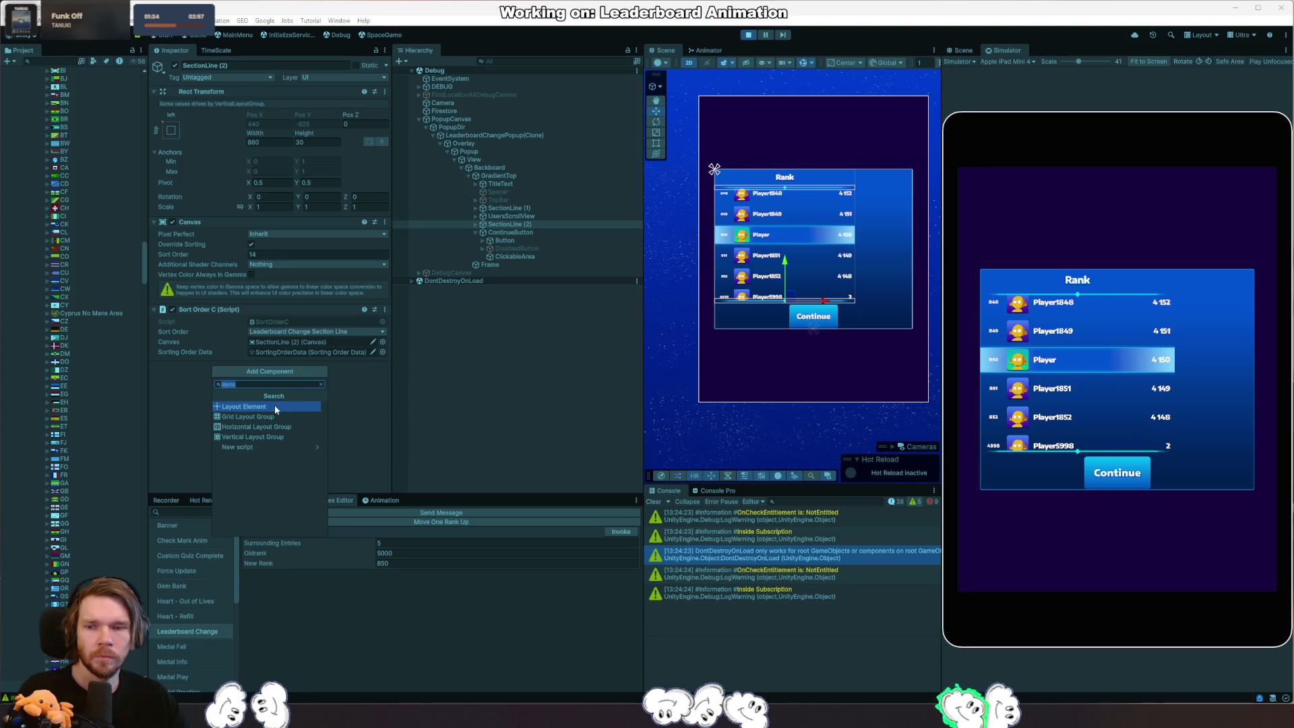
left_click(276, 406)
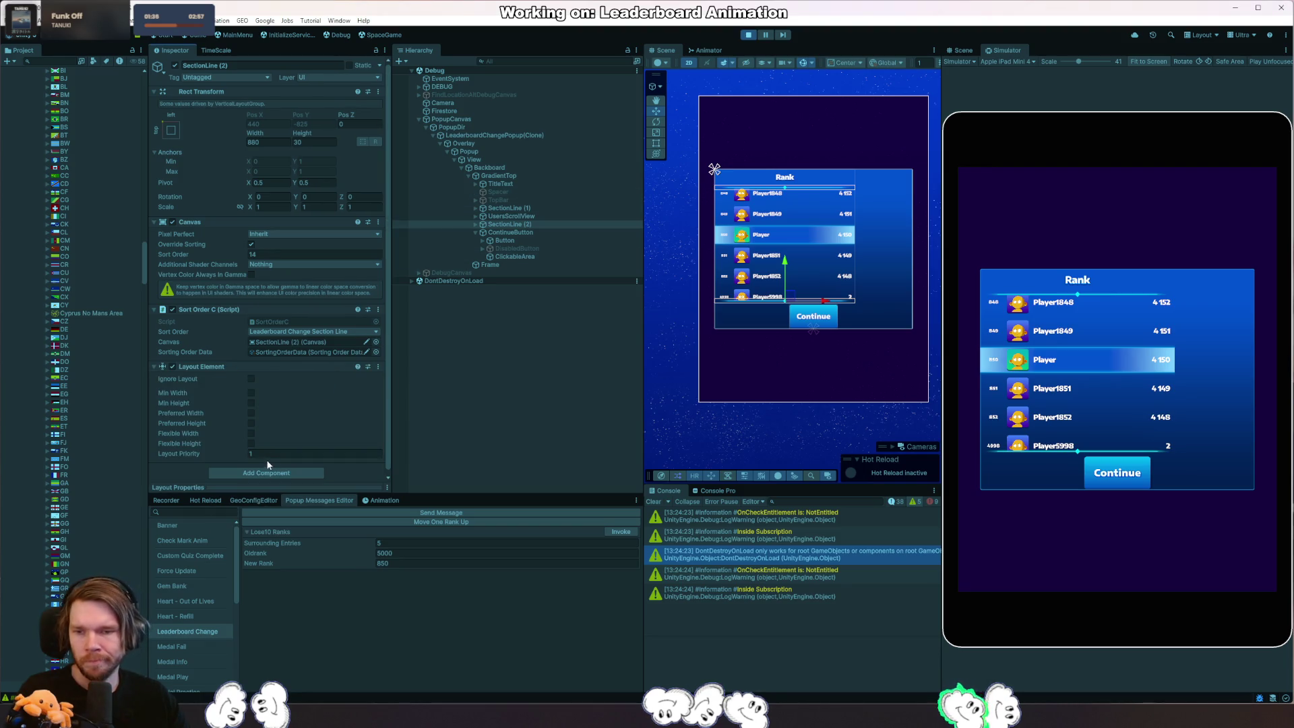
left_click(206, 452)
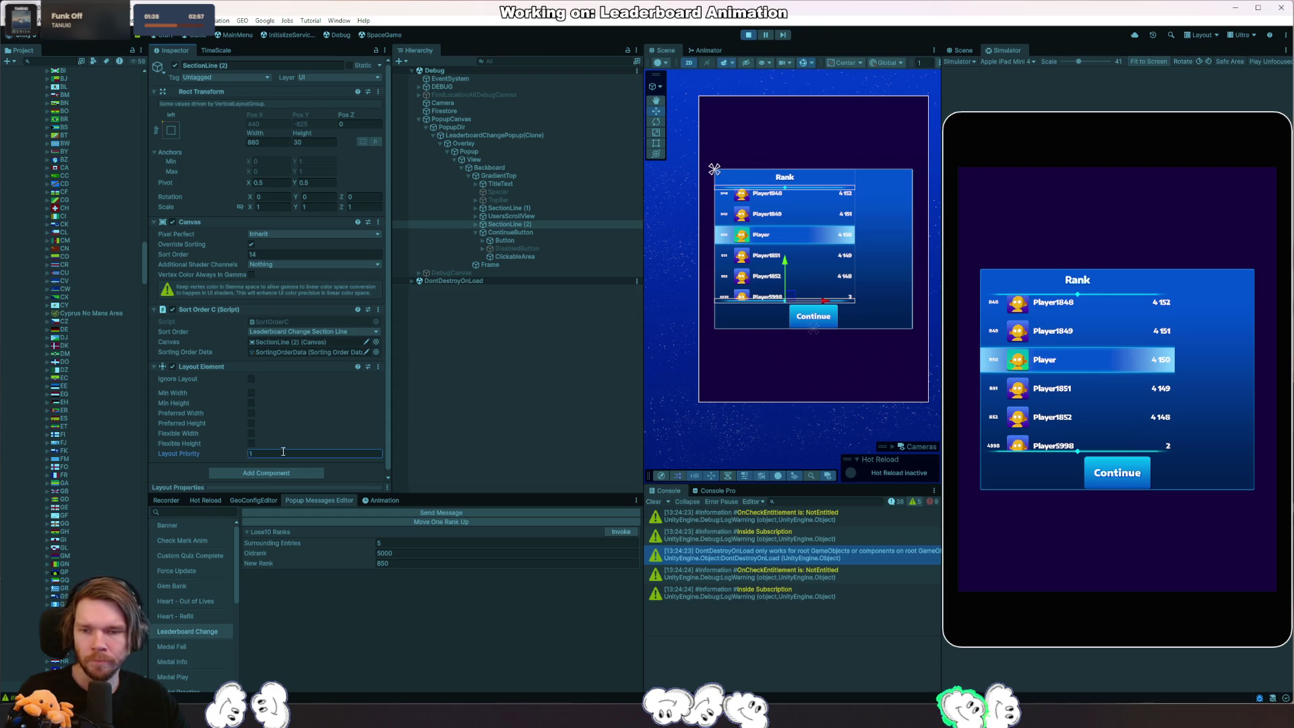
left_click(252, 393)
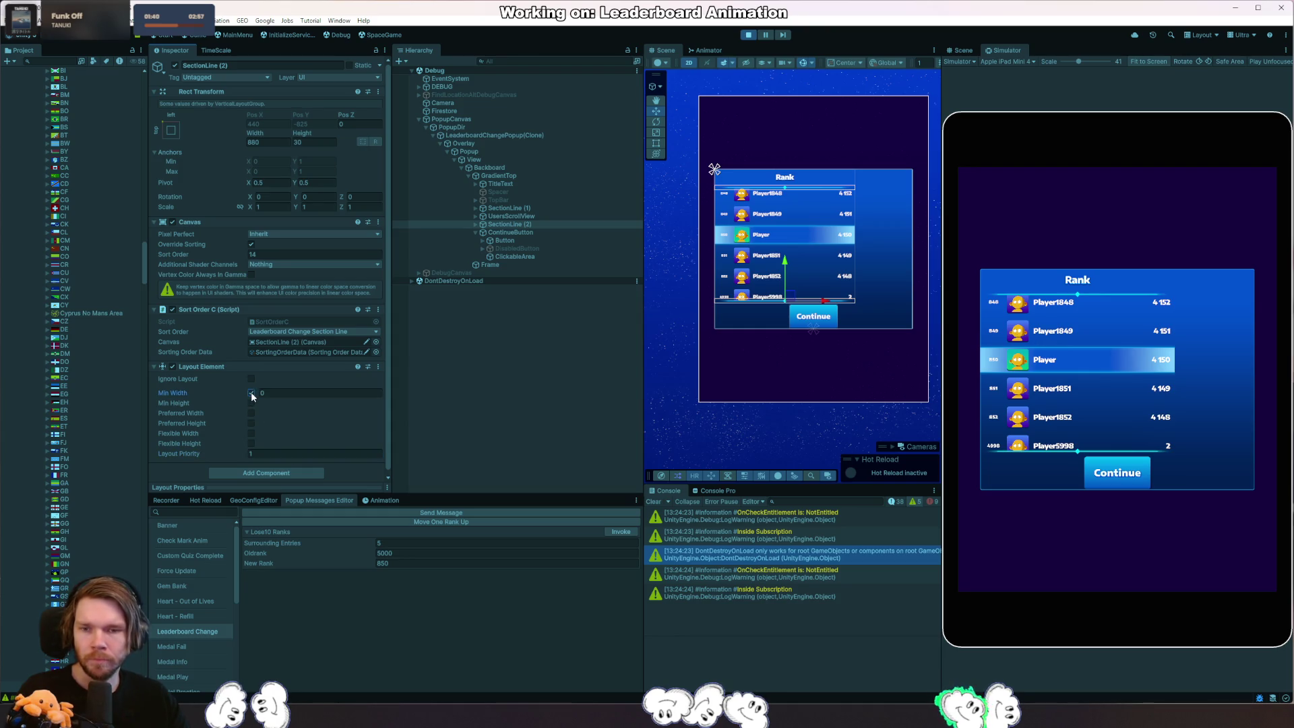
left_click(263, 394)
type("0.48")
left_click_drag(717, 405, 1031, 574)
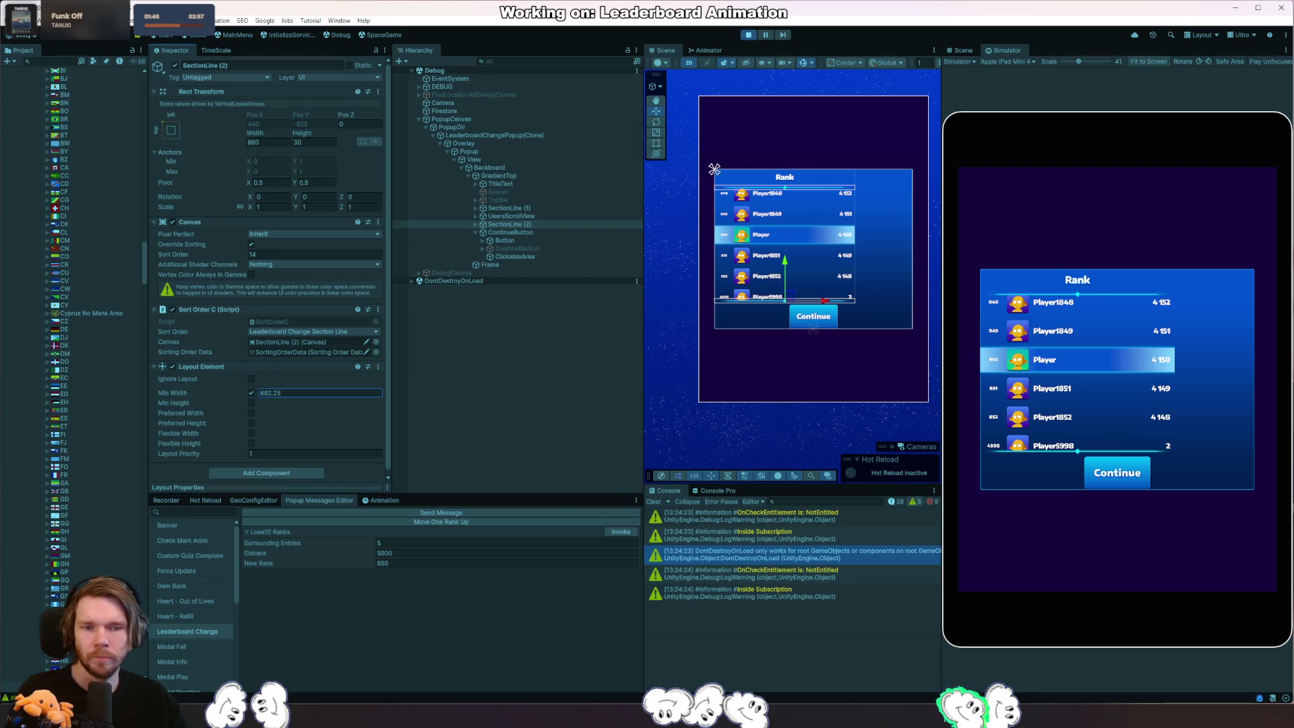
left_click_drag(954, 462, 1151, 471)
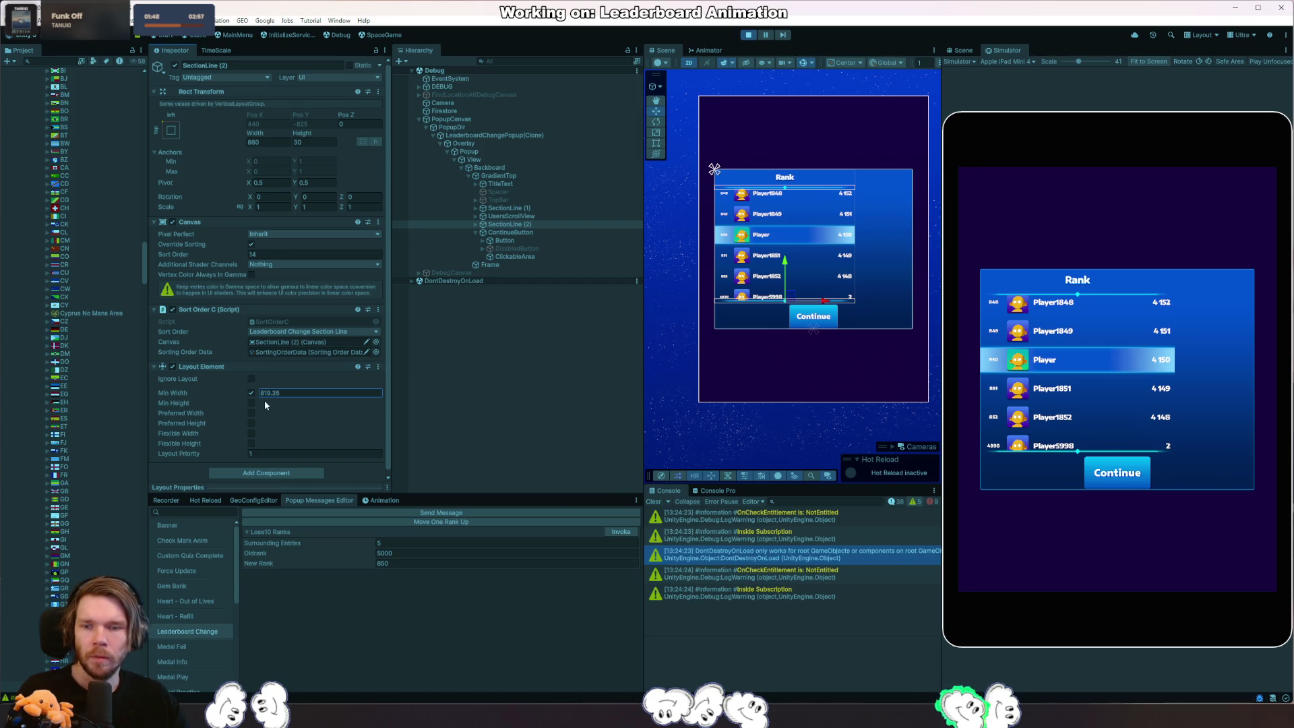
left_click_drag(255, 391, 296, 397)
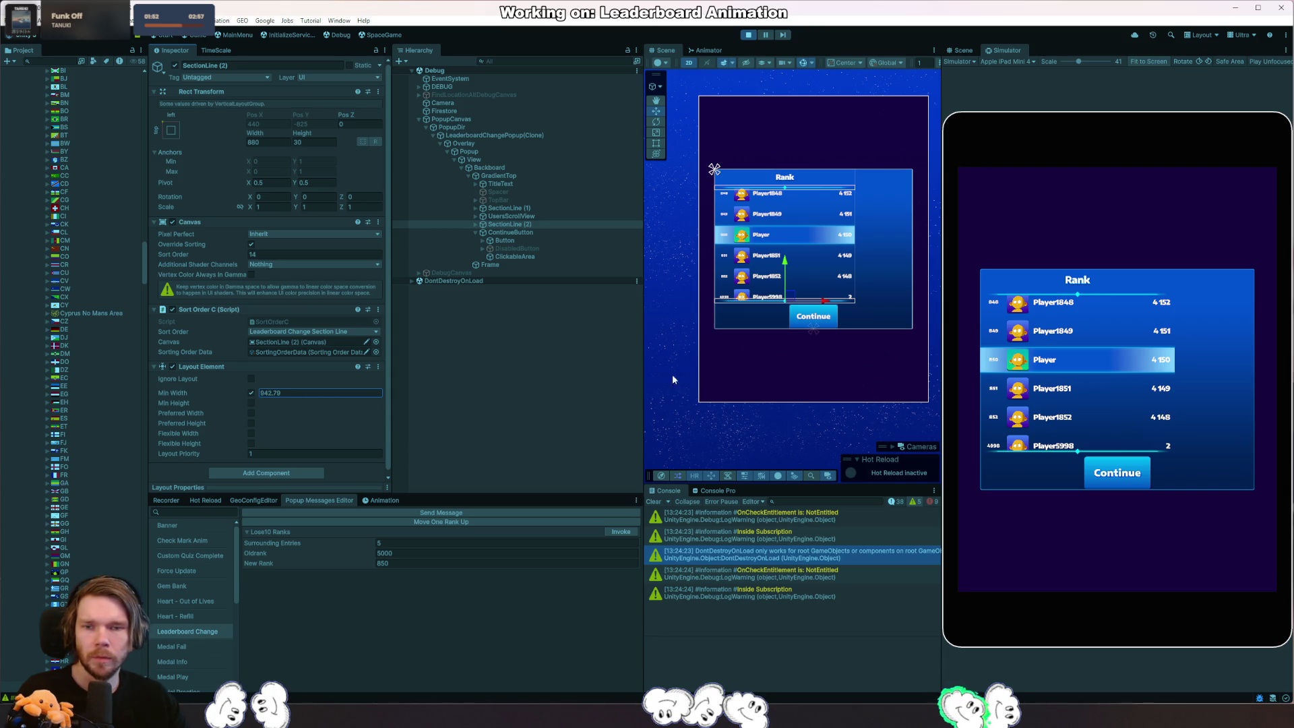
left_click(500, 176)
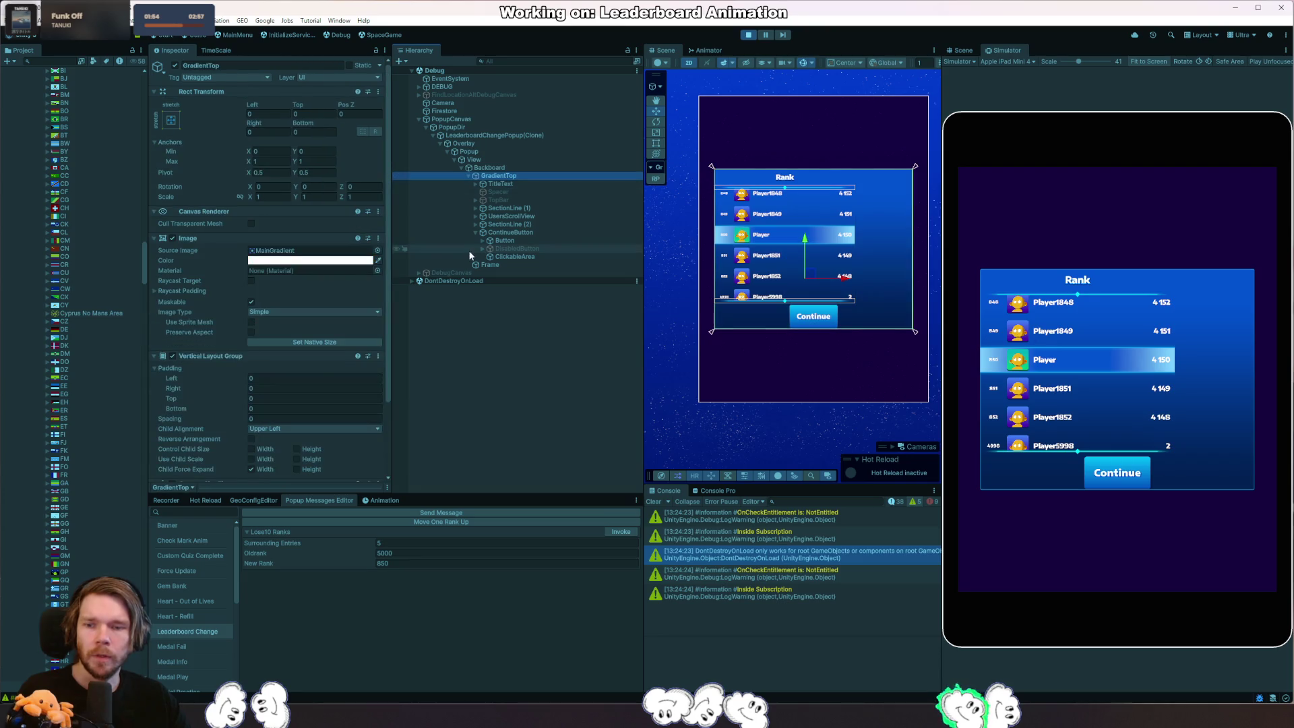
Keep Use Child Scale Width ticked on GradientTop and enable its Content Size Fitter.
left_click(262, 462)
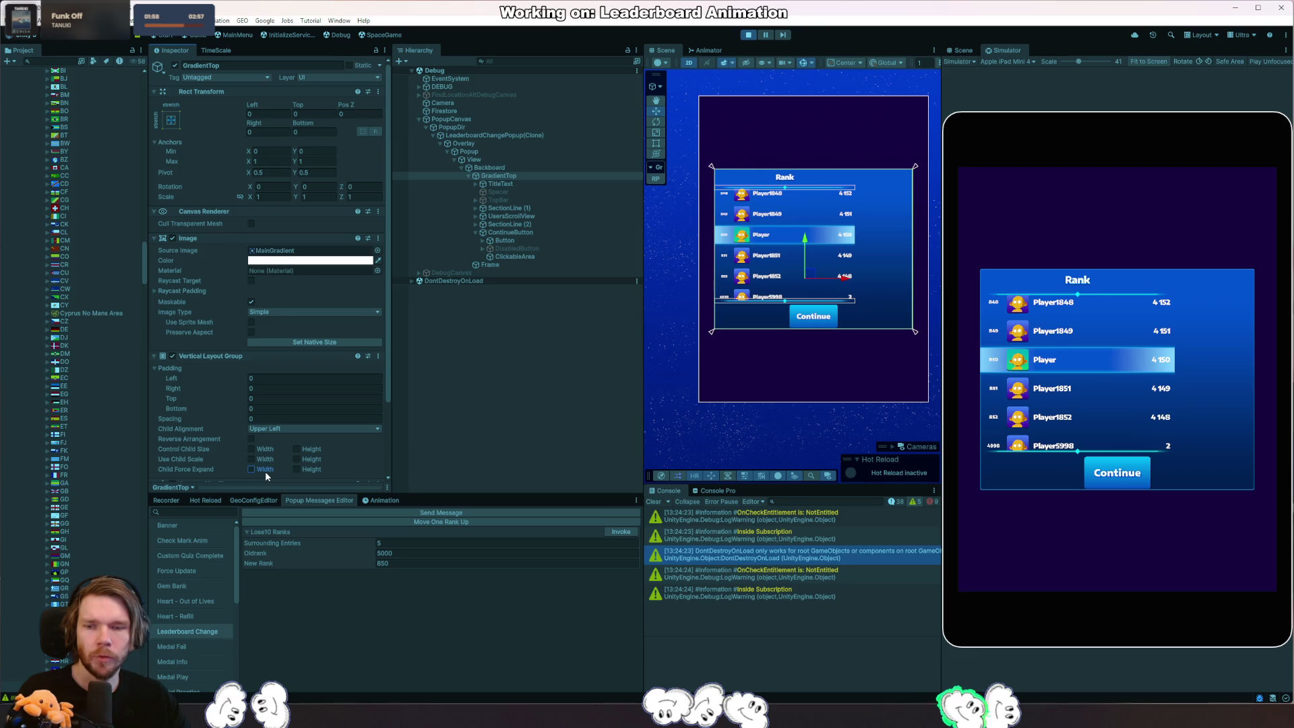
left_click(272, 462)
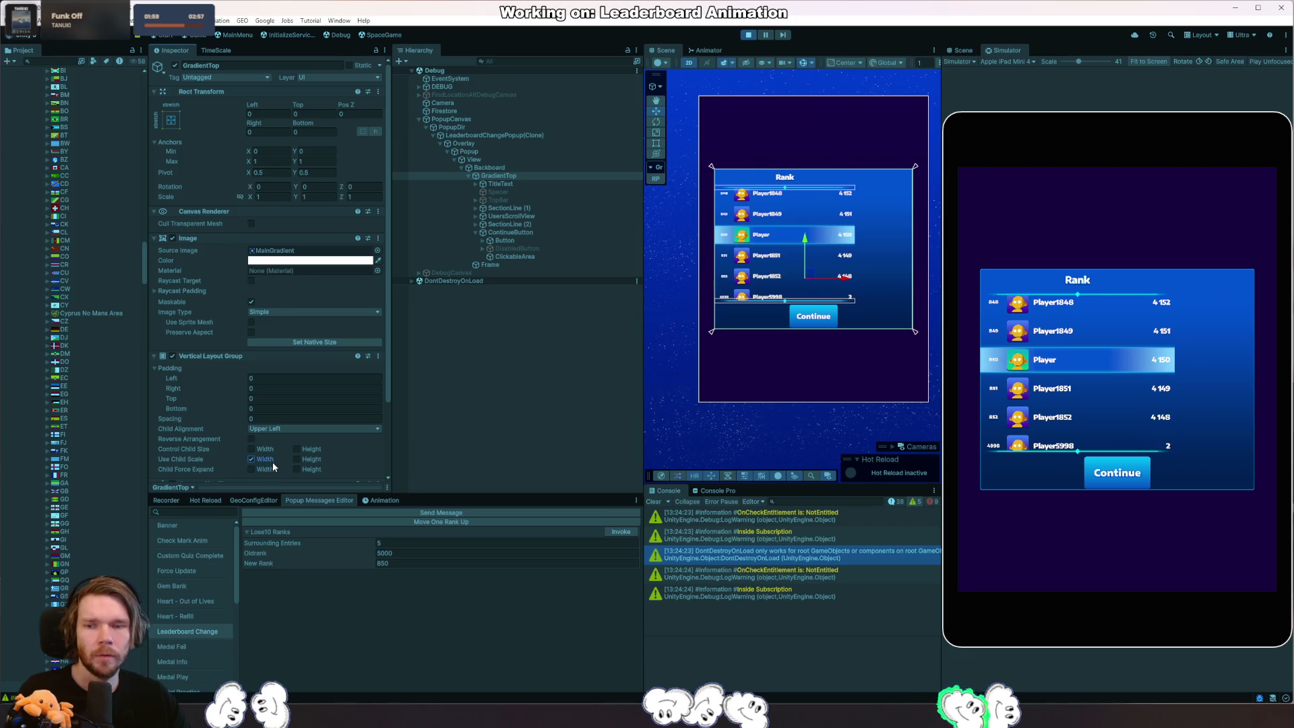
left_click(529, 230)
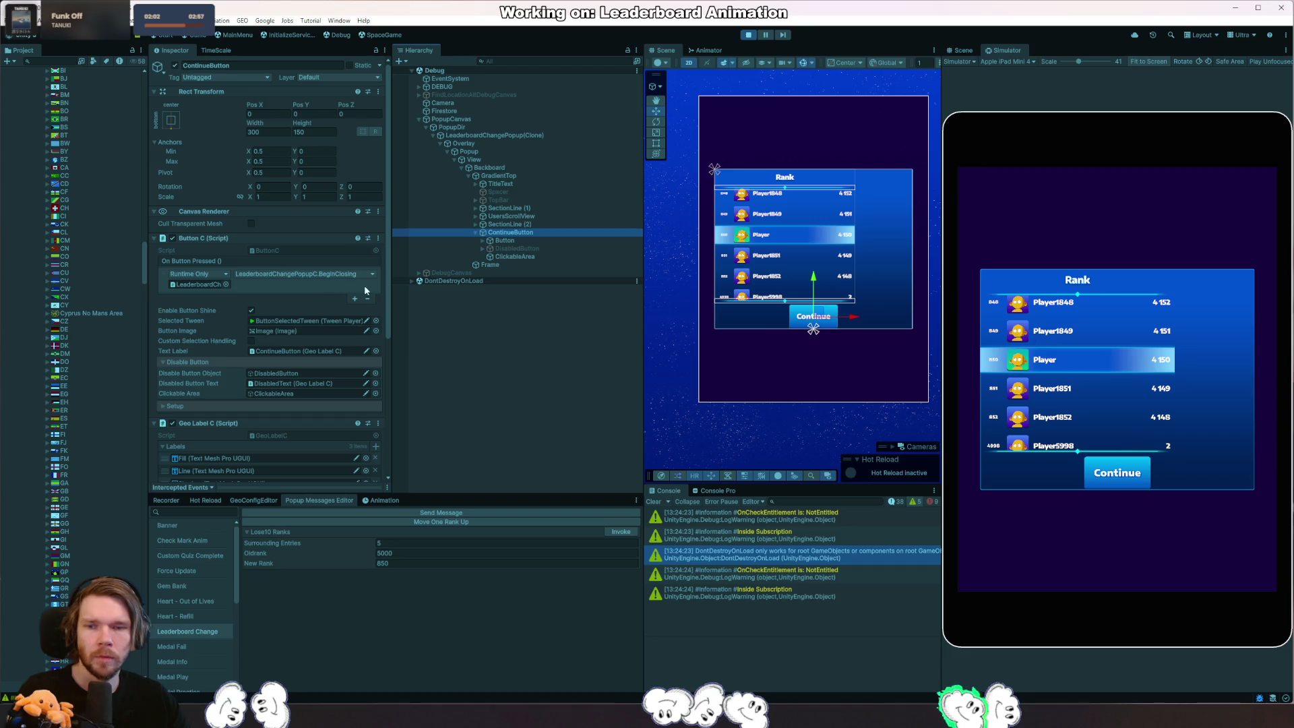
left_click(511, 224)
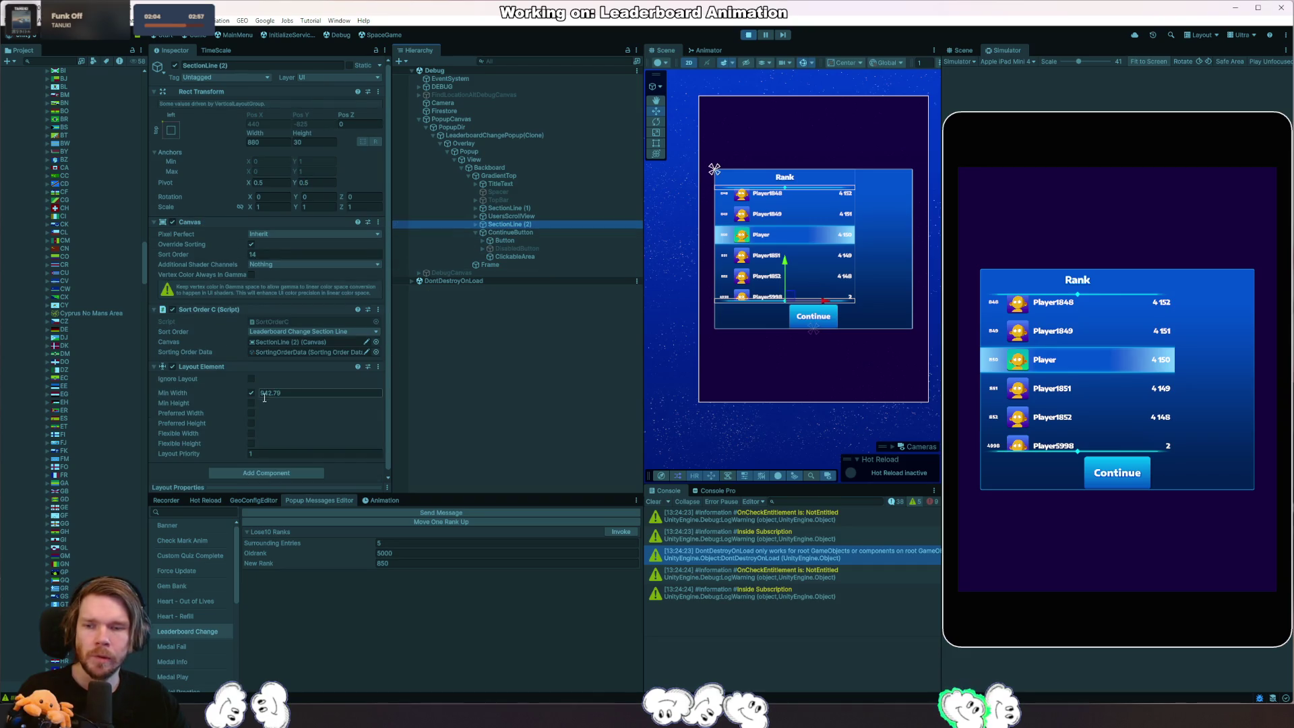
left_click(527, 178)
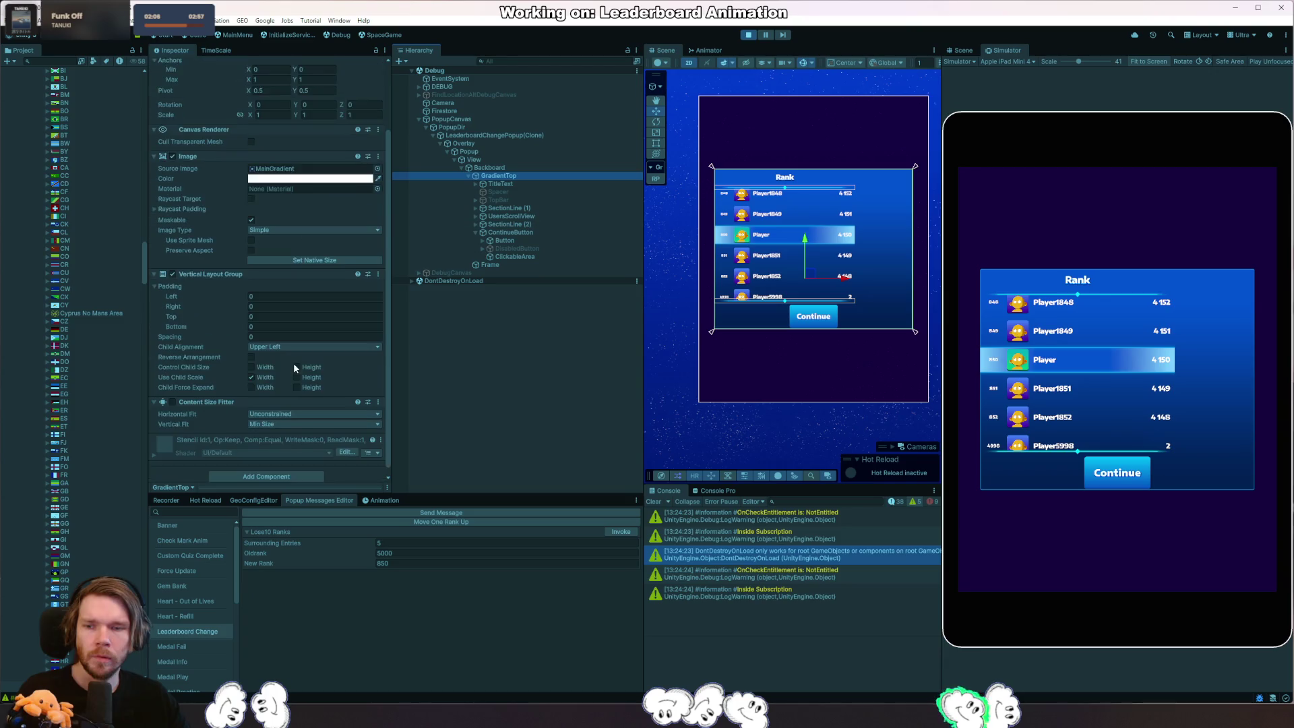
scroll(283, 469, "down", 1)
left_click(172, 396)
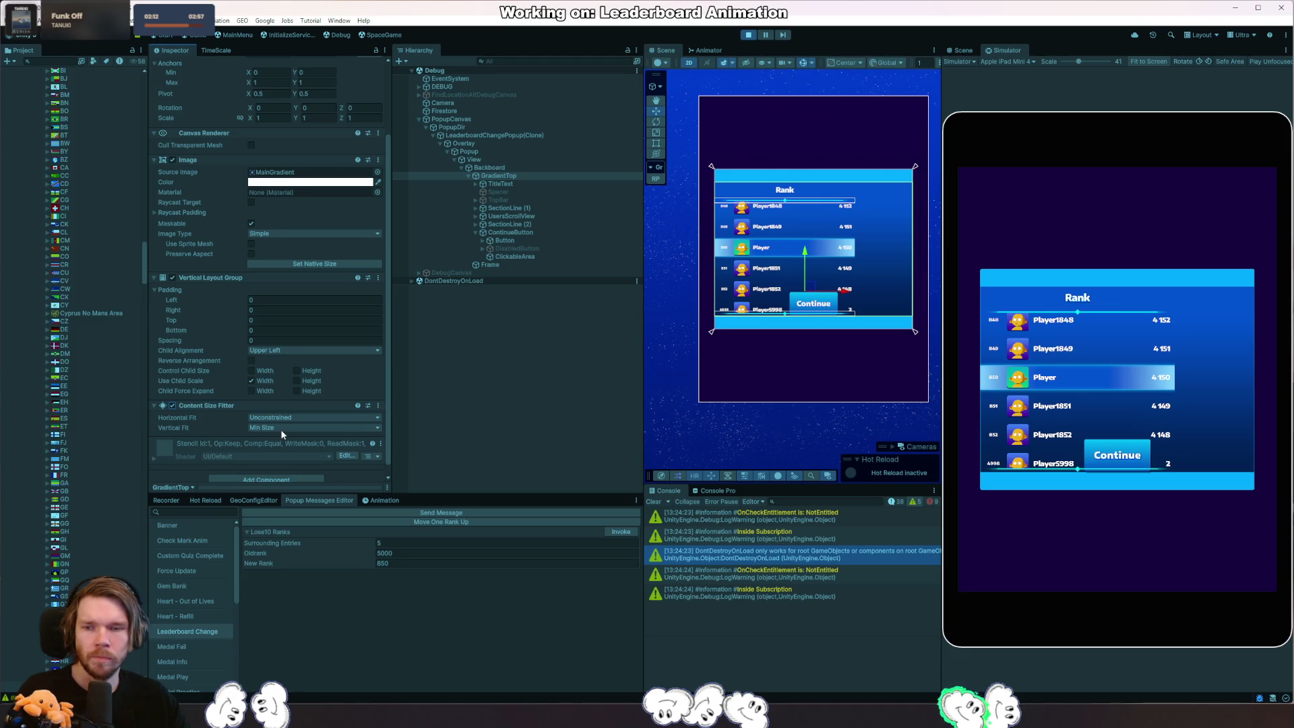
scroll(282, 435, "up", 1)
Set the fitter's Vertical Fit to Unconstrained and Horizontal Fit to Preferred Size.
left_click(172, 427)
left_click(303, 461)
left_click(307, 451)
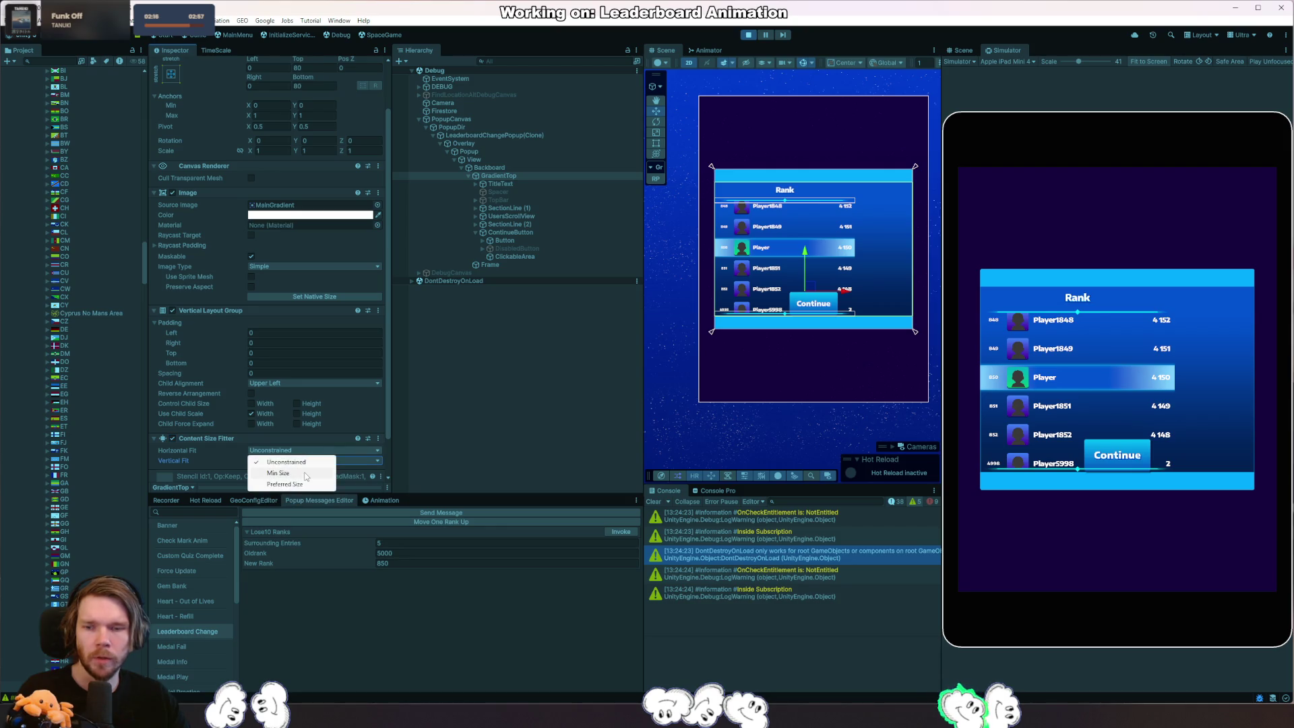
left_click(307, 458)
left_click(303, 485)
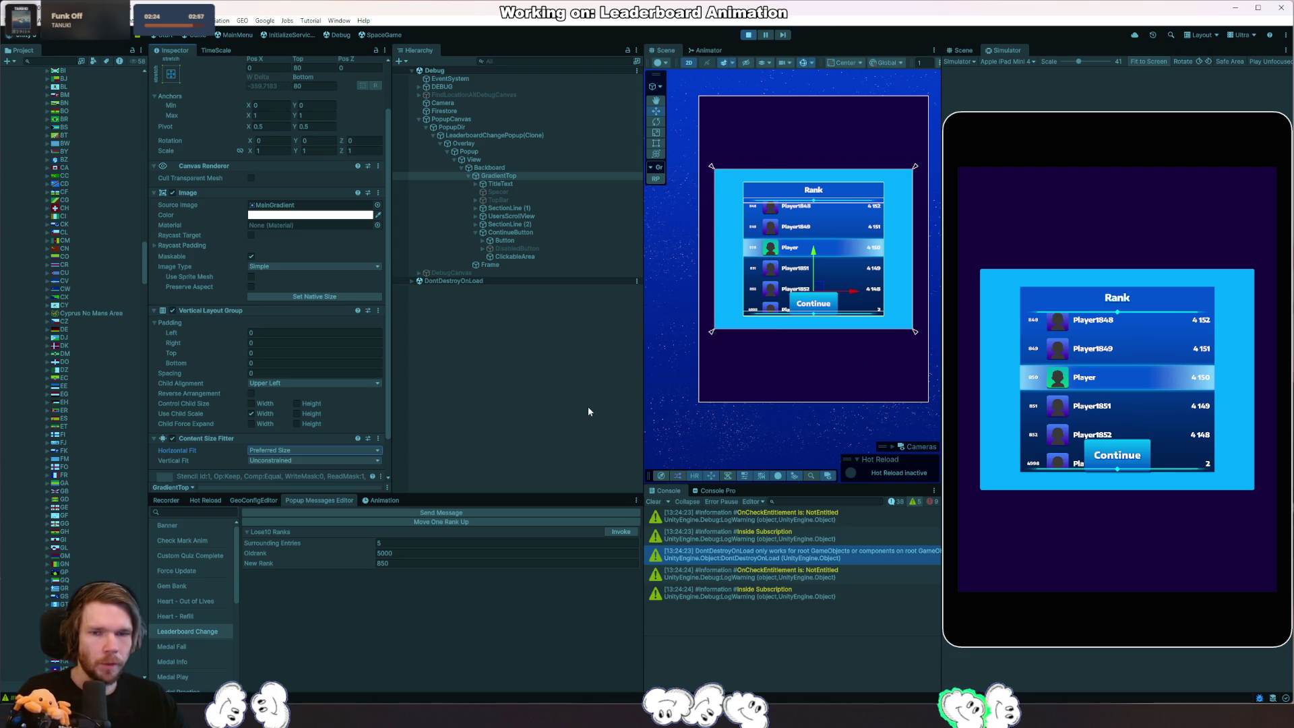
left_click(534, 184)
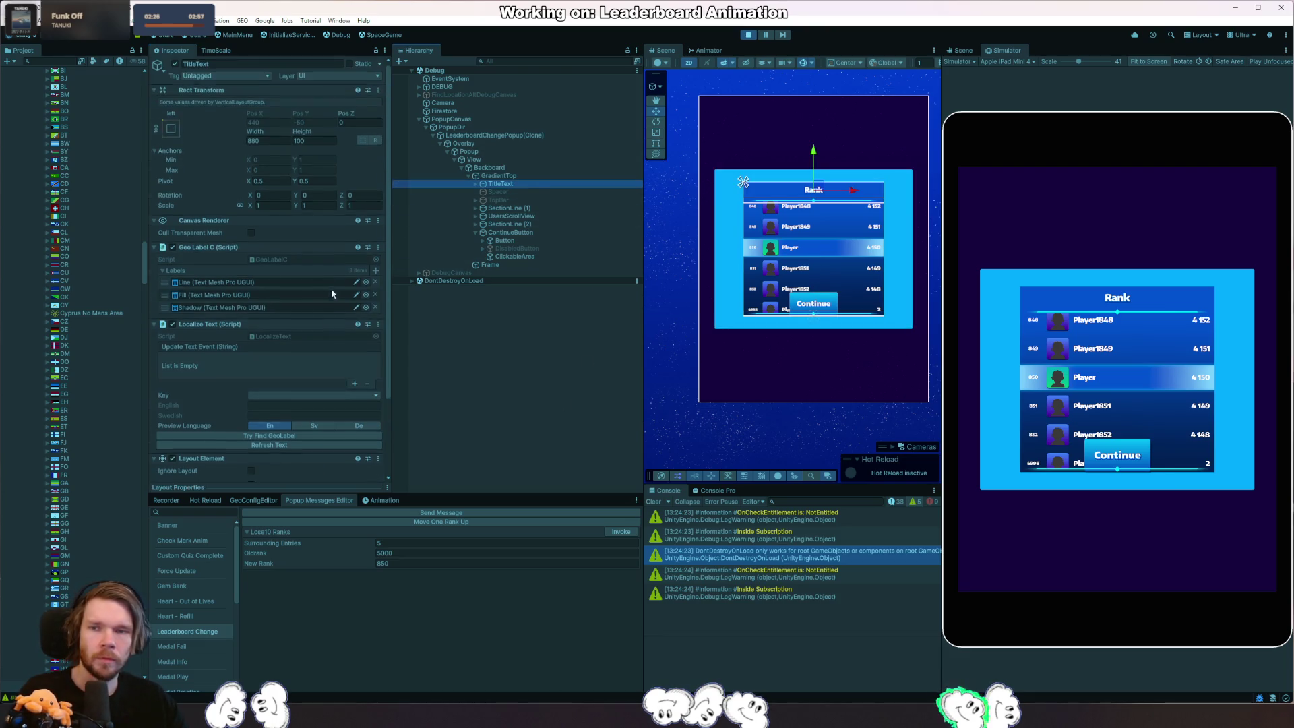
scroll(316, 372, "down", 2)
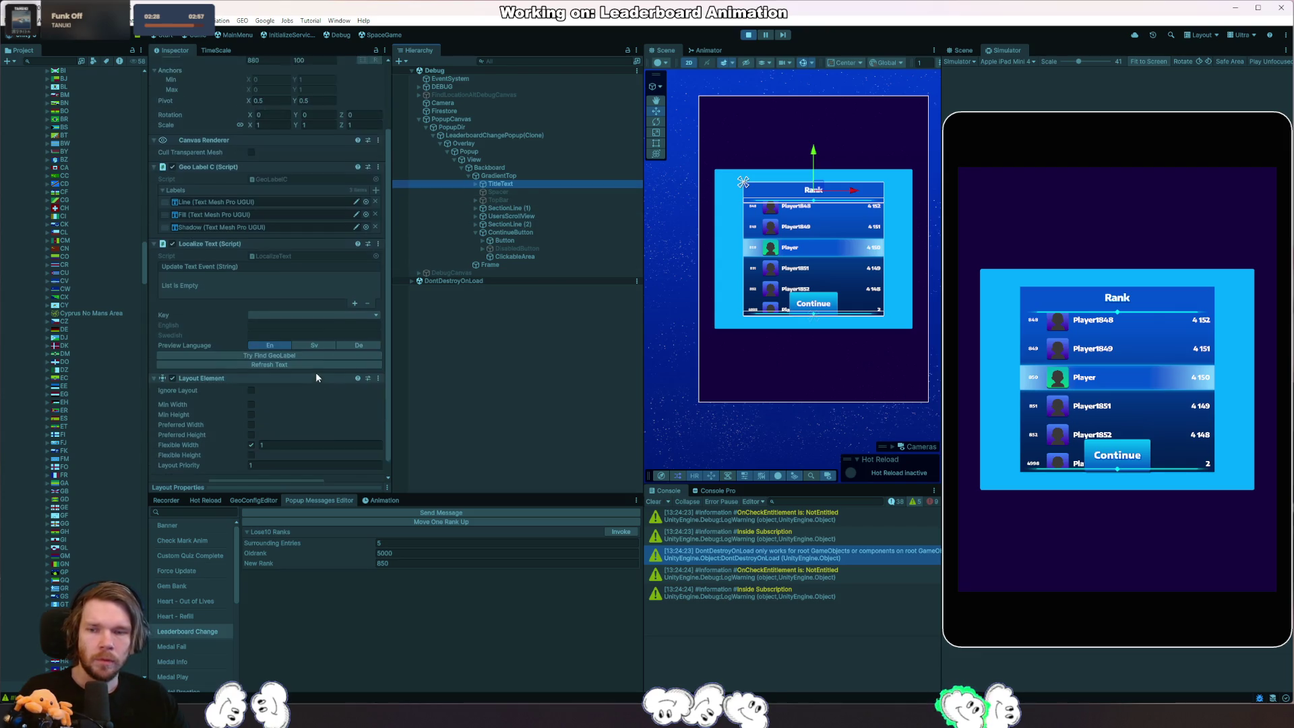
scroll(319, 400, "down", 1)
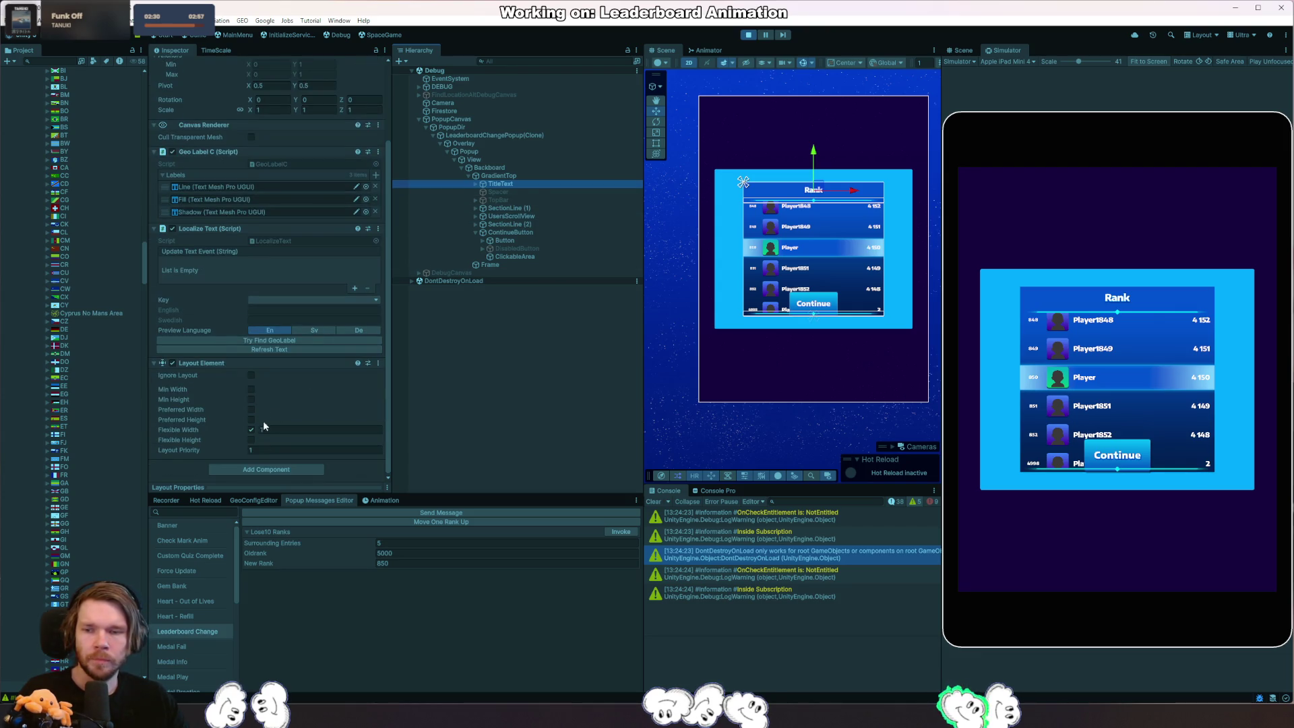
Give TitleText a preferred width, and add a Layout Element with Flexible and Preferred Width to SectionLine (1).
left_click(250, 408)
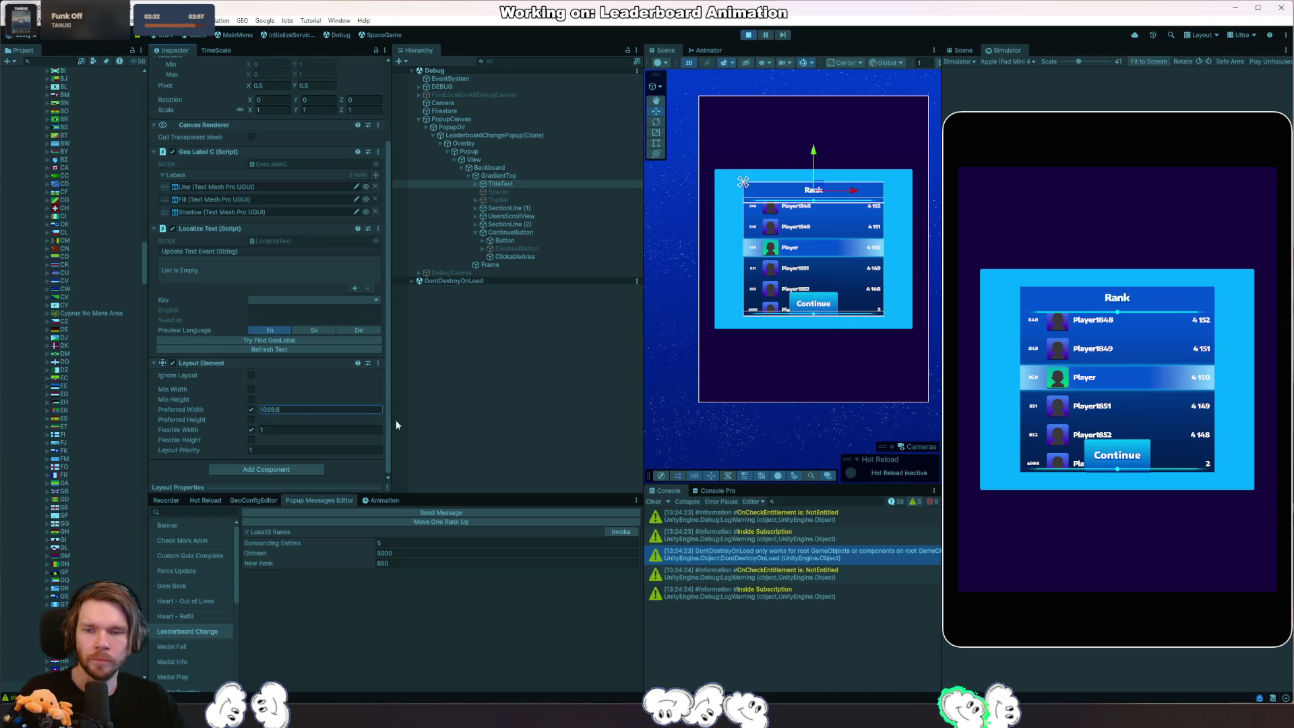
left_click_drag(181, 409, 15, 392)
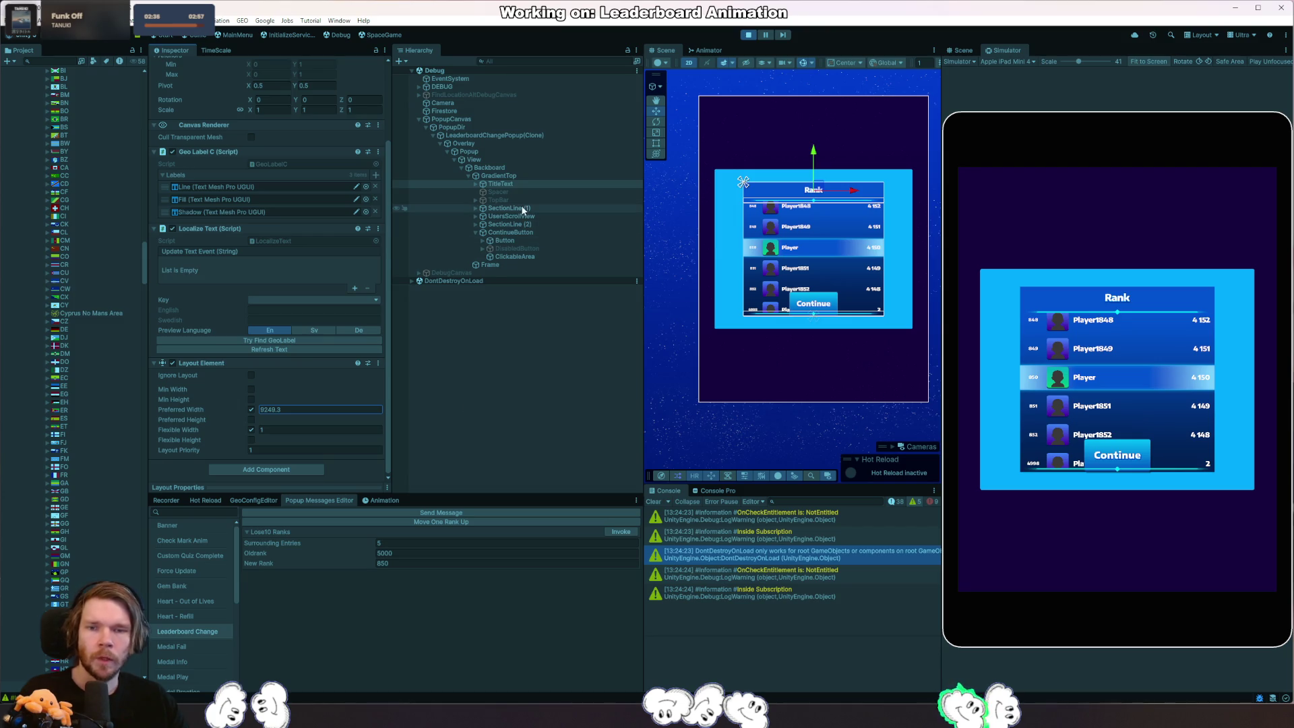
left_click(511, 207)
left_click(285, 371)
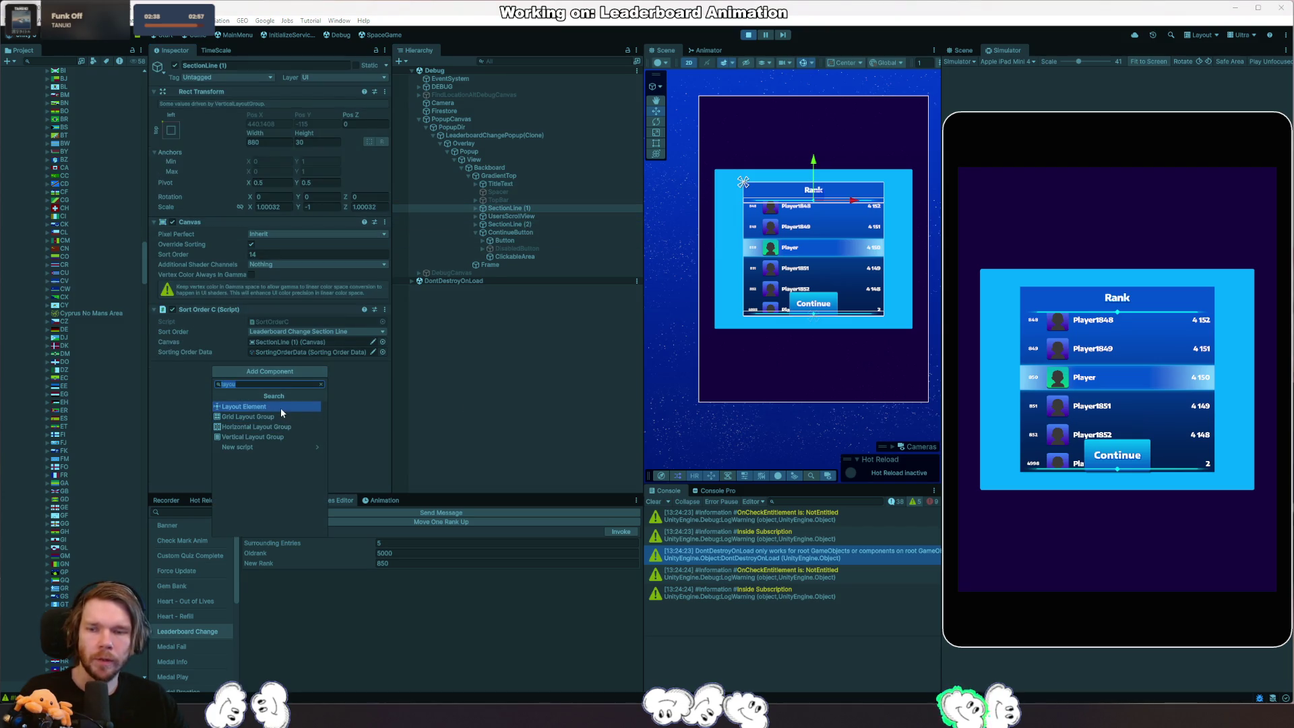
left_click(280, 408)
left_click(253, 433)
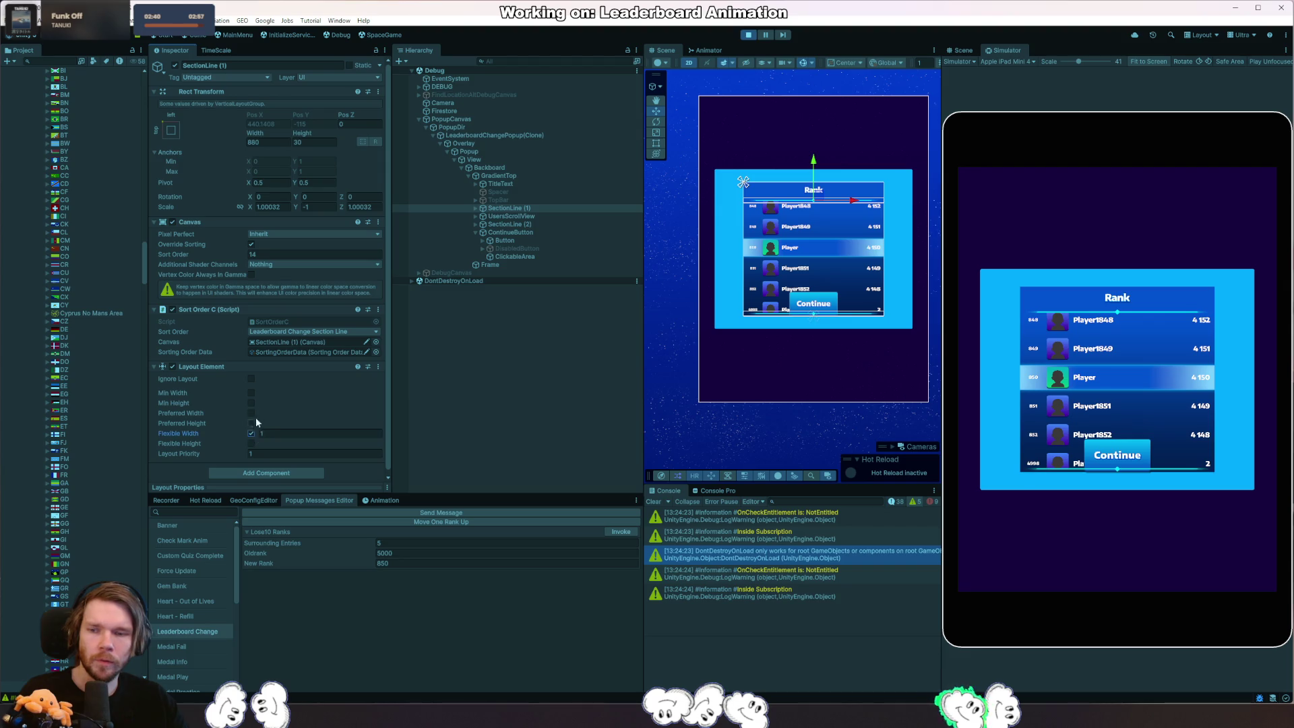
left_click(252, 413)
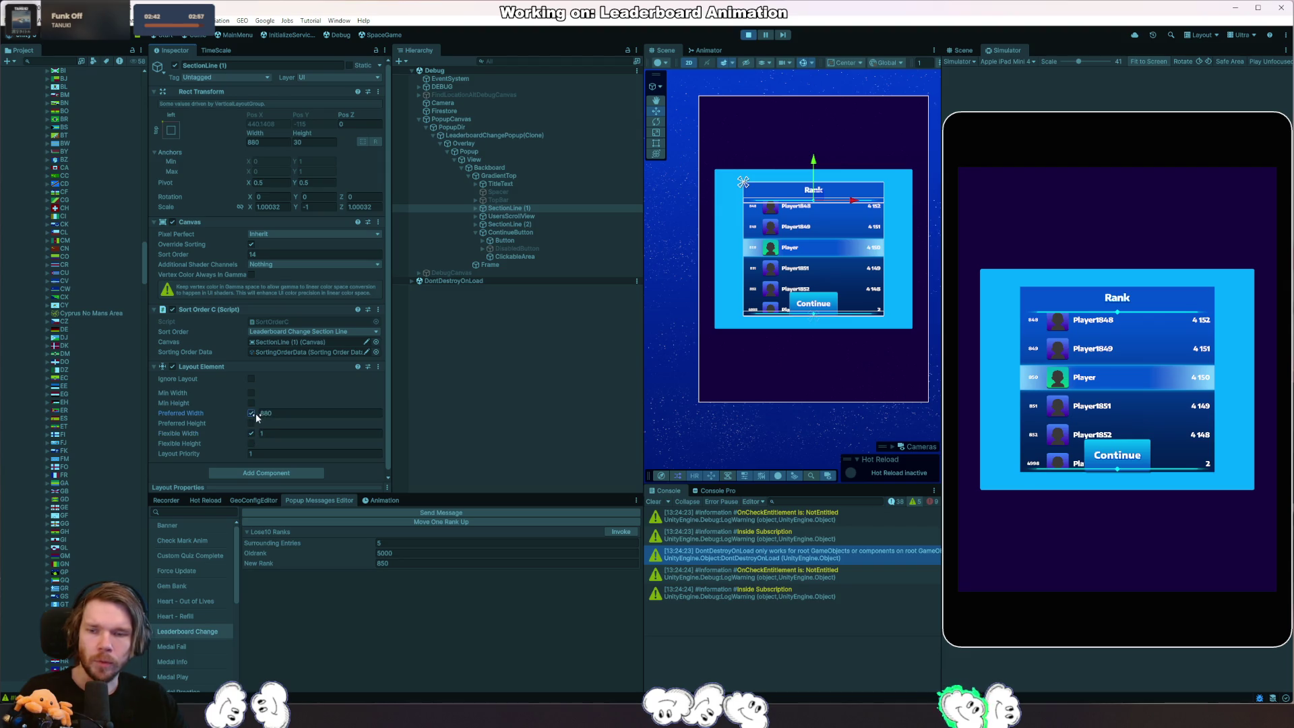
Add a Layout Element to UsersScrollView with flexible width, preferred width 2522 and Min Width 880.
left_click(514, 216)
scroll(302, 402, "down", 3)
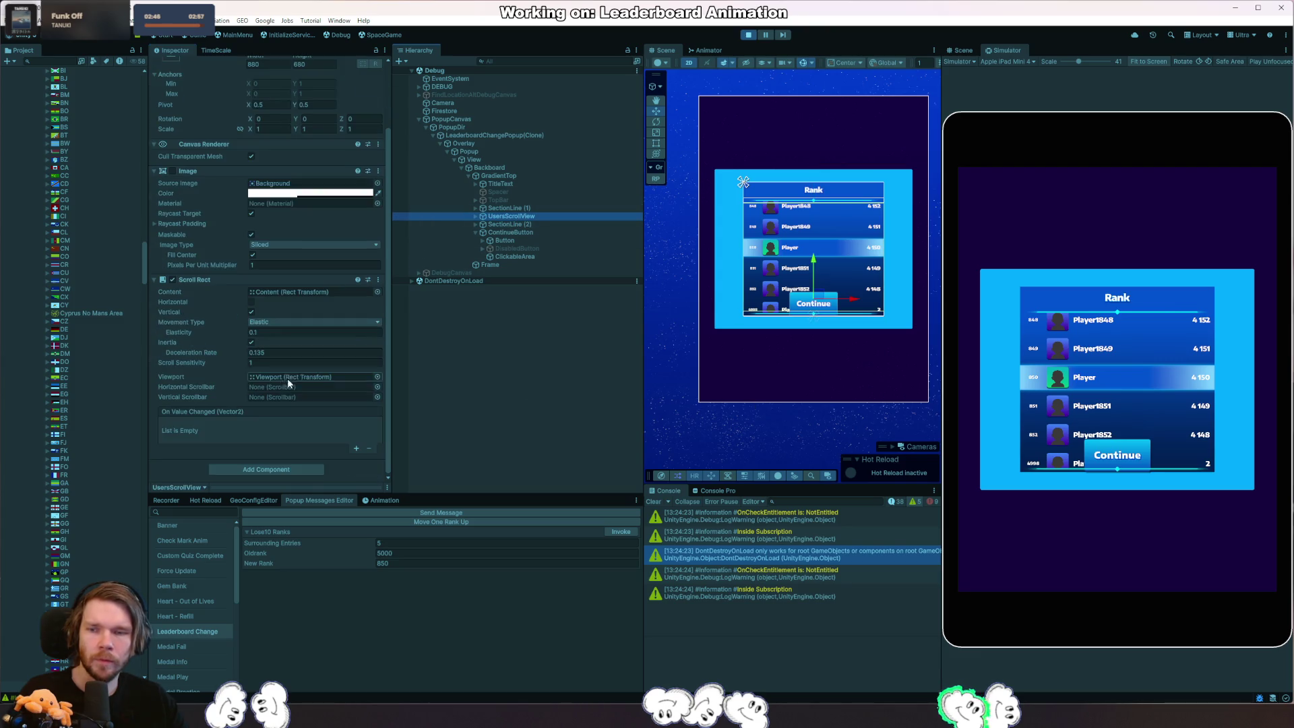
left_click(267, 469)
type("layou")
left_click(252, 506)
scroll(273, 405, "down", 3)
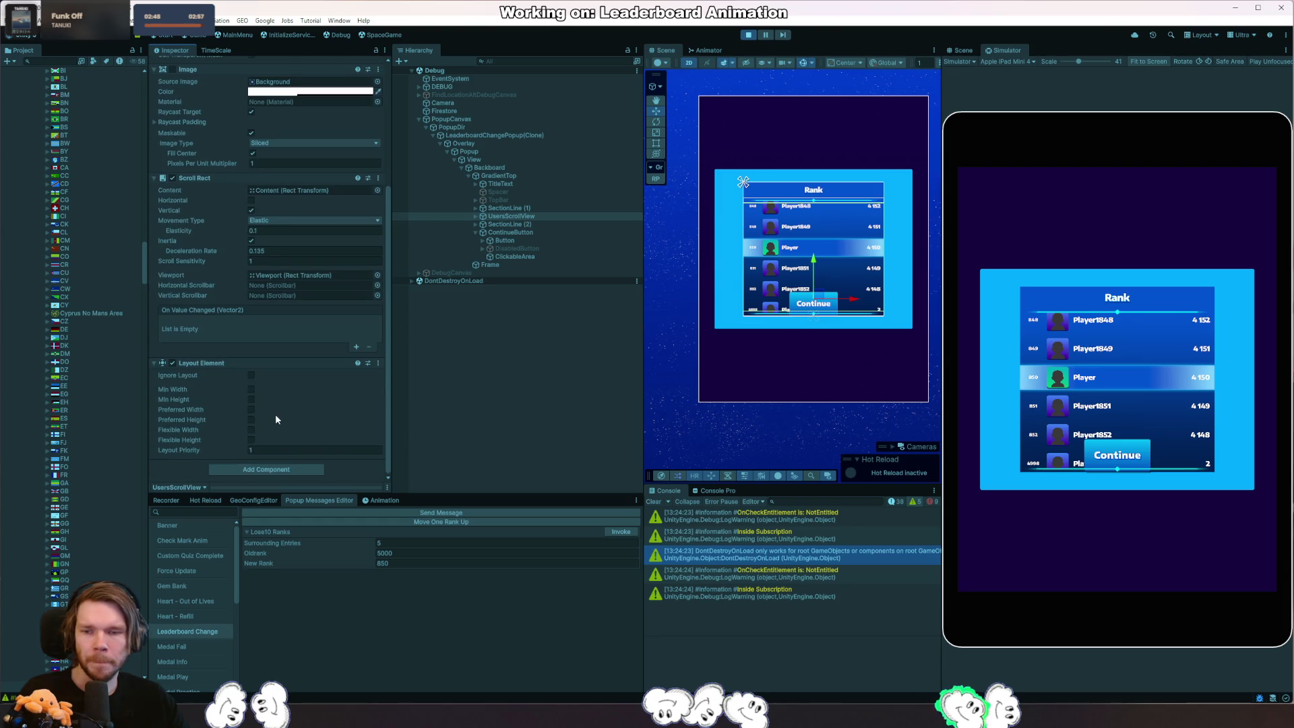
left_click(251, 429)
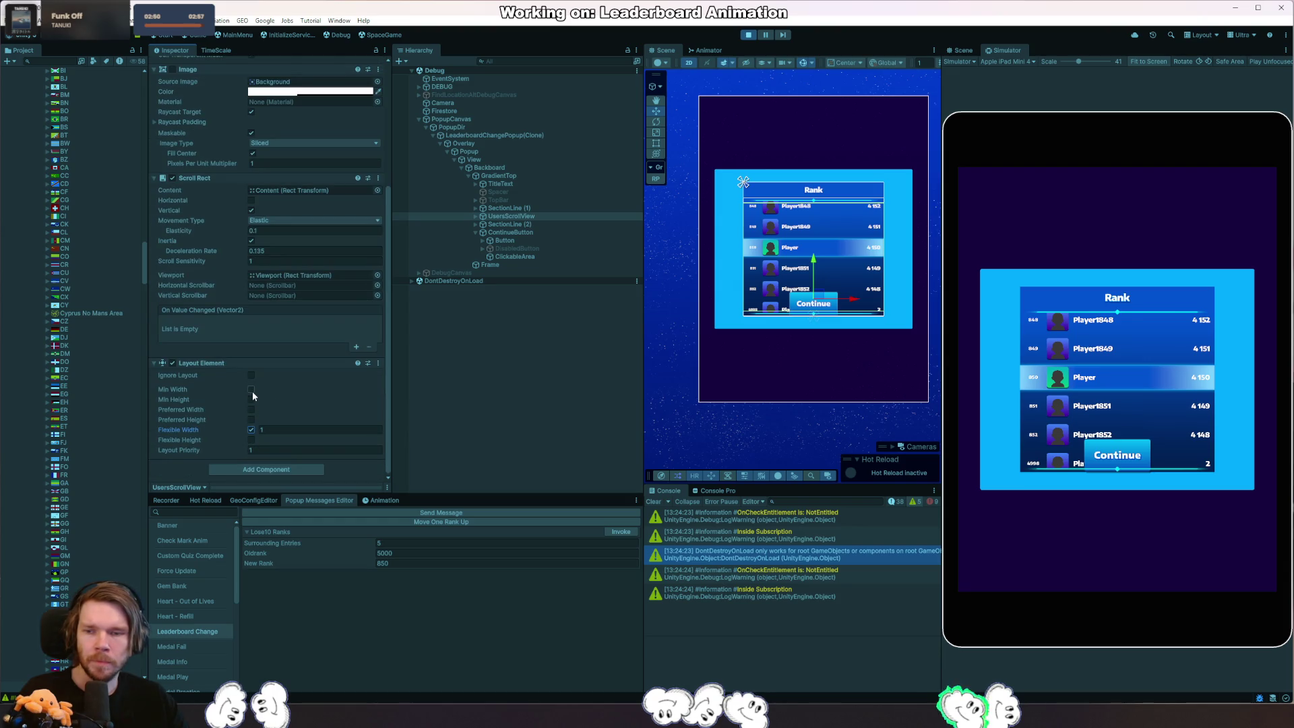
left_click(251, 410)
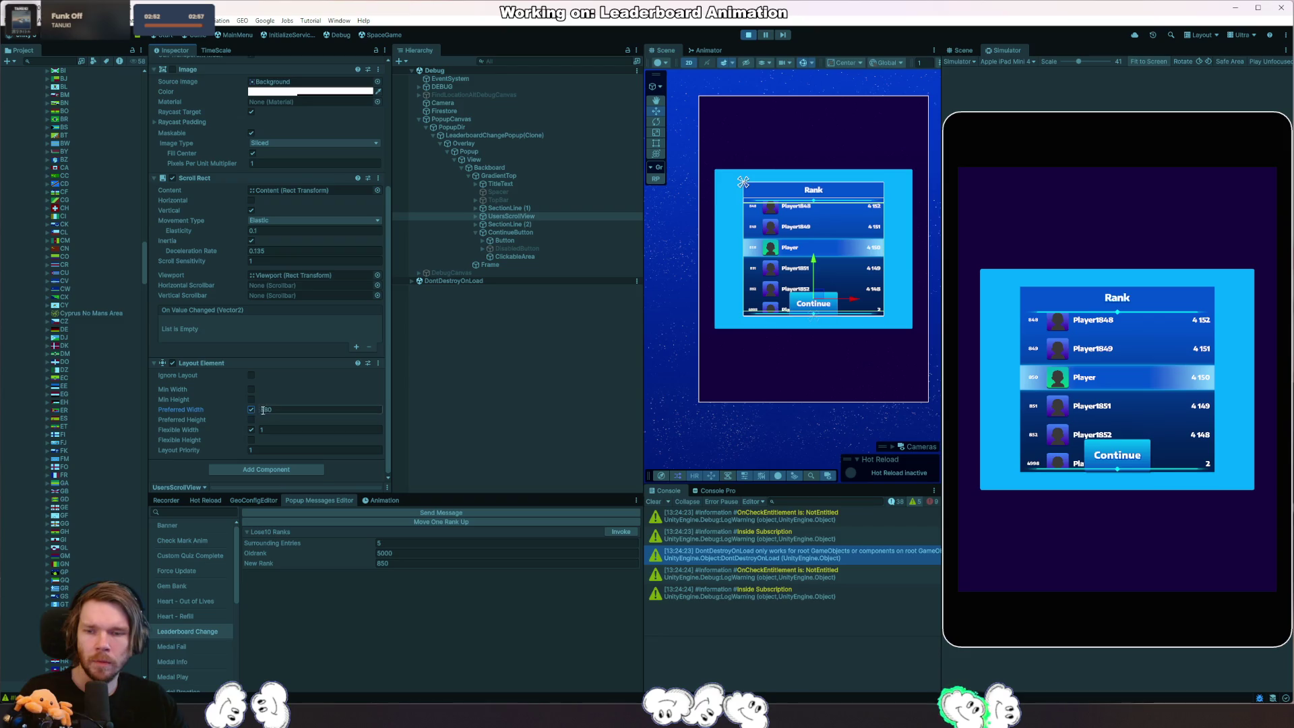
left_click_drag(258, 412, 446, 415)
type("2522")
left_click(252, 389)
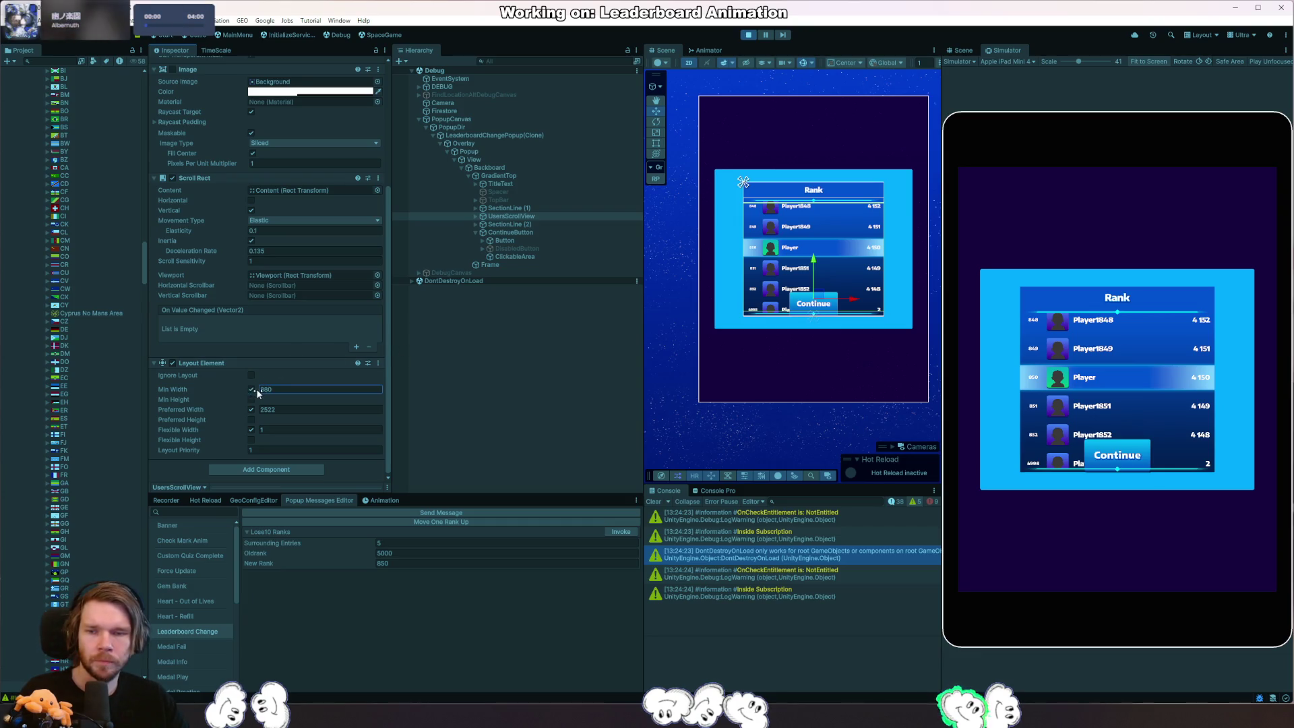
type("880")
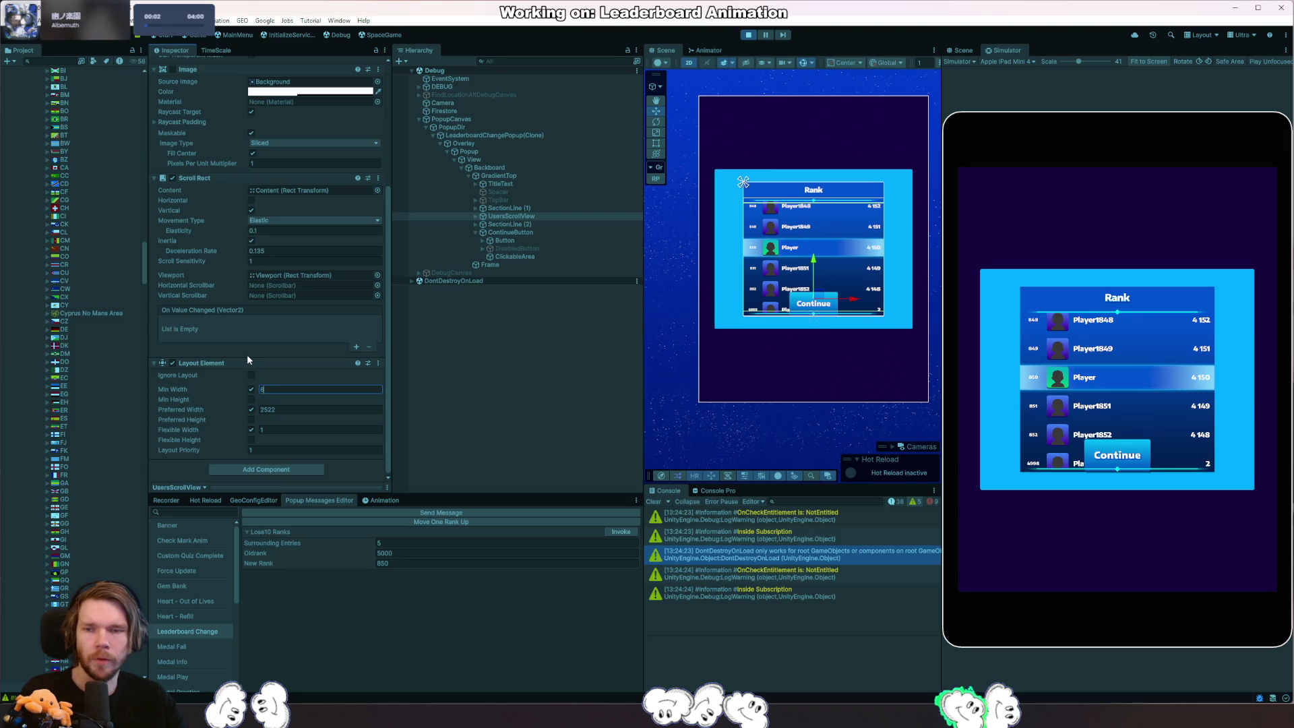
left_click(520, 223)
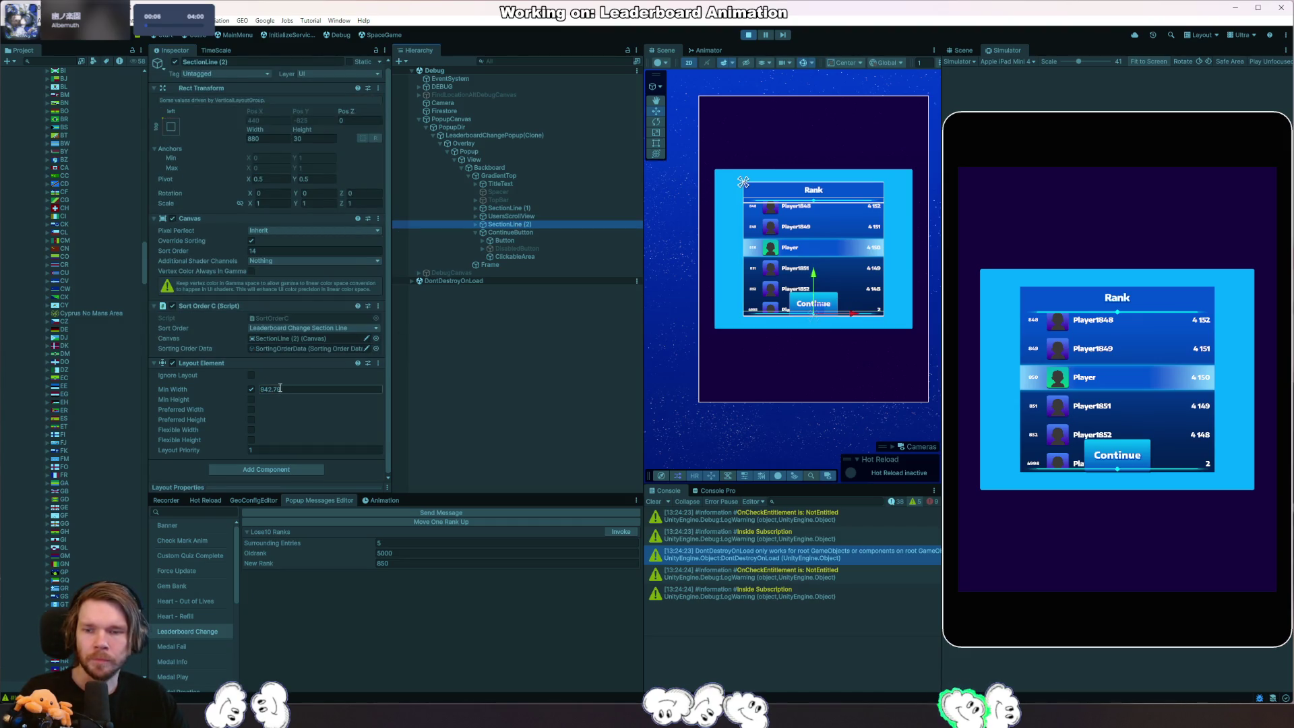
Set SectionLine (2)'s Preferred Width to 1720.4 and tick Flexible Width.
left_click(250, 409)
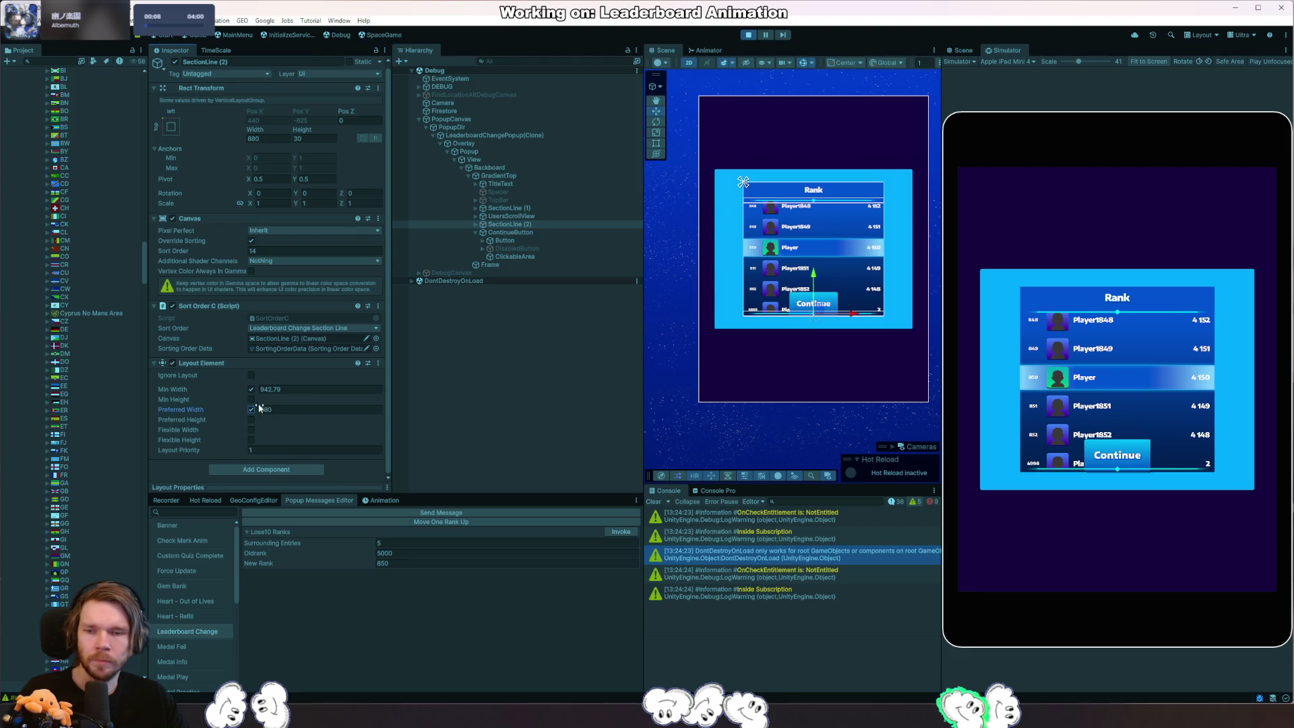
left_click_drag(254, 409, 615, 434)
left_click(251, 431)
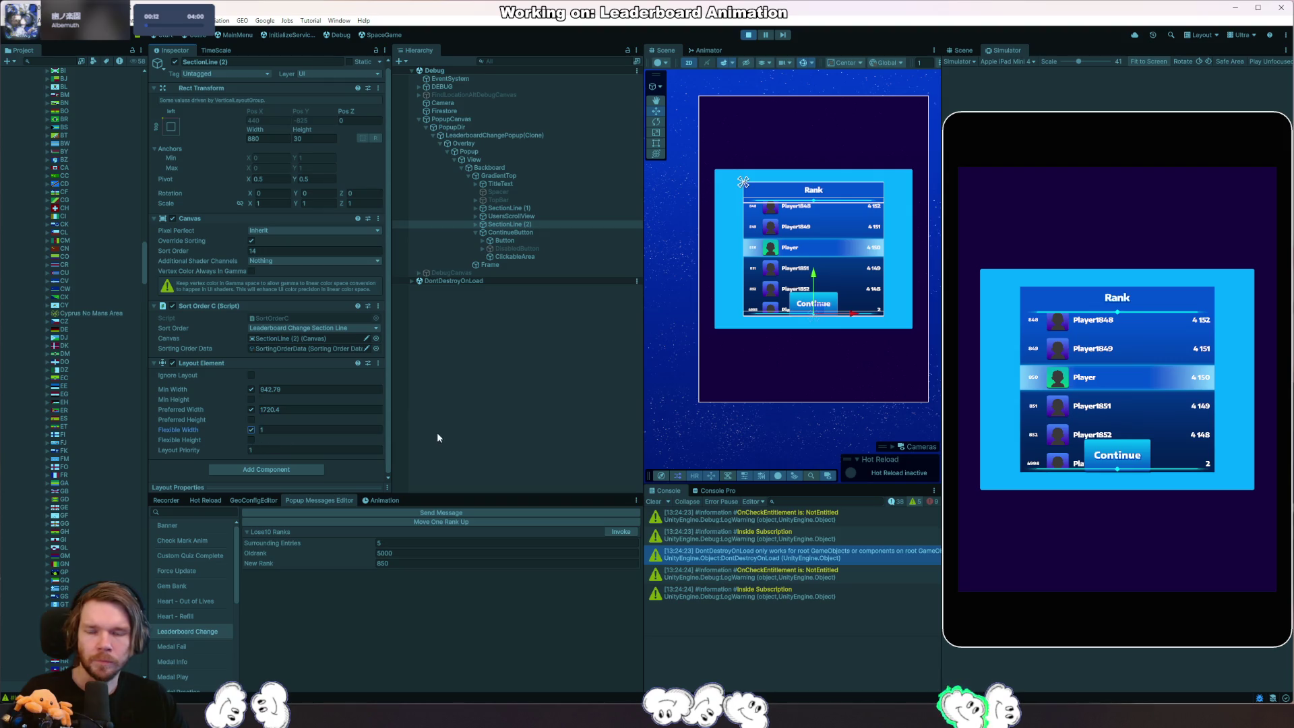
left_click(515, 175)
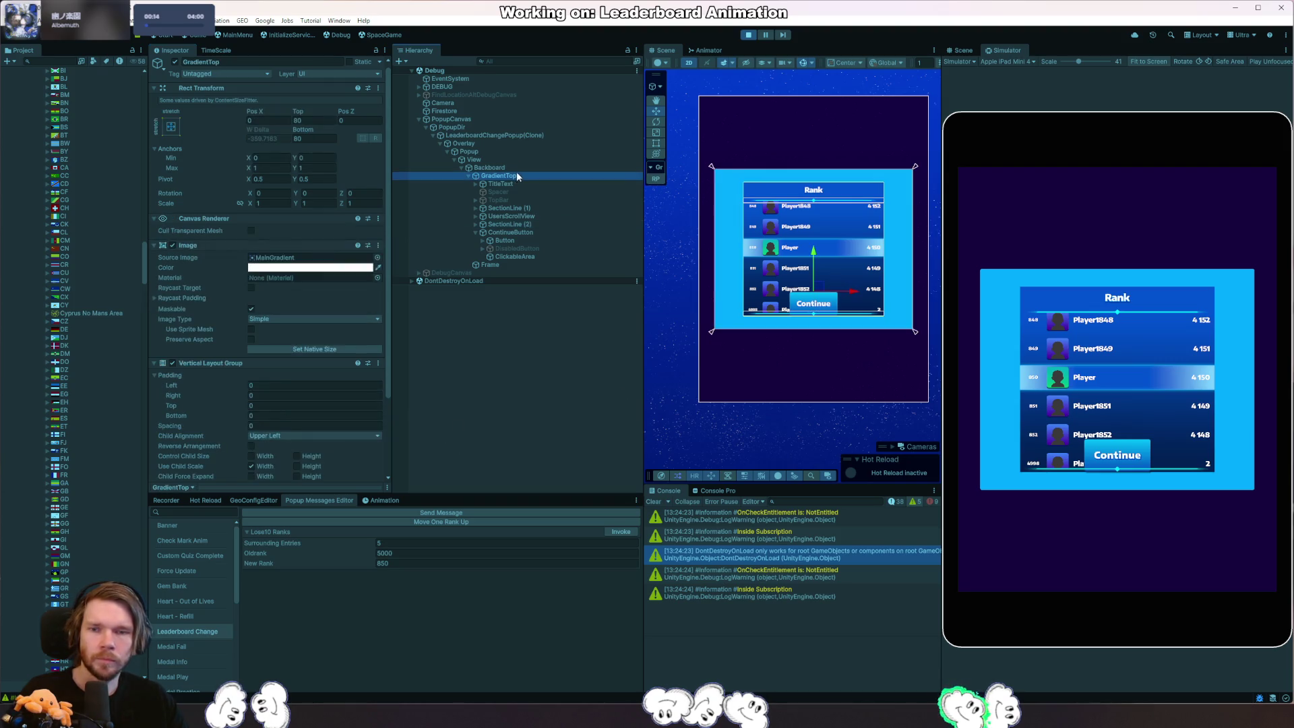
scroll(285, 368, "down", 3)
scroll(233, 405, "down", 1)
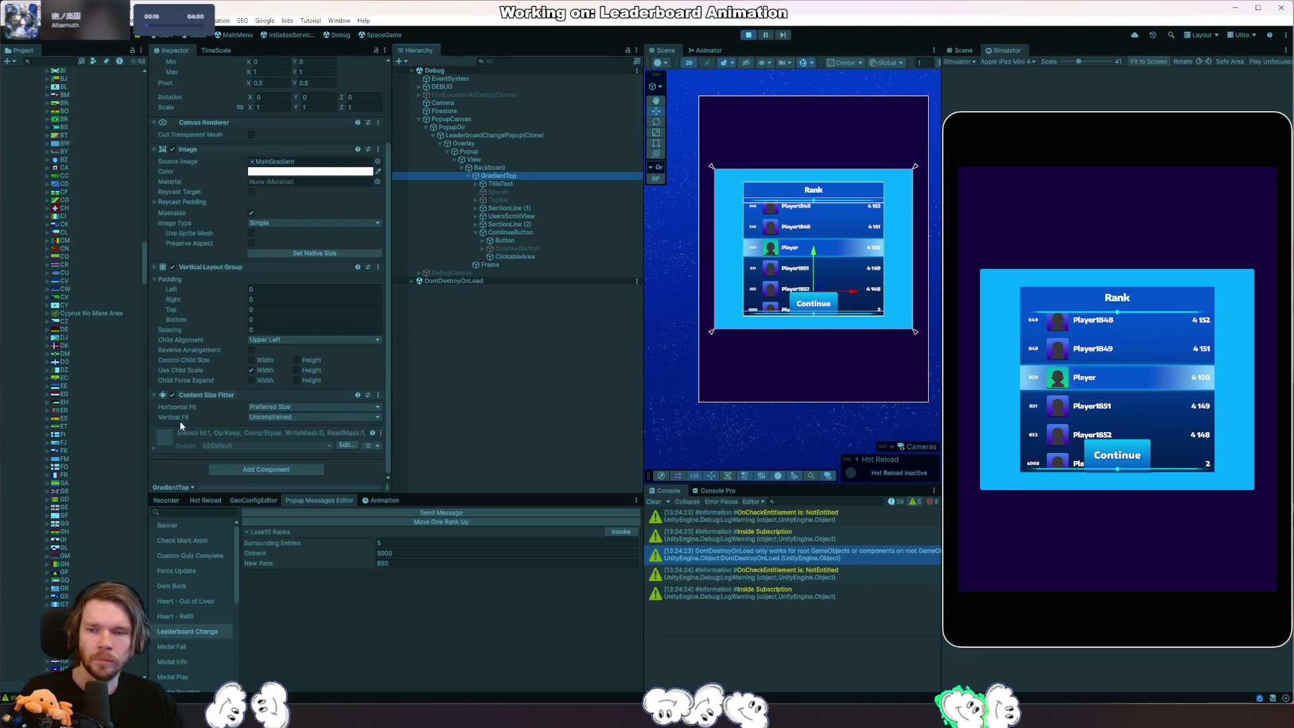
Try Min Size horizontal fit on GradientTop, revert to Preferred Size, then disable its Content Size Fitter.
left_click(282, 412)
left_click(278, 430)
left_click(283, 407)
left_click(287, 440)
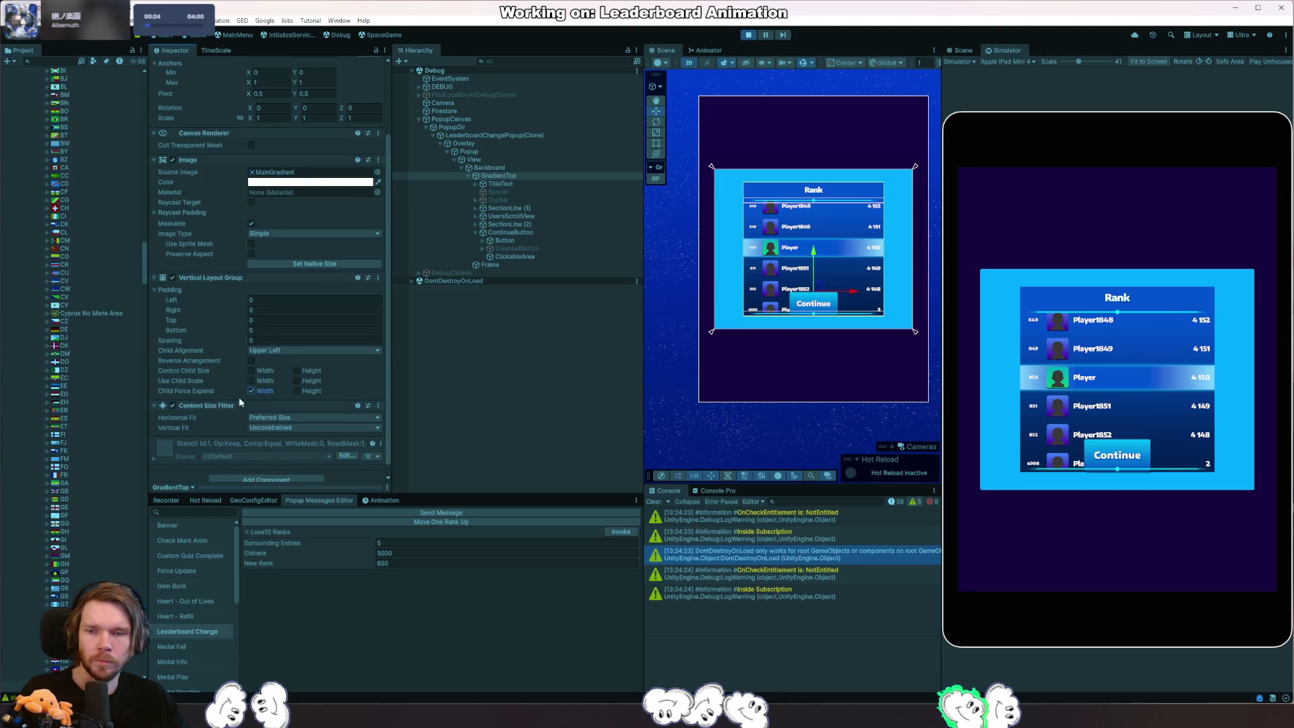
left_click(172, 404)
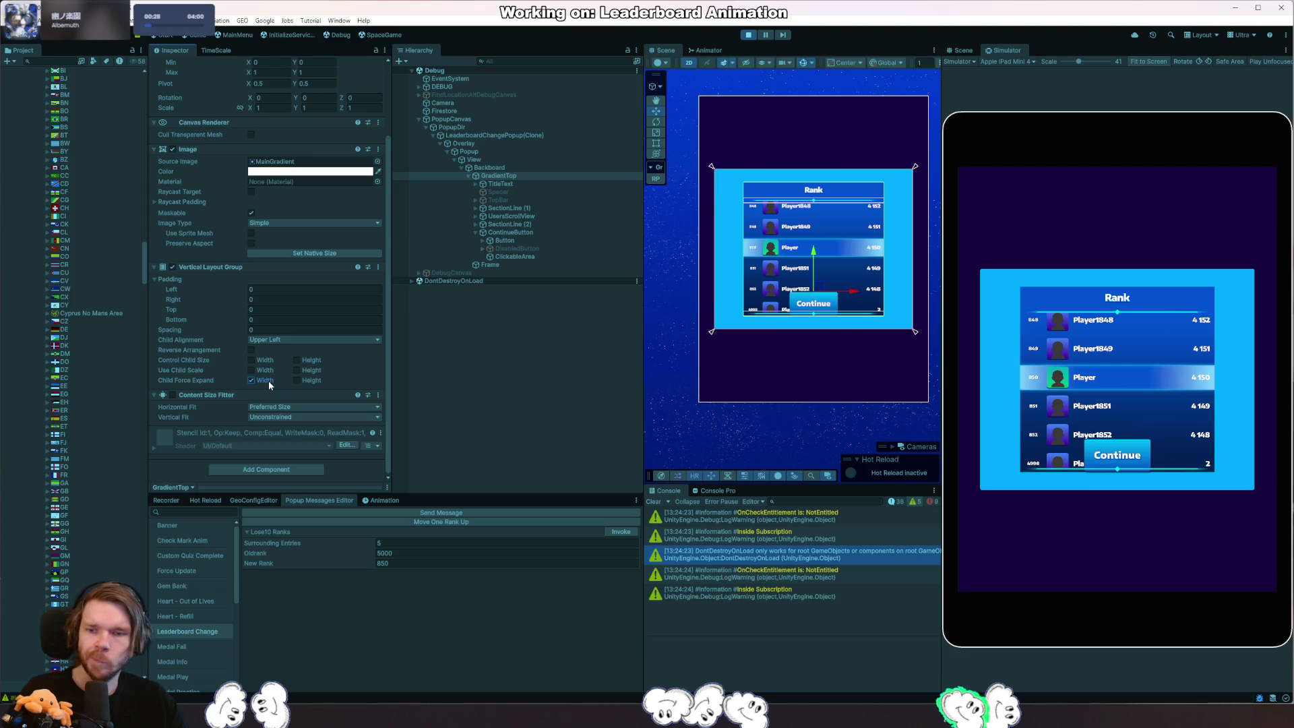
Enable Child Force Expand and Control Child Size Height on GradientTop, then stop play mode.
left_click(317, 380)
left_click(315, 371)
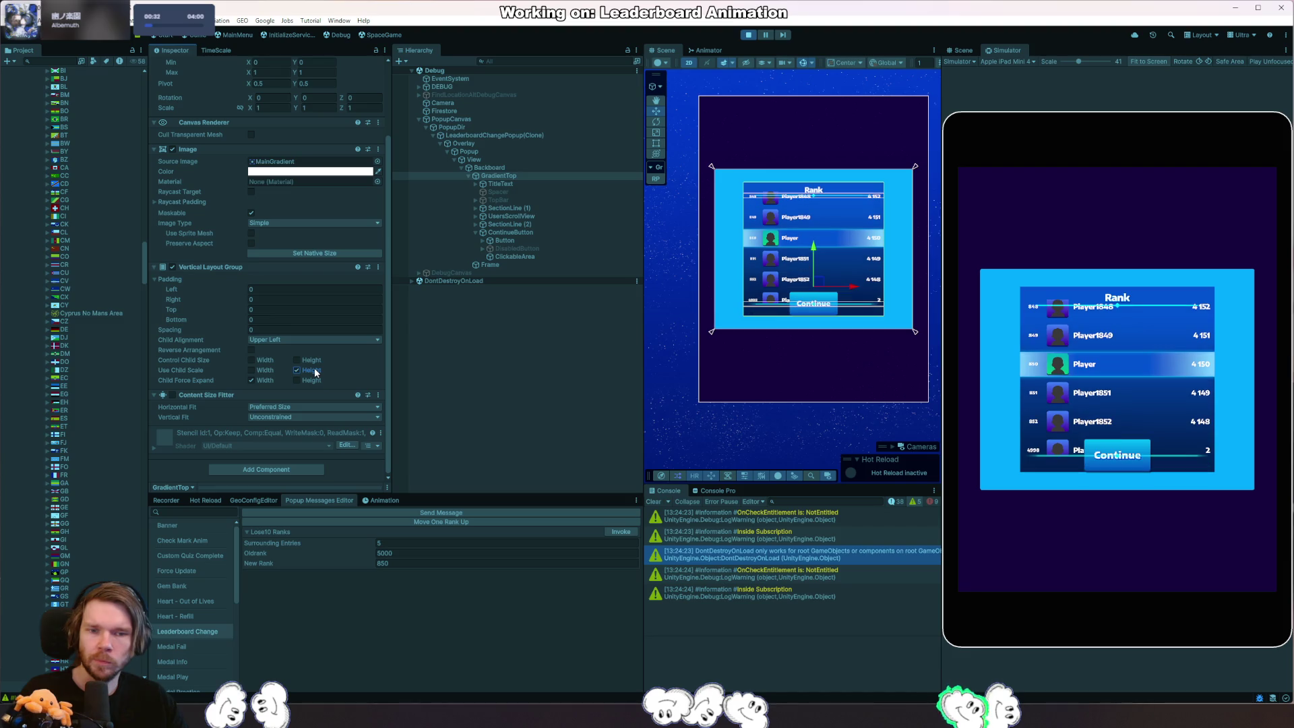
left_click(315, 370)
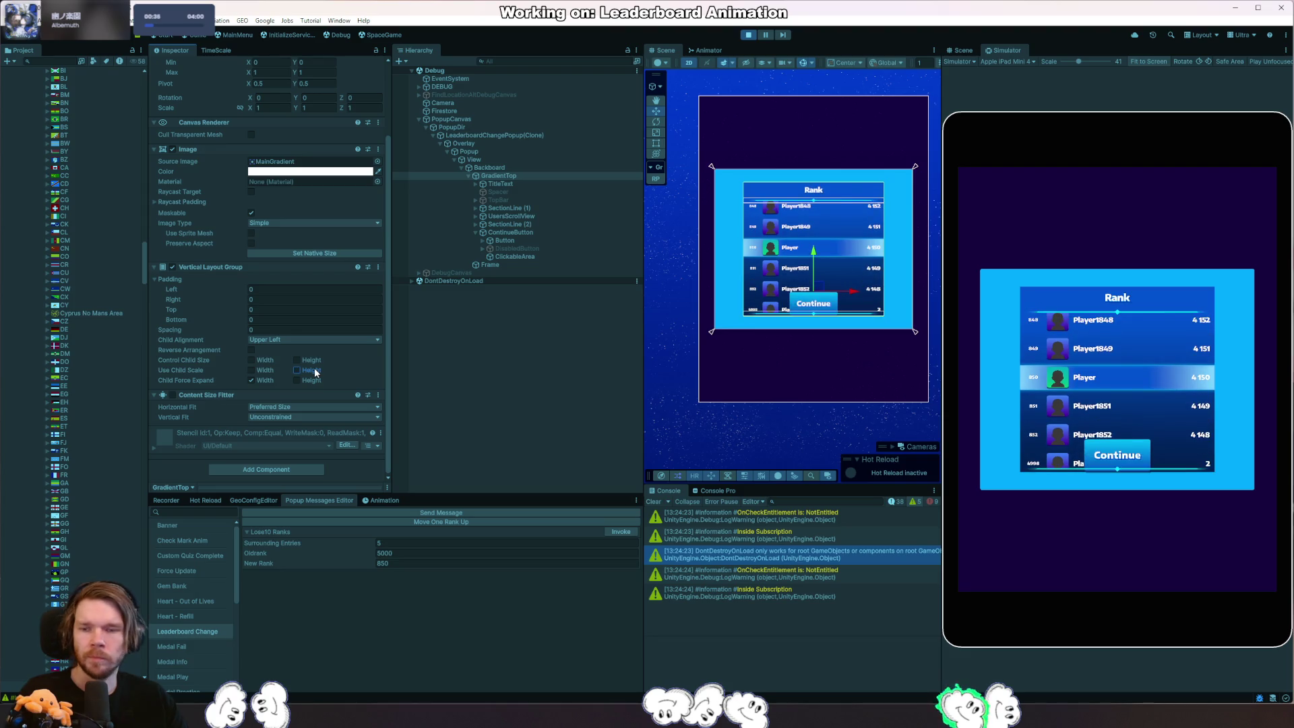
left_click(316, 364)
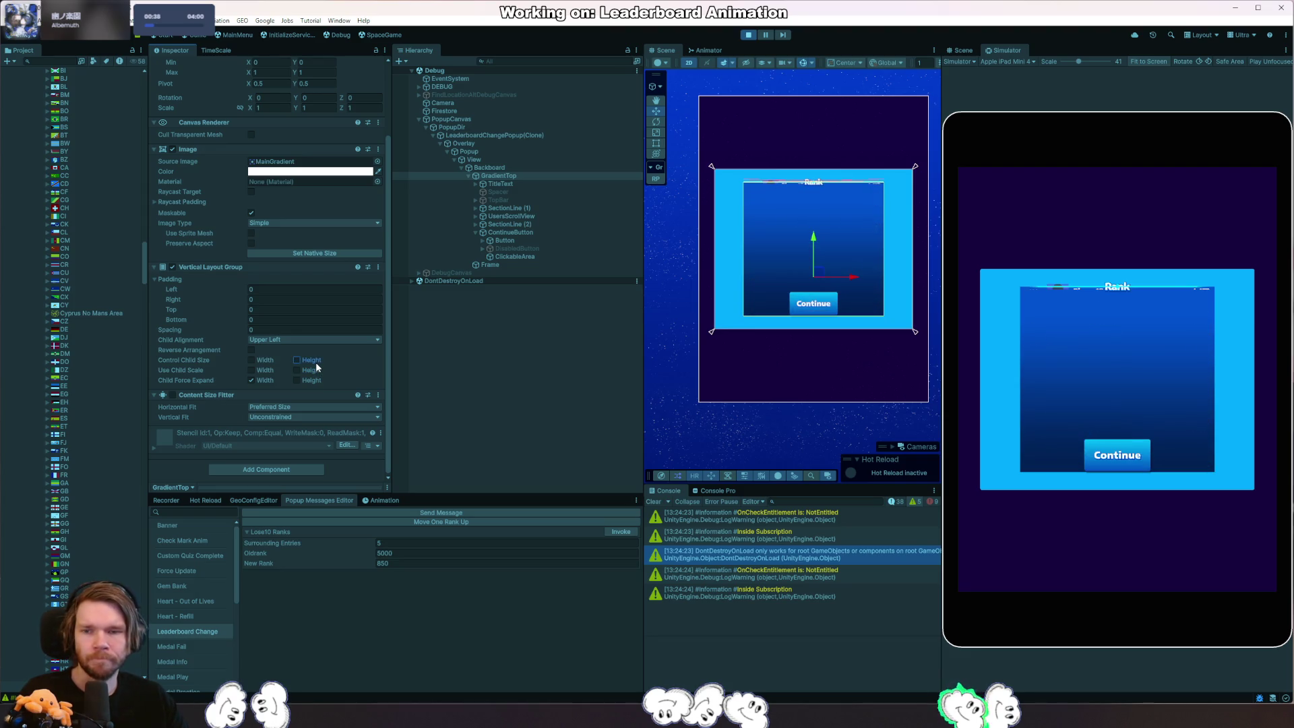
scroll(343, 362, "up", 1)
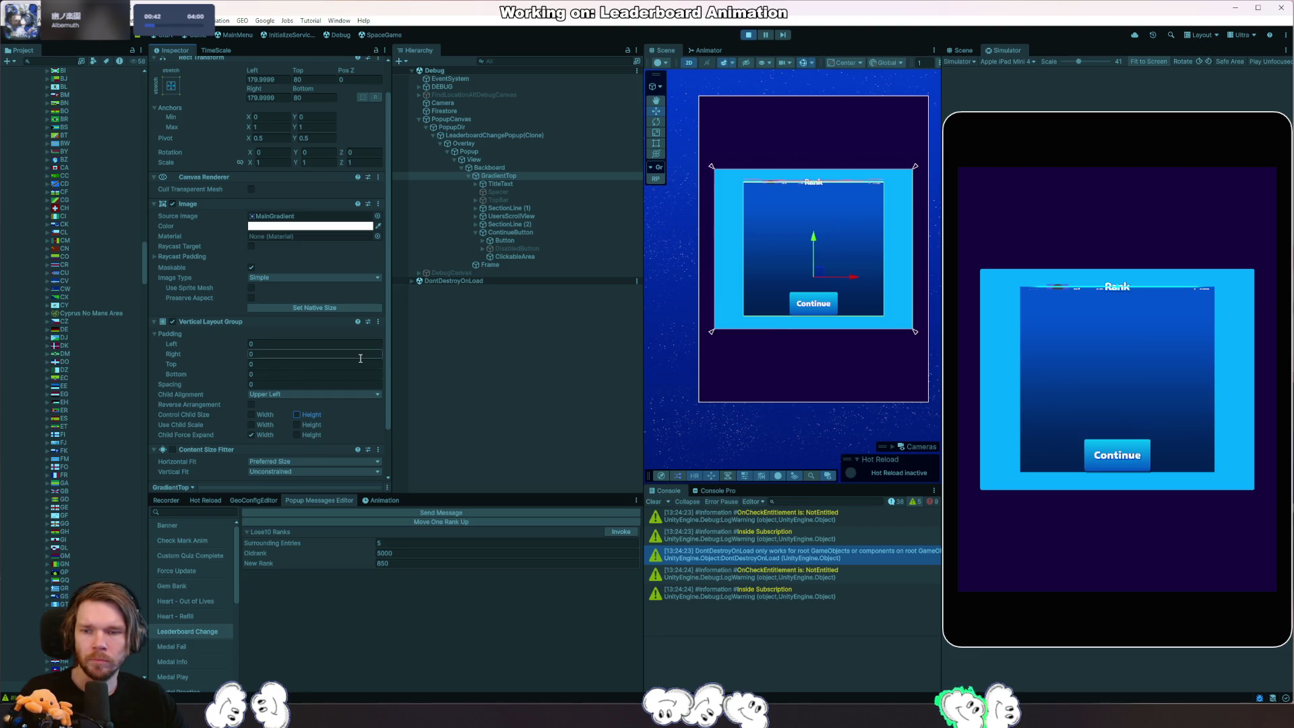
left_click(749, 34)
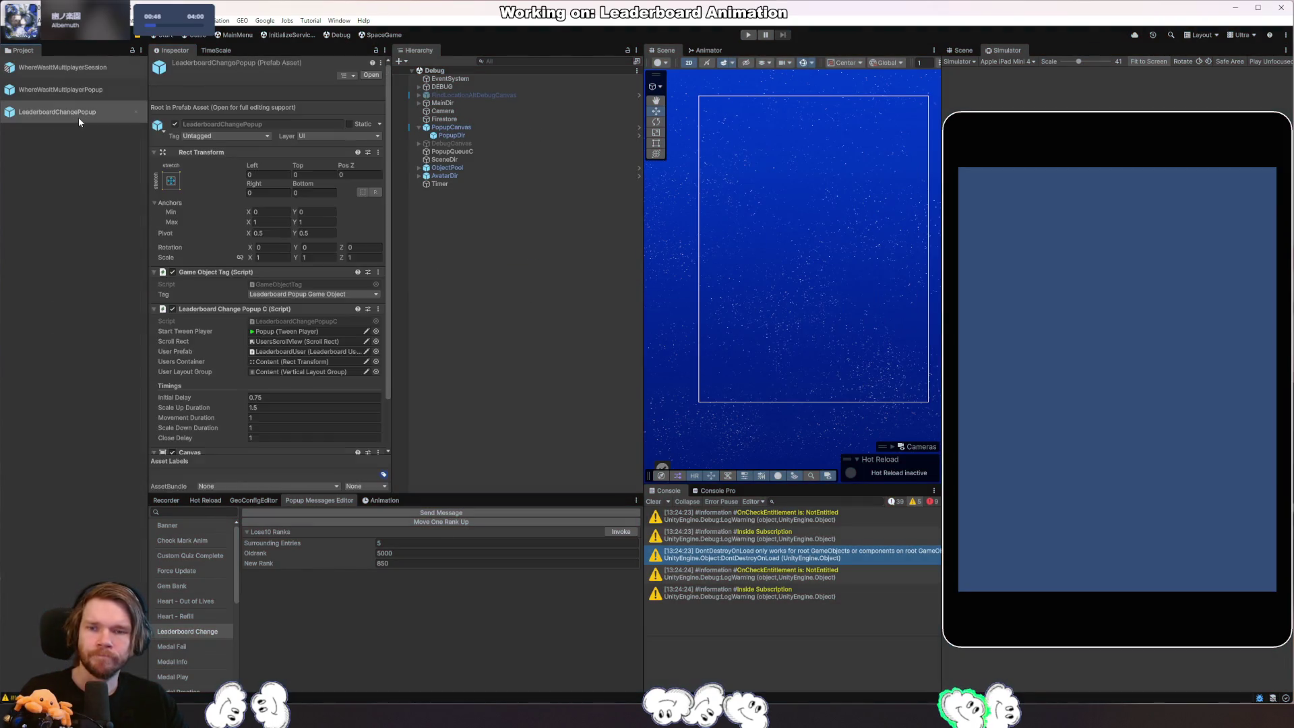
Open the LeaderboardChangePopup prefab and set Content's Child Alignment to Upper Center.
double_click(79, 116)
left_click(512, 187)
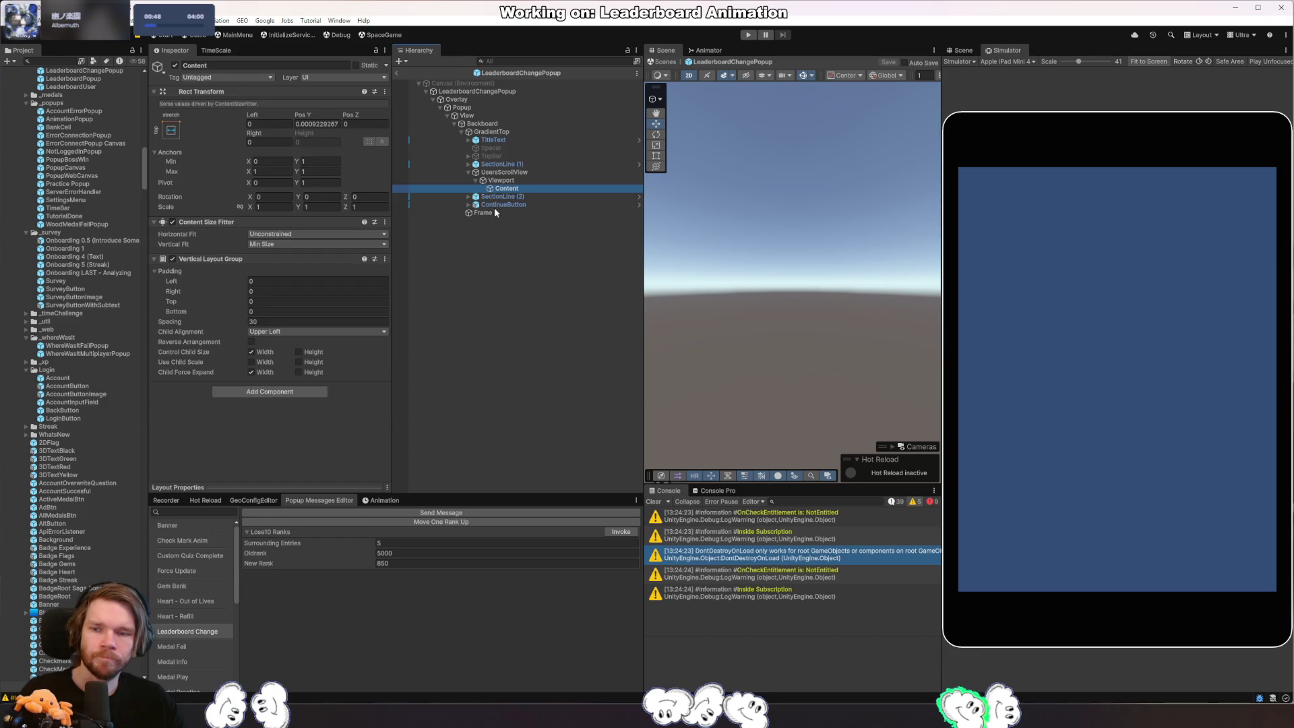
left_click(309, 331)
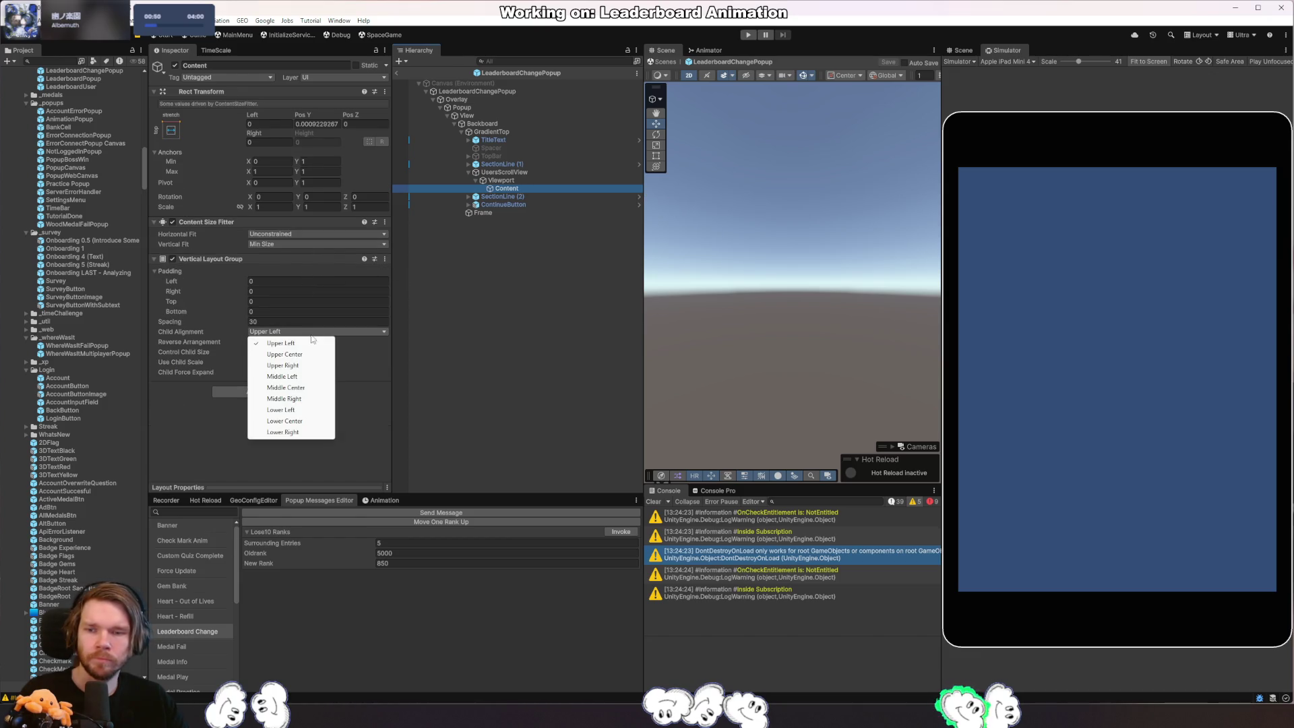
left_click(304, 354)
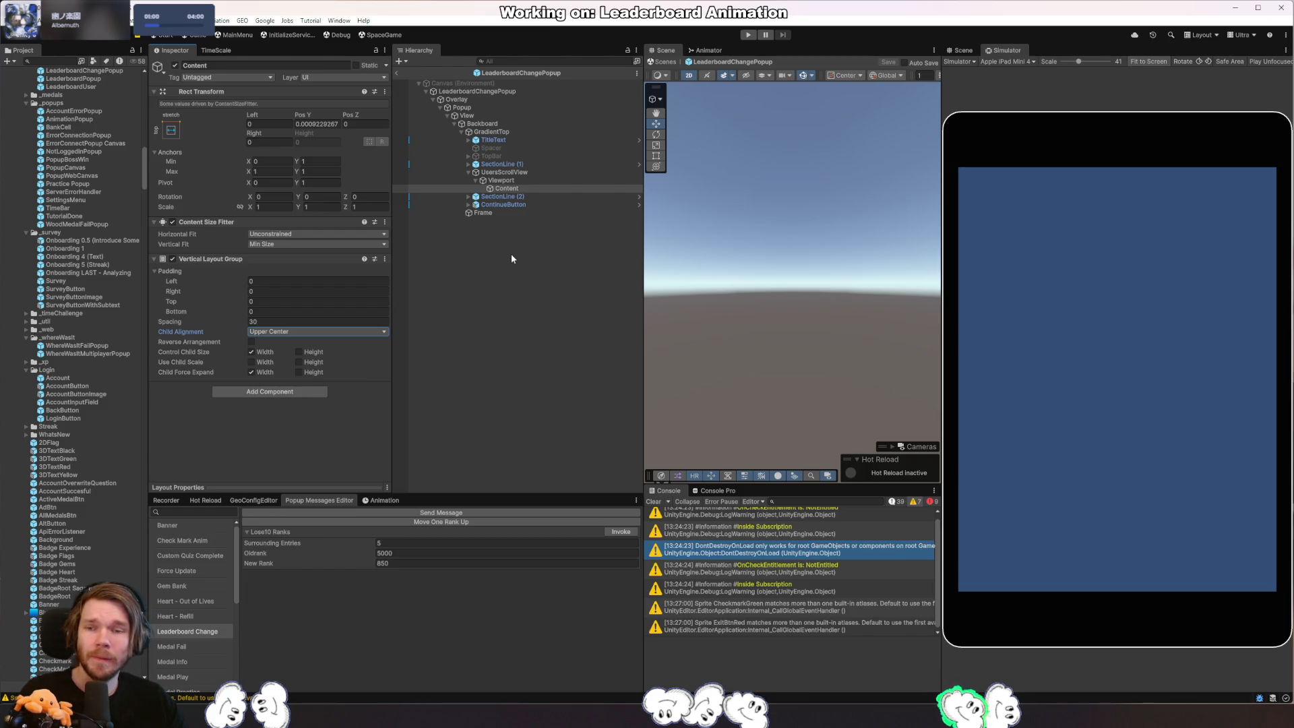
Review the layout of UsersScrollView, GradientTop, Viewport and SectionLine (2).
left_click(517, 172)
left_click(527, 132)
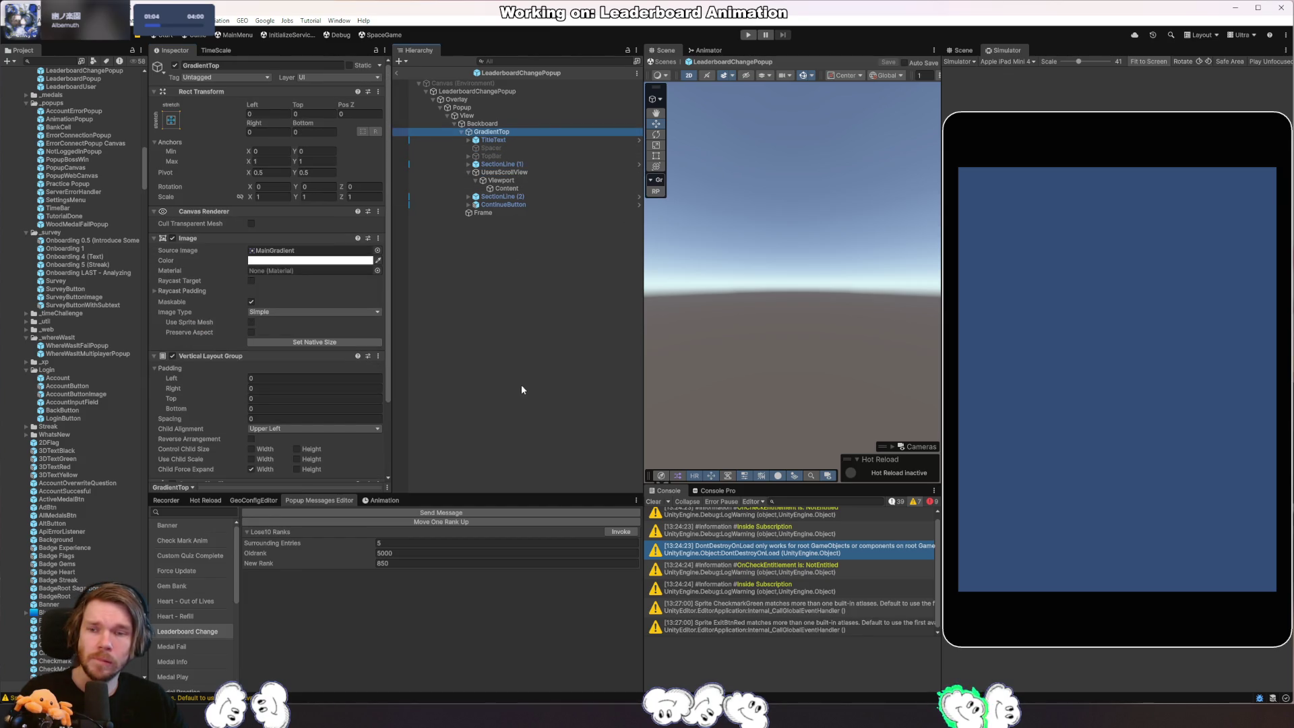
scroll(333, 402, "down", 3)
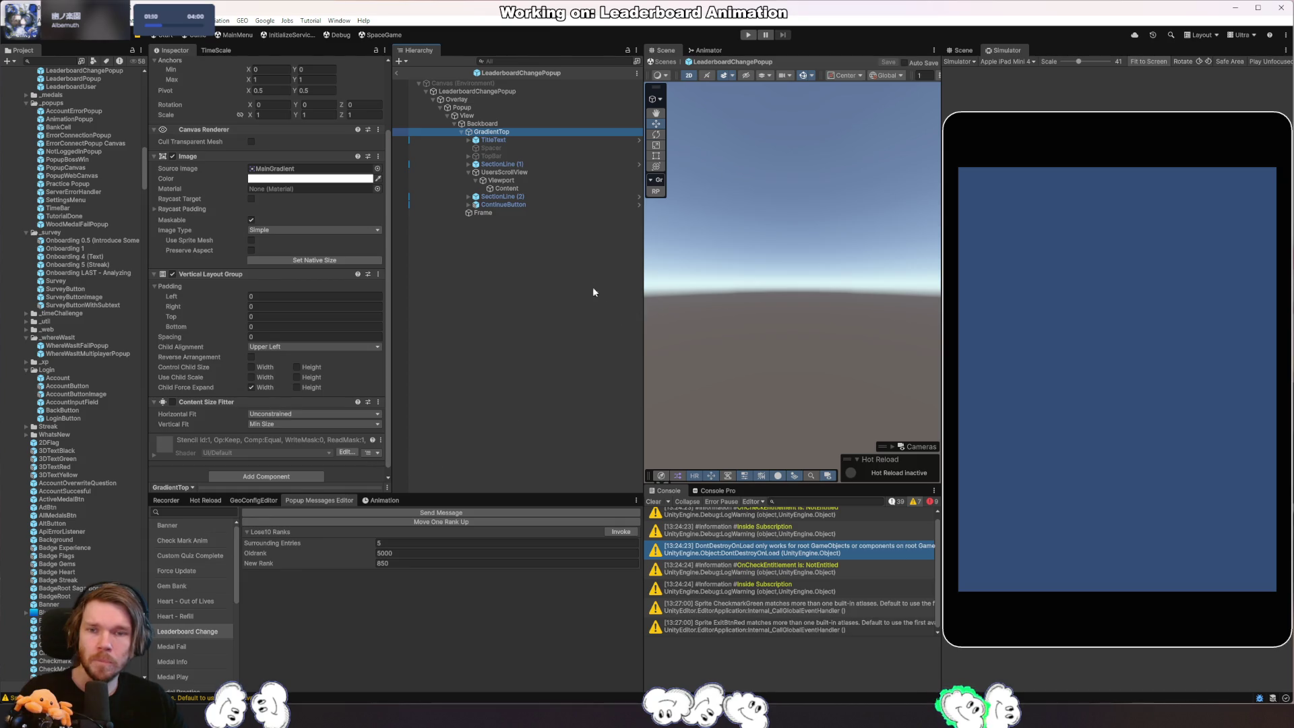
left_click(527, 180)
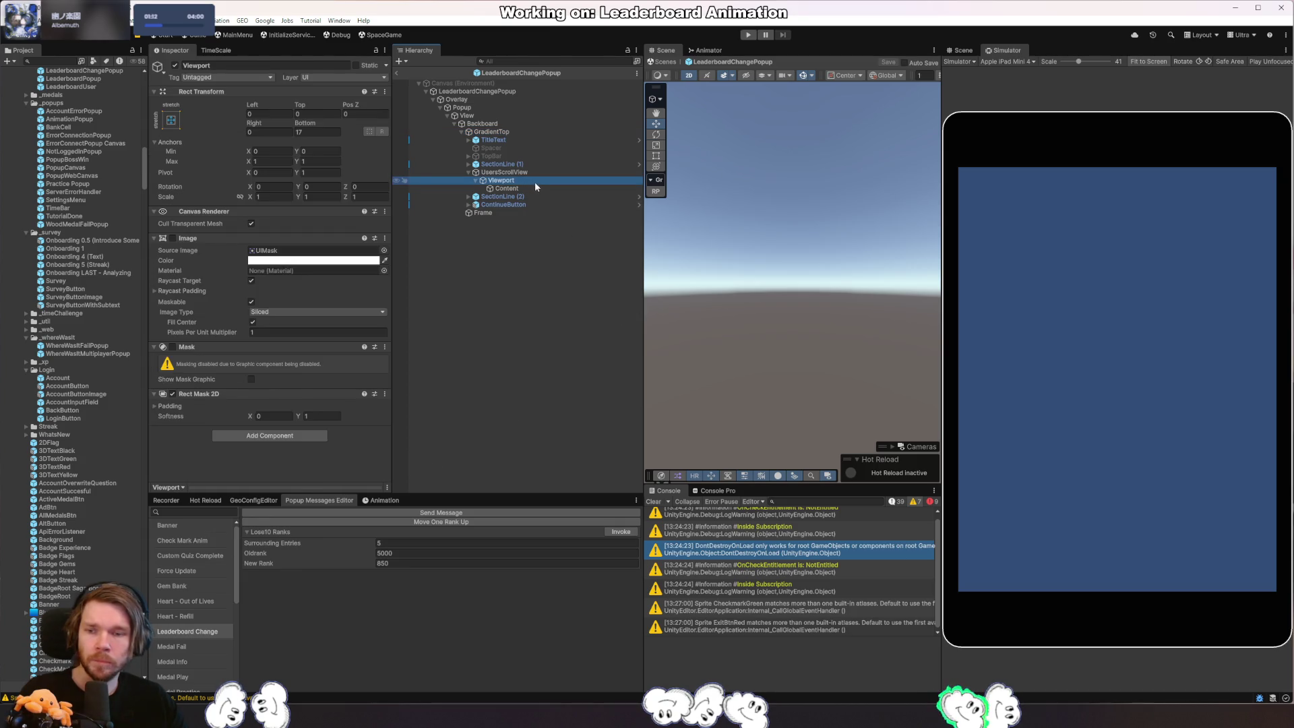
left_click(532, 199)
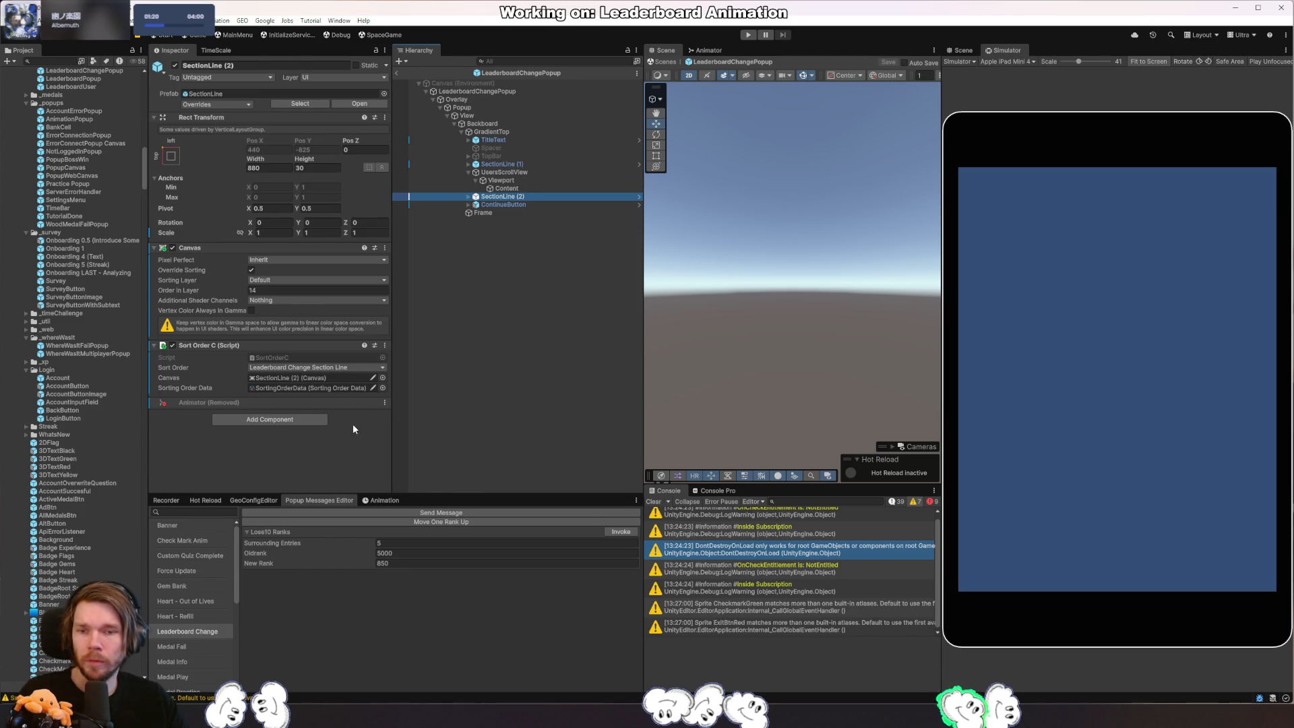
Add then remove a Canvas Scaler on the LeaderboardChangePopup root and start play mode.
left_click(514, 91)
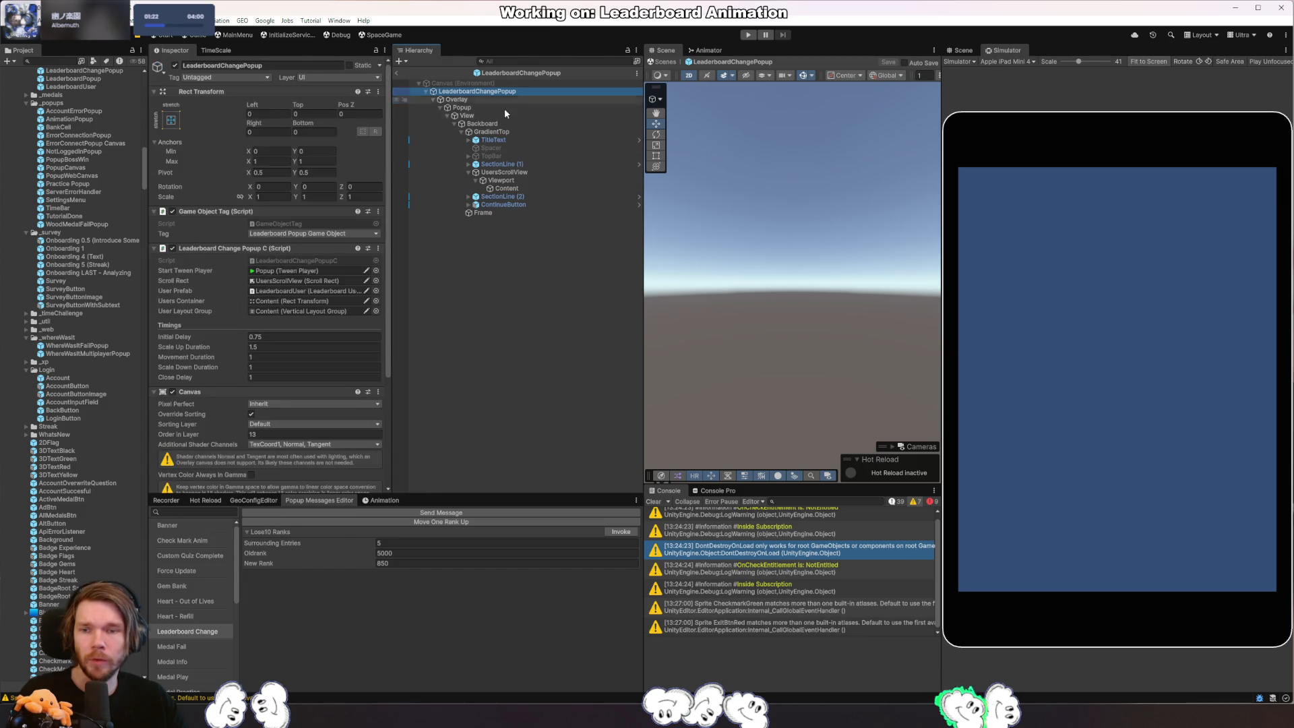
scroll(313, 421, "down", 3)
scroll(314, 421, "down", 1)
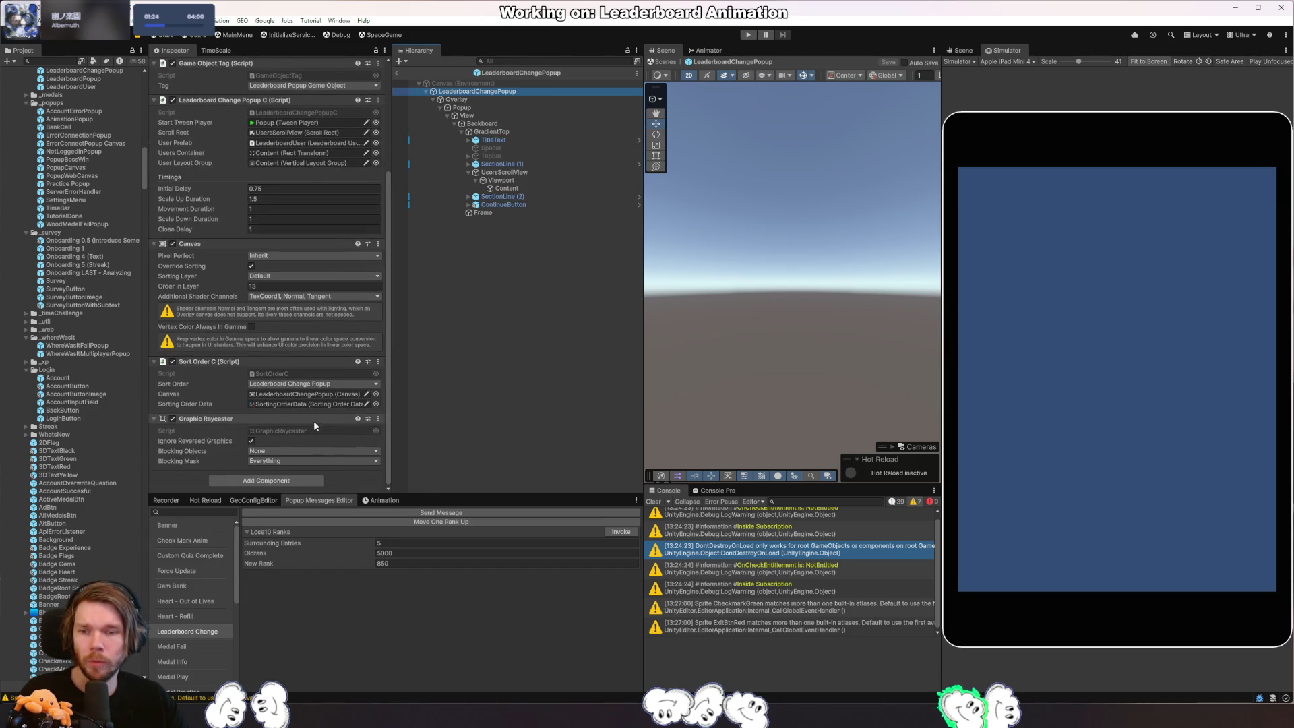
scroll(213, 440, "up", 1)
scroll(213, 443, "up", 1)
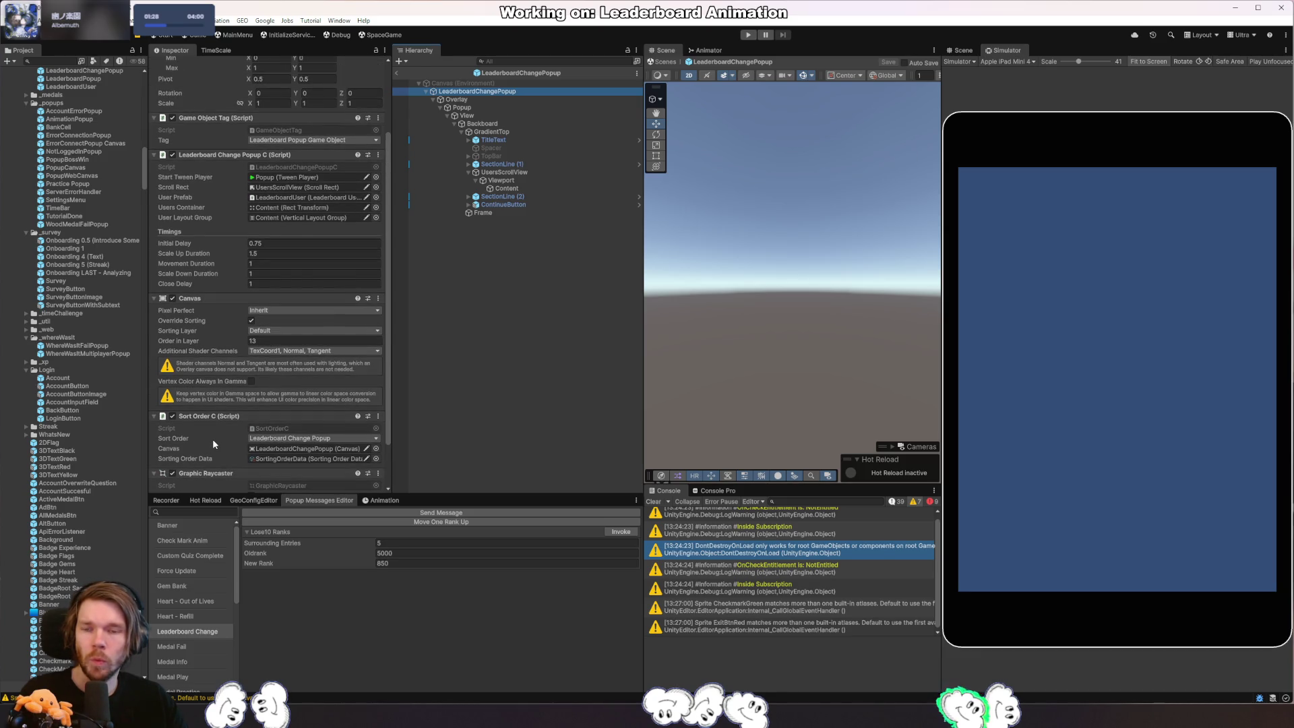
scroll(213, 439, "down", 2)
left_click(266, 480)
type("canvc")
key("Return")
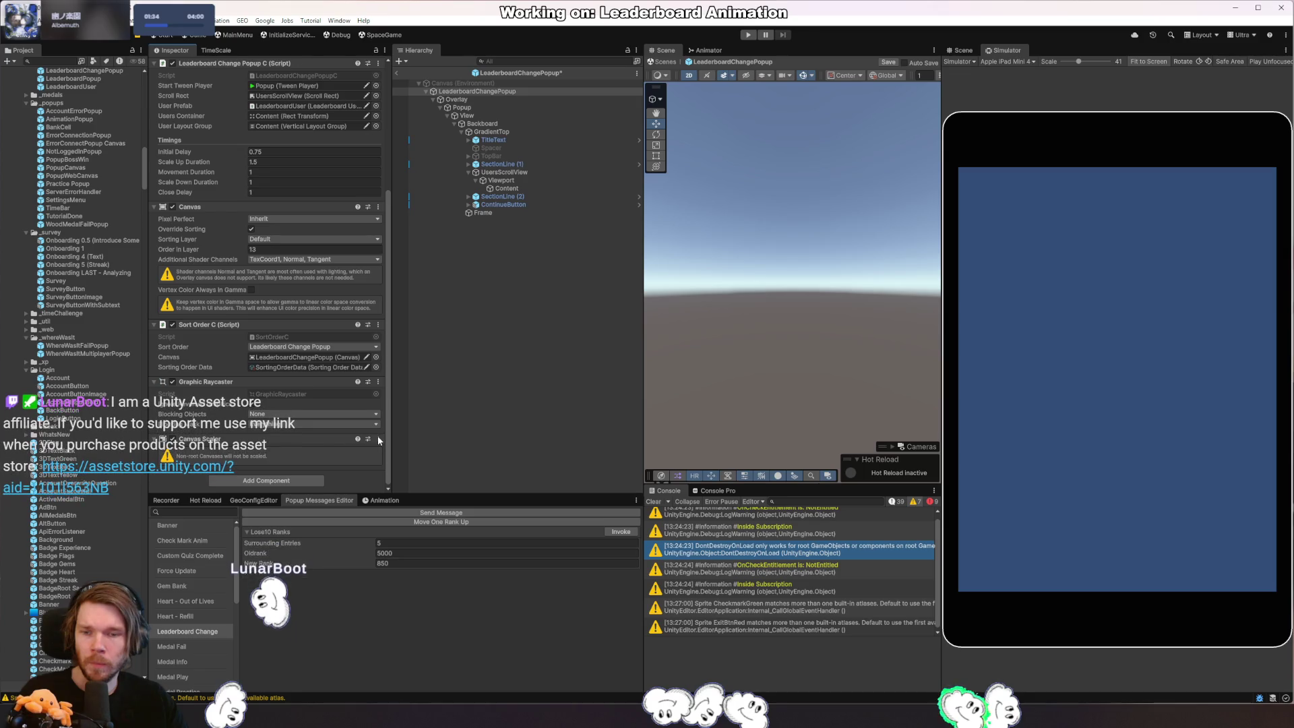
left_click(377, 439)
left_click(460, 465)
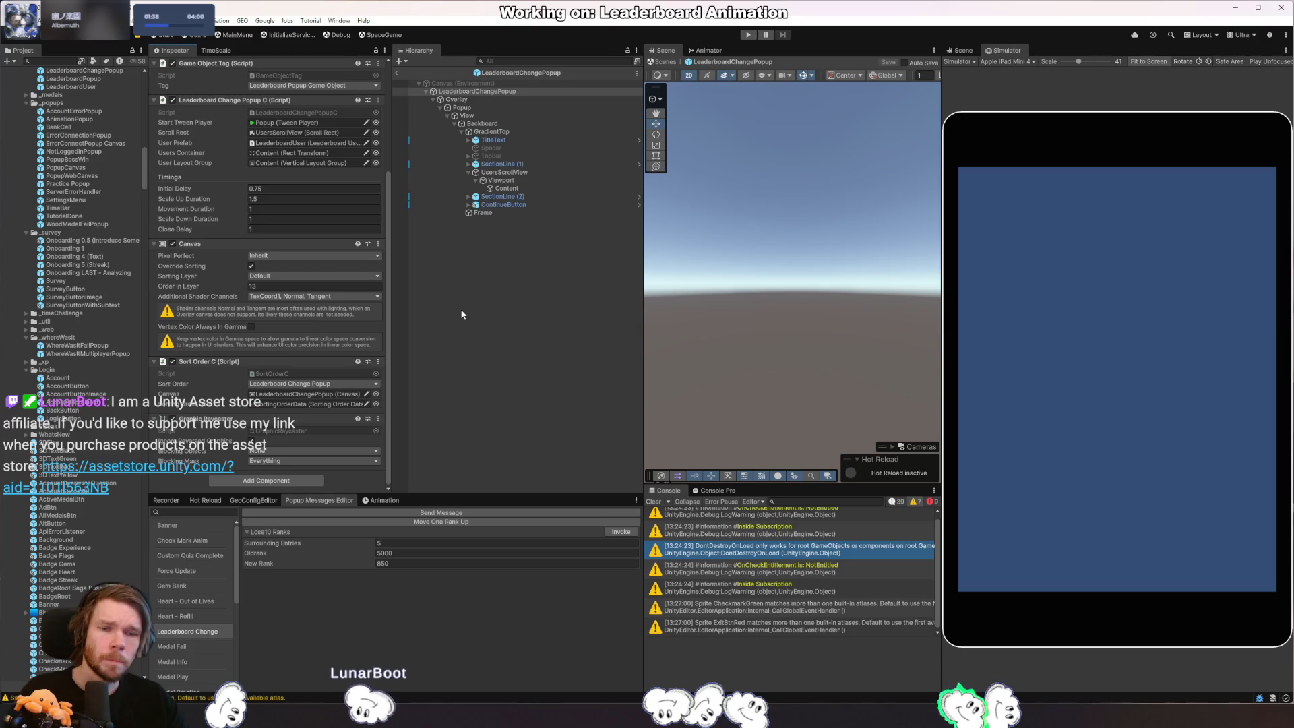
left_click(748, 33)
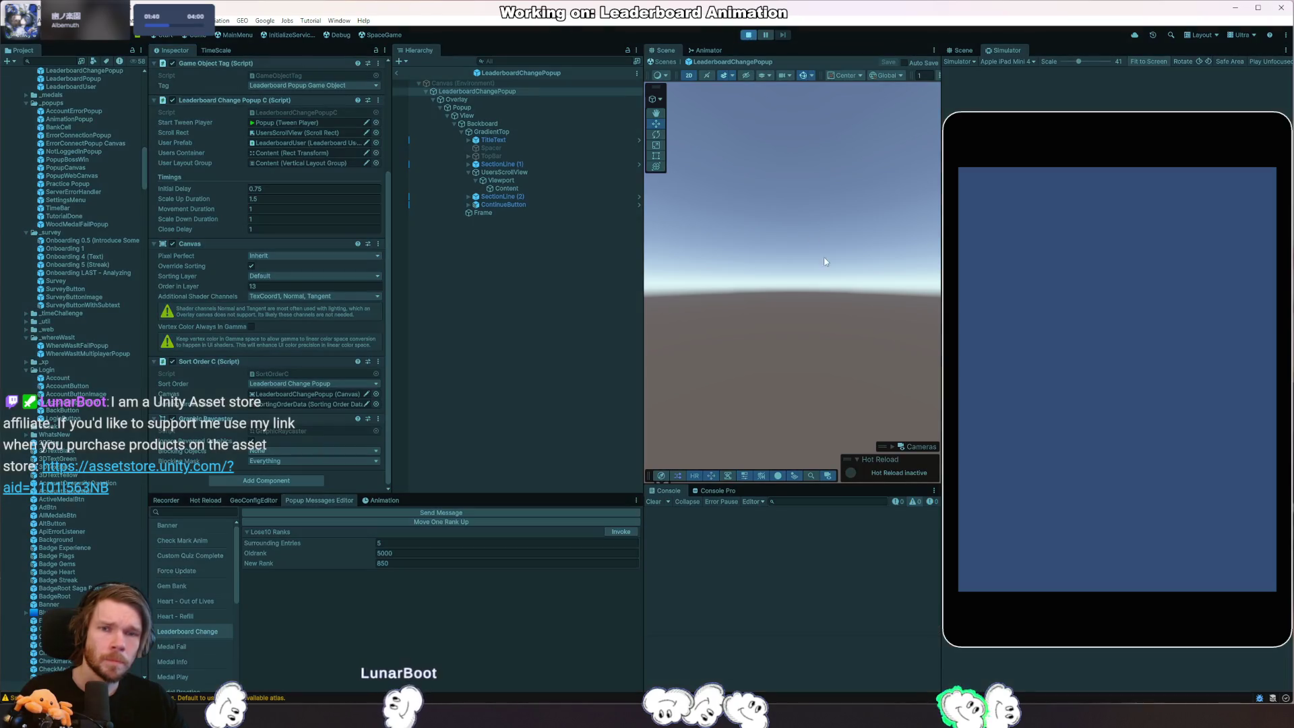
Invoke the Rank popup, set GradientTop's Child Alignment to Upper Center, then stop play.
left_click(621, 532)
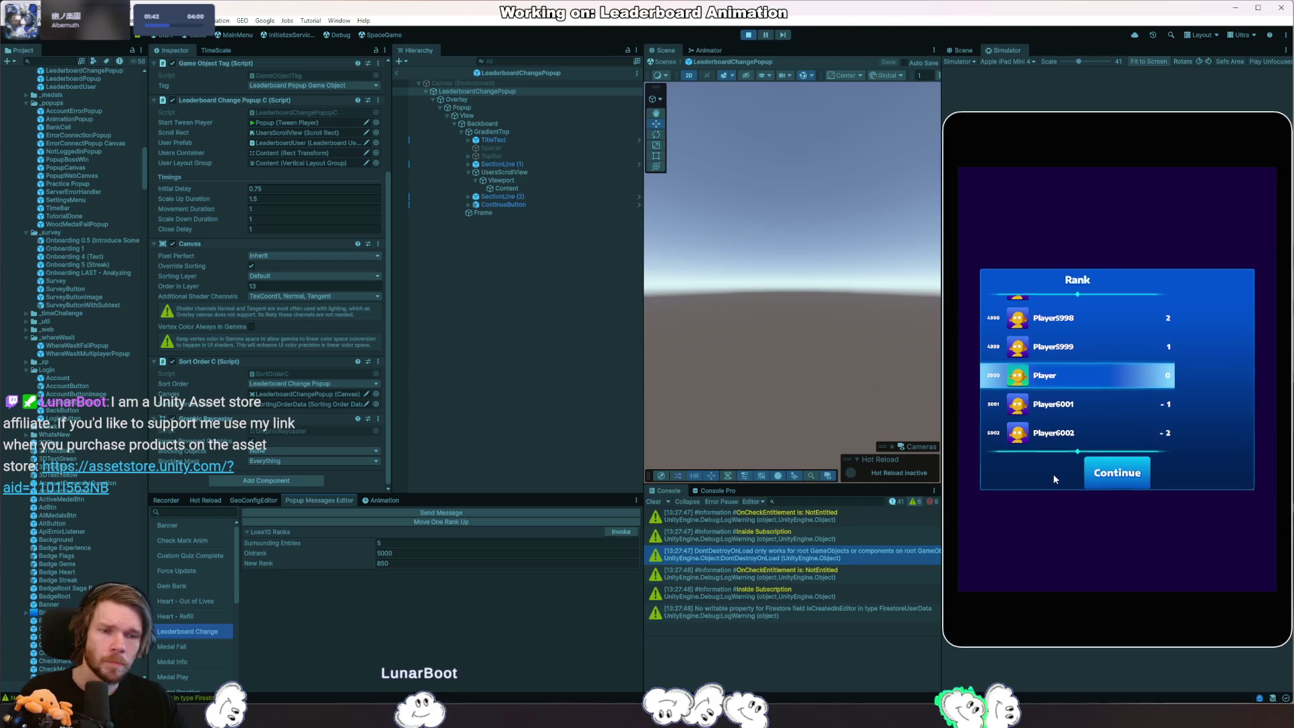
left_click(515, 132)
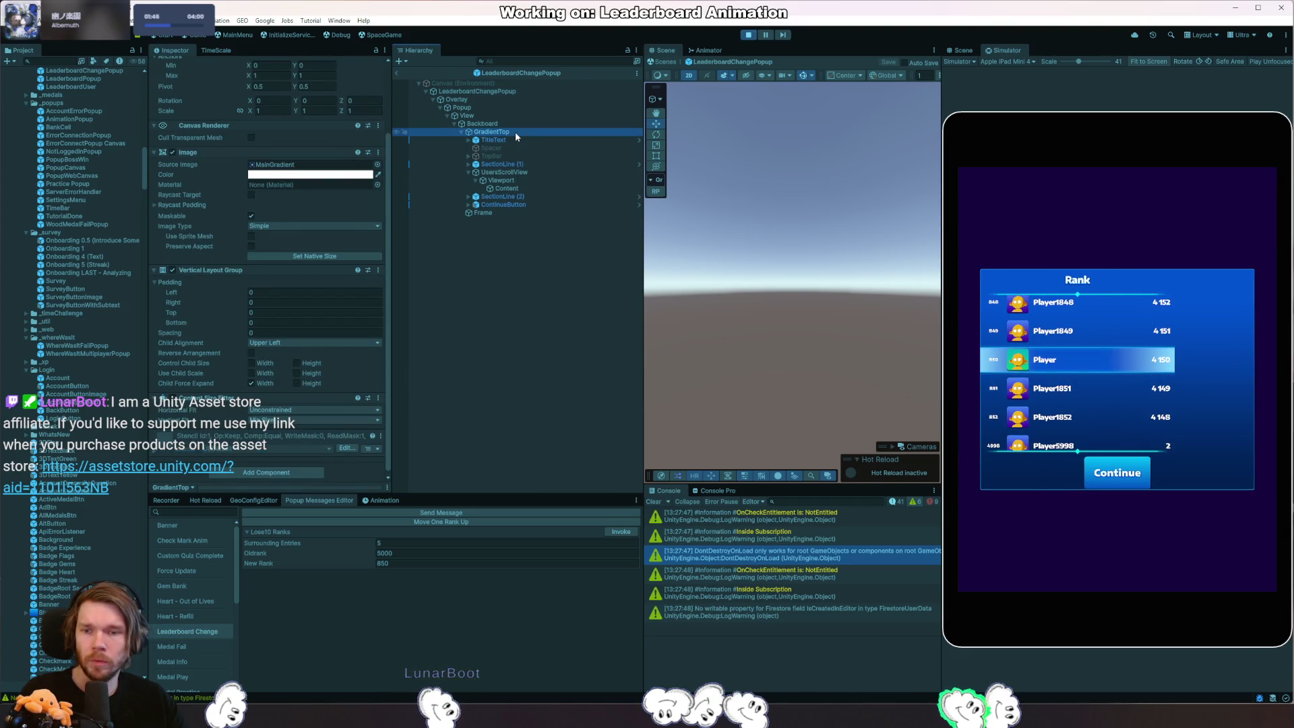
left_click(303, 342)
left_click(285, 364)
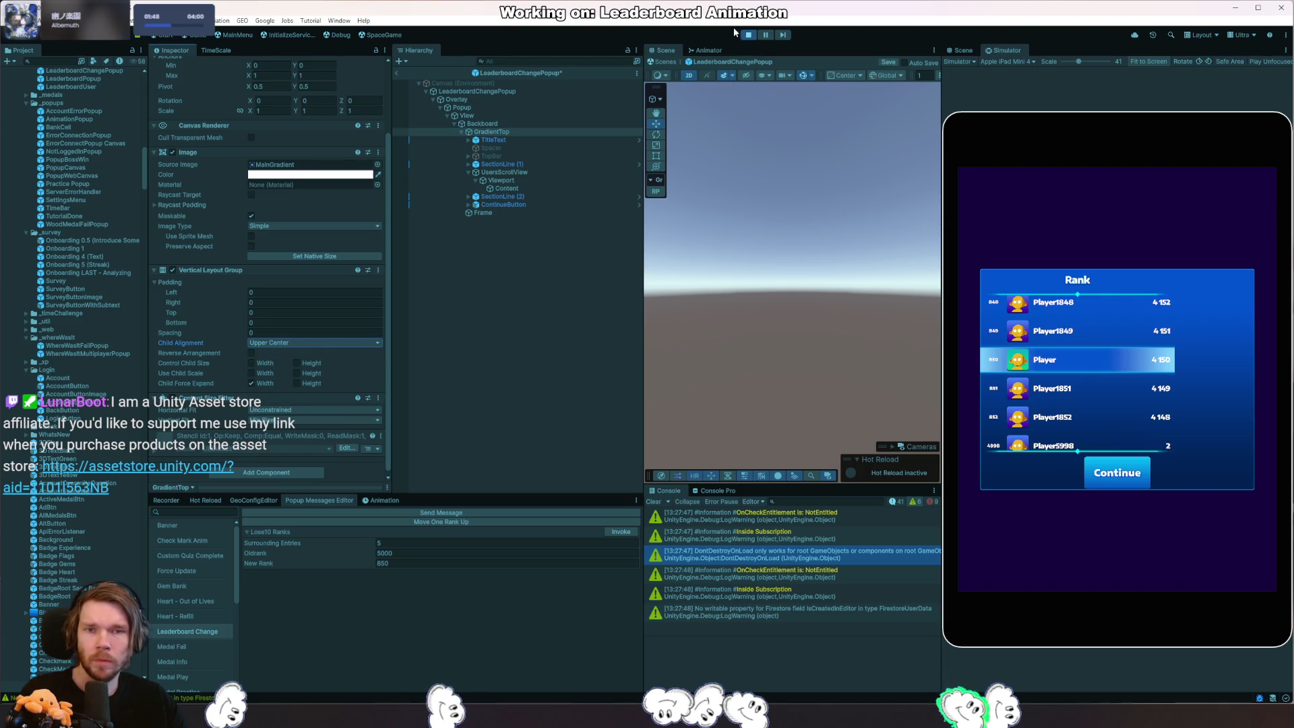
left_click(748, 34)
left_click(504, 123)
left_click(478, 91)
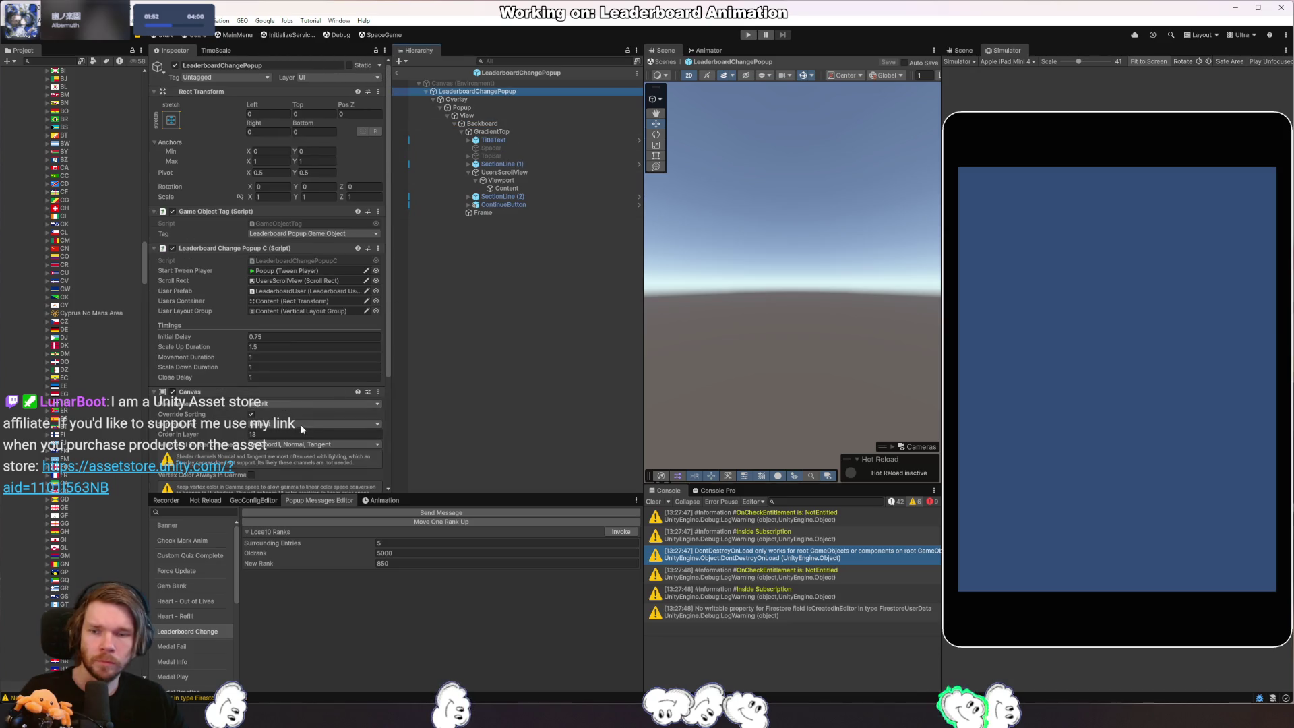
scroll(314, 305, "down", 3)
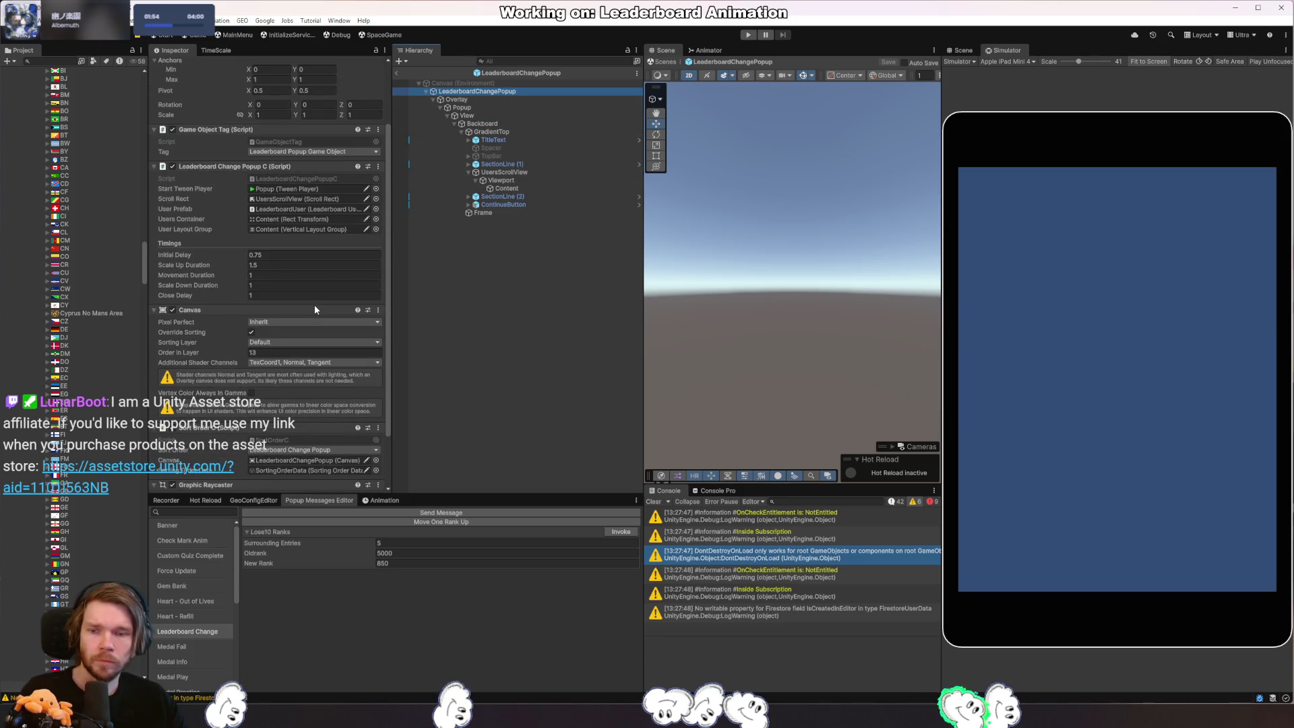
Set Content's Content Size Fitter to Preferred Size horizontally and vertically, then start play.
left_click(512, 189)
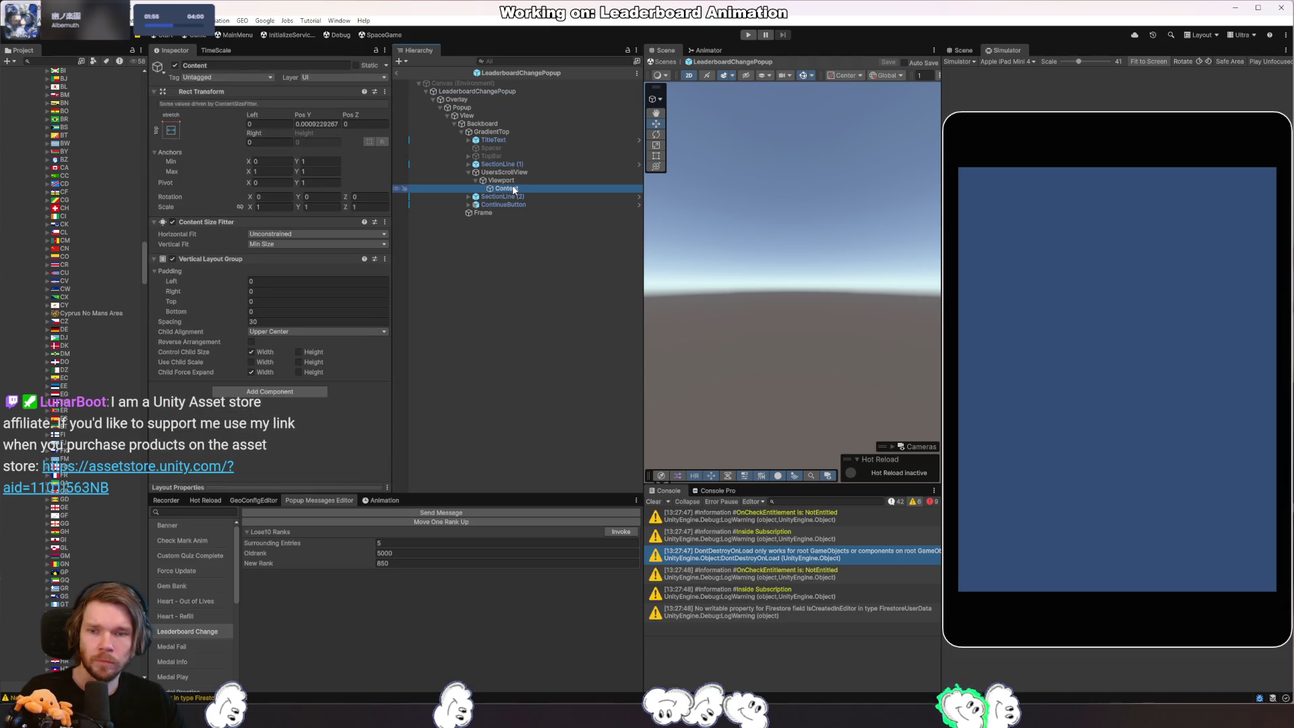
left_click(298, 244)
left_click(300, 279)
left_click(300, 233)
left_click(299, 269)
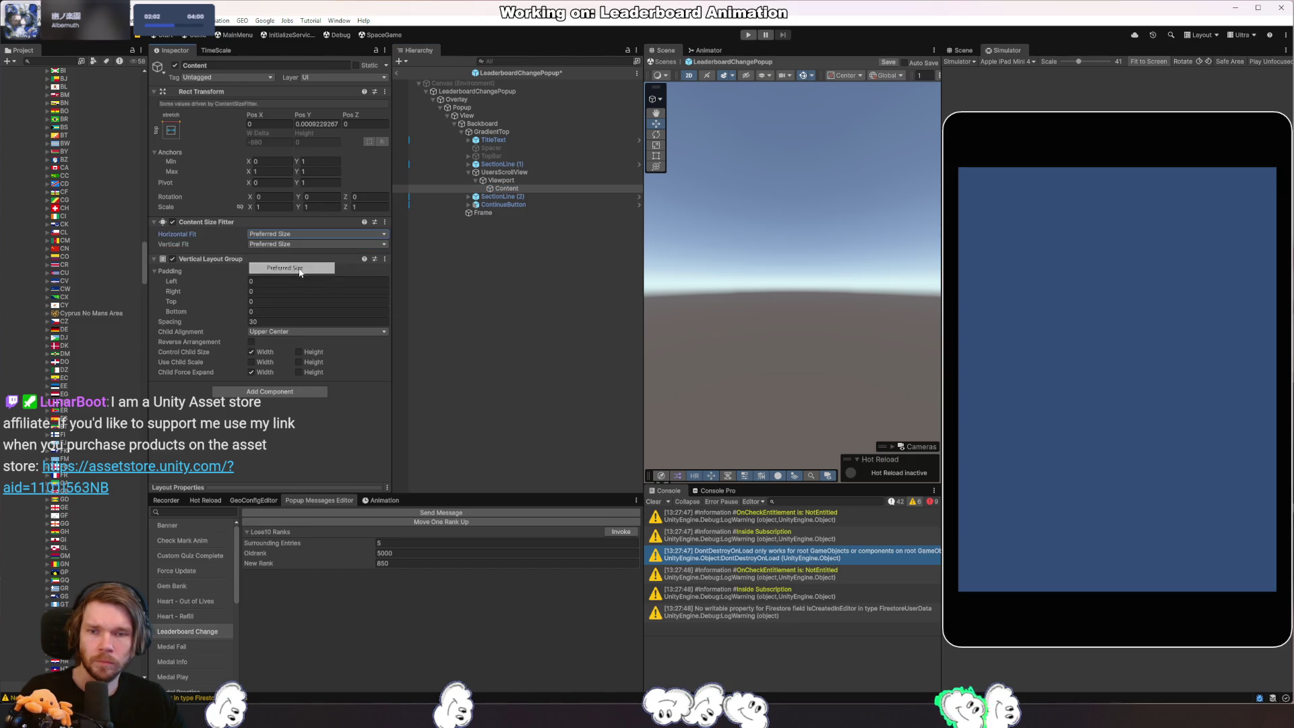
left_click(493, 140)
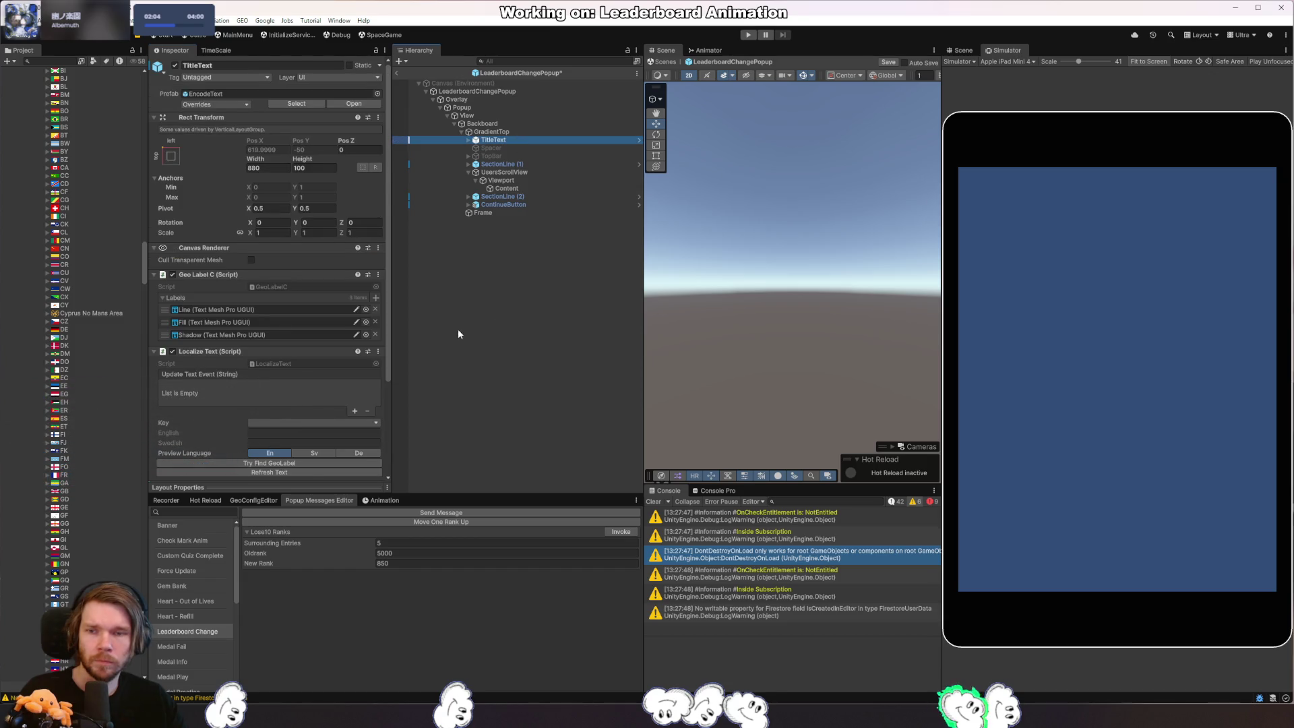
left_click(749, 35)
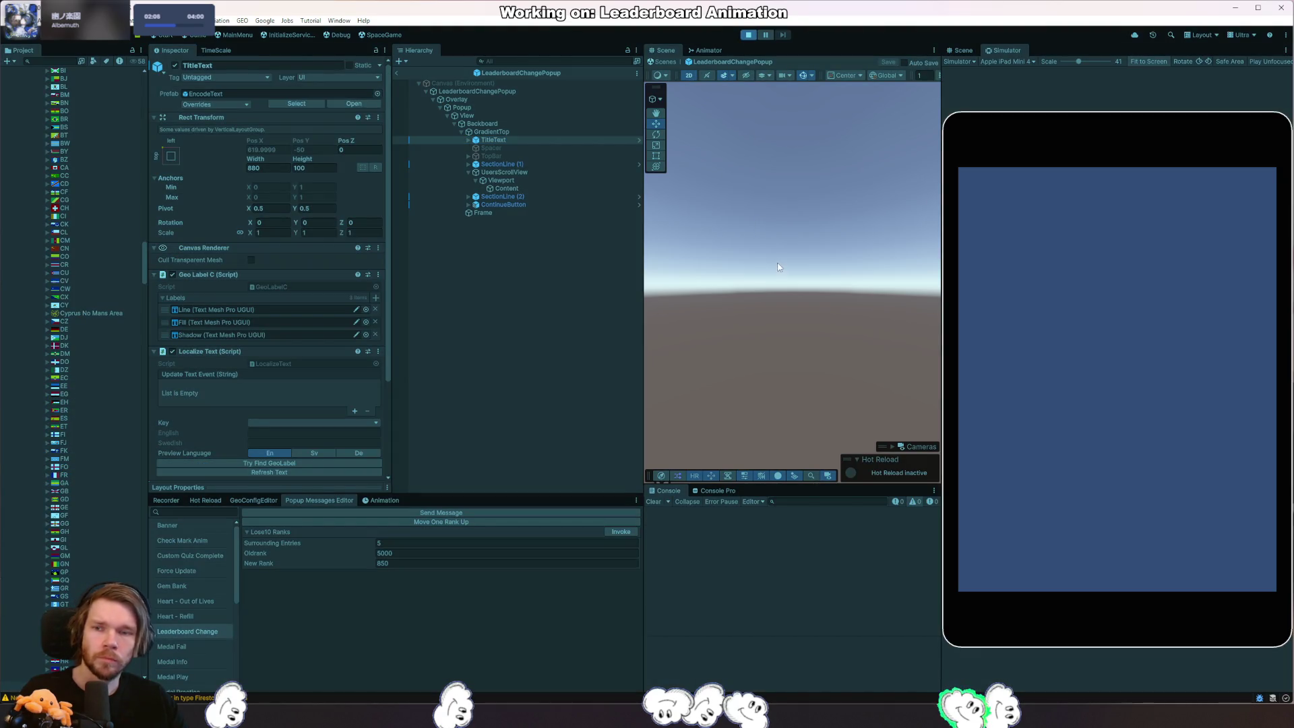
Invoke the Rank popup, check SectionLine (2) and UsersScrollView, then return to the Debug scene.
left_click(623, 532)
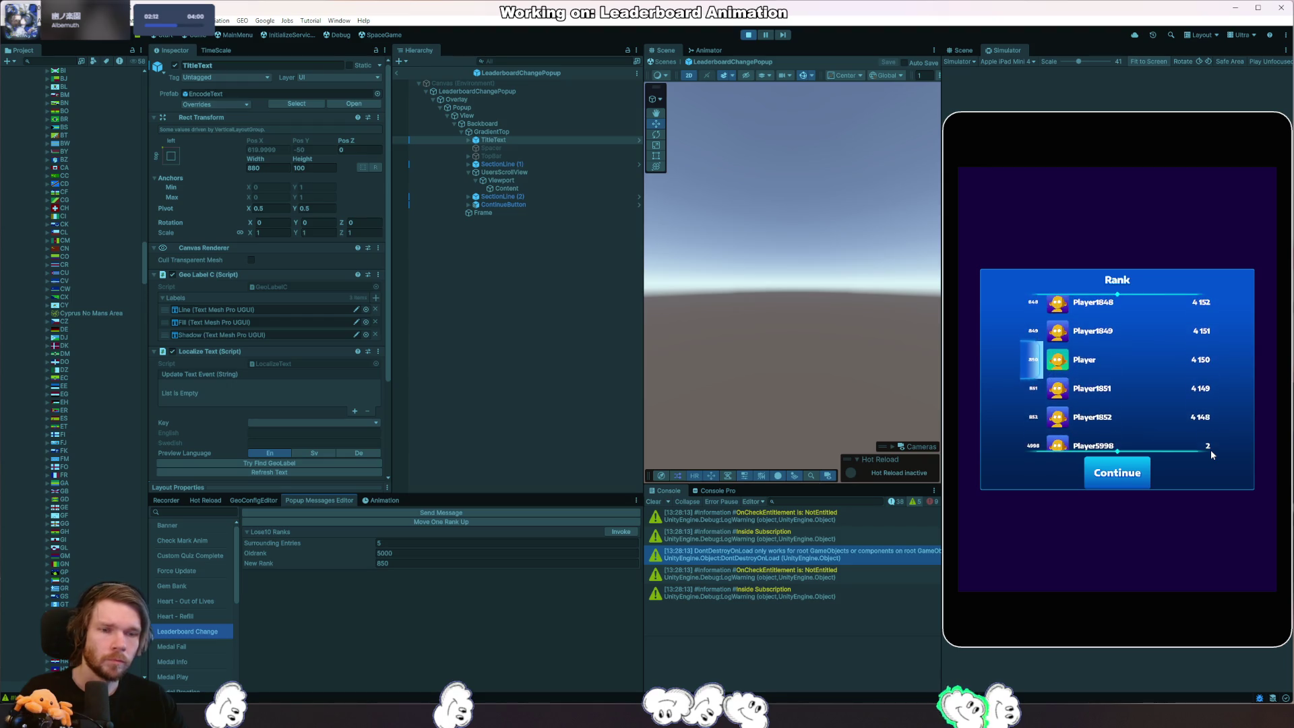
left_click(469, 196)
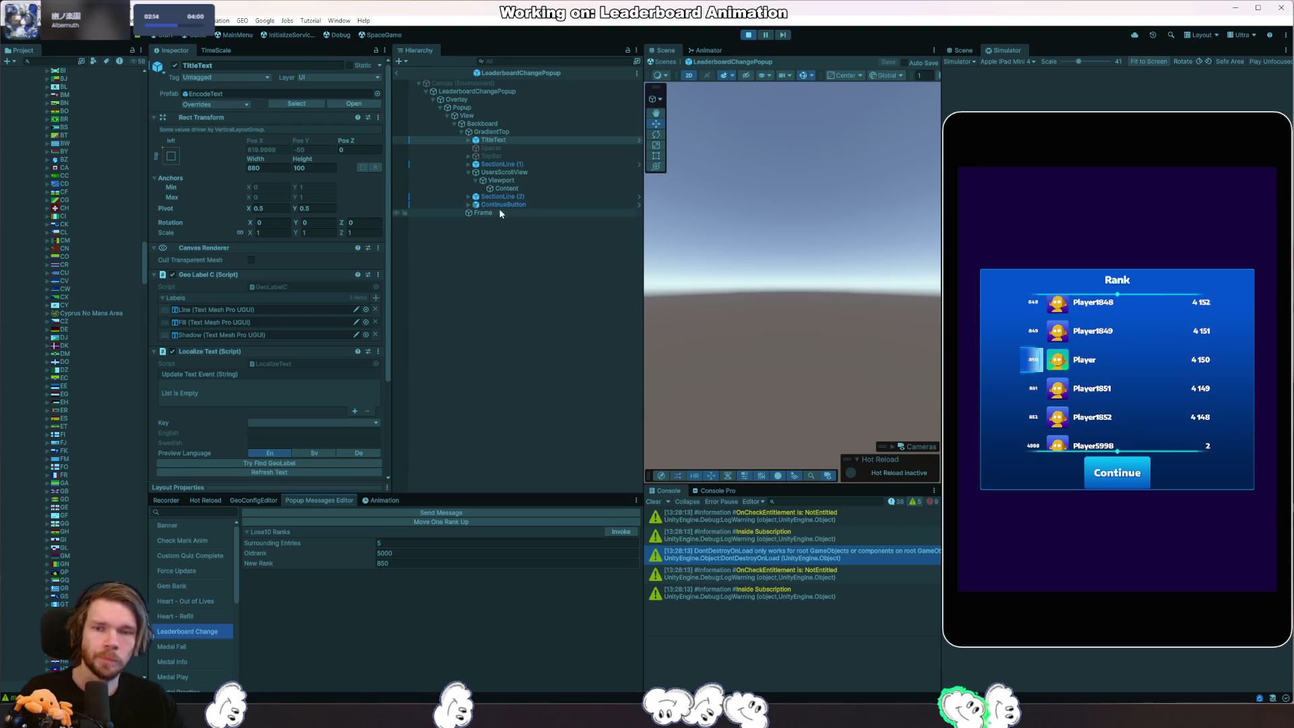
left_click(495, 197)
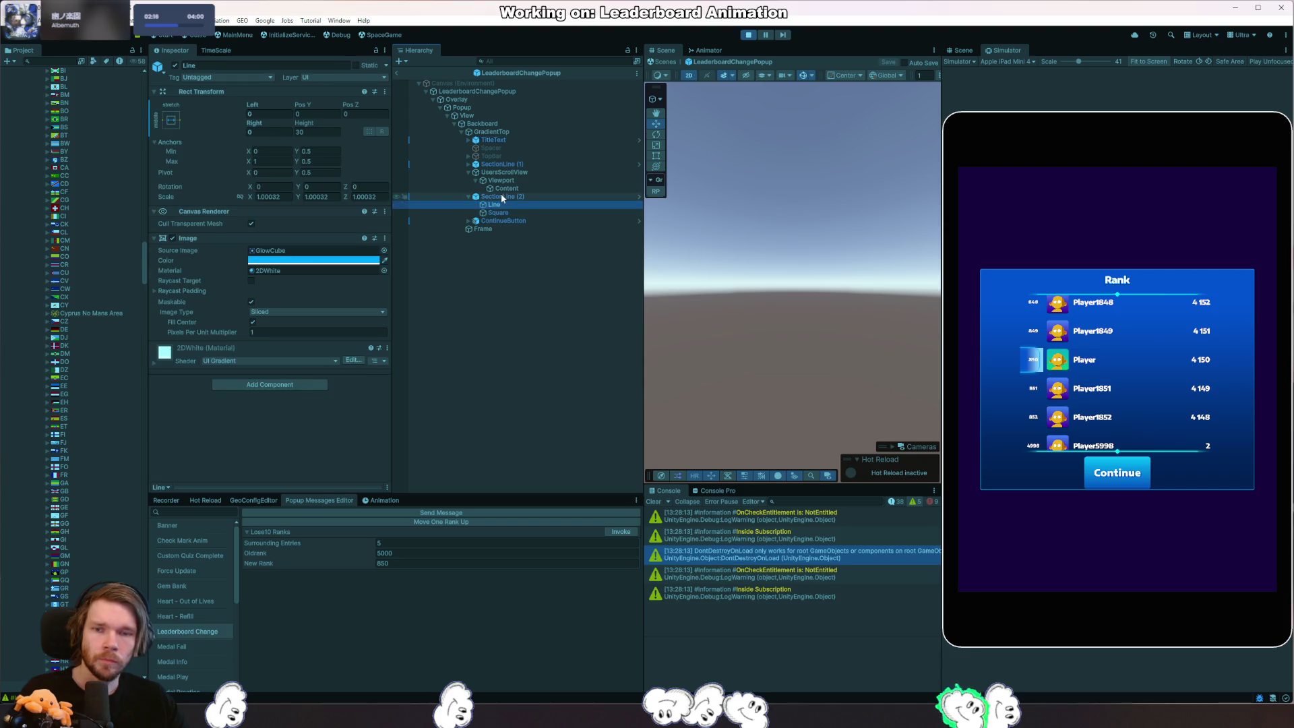
left_click(496, 180)
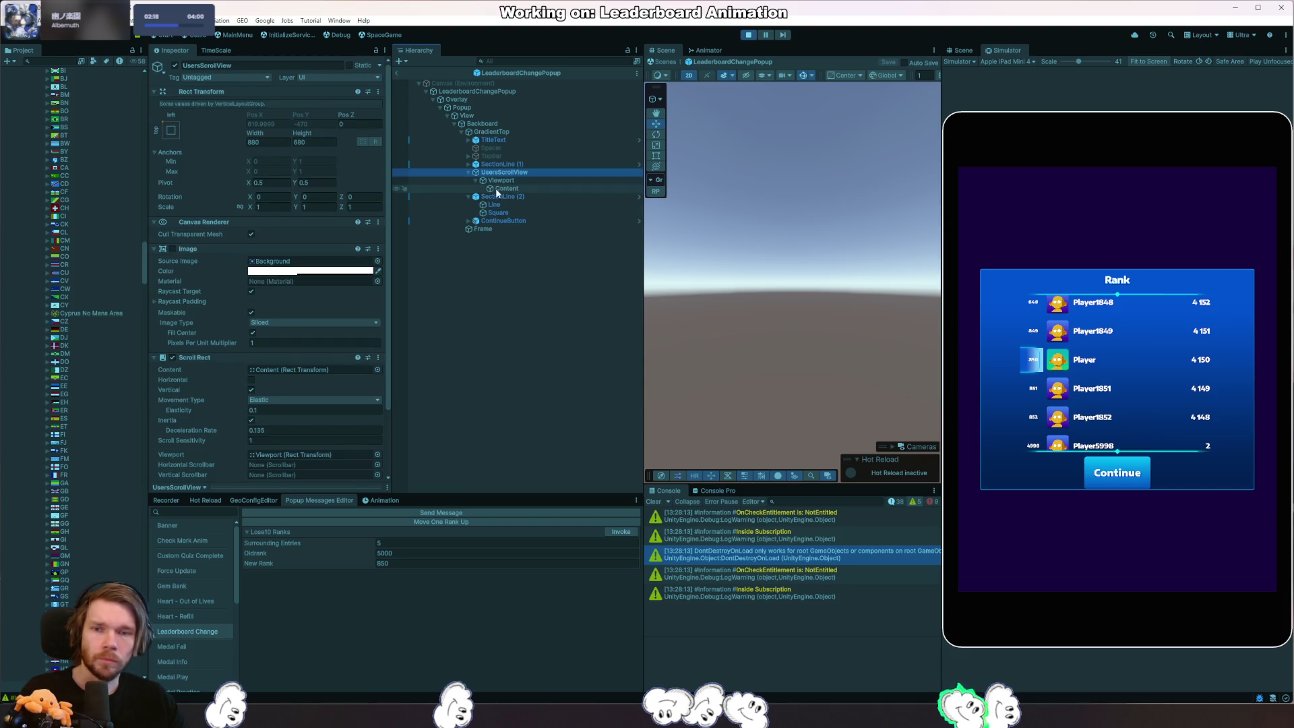
left_click(497, 188)
left_click(401, 71)
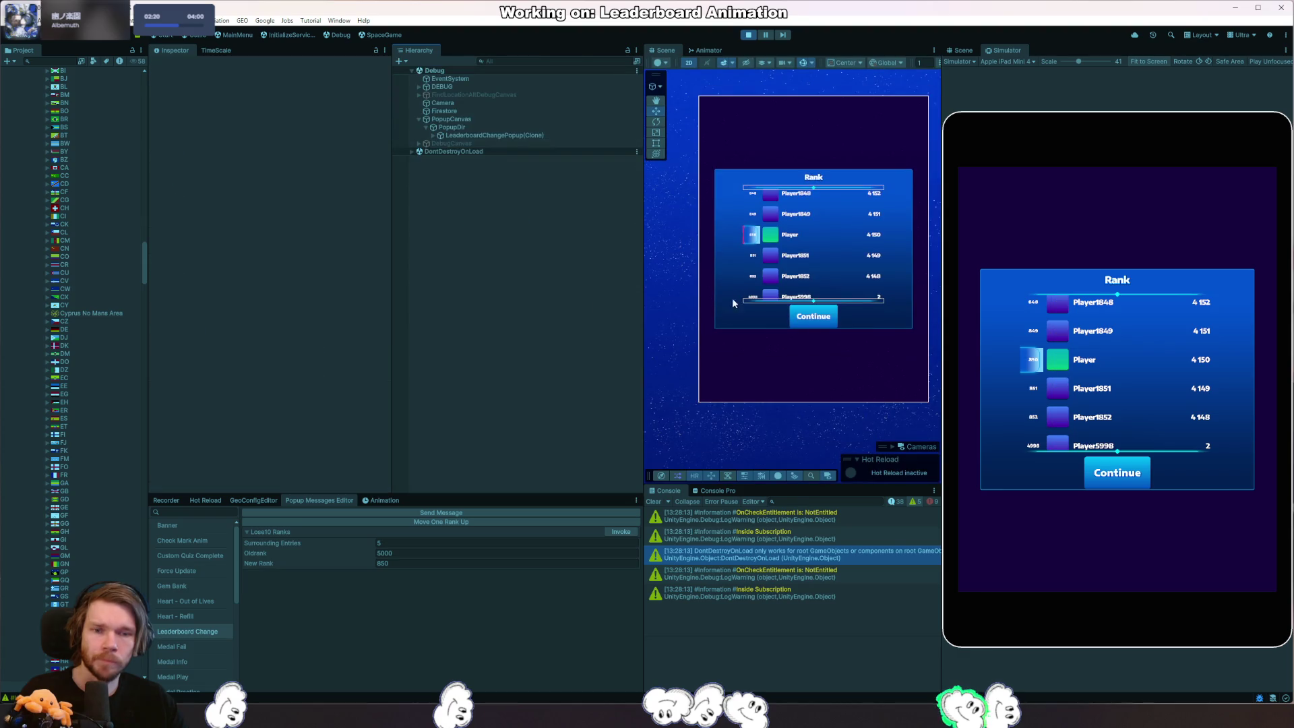
Pick the RankText fill from the Scene view and tick Child Force Expand Width on UserEntry.
right_click(771, 235)
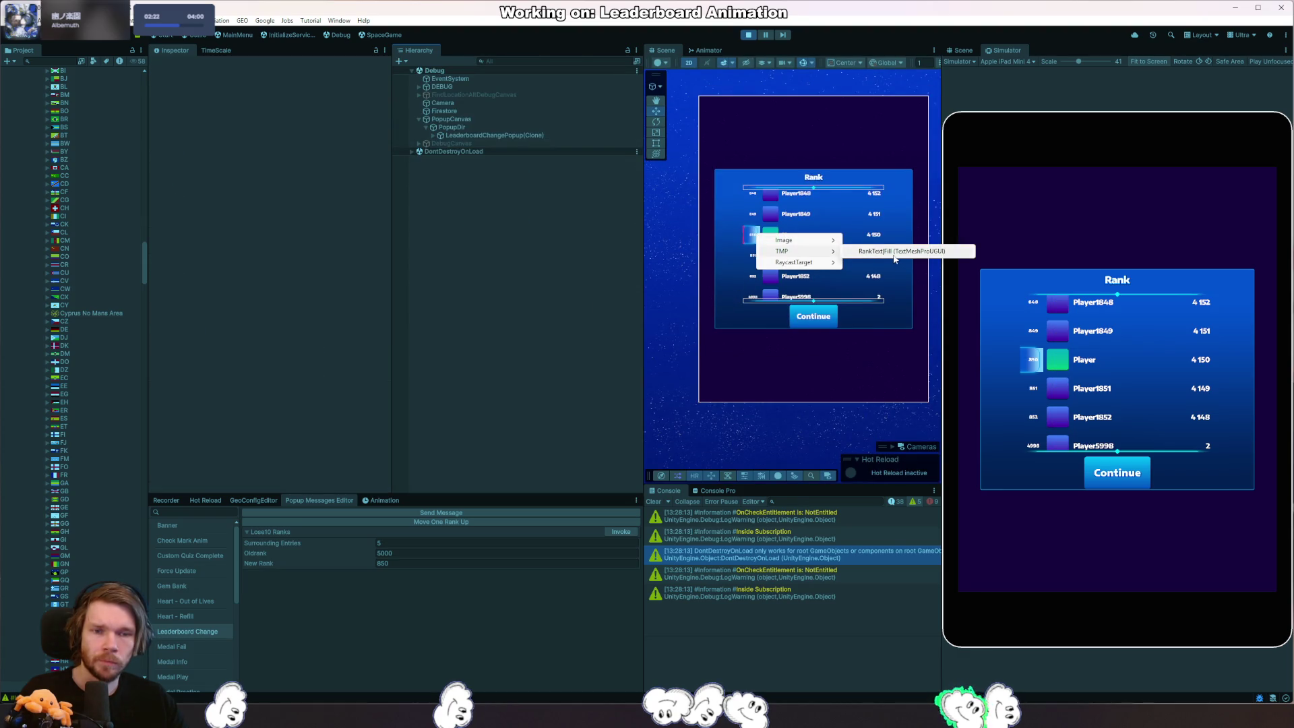
left_click(895, 253)
left_click(548, 333)
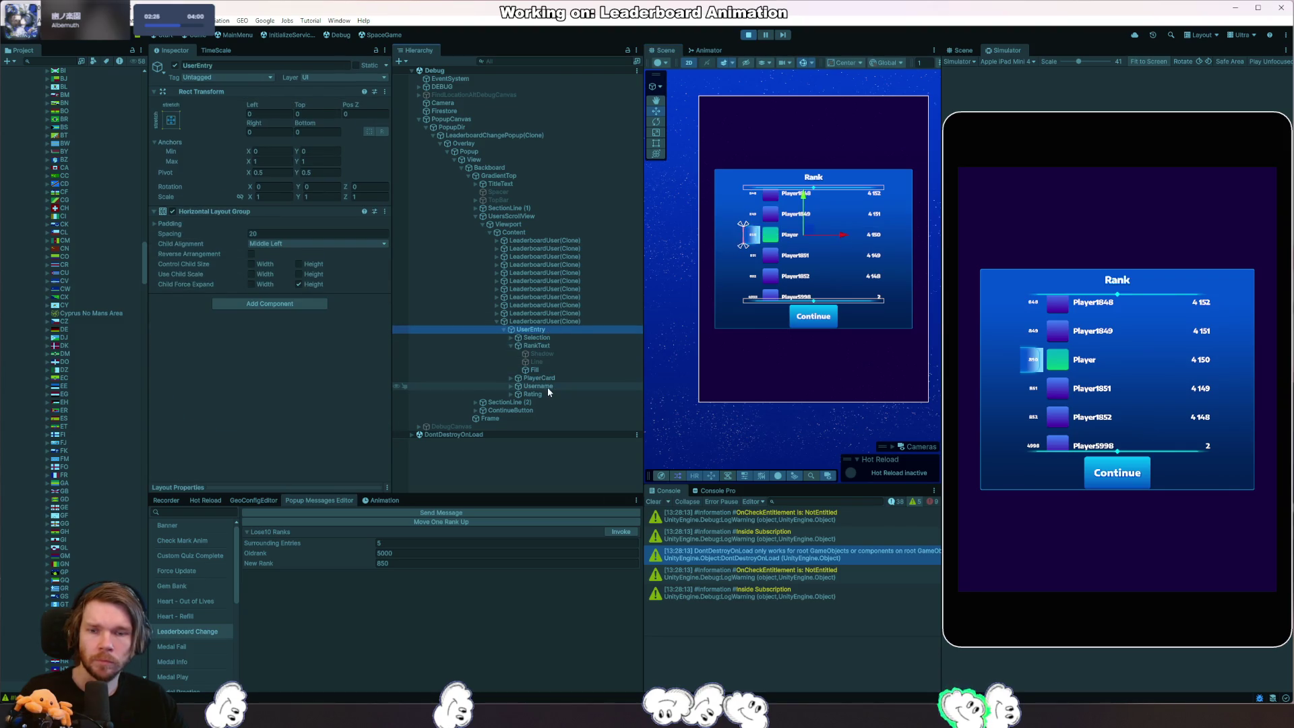
left_click(252, 284)
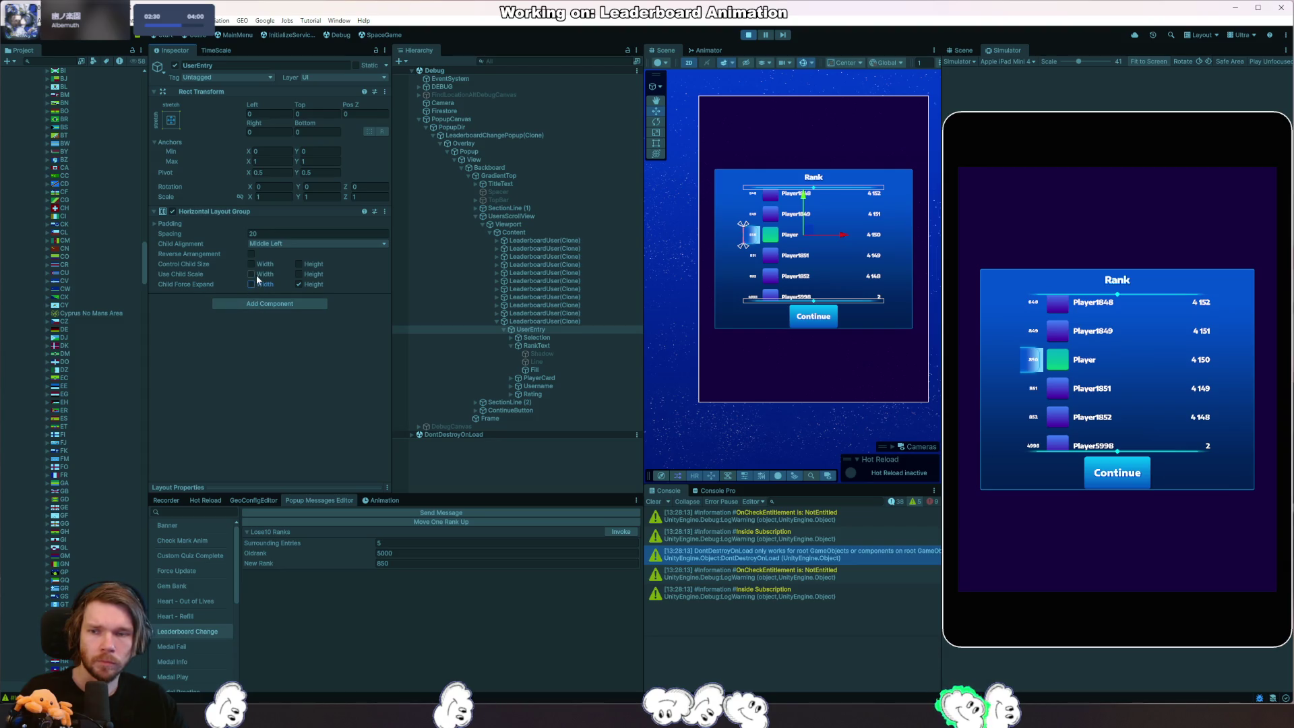
Inspect the Selection highlight's children and drag its Left inset to about 85.9.
left_click(552, 337)
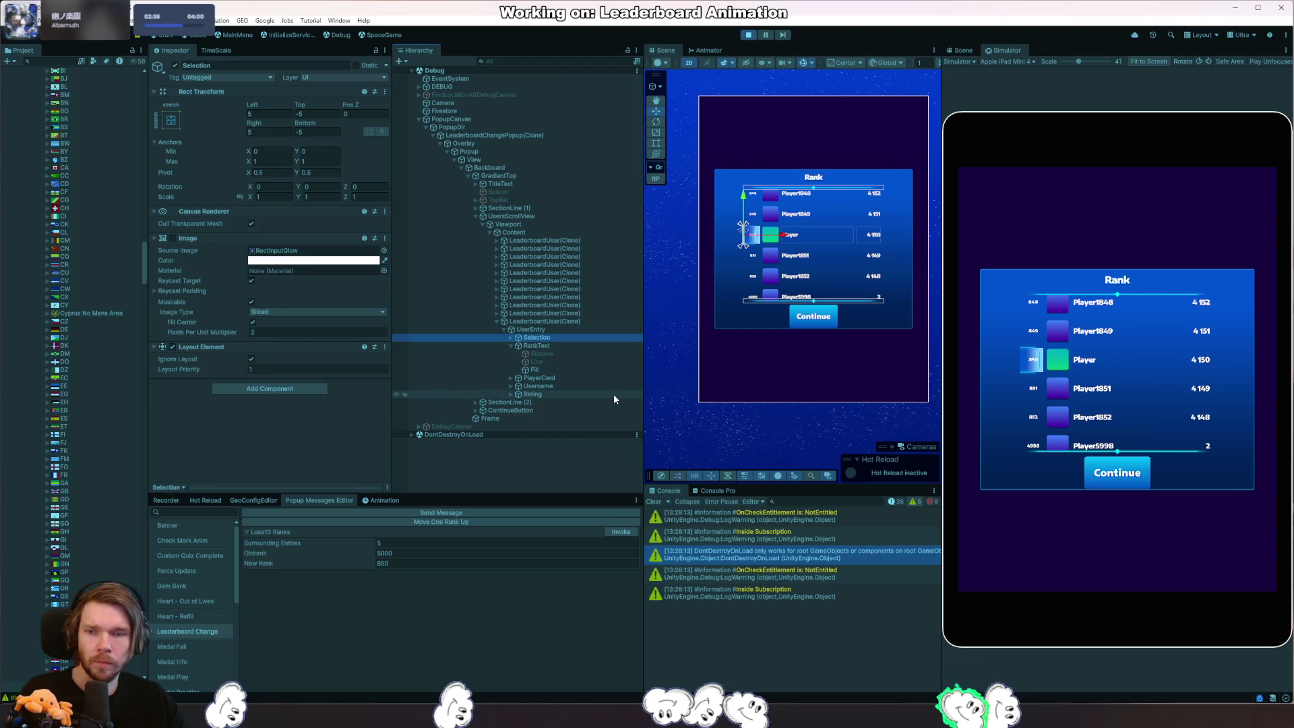
left_click(510, 338)
left_click(573, 352)
left_click(571, 362)
left_click(570, 353)
left_click(568, 345)
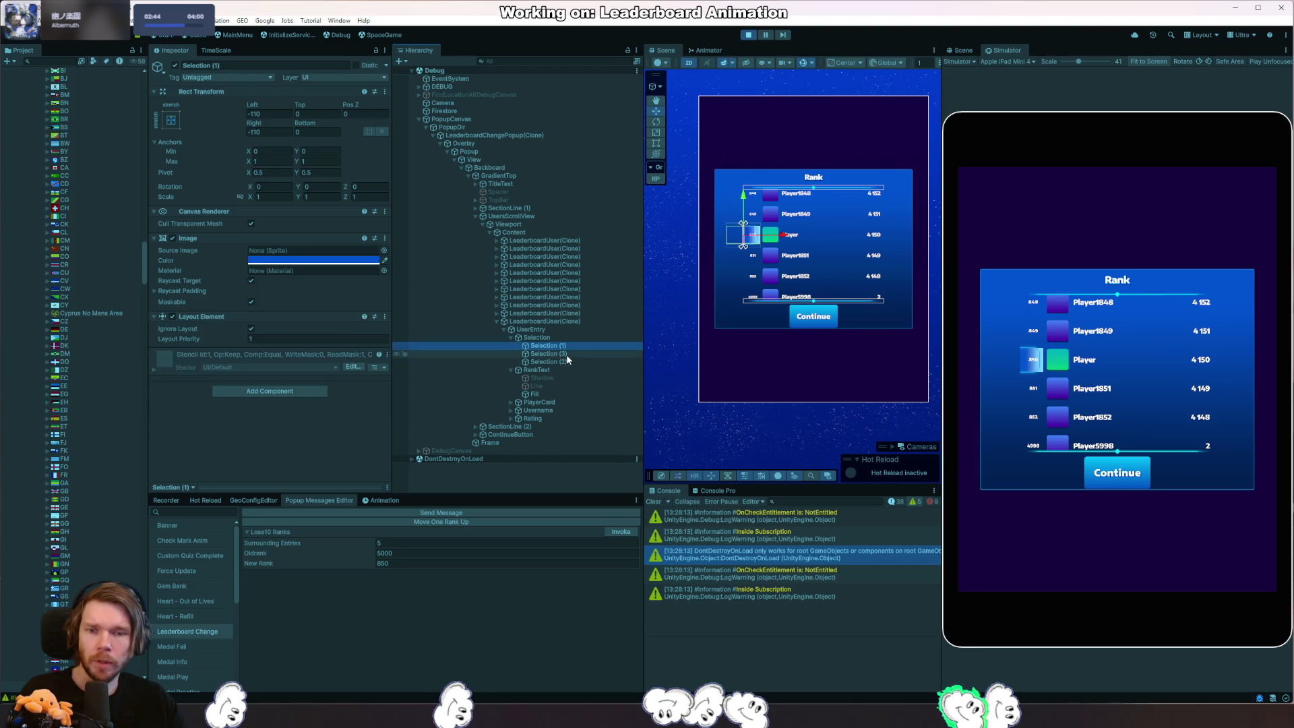
left_click(566, 361)
left_click(557, 338)
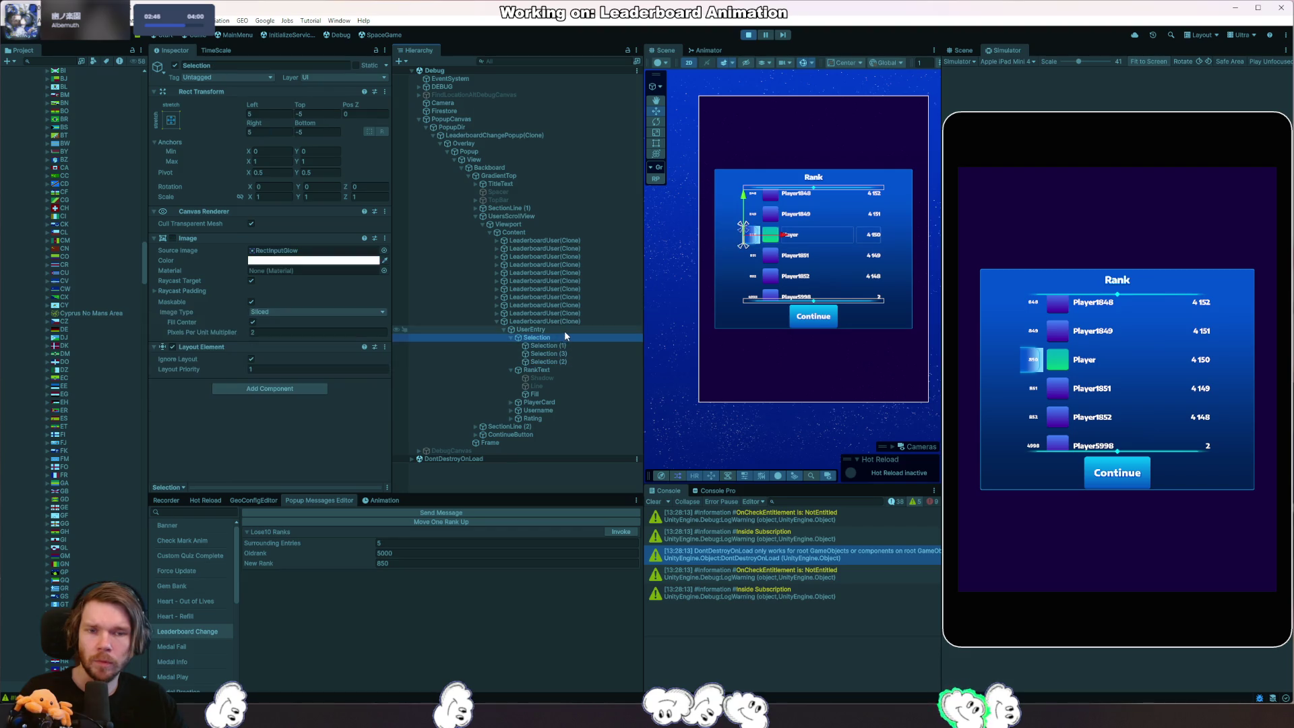
left_click(565, 339)
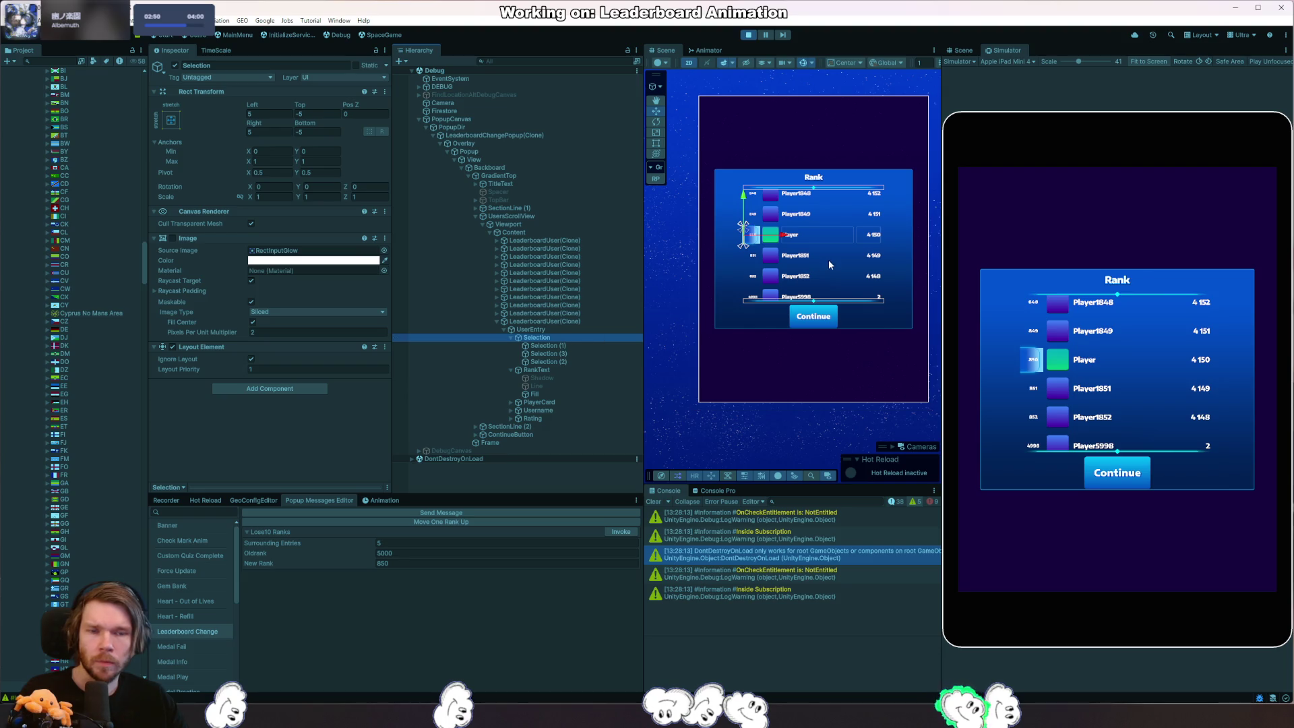
scroll(827, 261, "up", 3)
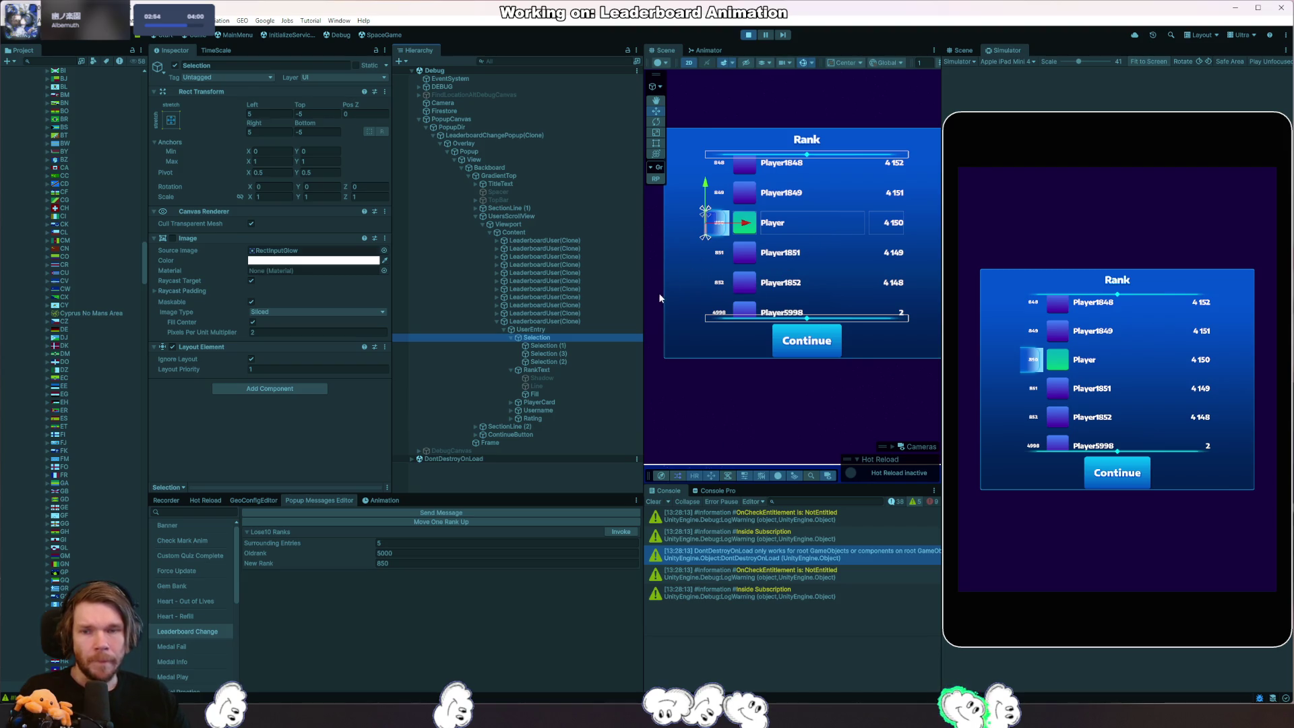
left_click(251, 110)
left_click_drag(251, 110, 264, 133)
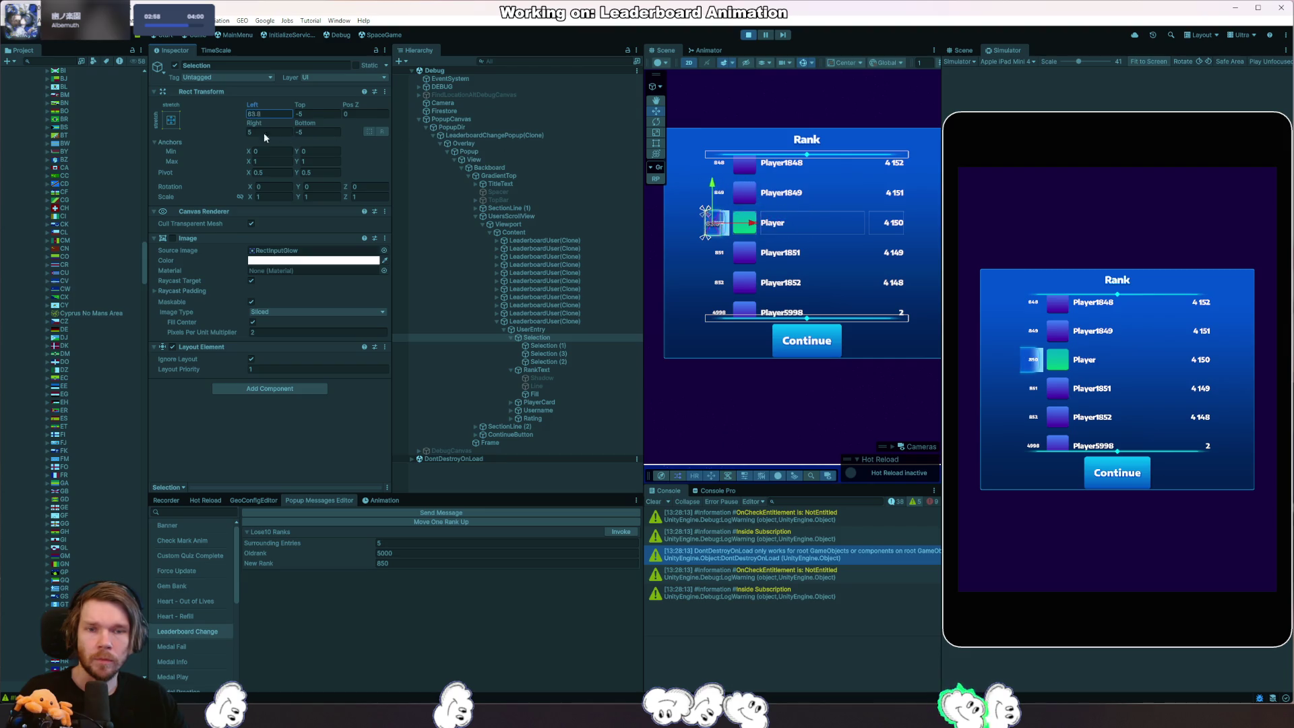
left_click(561, 321)
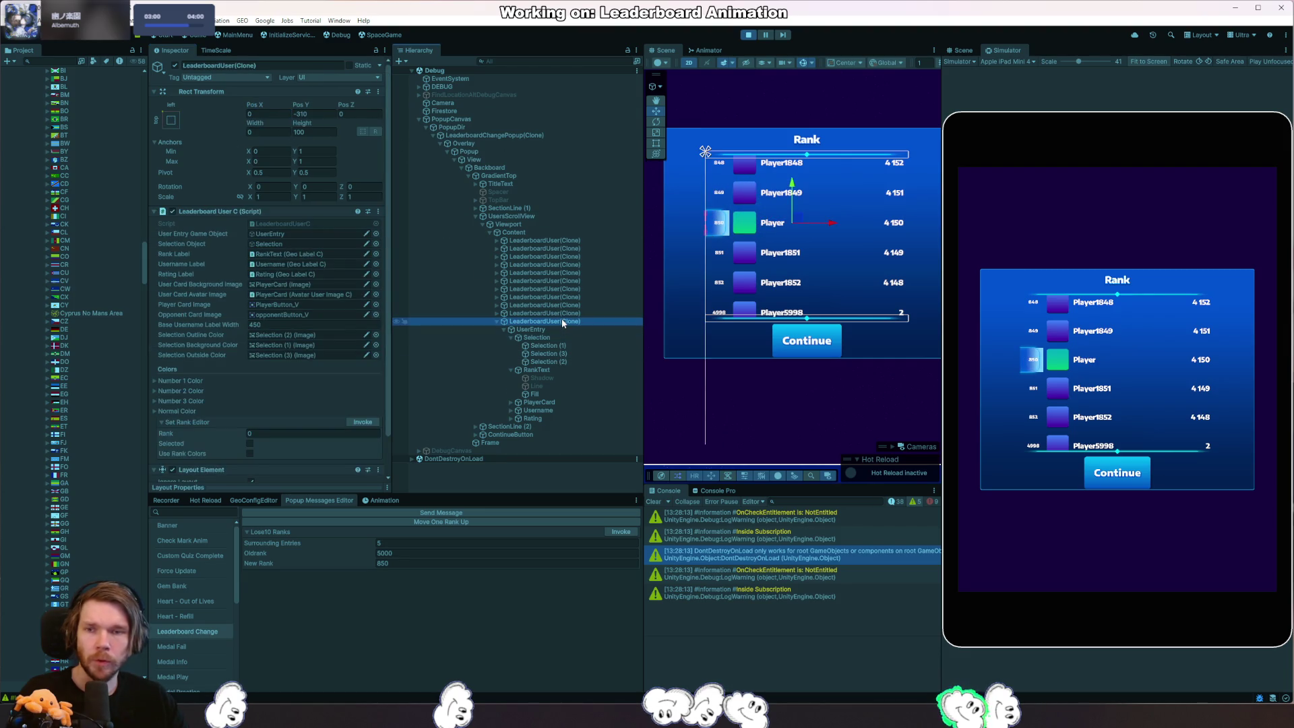
mouse_move(254, 122)
left_mouse_down()
mouse_move(1154, 14)
mouse_move(1032, 30)
left_mouse_up()
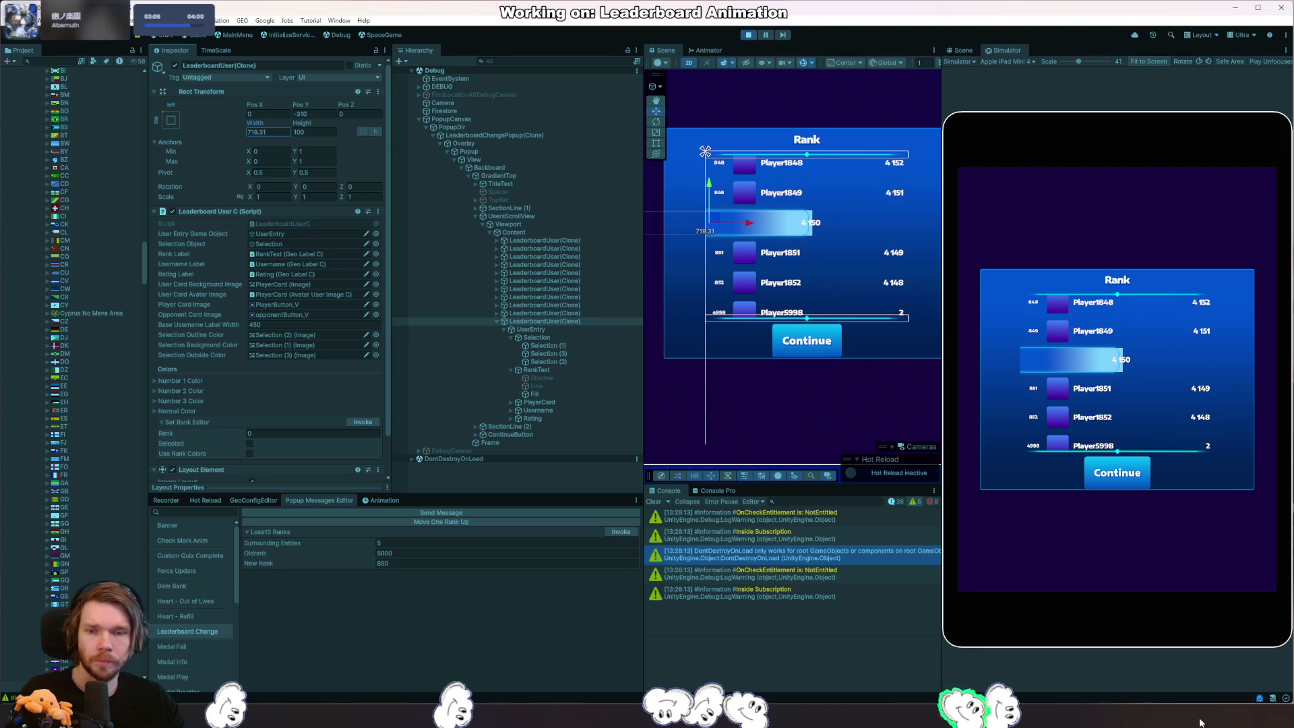
scroll(271, 406, "down", 2)
key("ctrl+z")
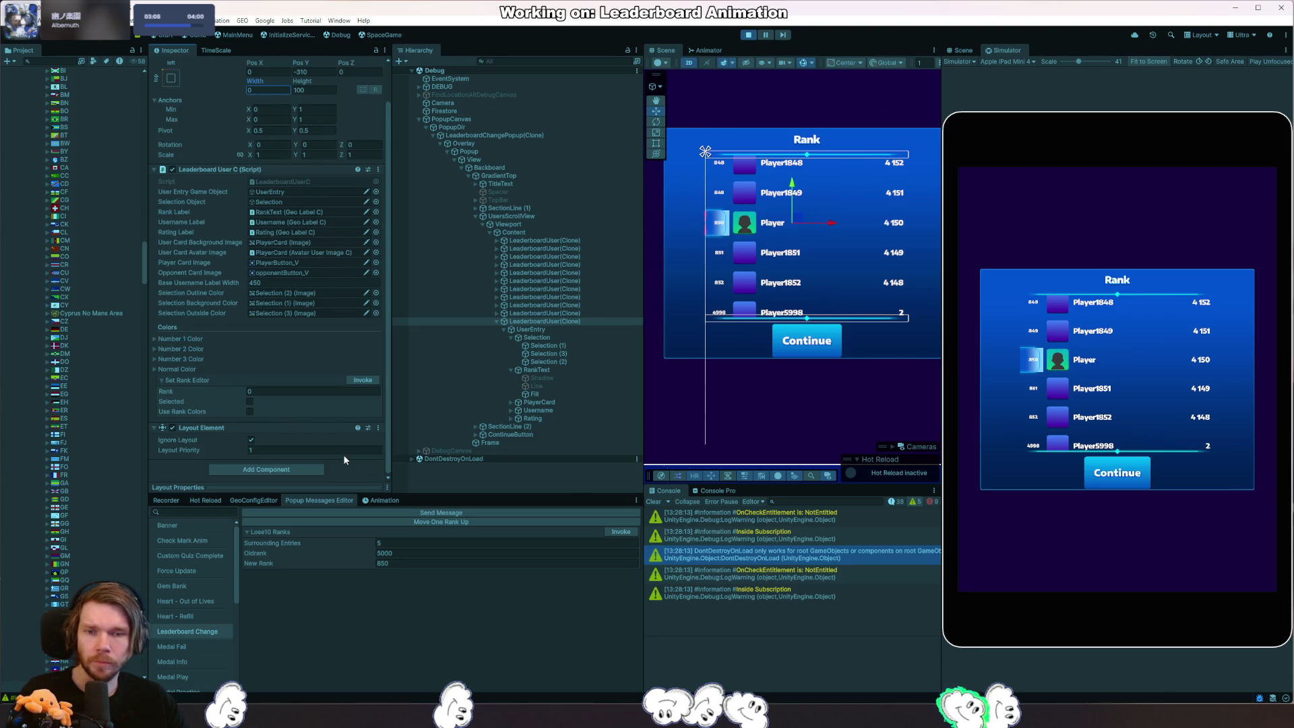
left_click(555, 310)
scroll(296, 416, "down", 3)
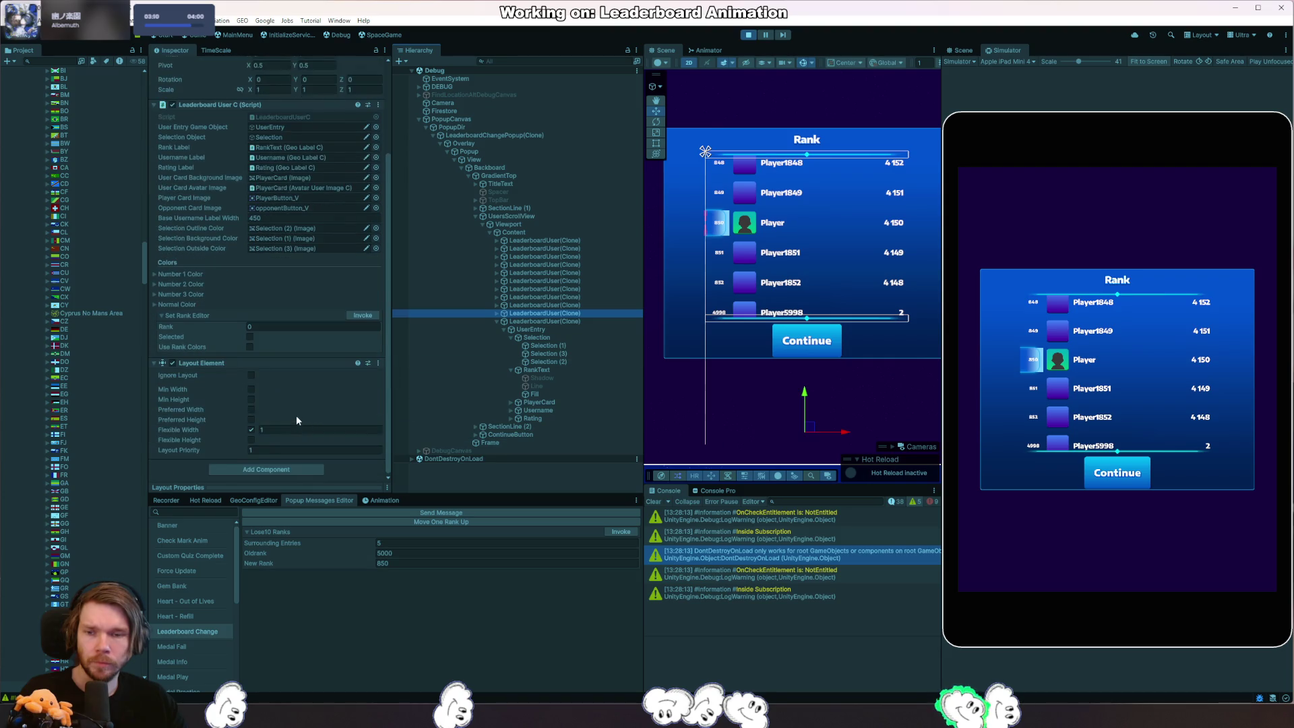
left_click(550, 321)
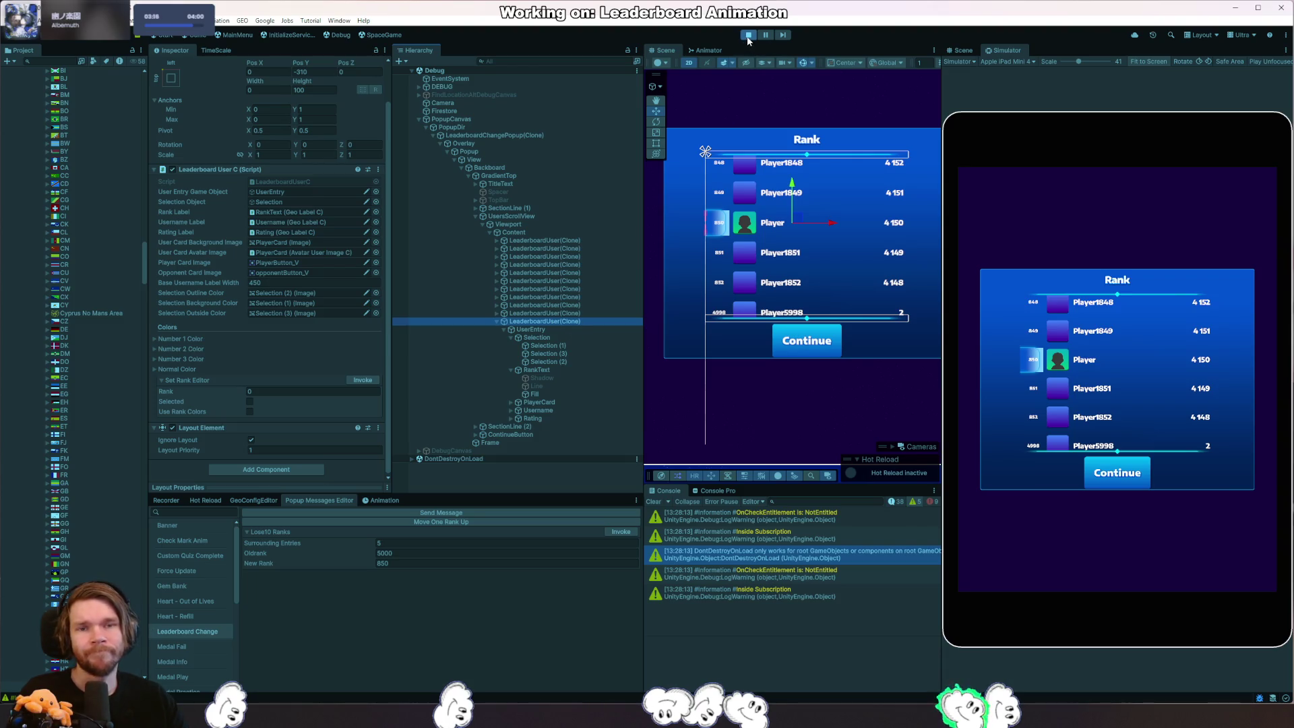
left_click(526, 232)
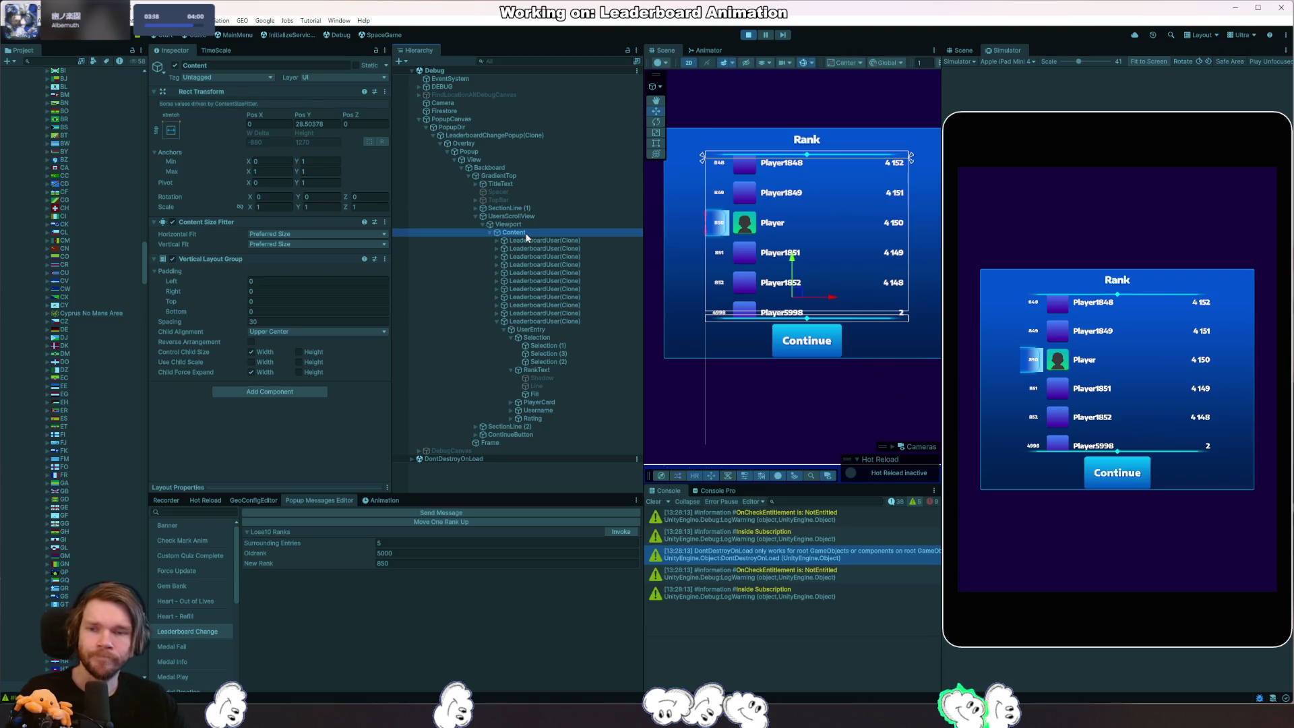
Set Content's Horizontal Fit to Unconstrained in the scene and in the LeaderboardChangePopup prefab.
left_click(347, 232)
left_click(293, 243)
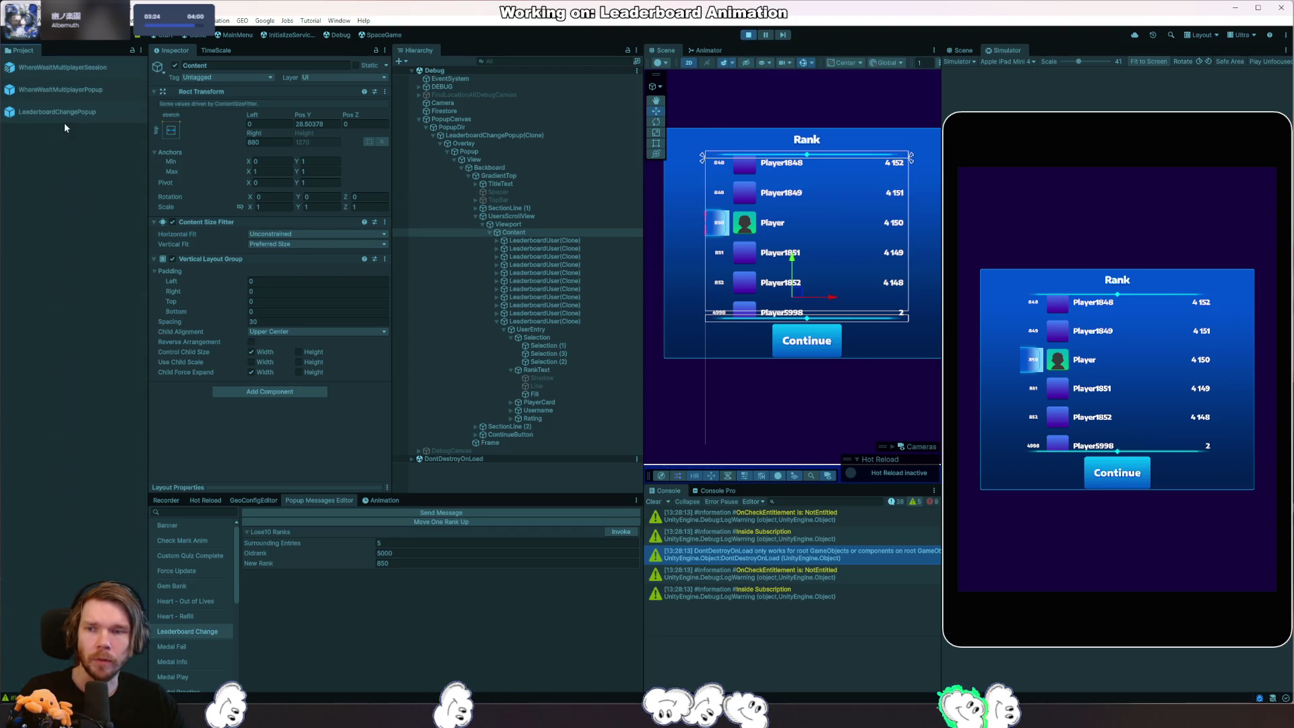
double_click(66, 115)
left_click(507, 188)
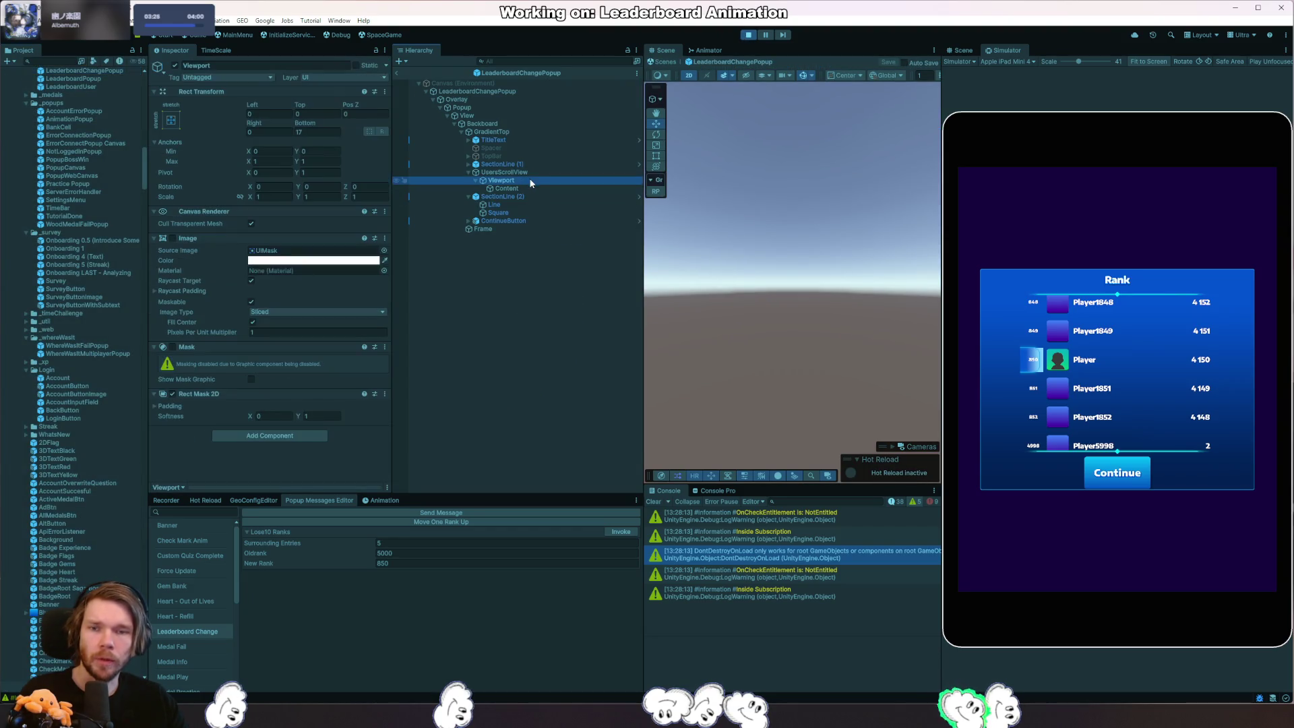
left_click(293, 234)
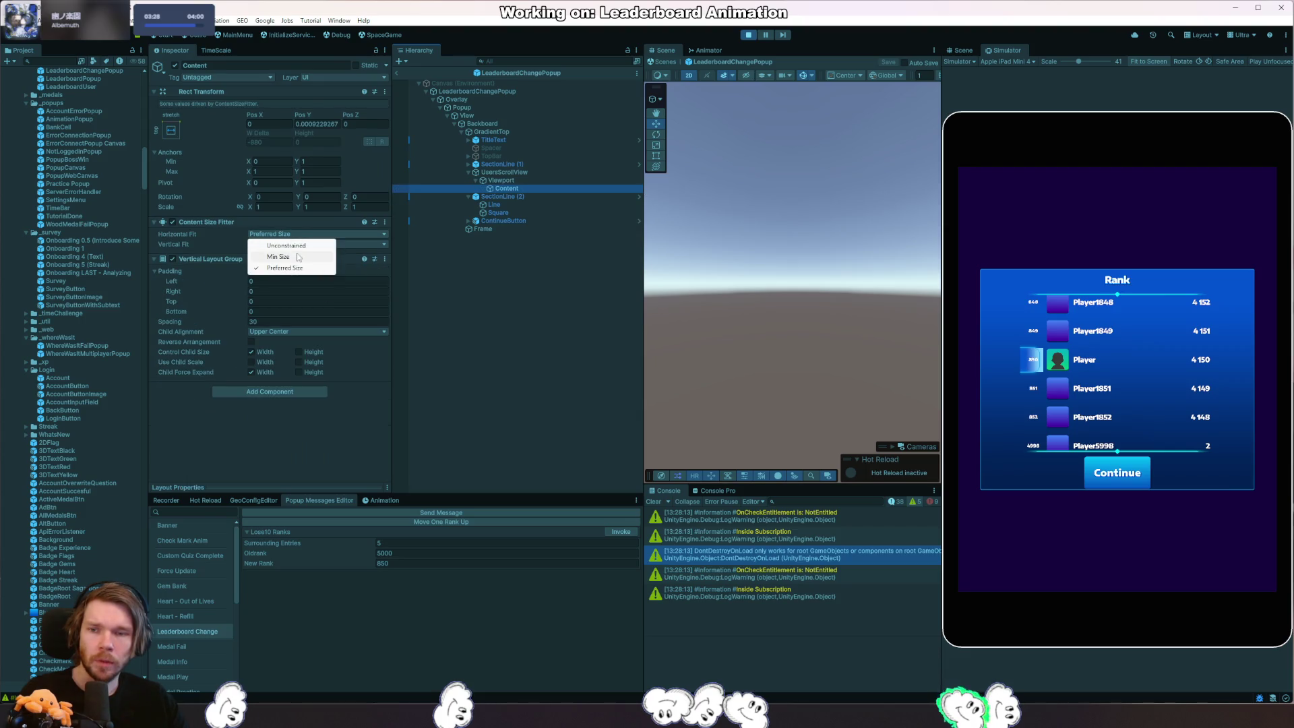
left_click(294, 244)
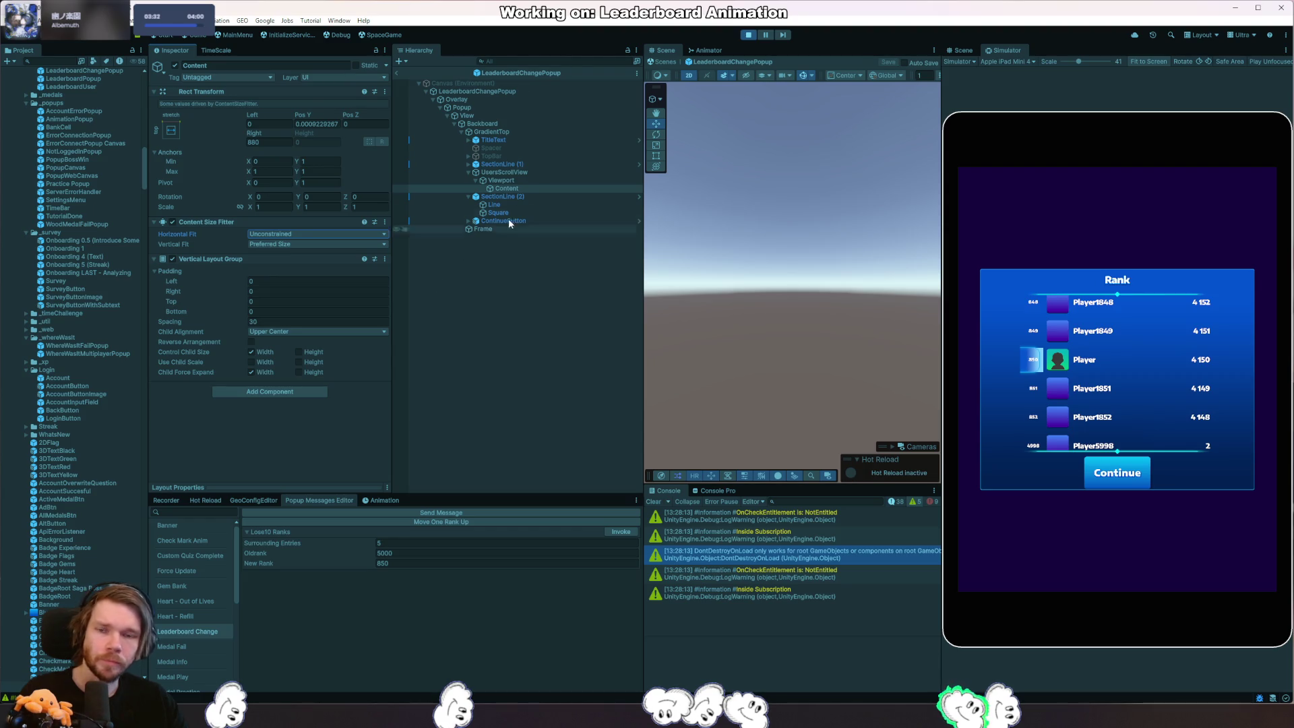
Enable GradientTop's Content Size Fitter and restart play mode.
left_click(517, 132)
scroll(285, 310, "down", 3)
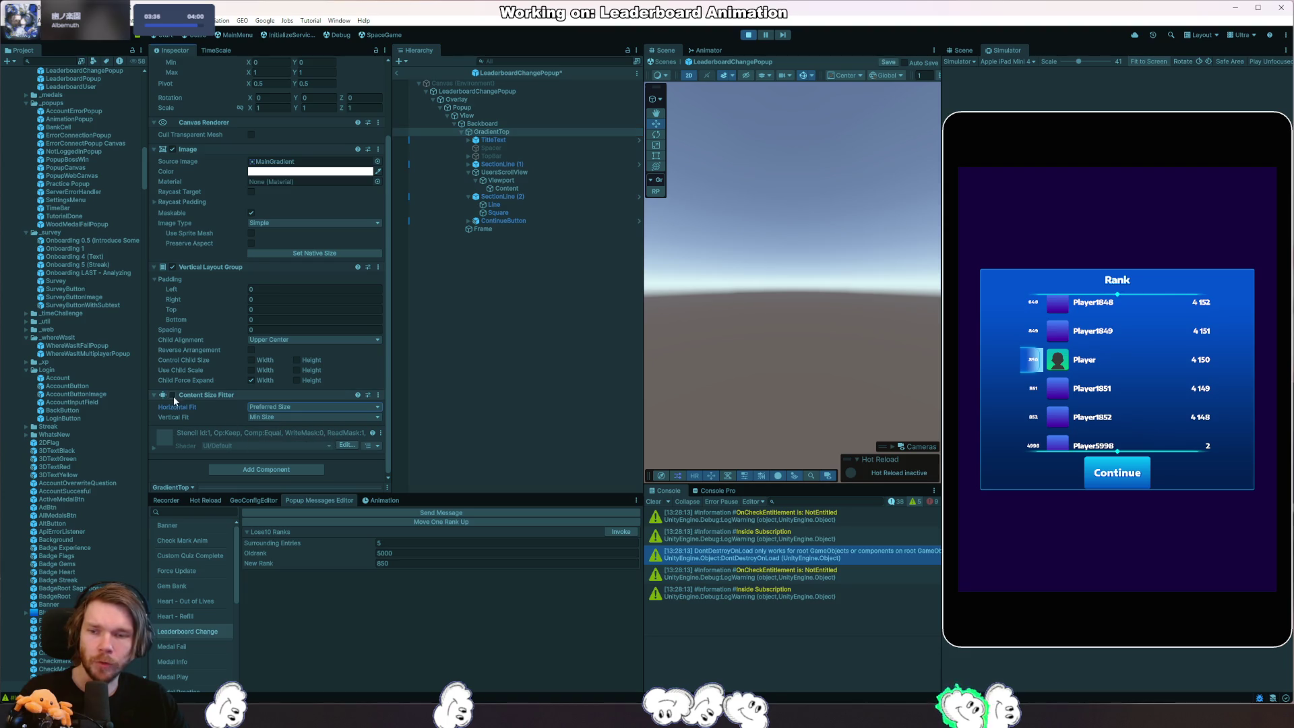
left_click(172, 395)
left_click(748, 36)
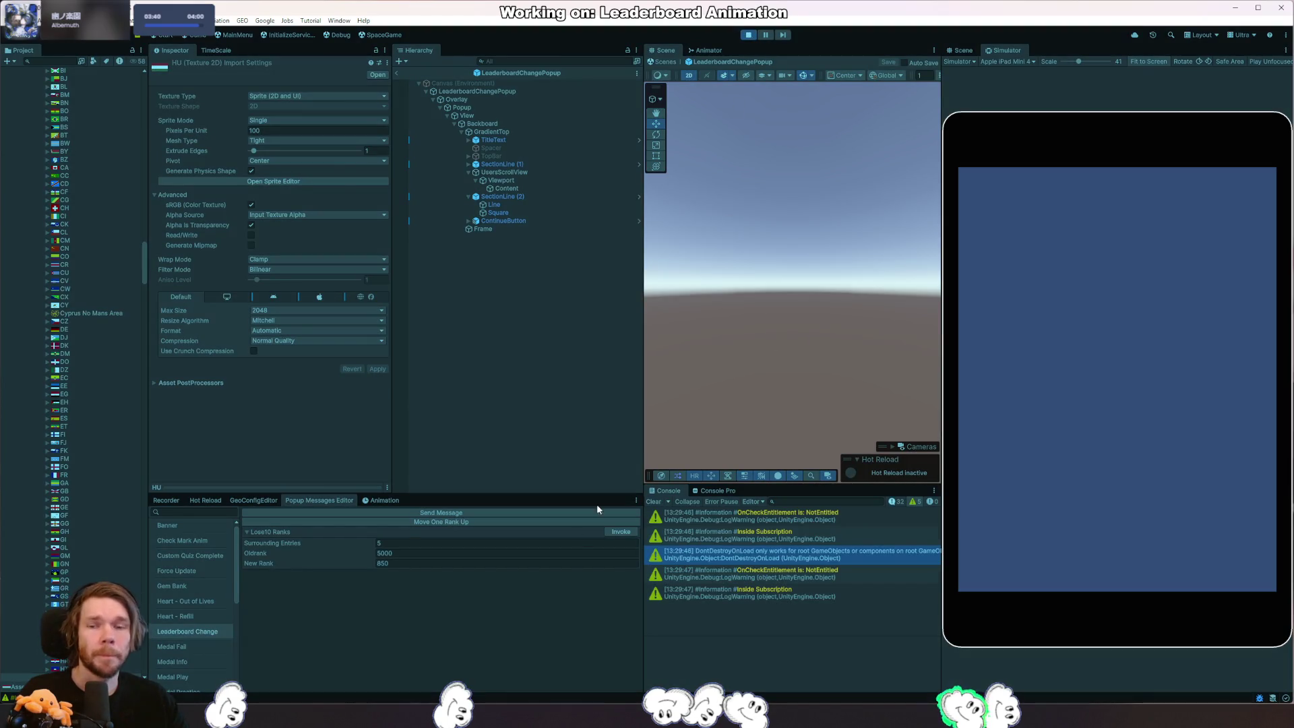
Invoke the popup, stop play, untick Control Child Size Width on Content, and start play again.
left_click(622, 532)
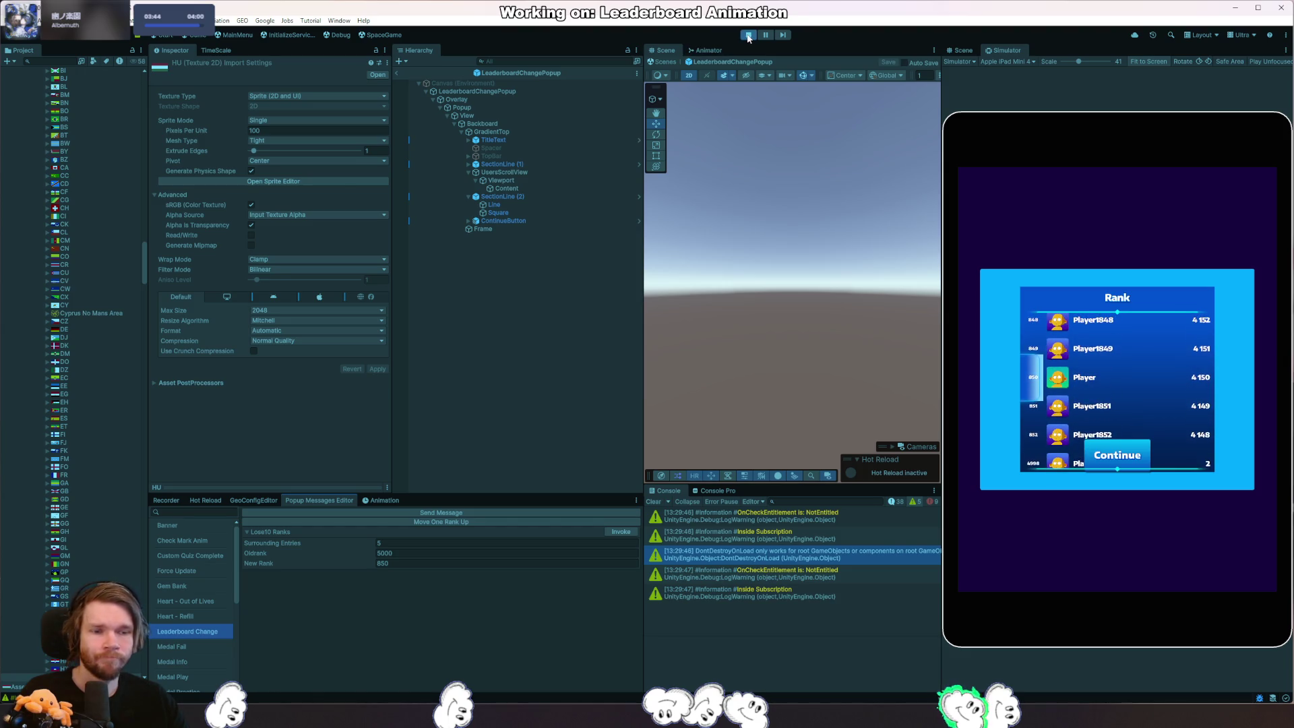
key("ctrl+p")
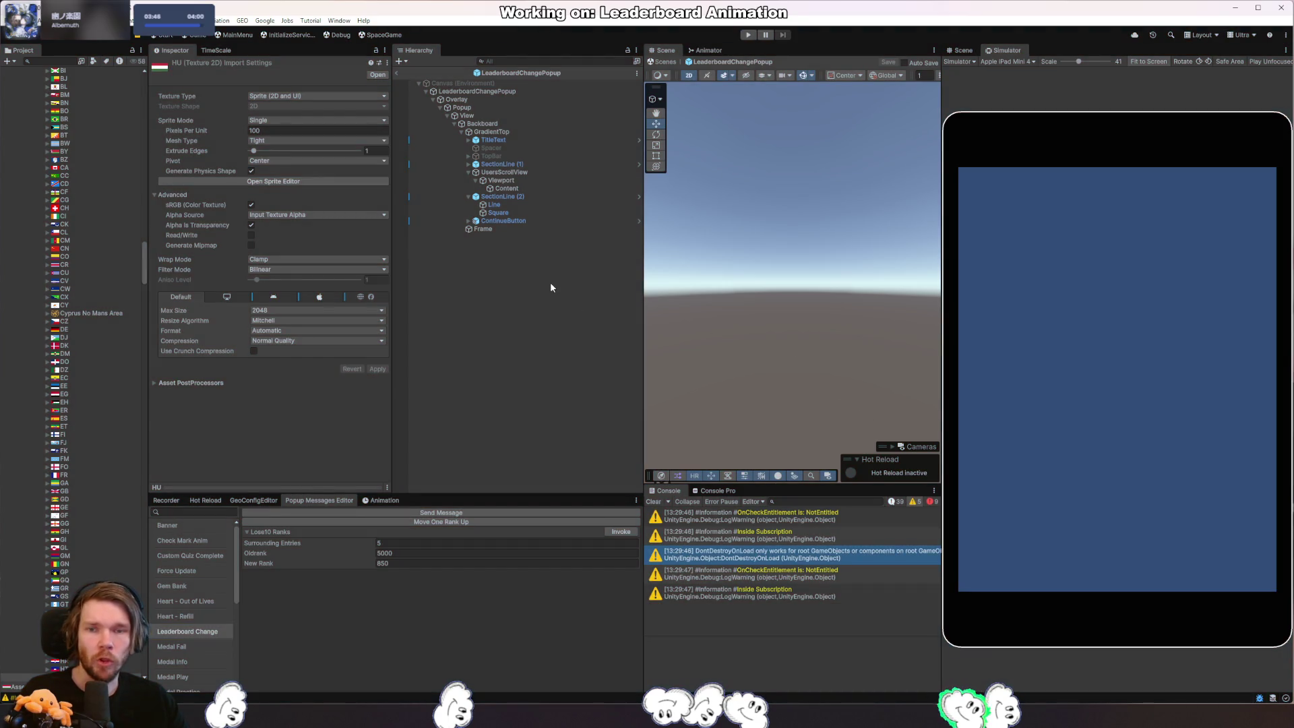
left_click(506, 131)
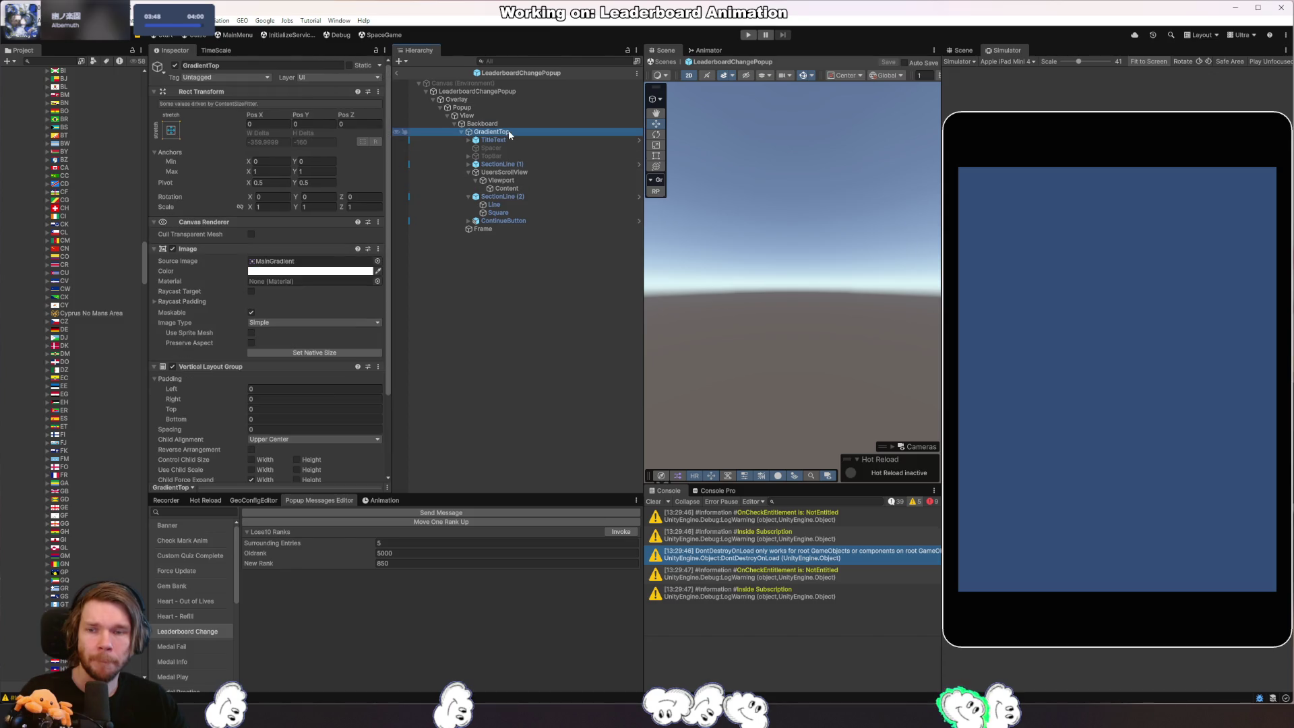
scroll(335, 335, "down", 3)
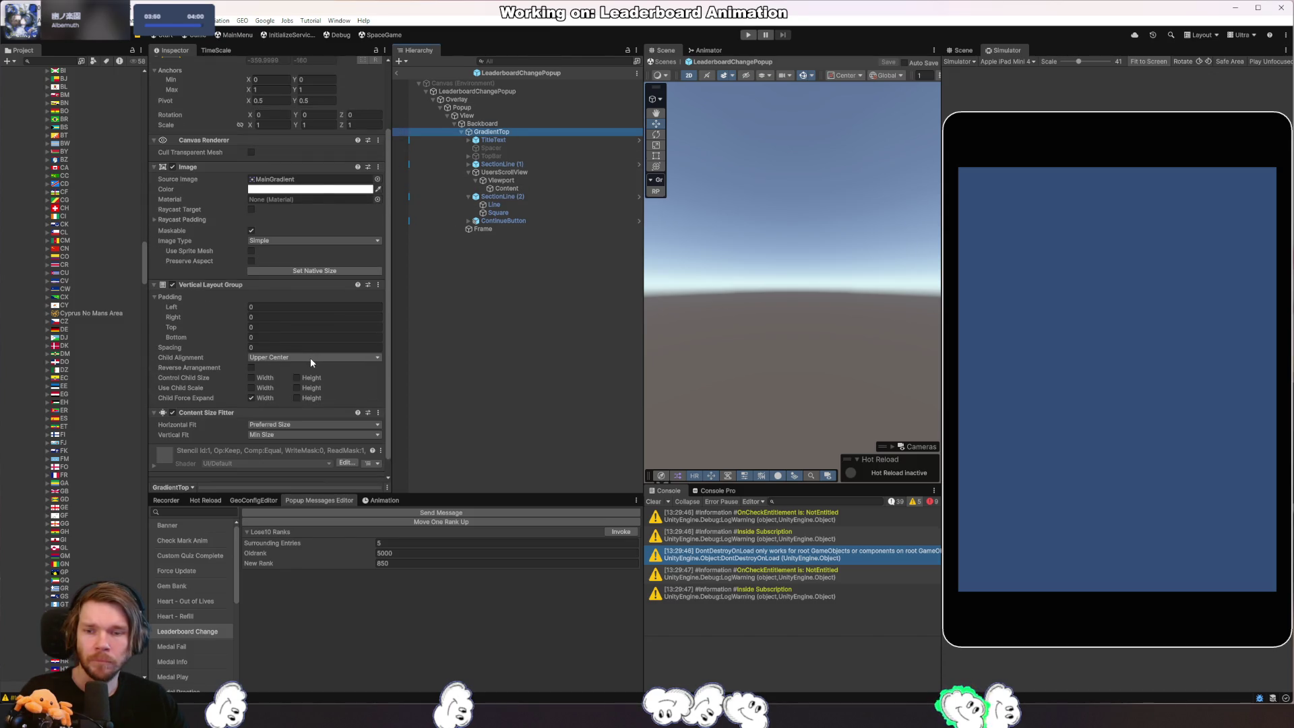
mouse_move(502, 197)
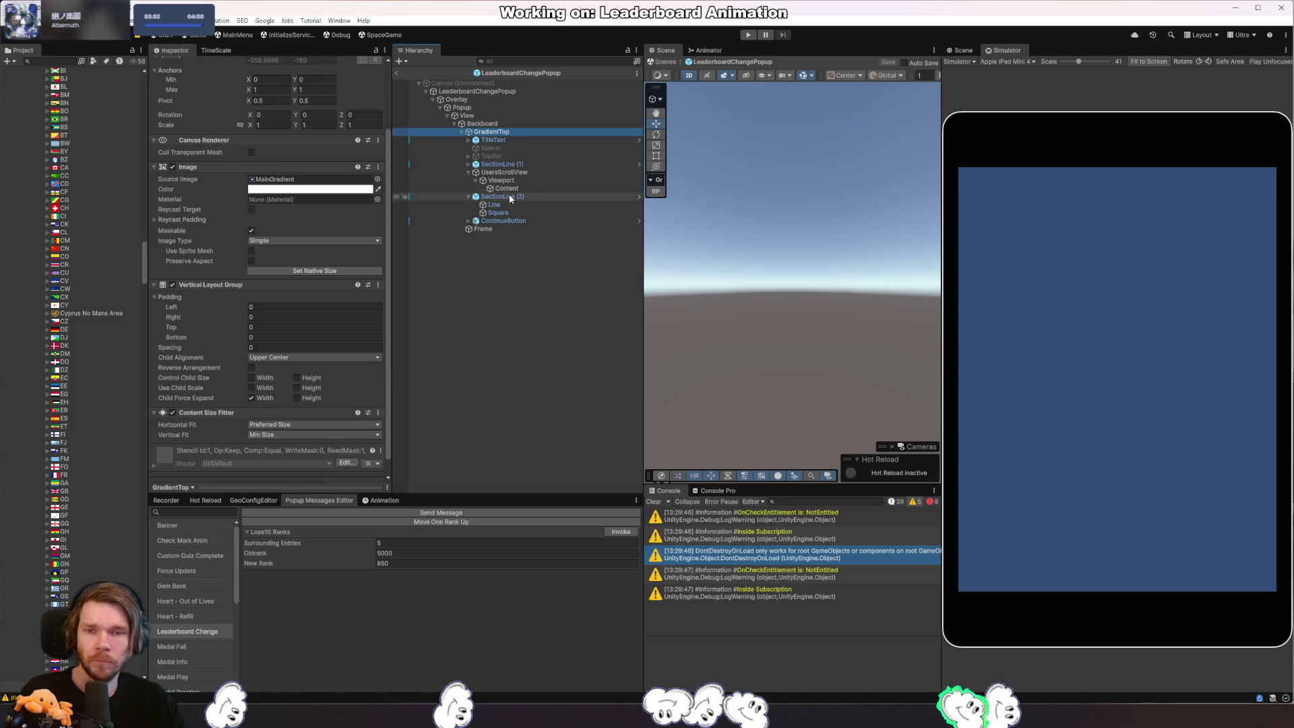
left_click(529, 187)
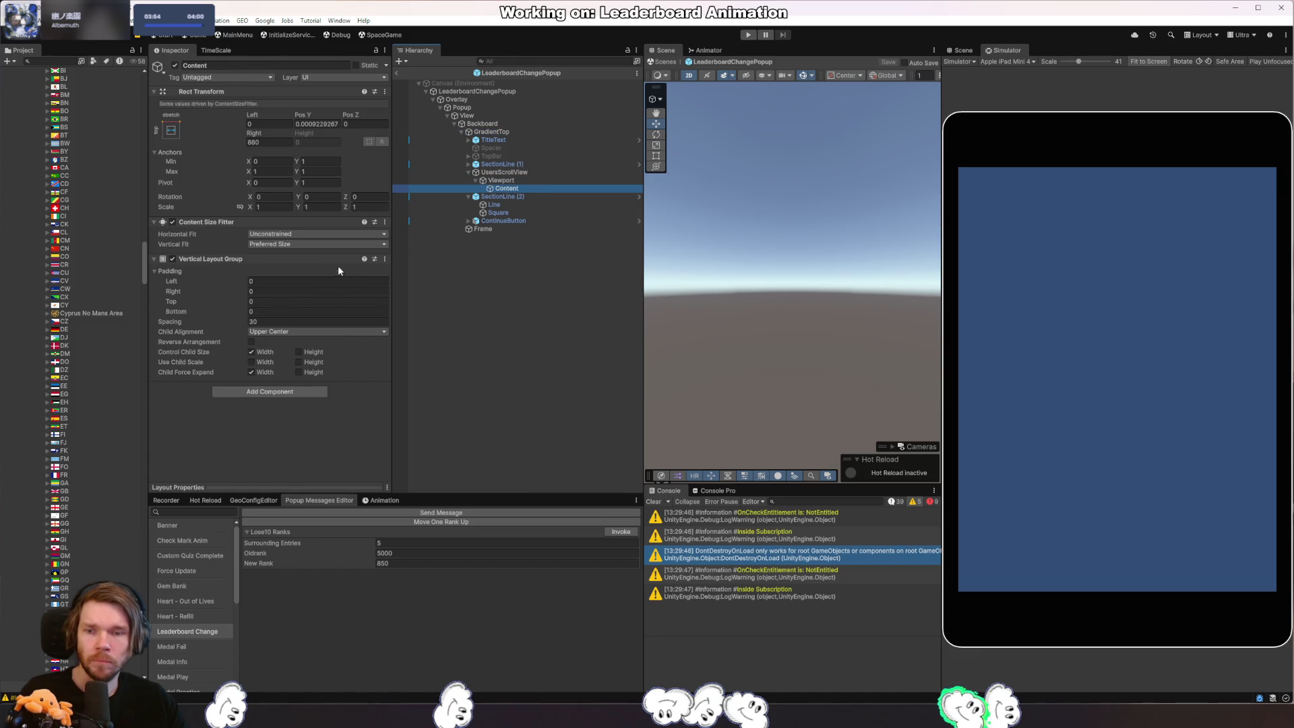
left_click(261, 353)
left_click(750, 36)
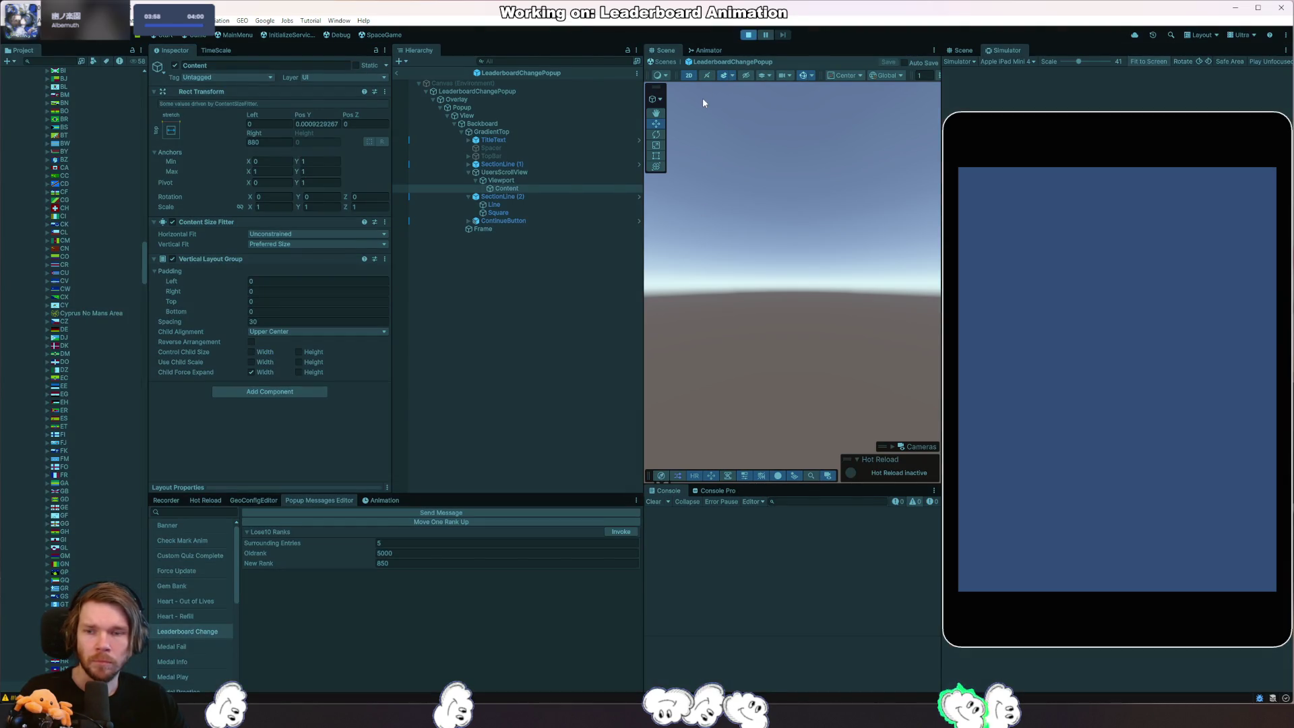
Trigger the popup, then set GradientTop's Content Size Fitter horizontal fit to Unconstrained.
left_click(620, 532)
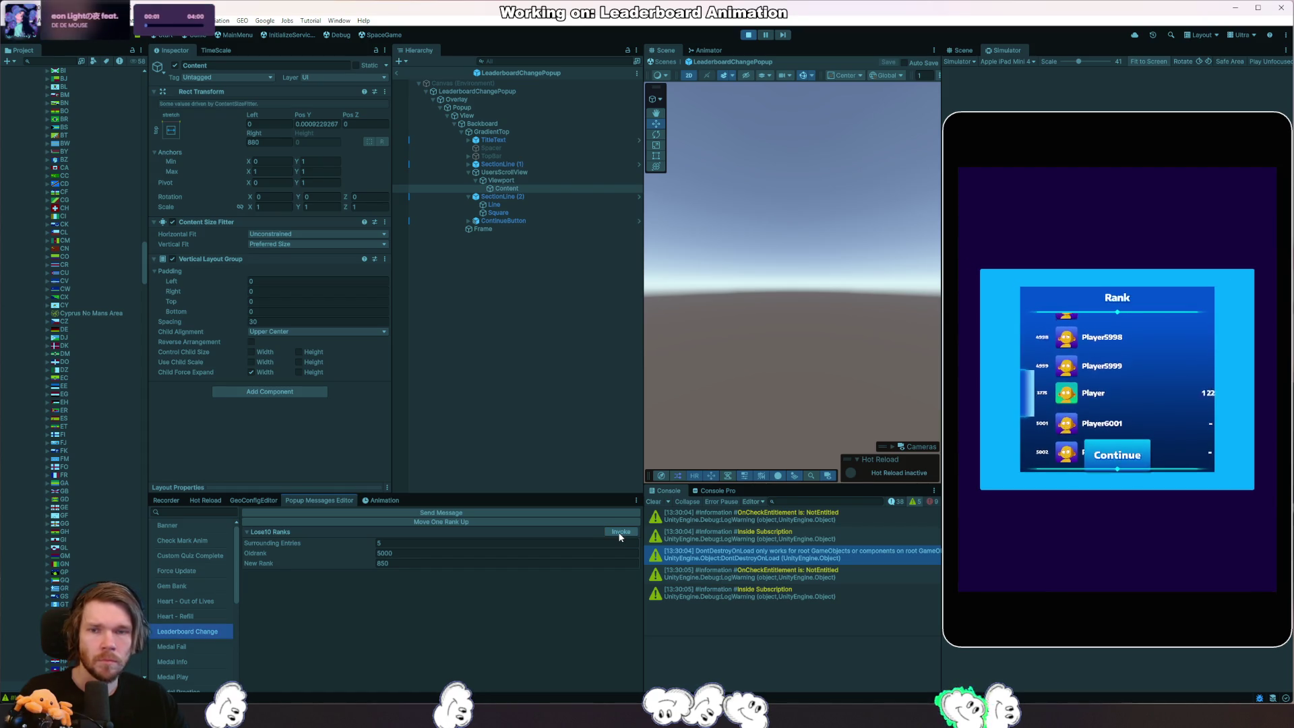
left_click(520, 130)
scroll(354, 432, "down", 3)
left_click(313, 407)
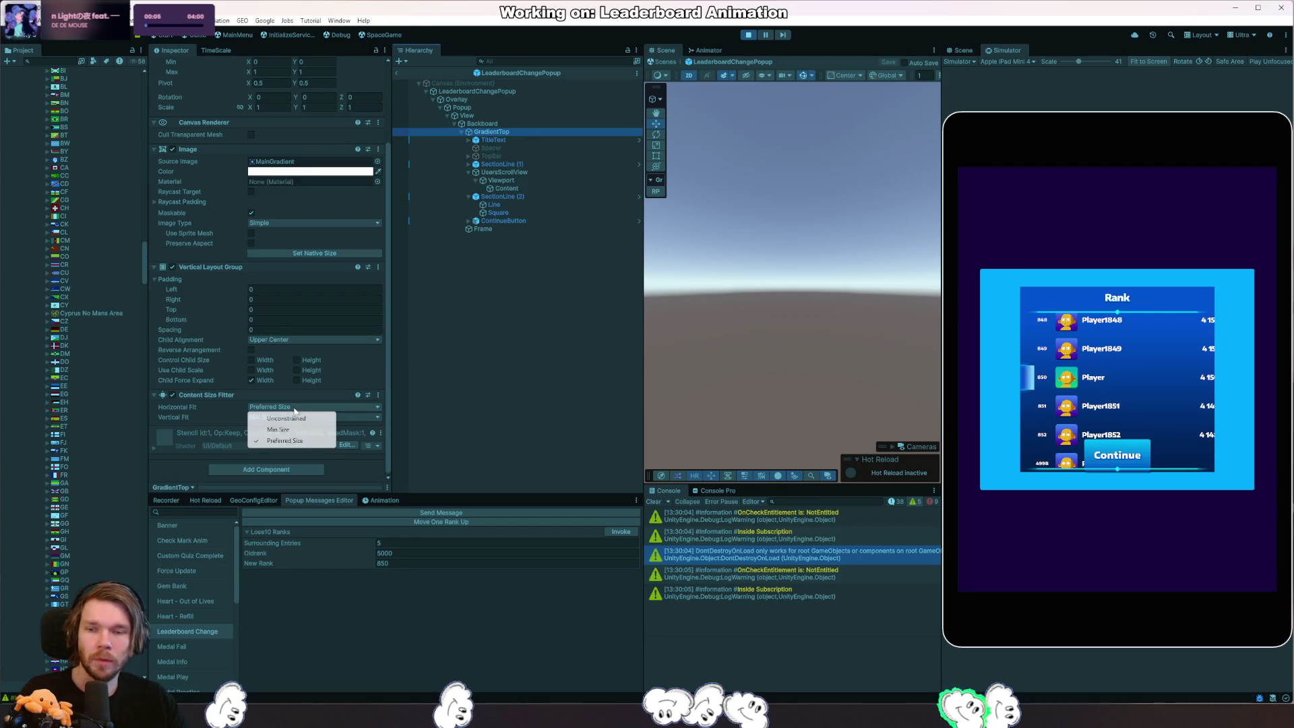
Restart play to preview the leaderboard change popup again, stop play and select Content.
left_click(749, 35)
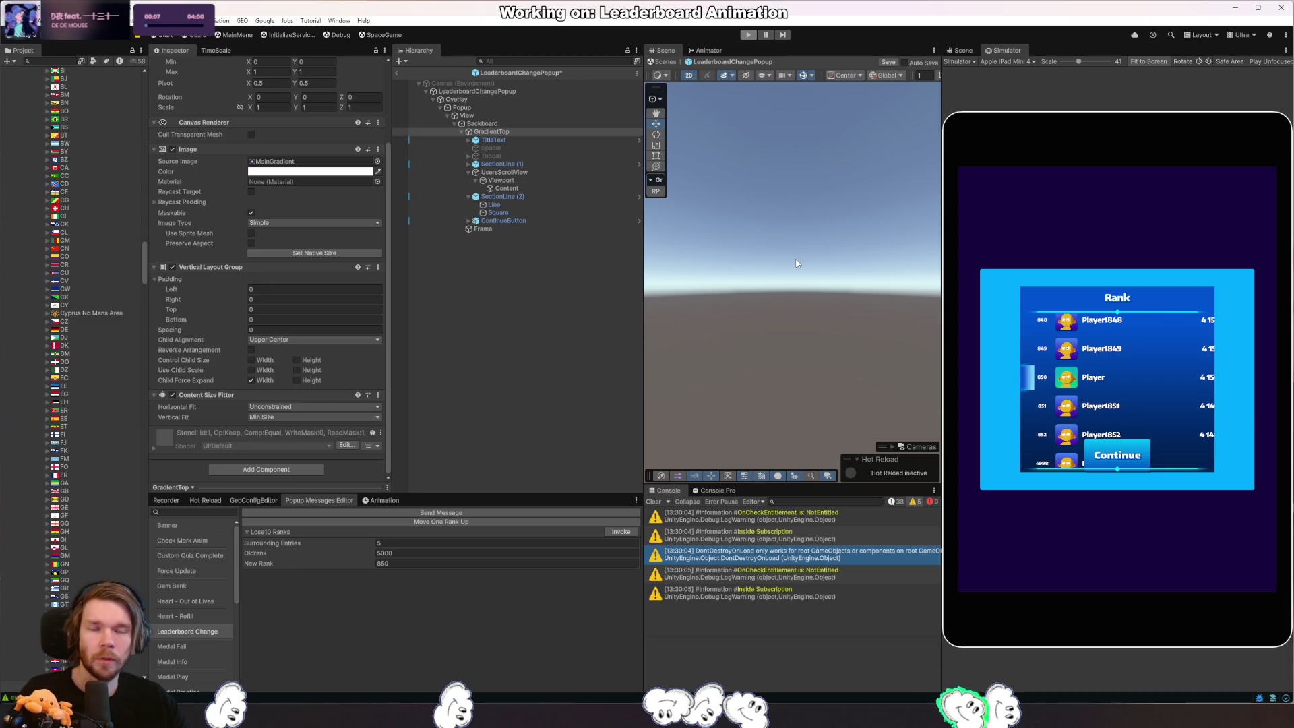
left_click(747, 35)
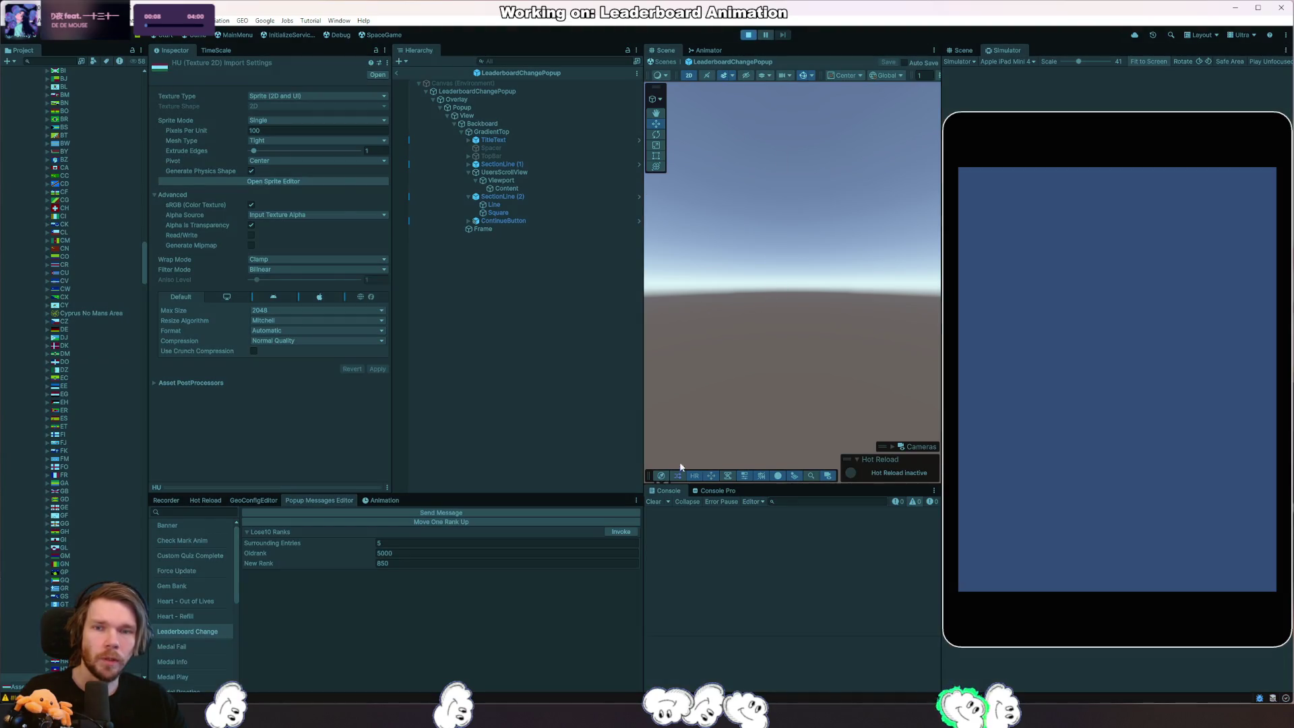
left_click(619, 534)
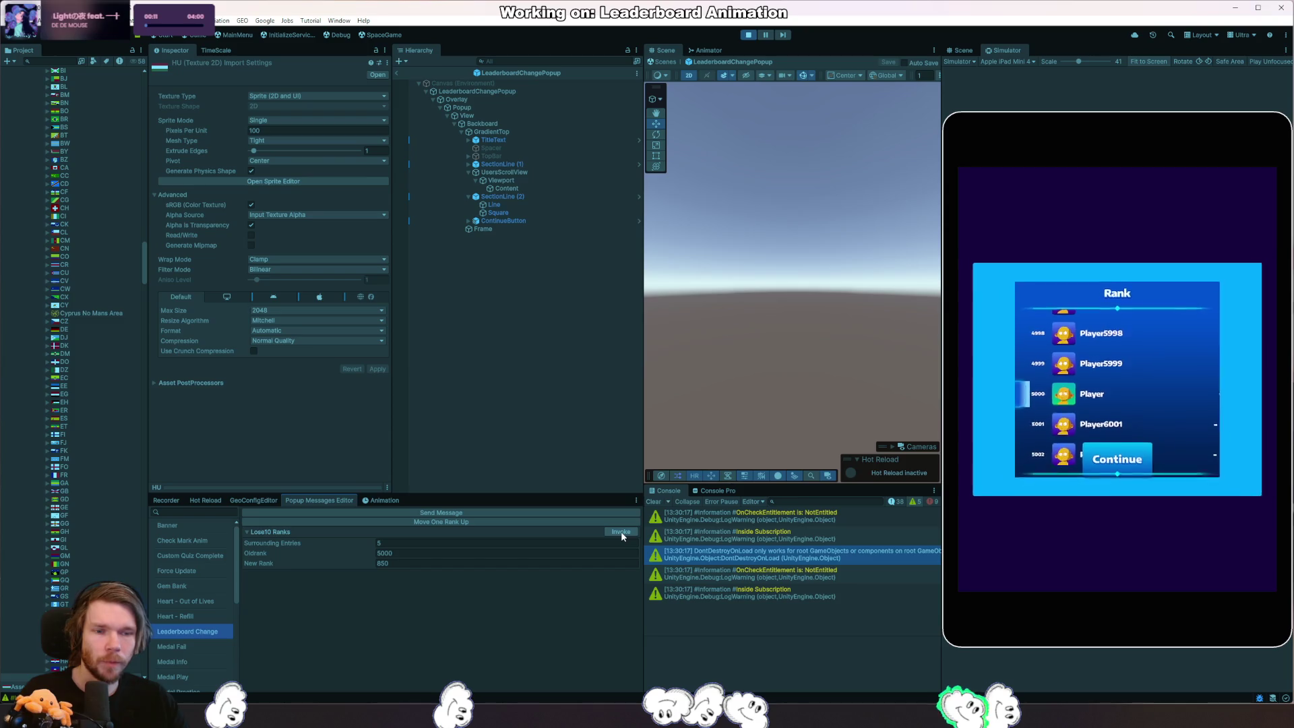
left_click(748, 34)
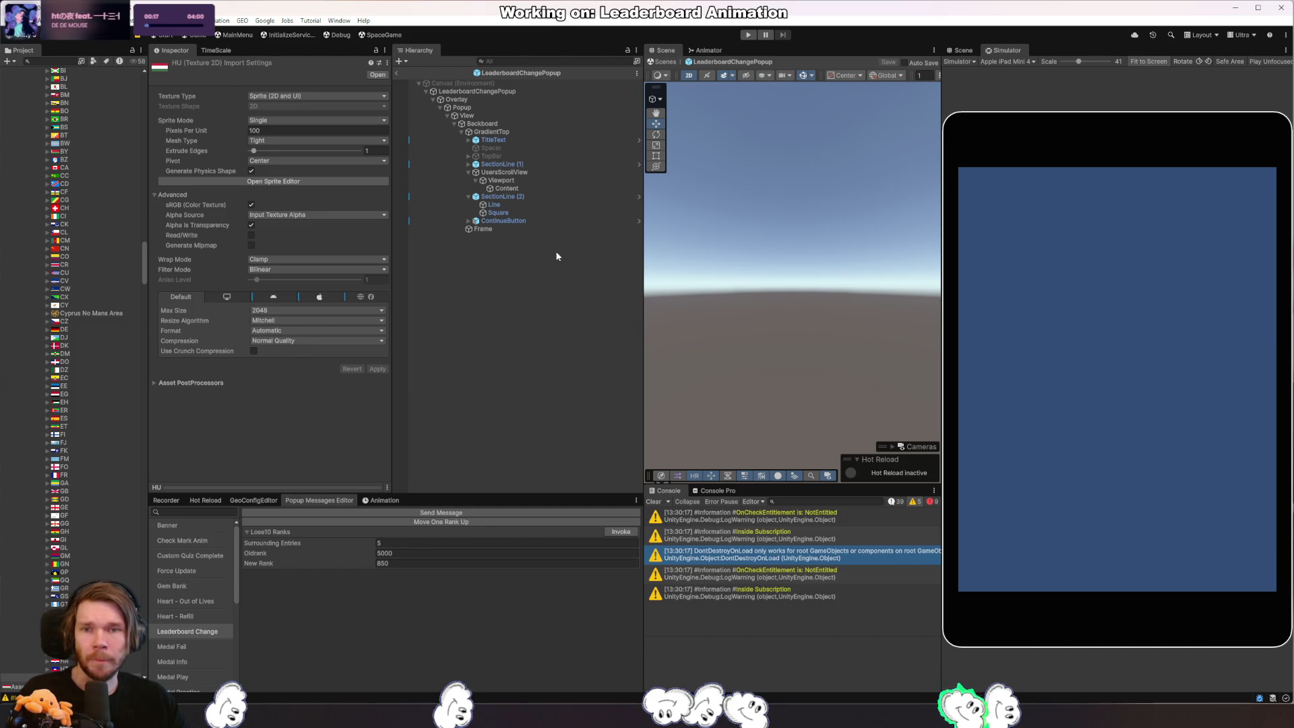
left_click(539, 189)
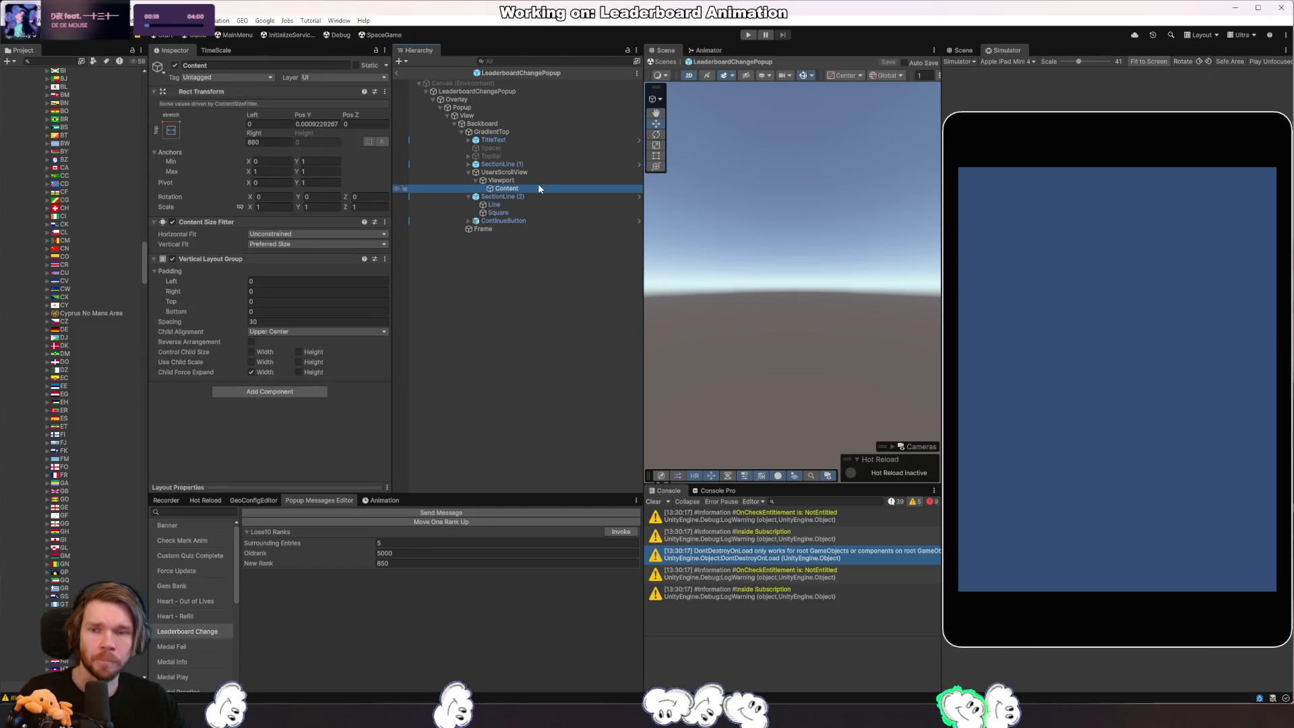
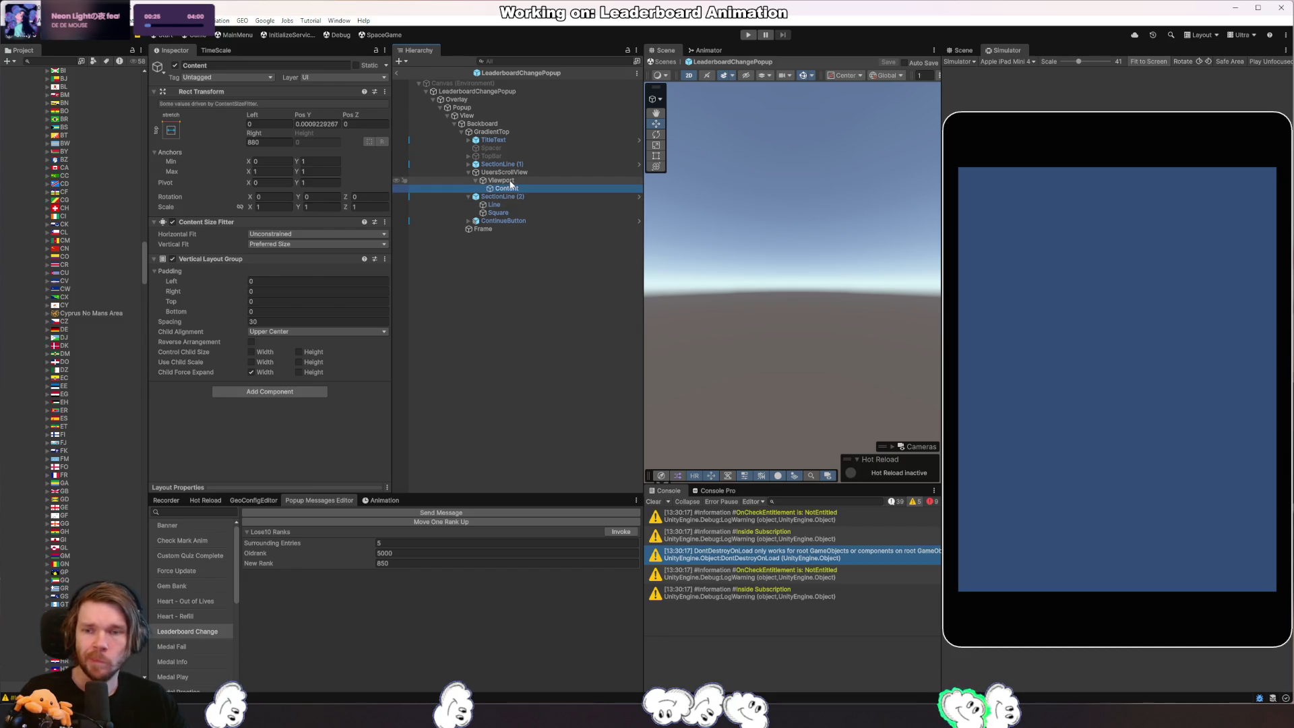
Set Content's Vertical Fit to Min Size and test the Lose 10 Ranks popup in a play run.
left_click(313, 244)
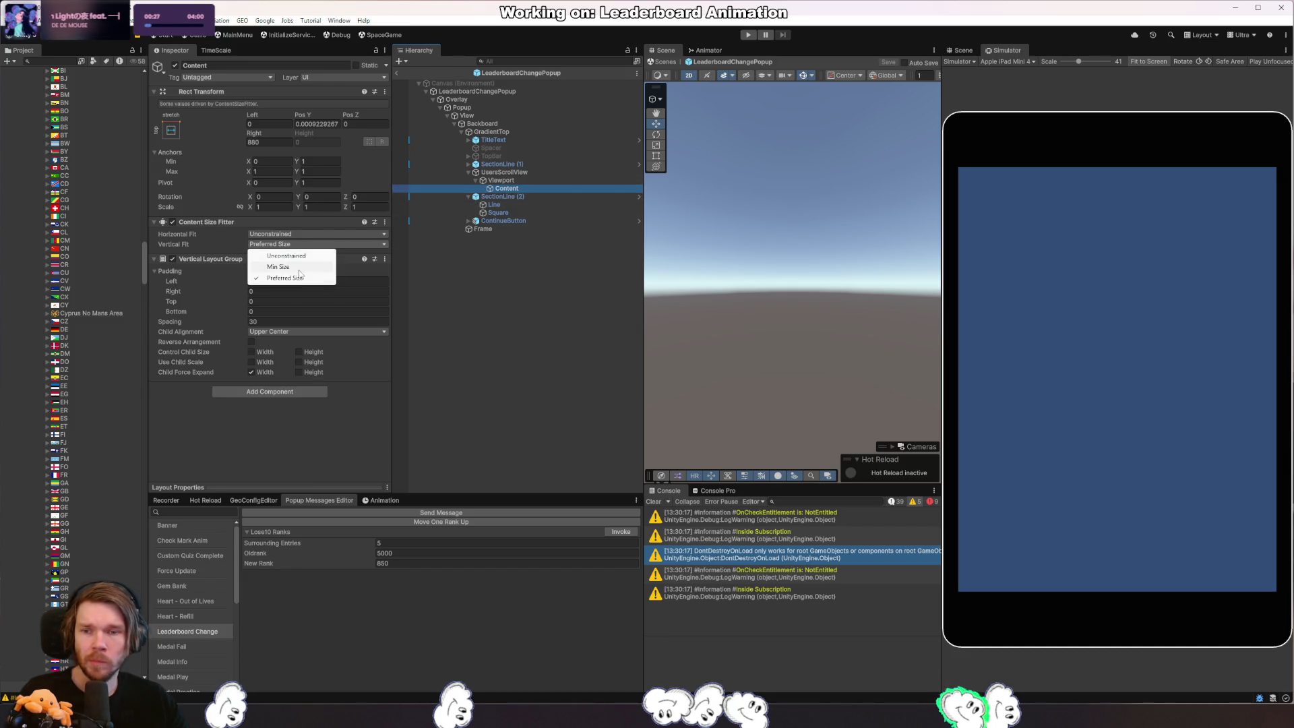
left_click(294, 267)
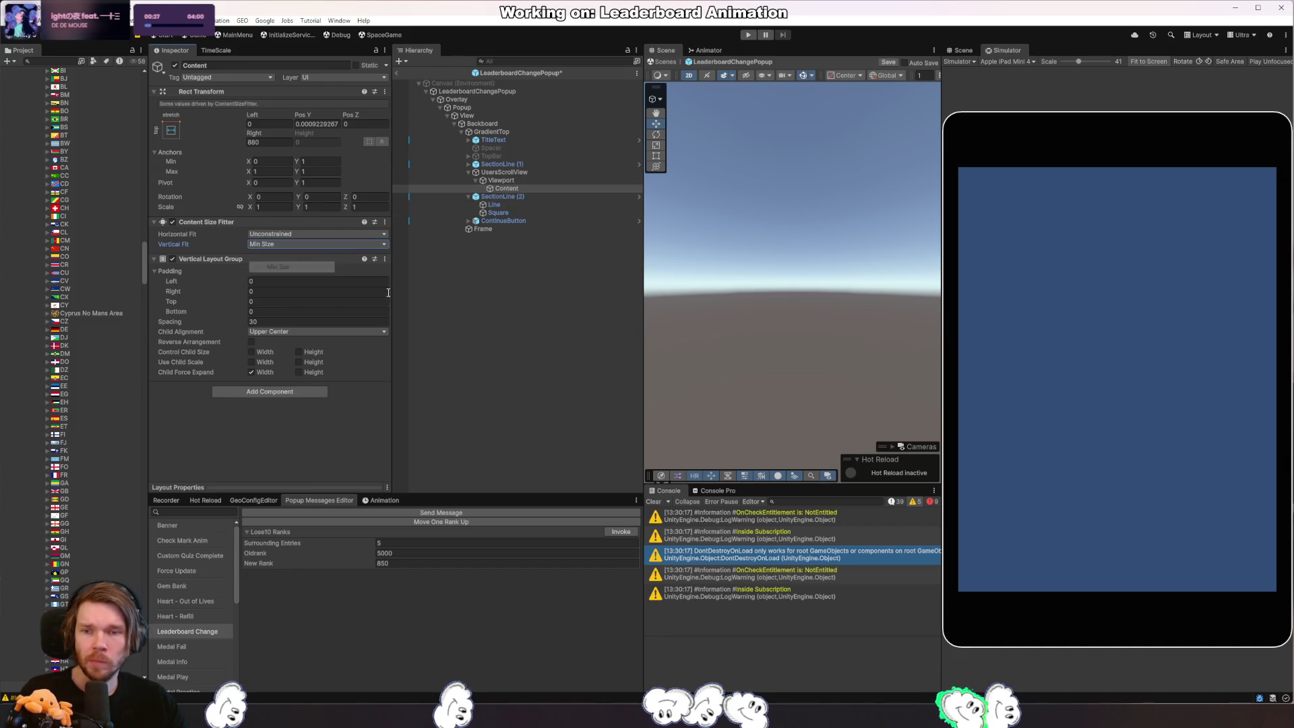
left_click(751, 35)
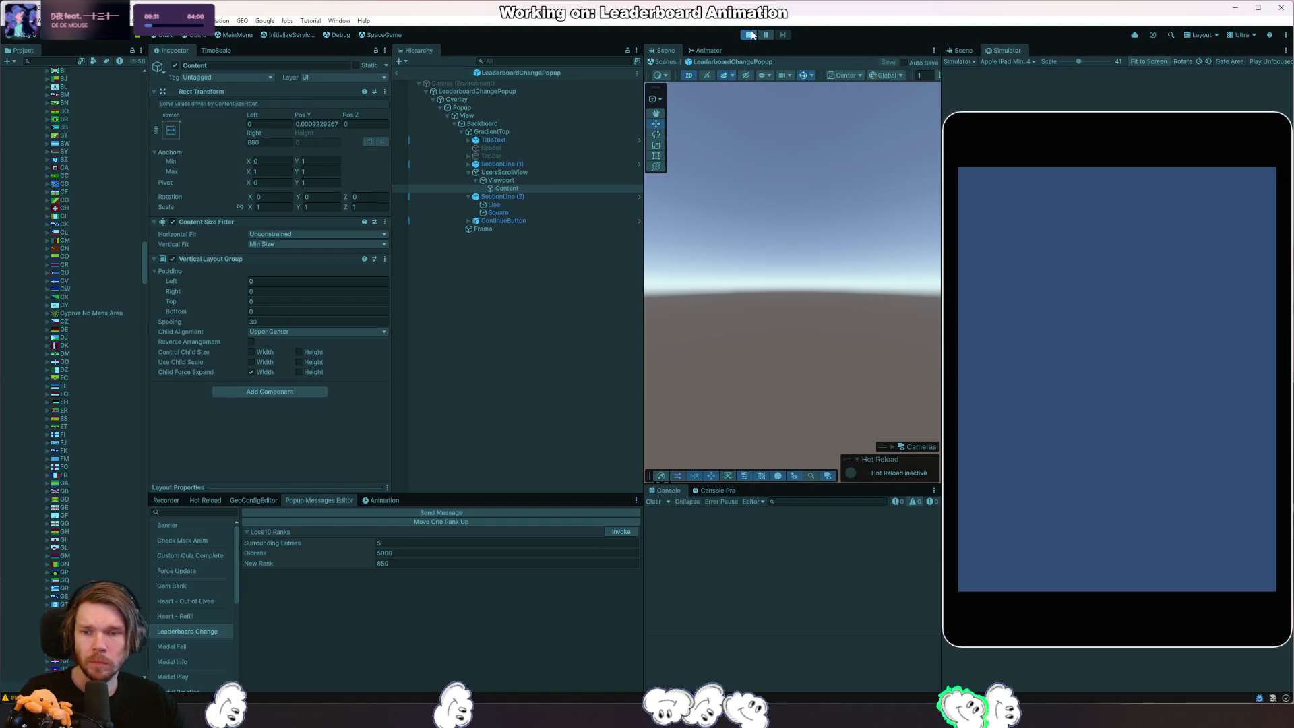
left_click(538, 169)
left_click(537, 131)
scroll(301, 348, "down", 3)
scroll(302, 349, "down", 2)
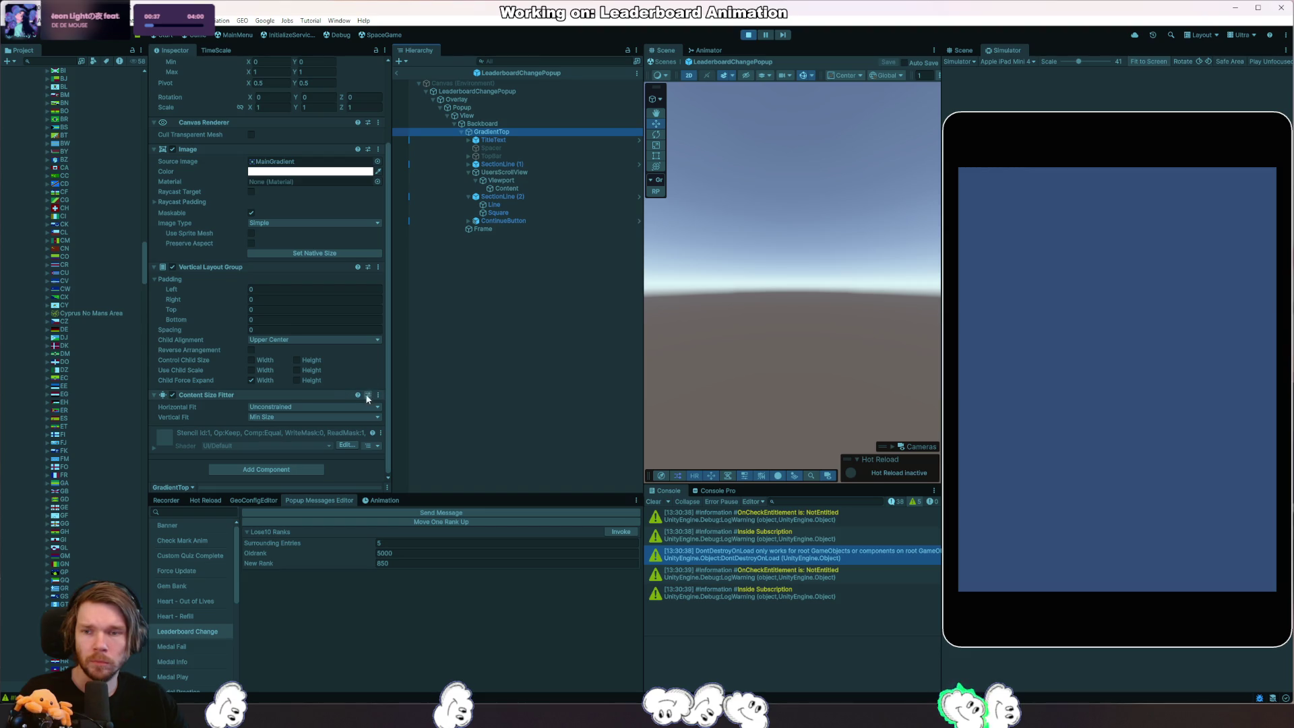
left_click(612, 534)
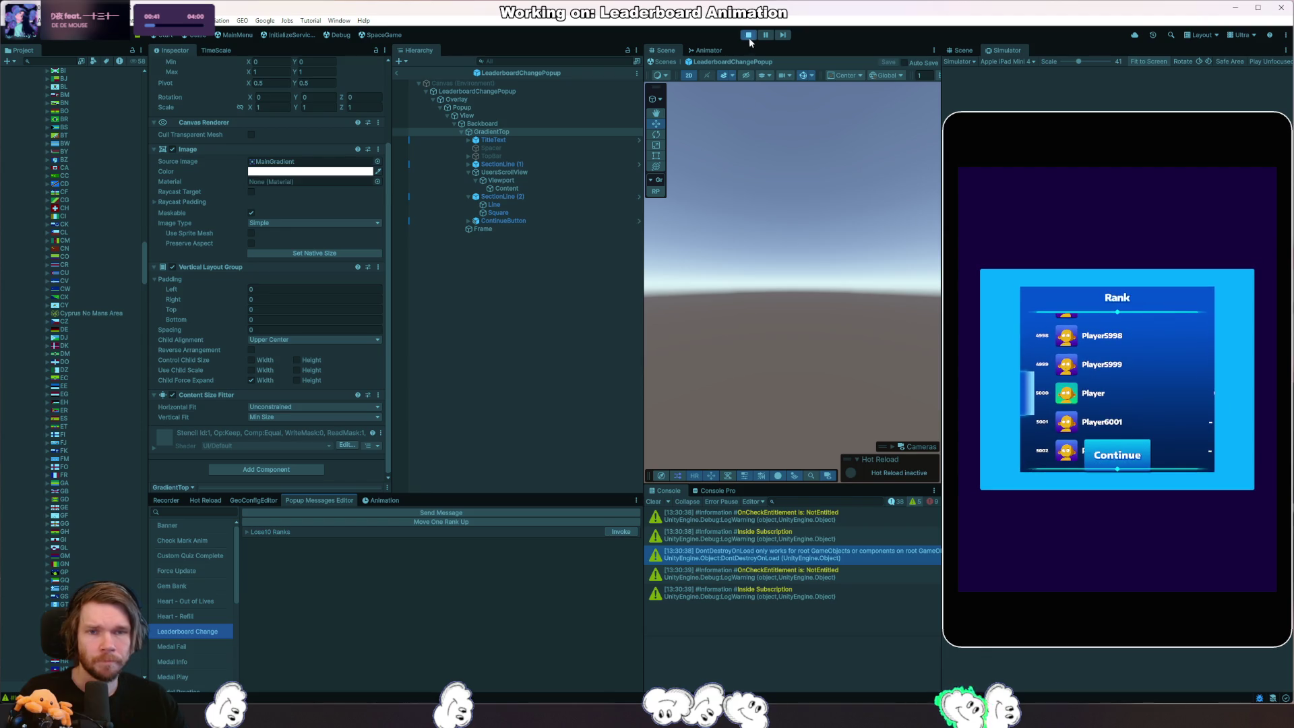
left_click(748, 35)
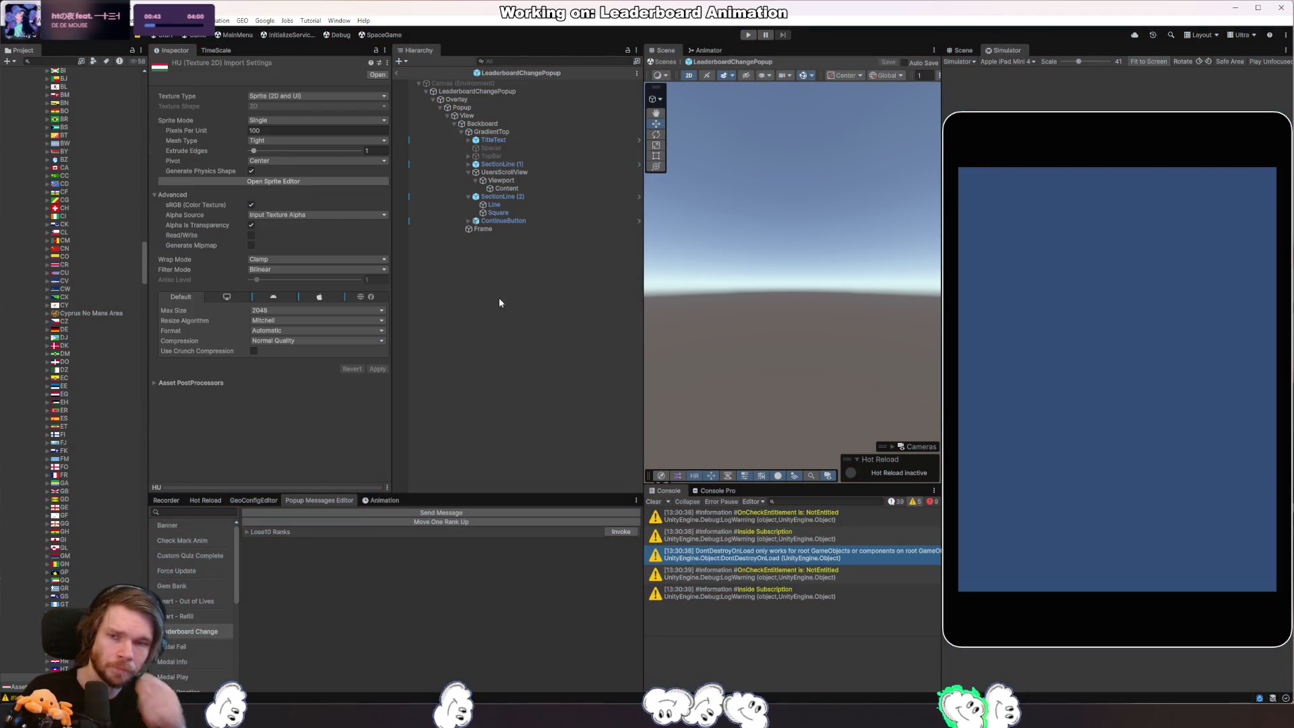
Set Content's Rect Transform right offset to 0 and start play mode again.
left_click(508, 188)
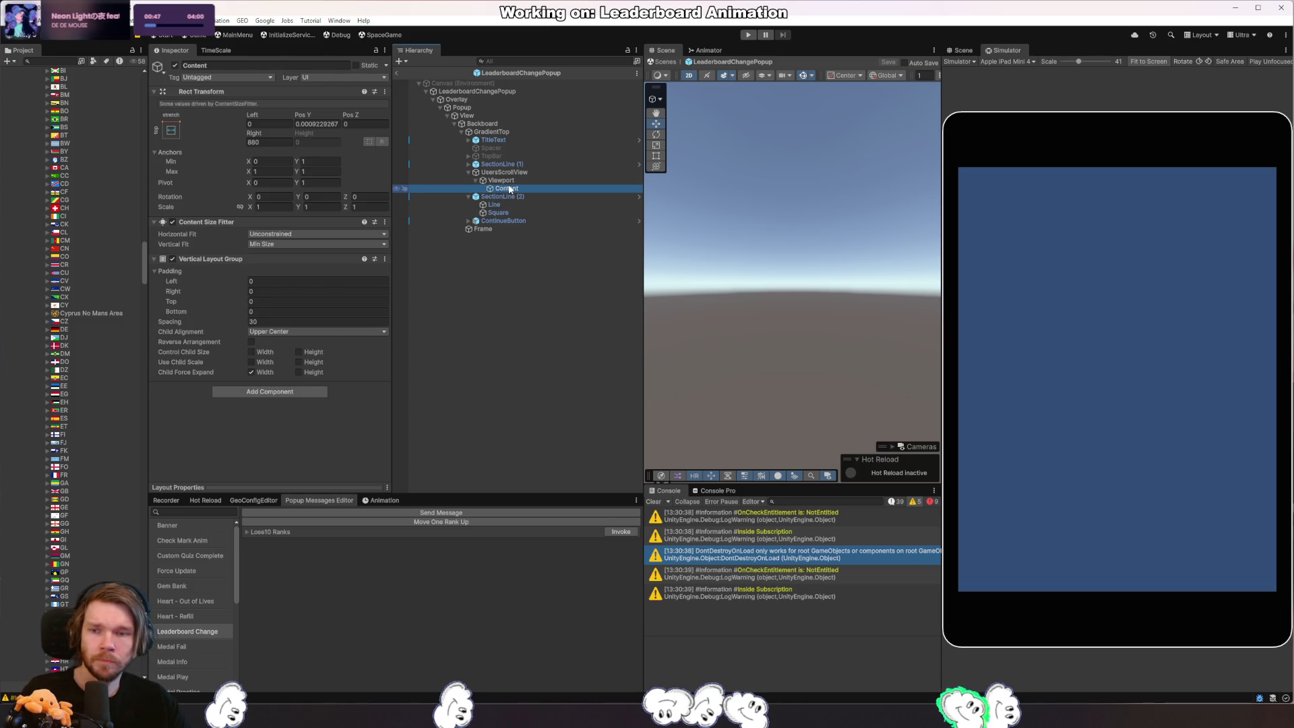
left_click(503, 180)
left_click(522, 188)
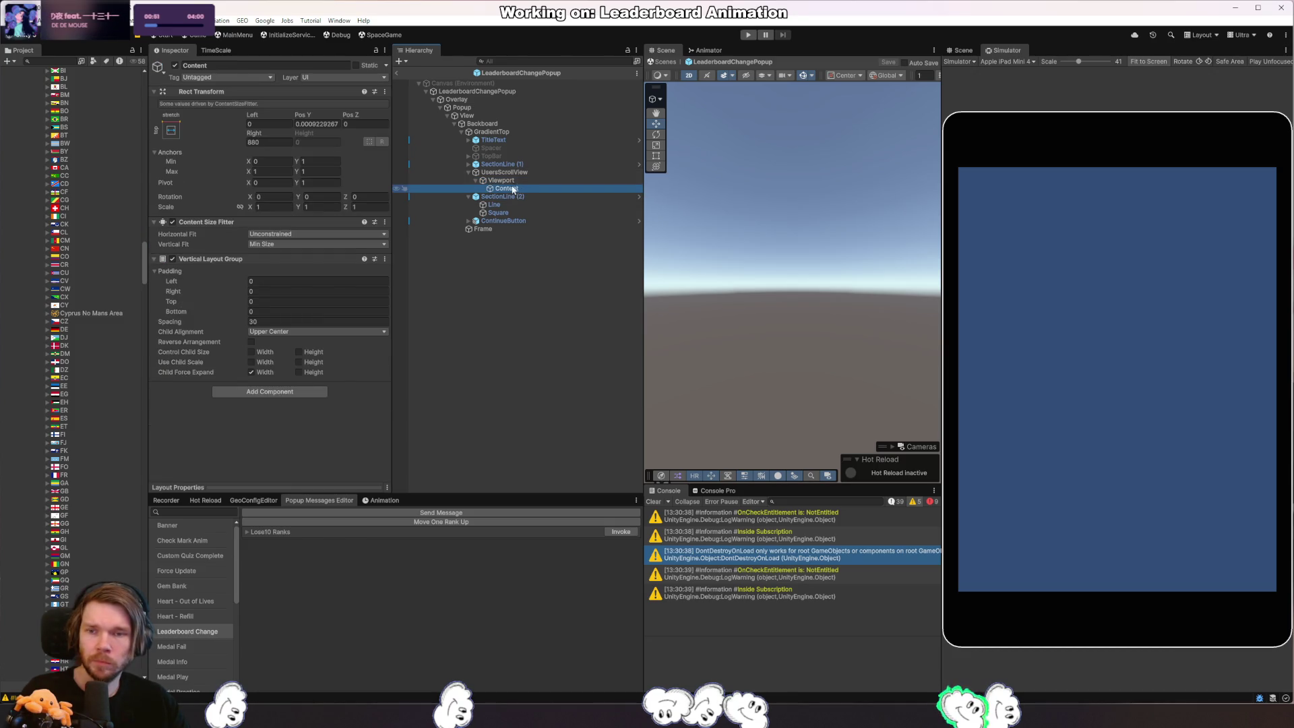
left_click(266, 142)
type("0")
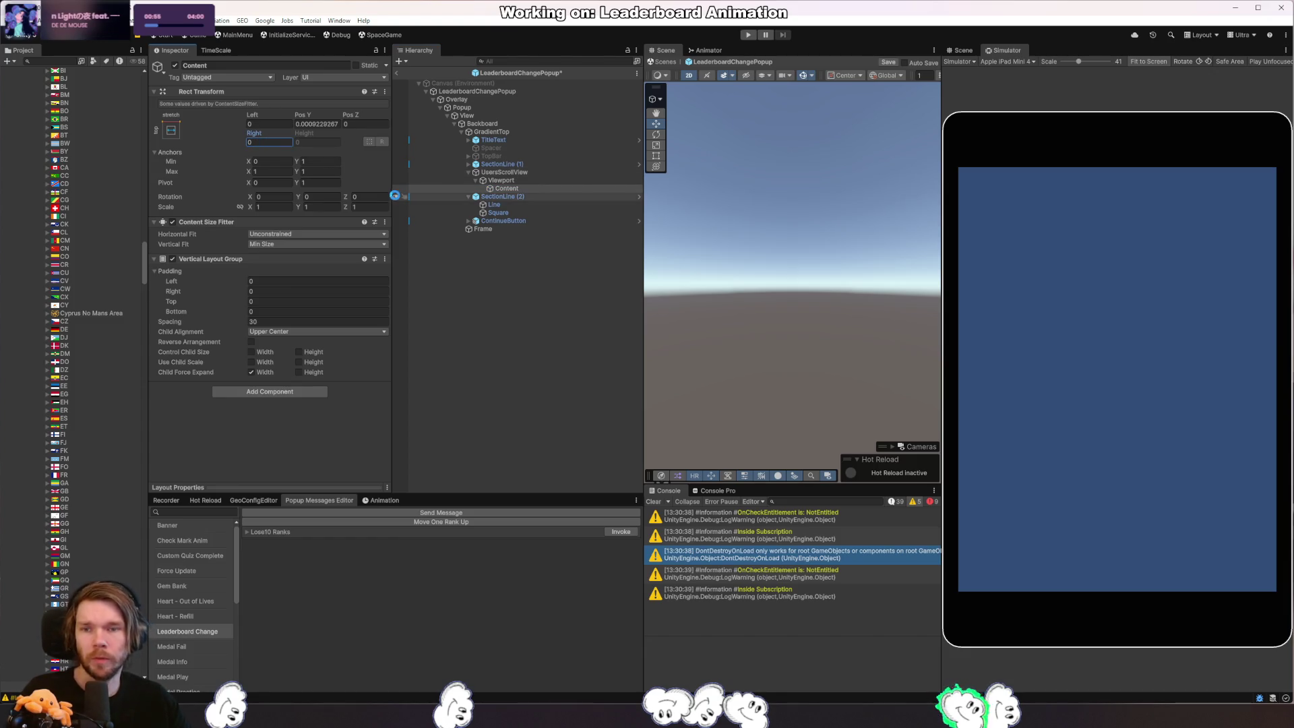
left_click(750, 36)
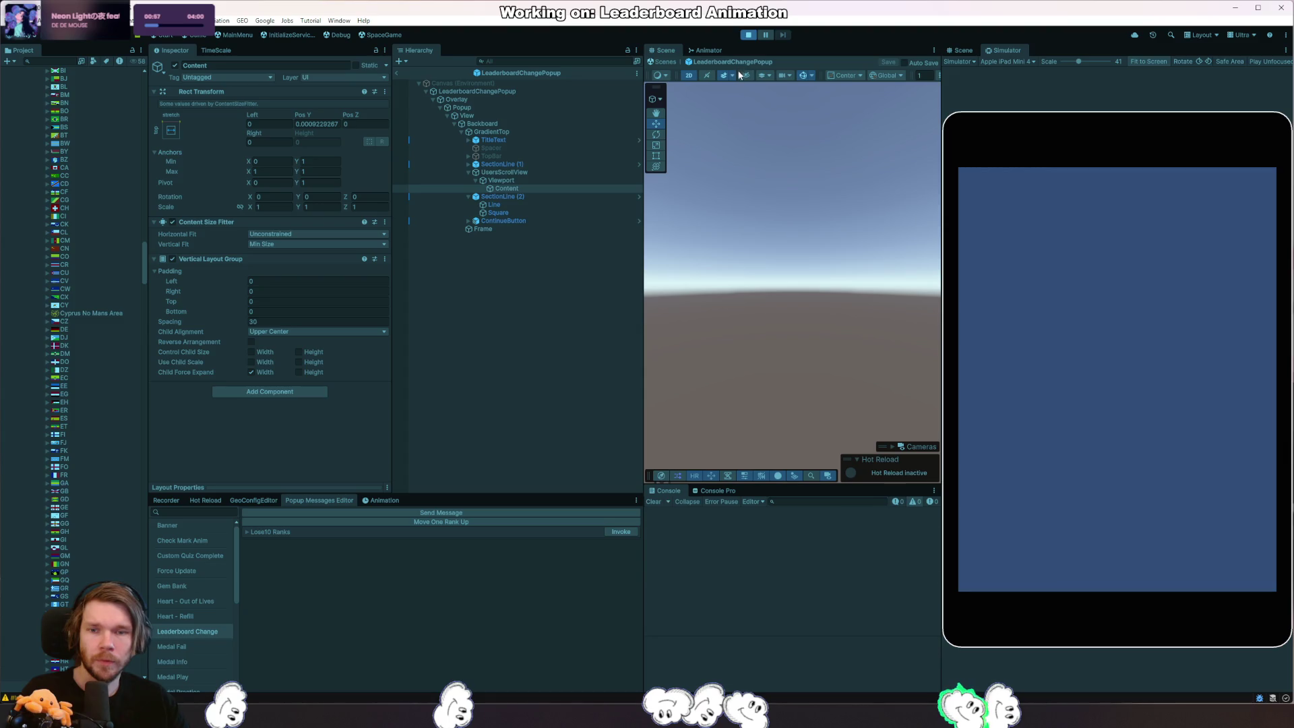
Invoke the leaderboard change popup, frame it in Scene view, and try other right offsets before returning to 0.
left_click(621, 532)
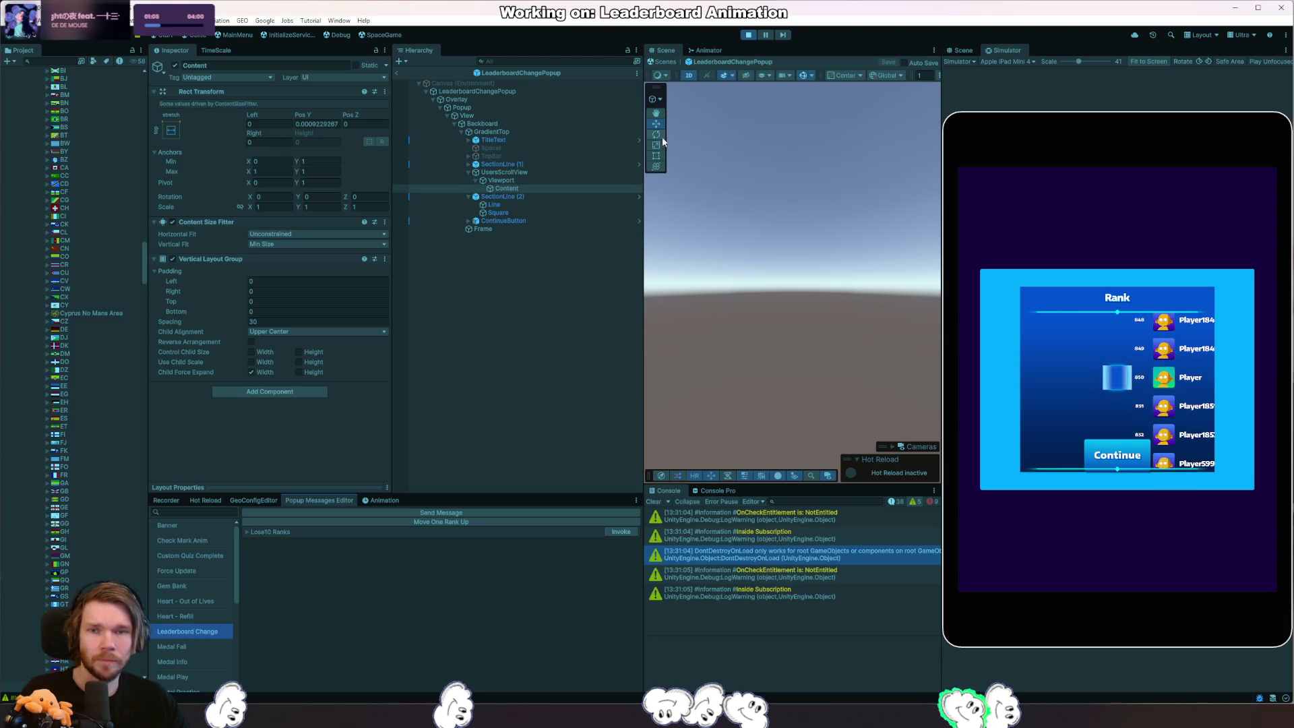
key("f")
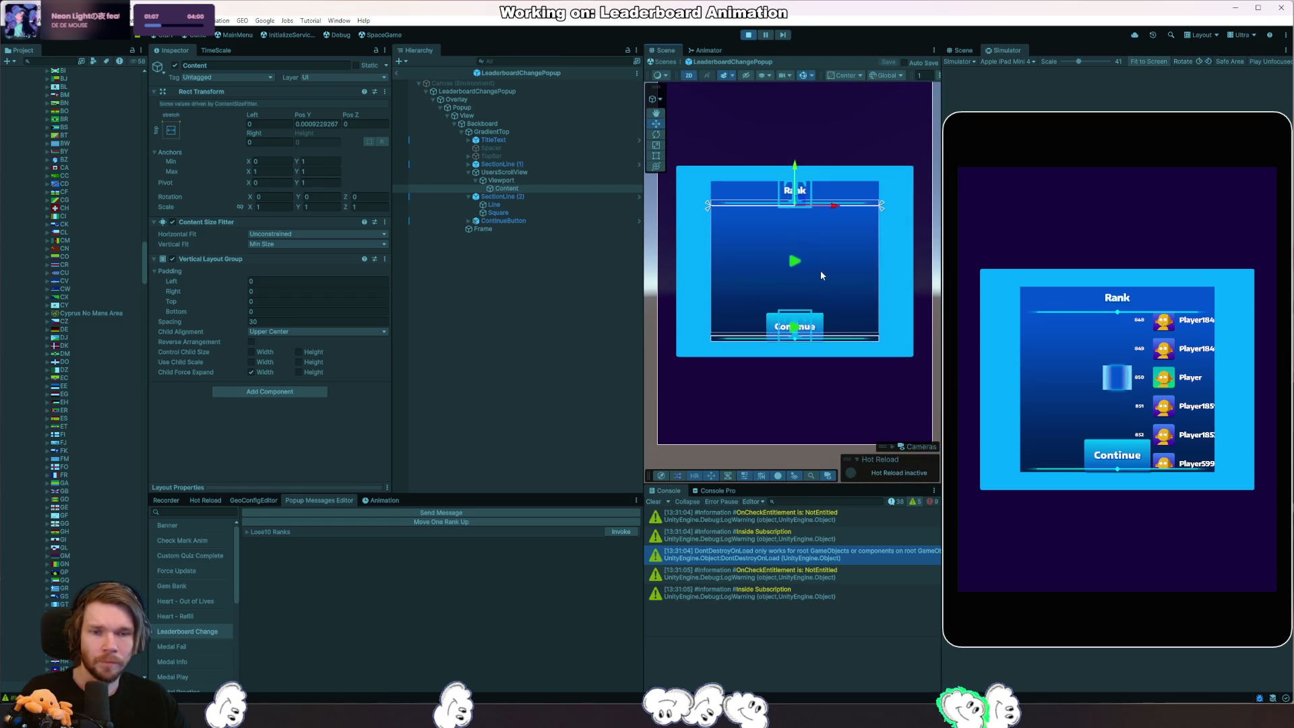
scroll(821, 271, "up", 1)
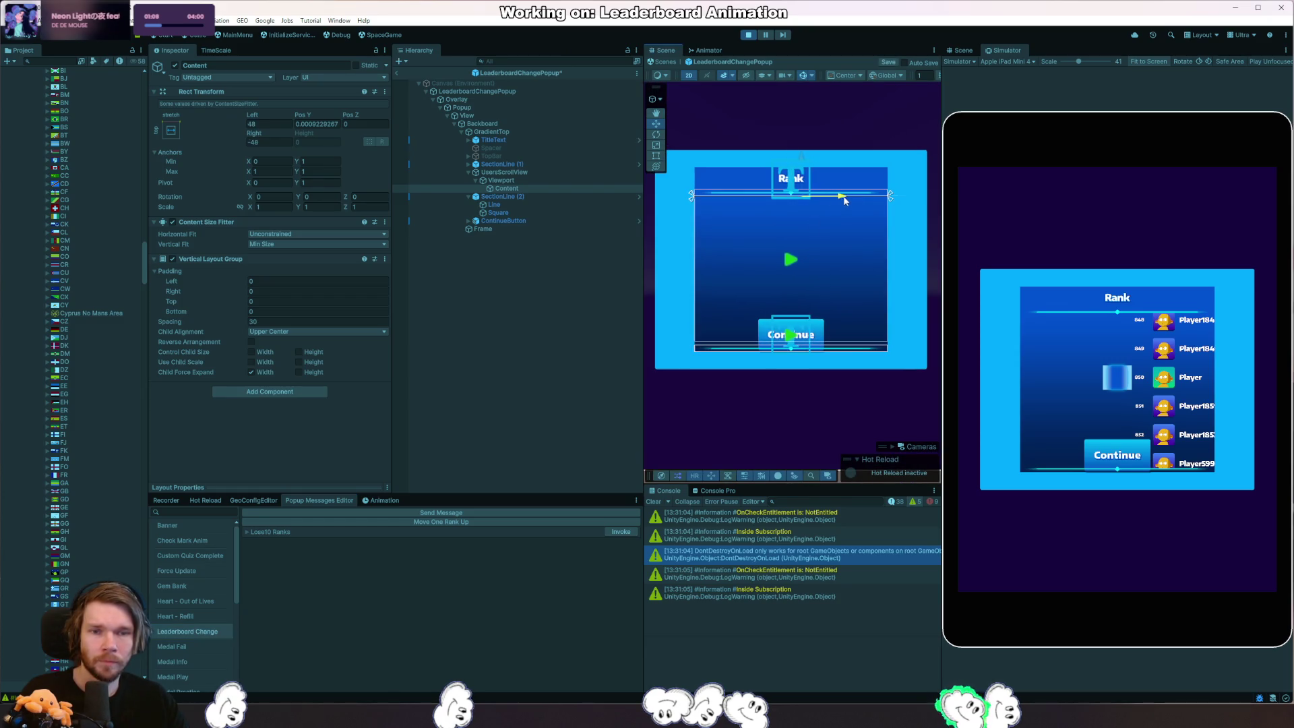
left_click_drag(257, 132, 334, 135)
left_click_drag(950, 189, 435, 186)
key("f")
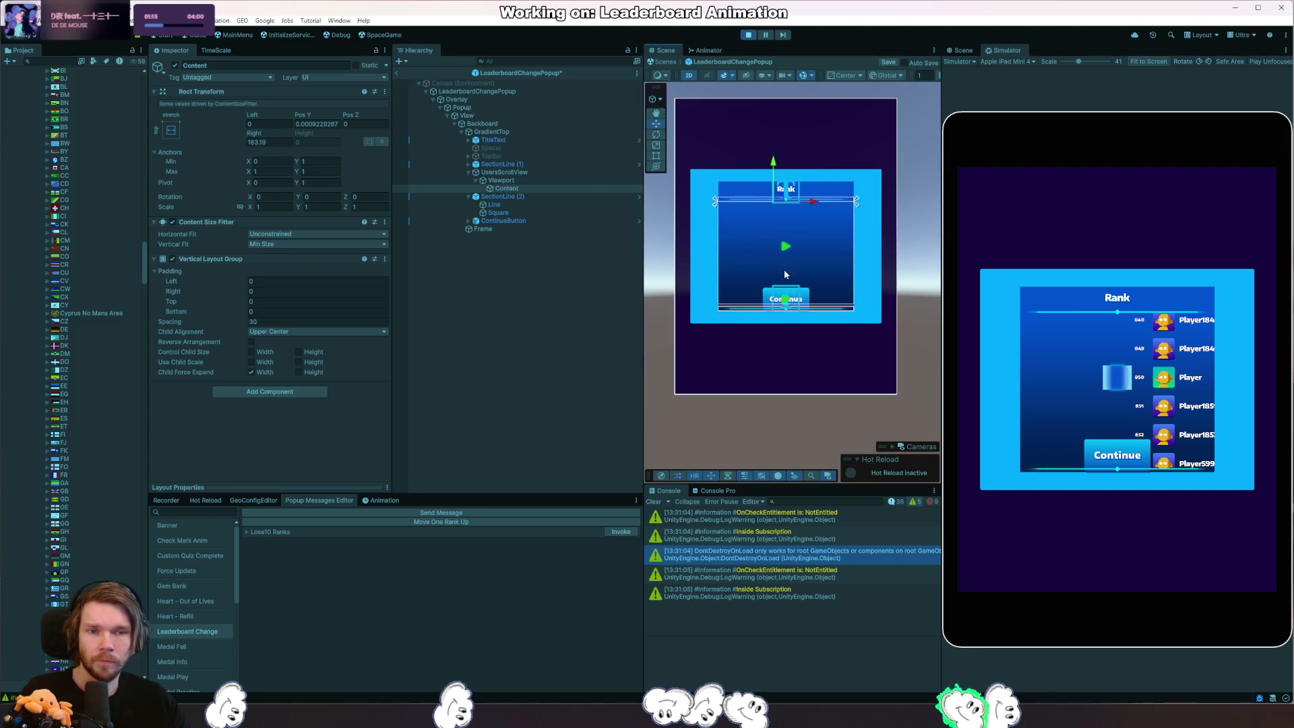
mouse_move(257, 135)
left_mouse_down()
mouse_move(1281, 108)
mouse_move(624, 487)
left_mouse_up()
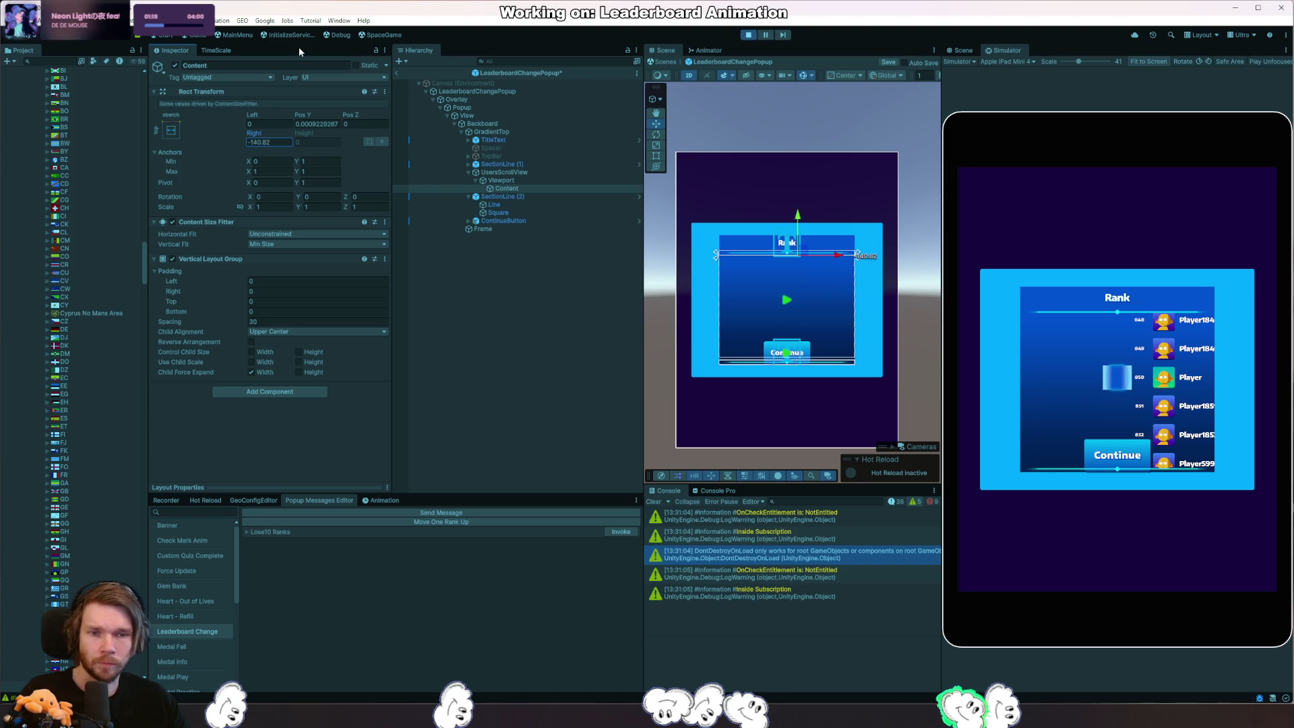
type("0")
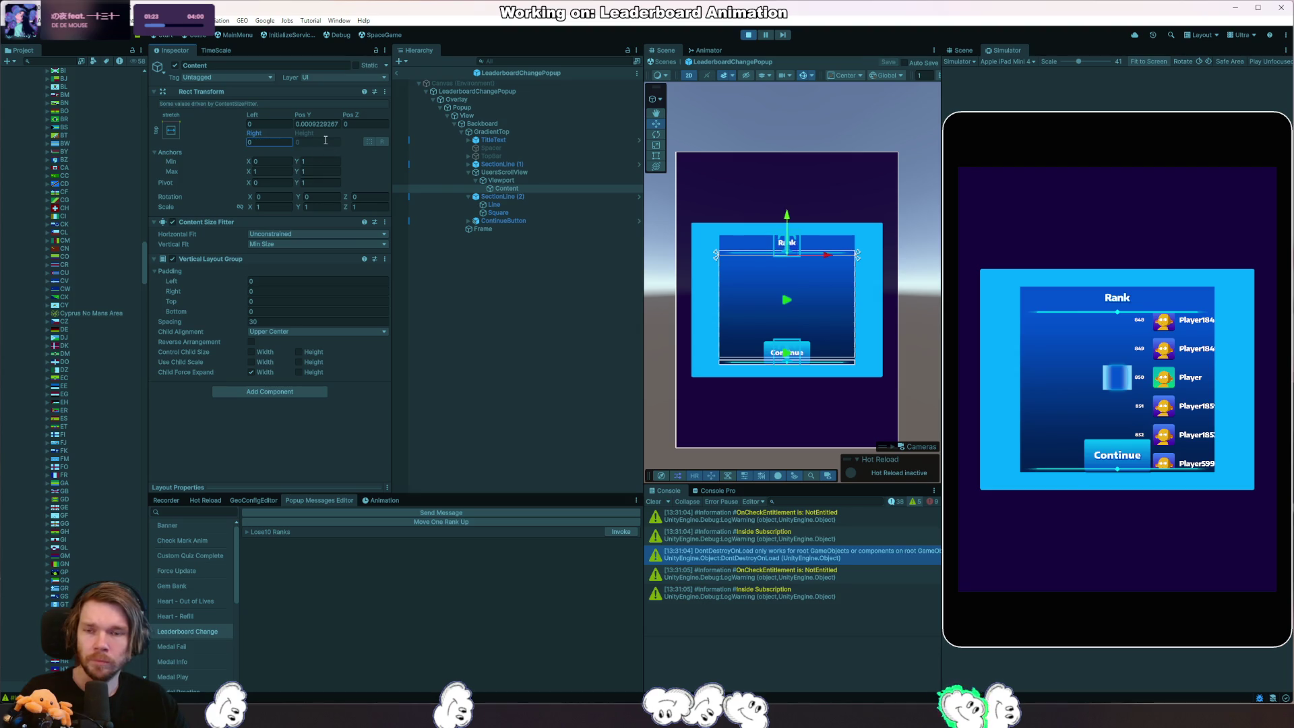
left_click(531, 181)
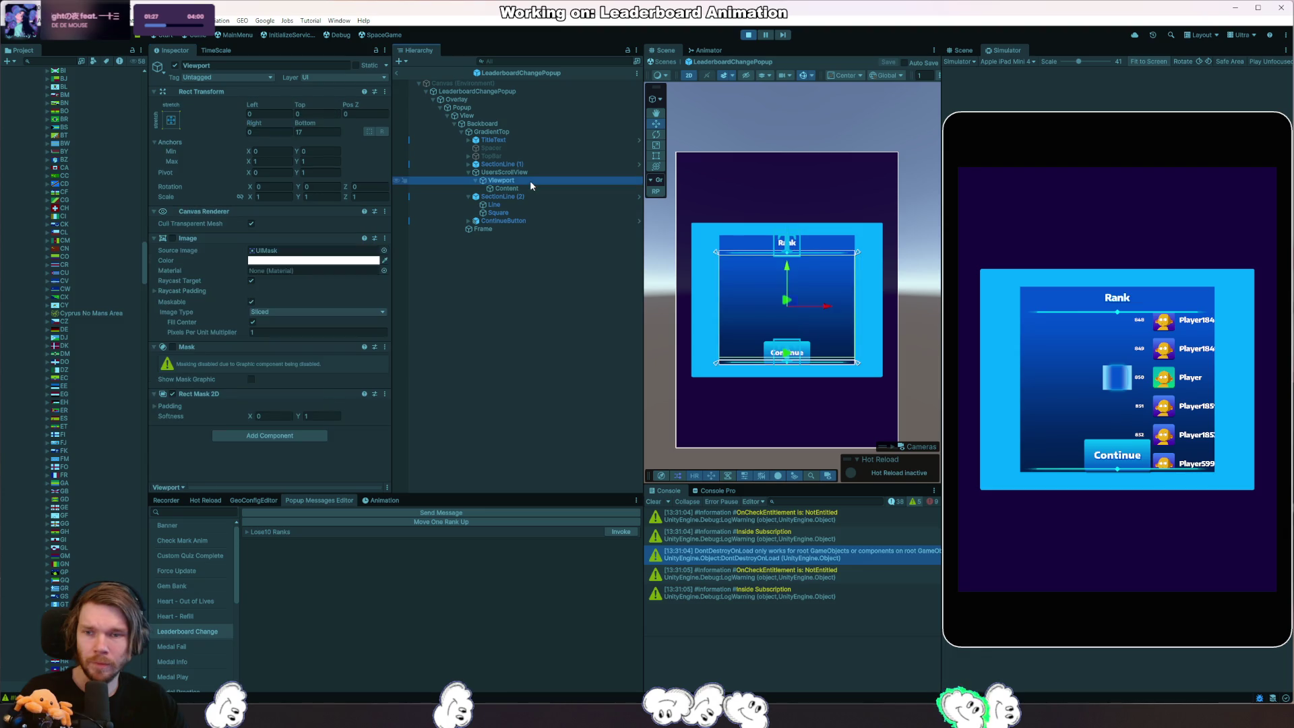
Add a Layout Element component to UsersScrollView and review Content's settings beneath it.
left_click(526, 172)
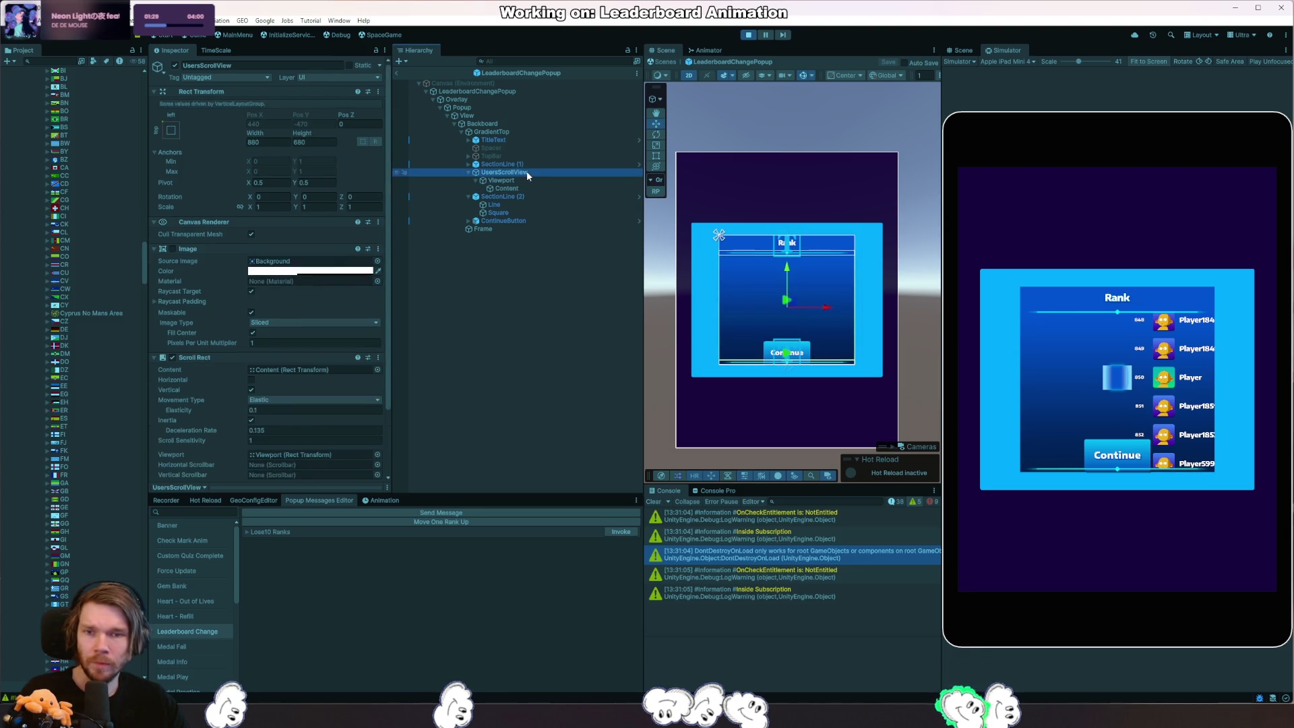
scroll(333, 367, "down", 3)
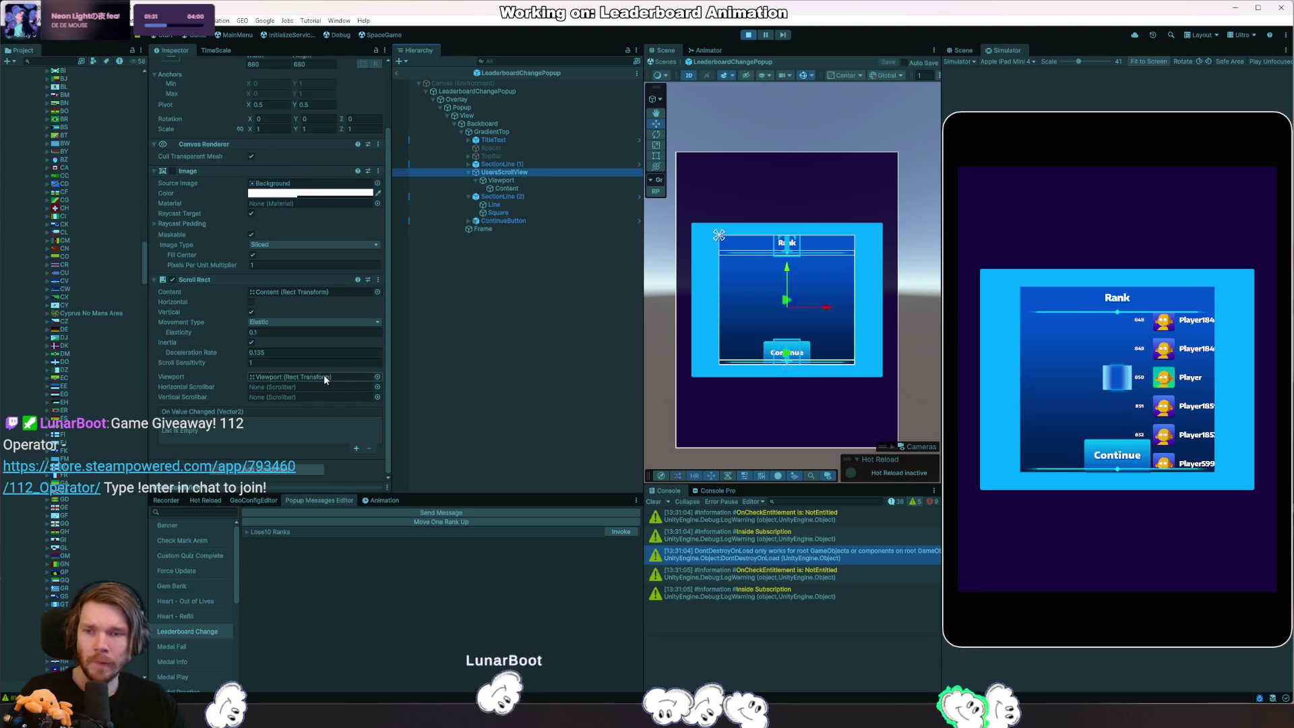
left_click(513, 132)
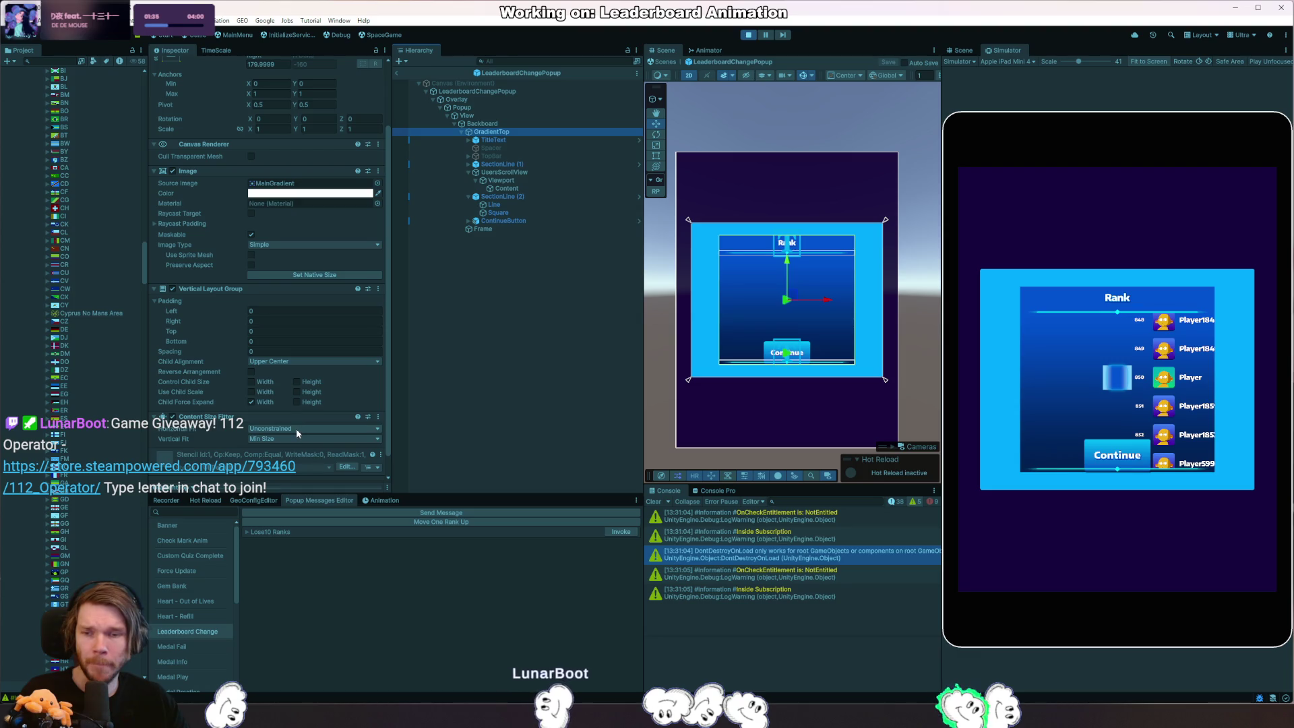
left_click(521, 170)
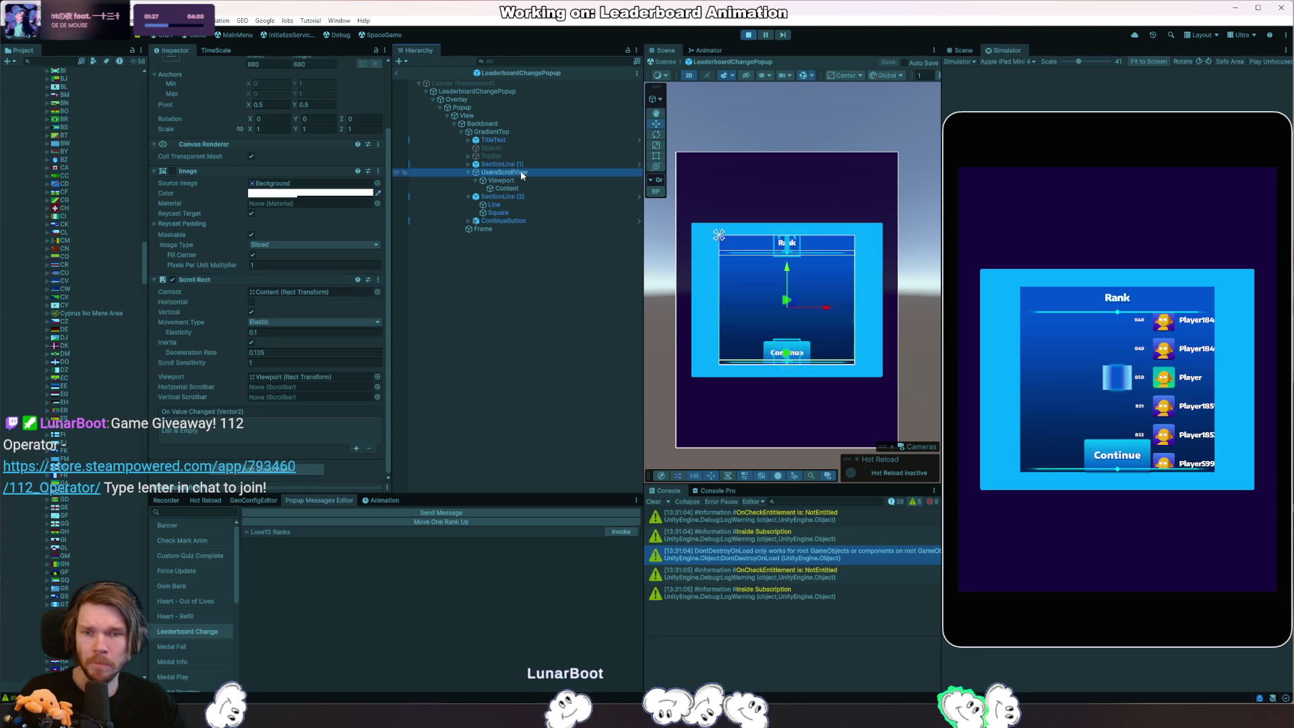
left_click(286, 474)
type("layout")
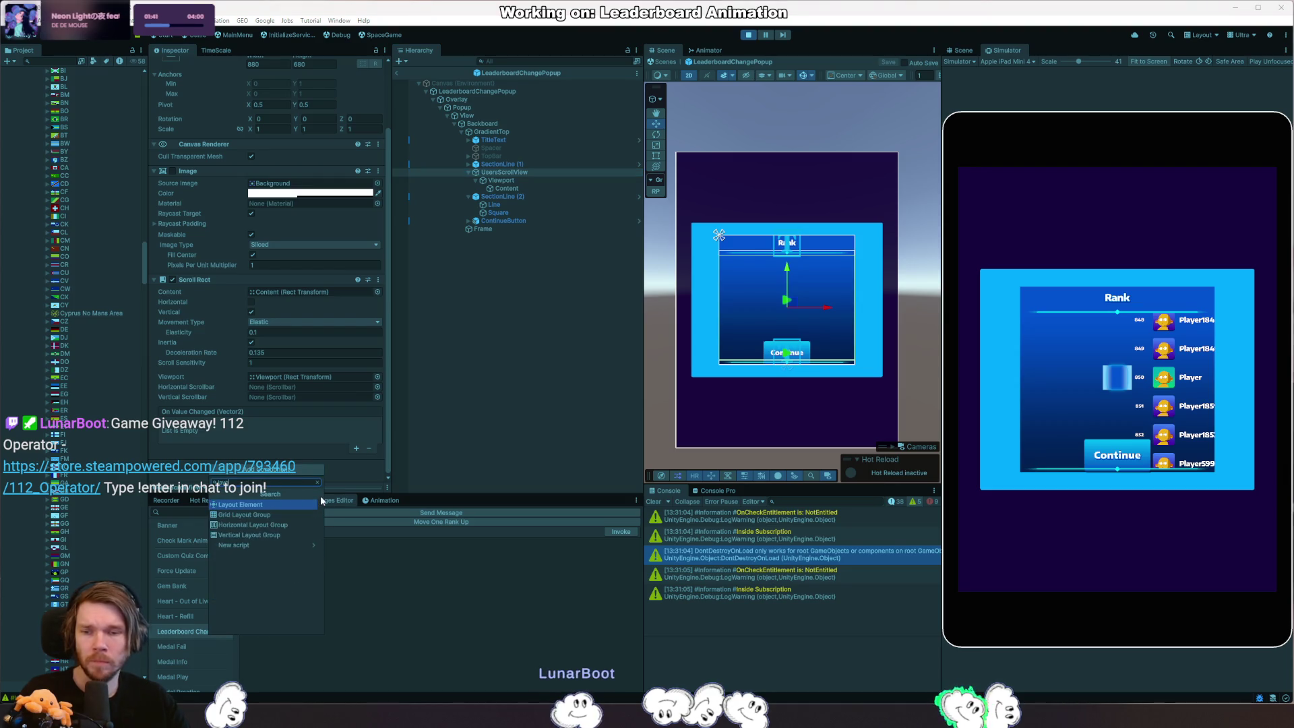
left_click(321, 501)
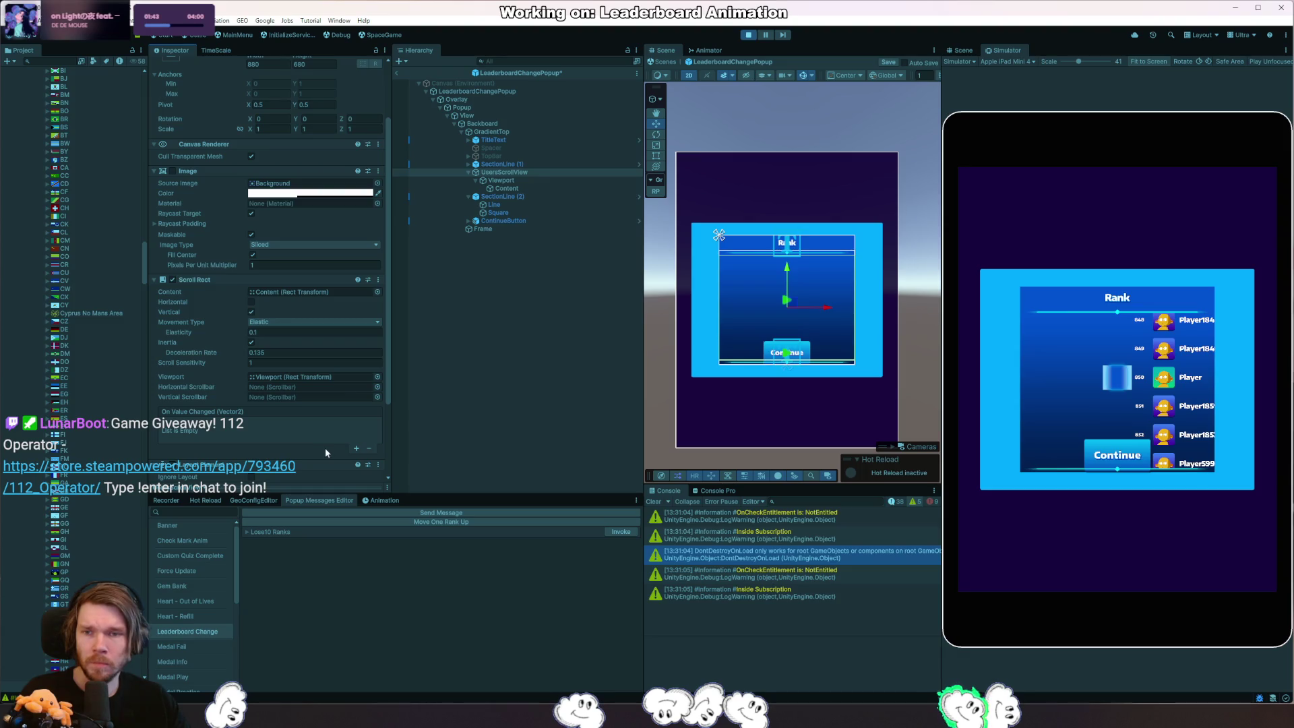
scroll(318, 443, "up", 1)
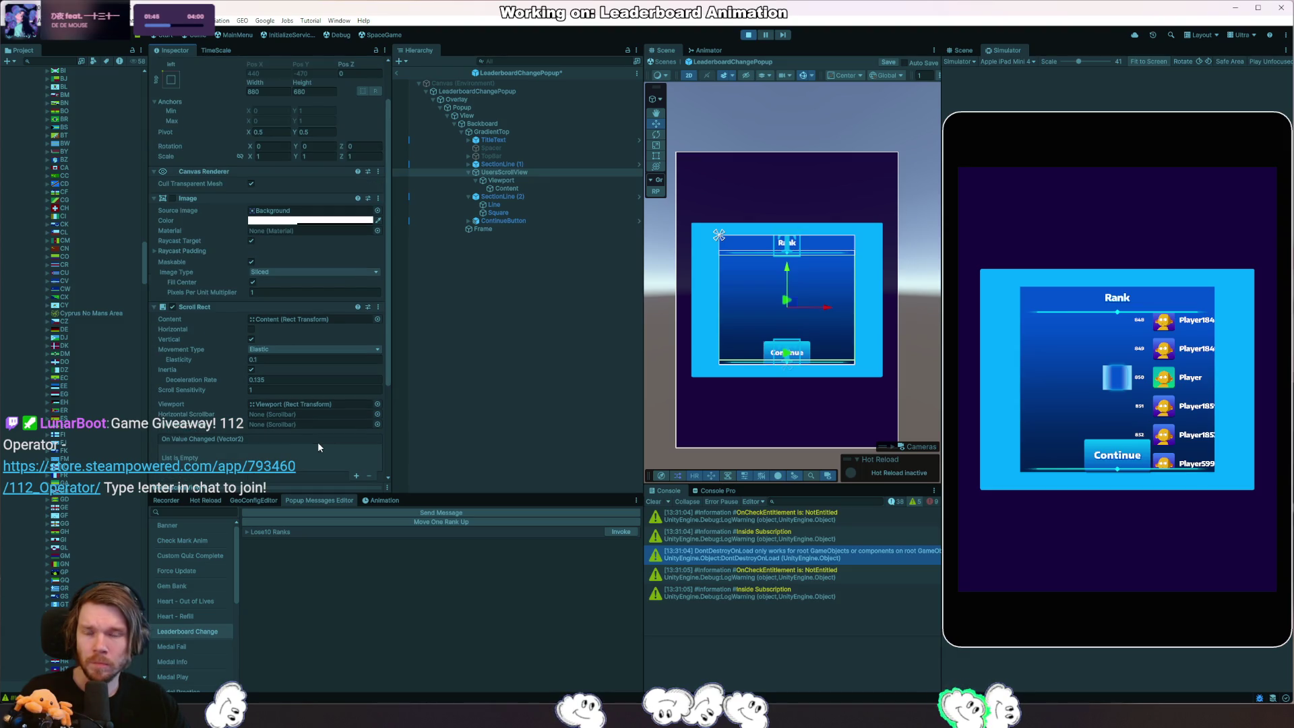
left_click(520, 187)
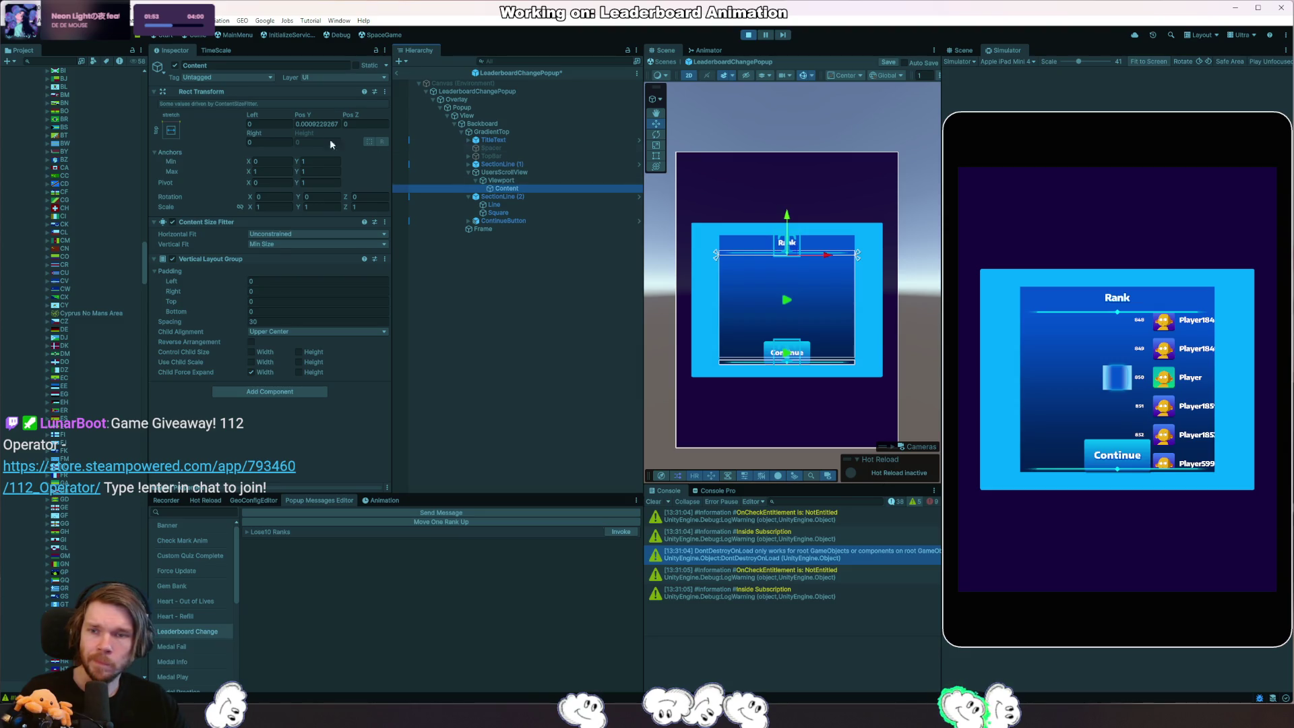
Toggle Content's size fitter, restart play, invoke the leaderboard change popup and exit Prefab Mode.
left_click(361, 167)
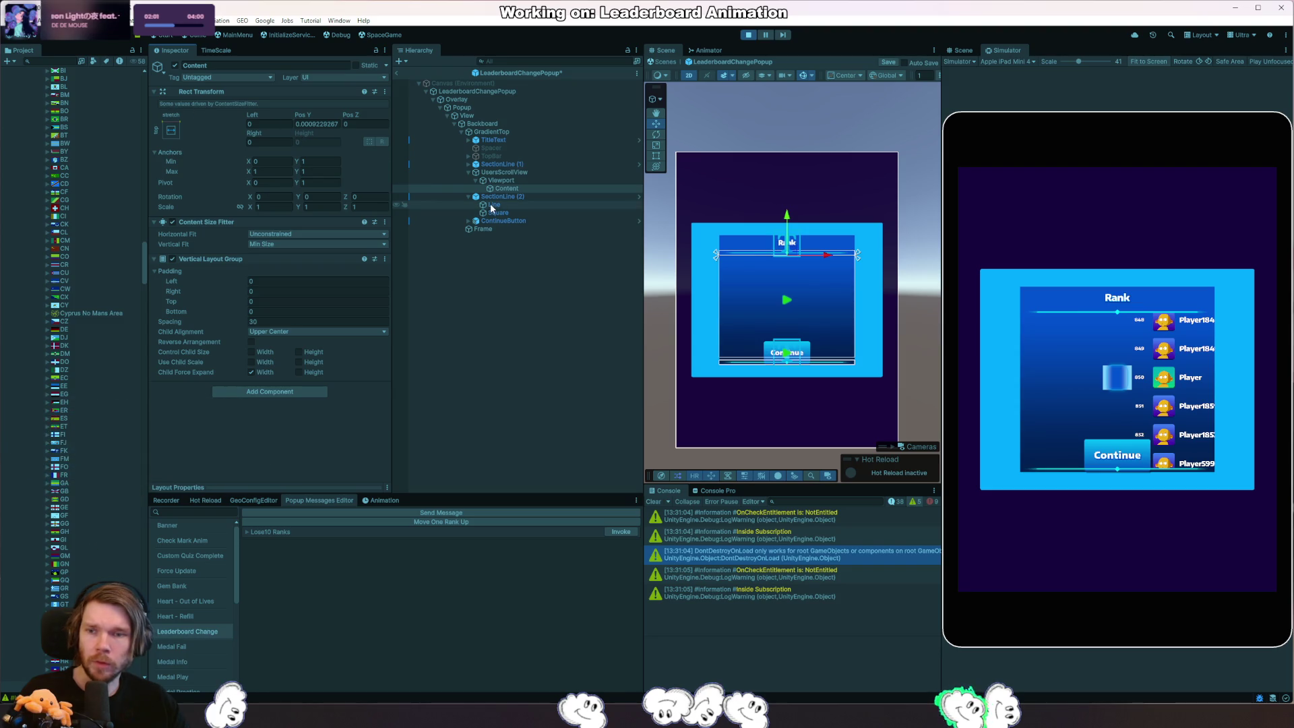
left_click(171, 223)
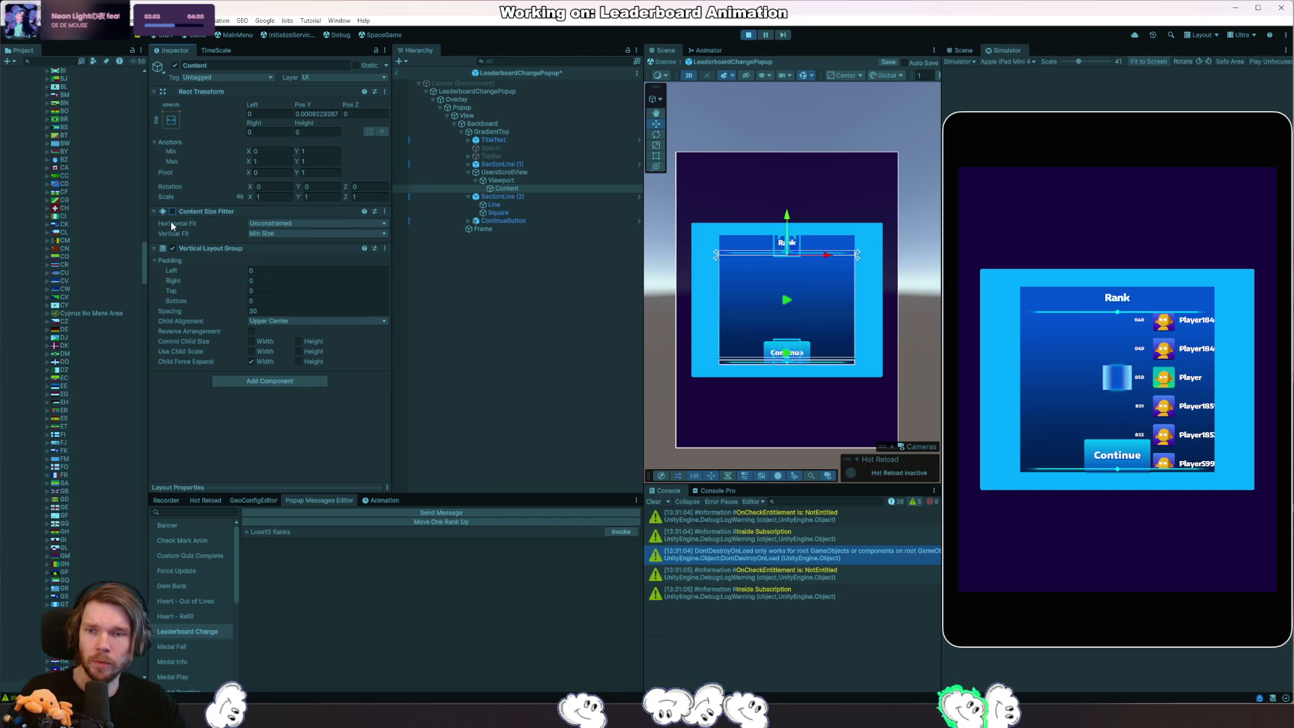
left_click(171, 213)
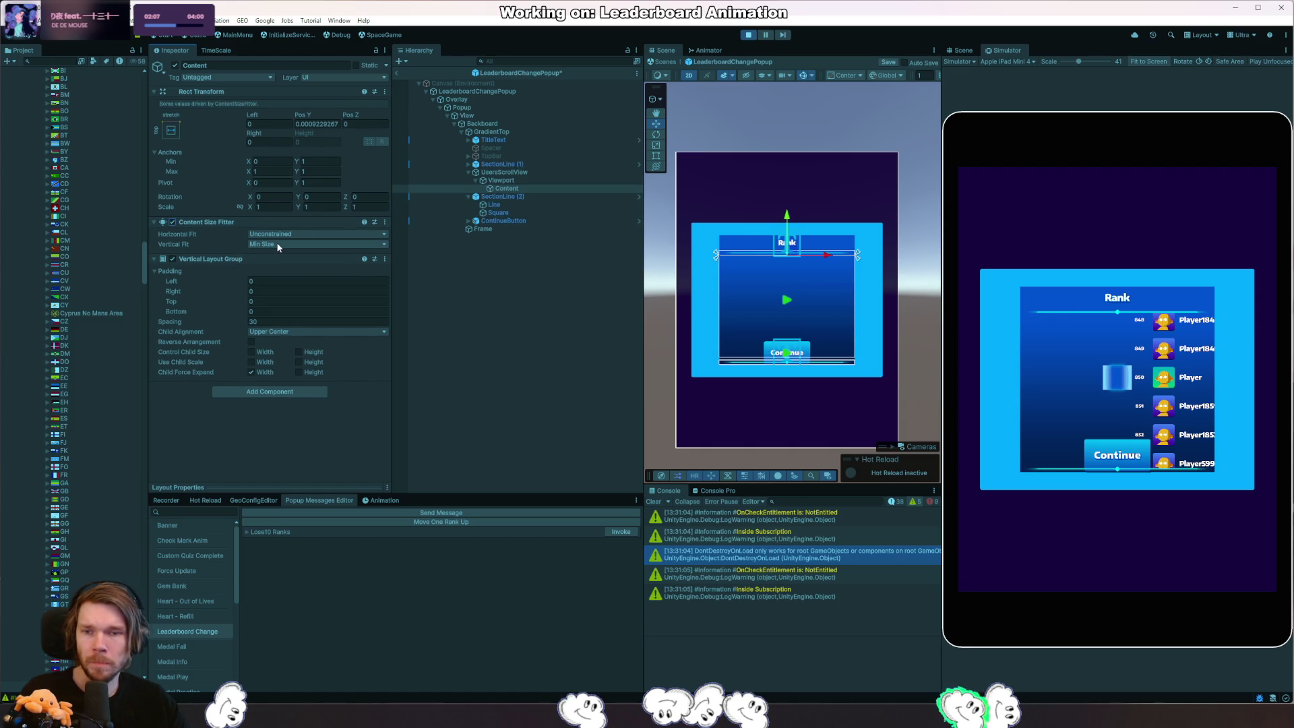
left_click(749, 36)
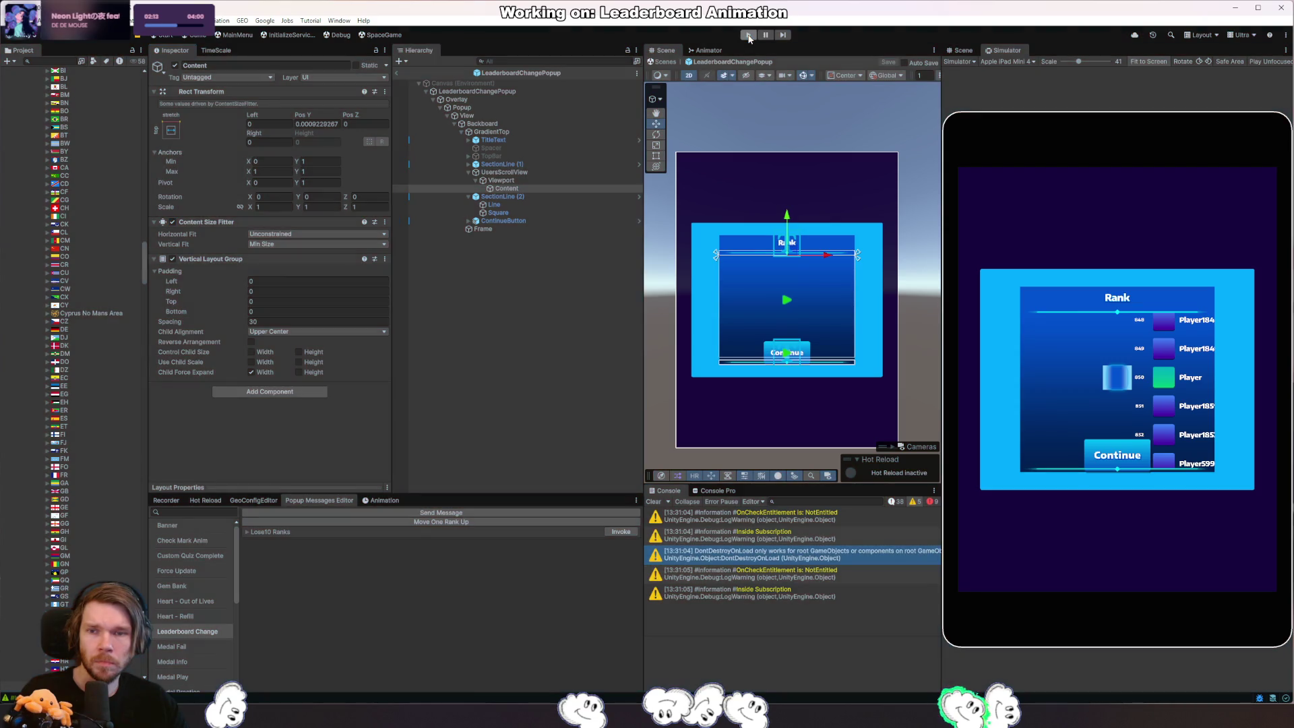
left_click(750, 35)
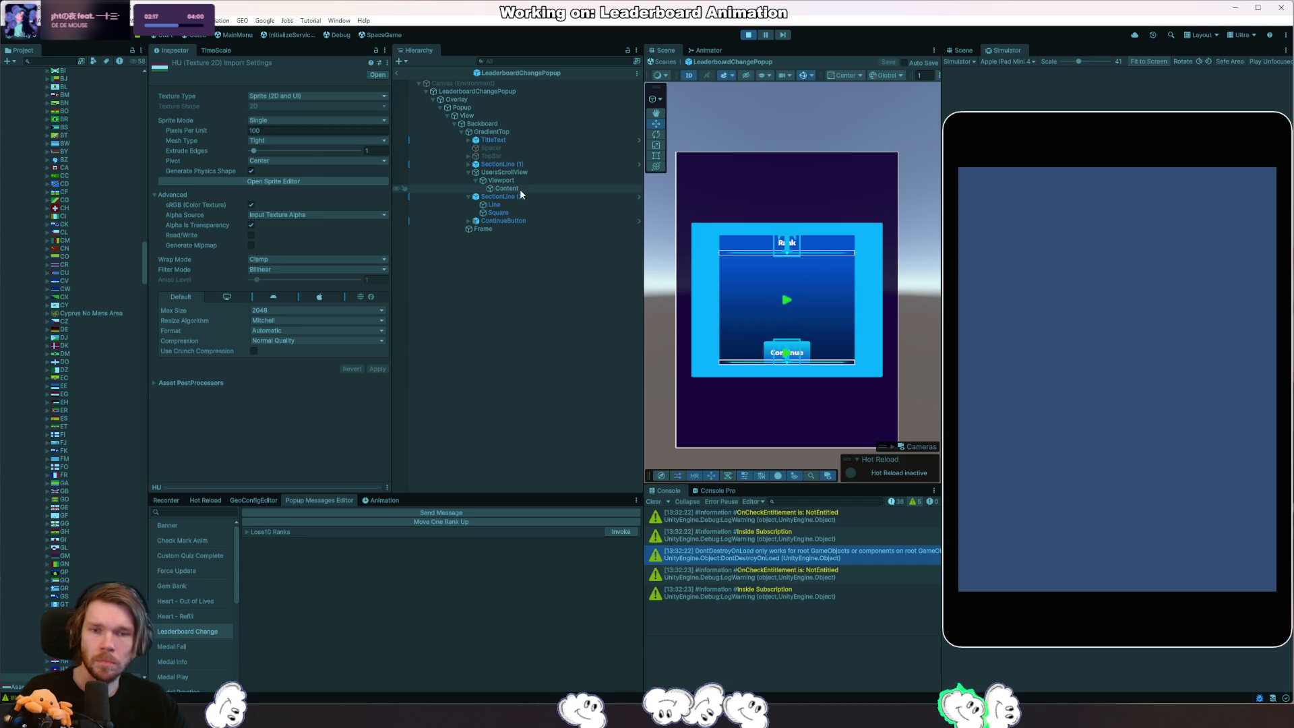
left_click(617, 534)
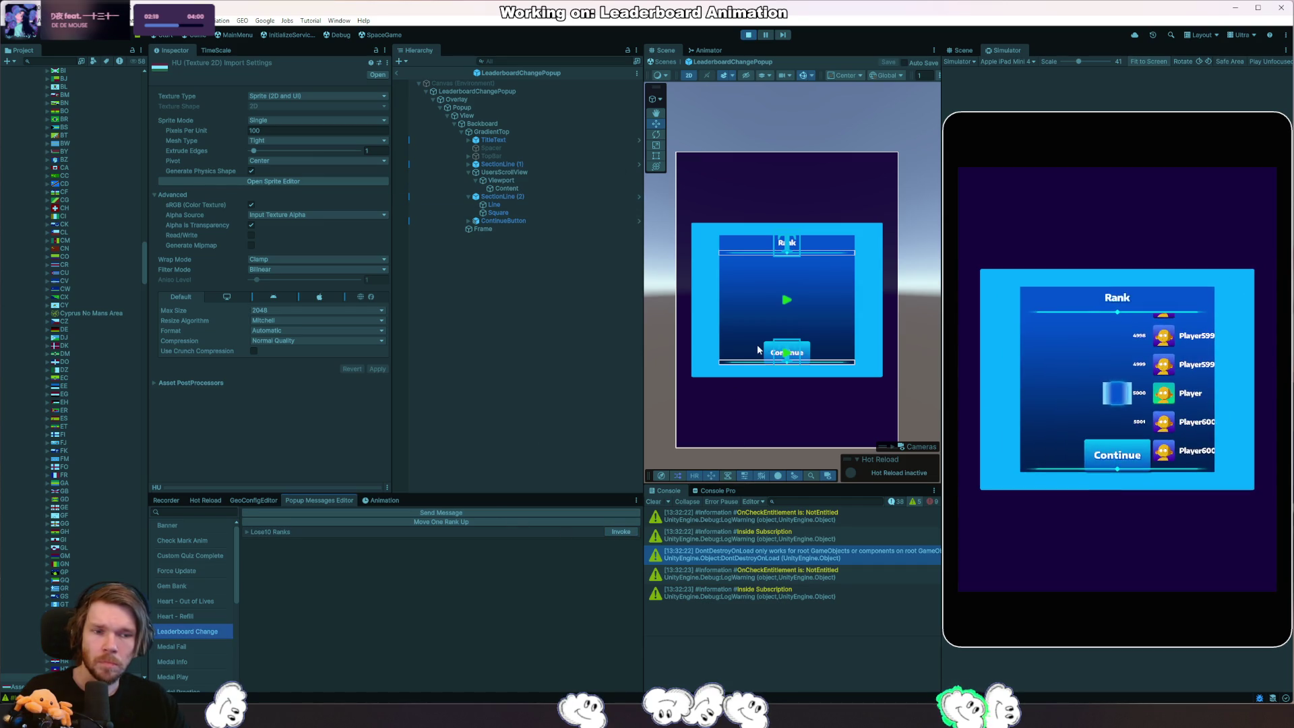
left_click(396, 73)
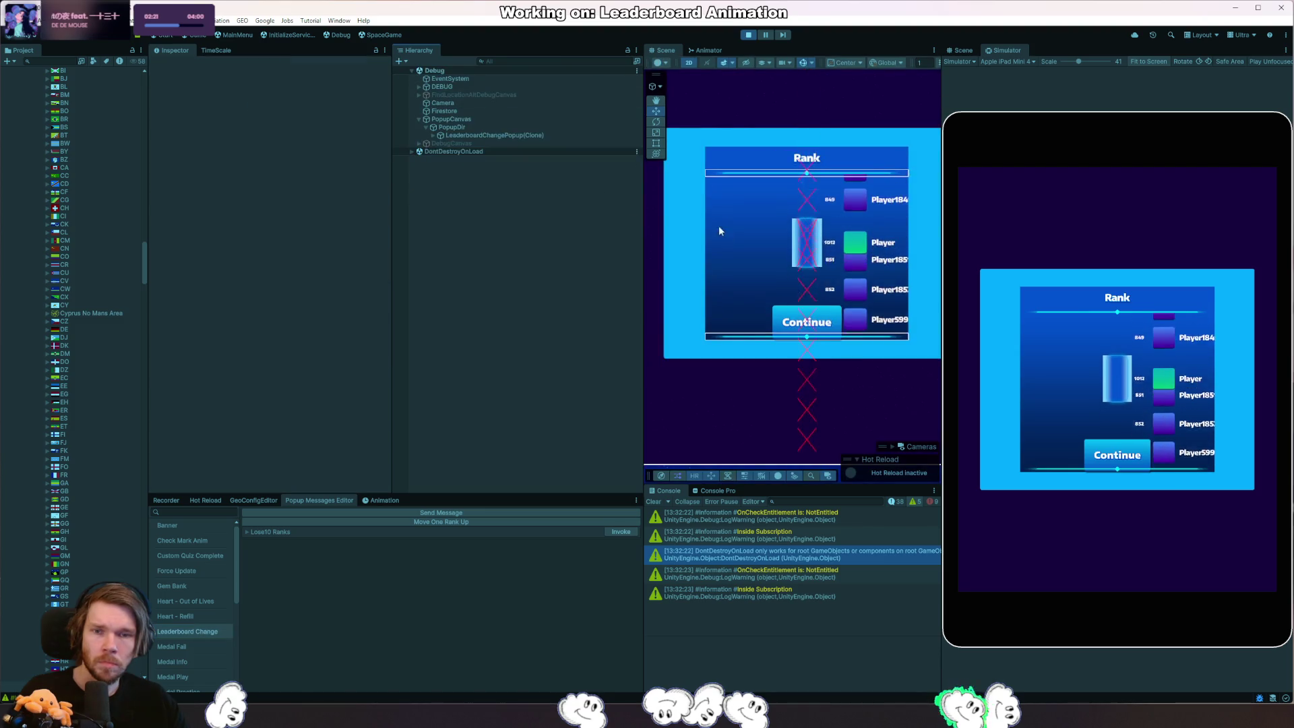
mouse_move(896, 262)
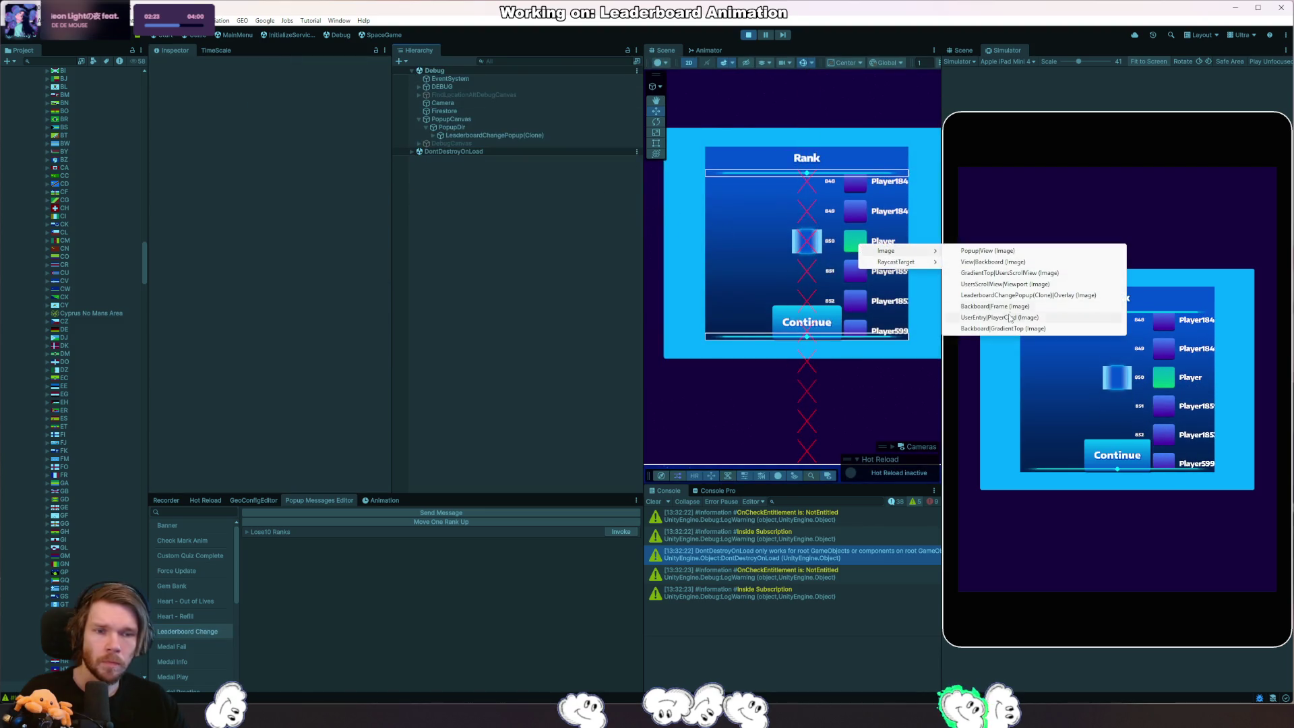
Select the live Content list and set its Horizontal Fit to Preferred Size.
left_click(1012, 272)
mouse_move(509, 225)
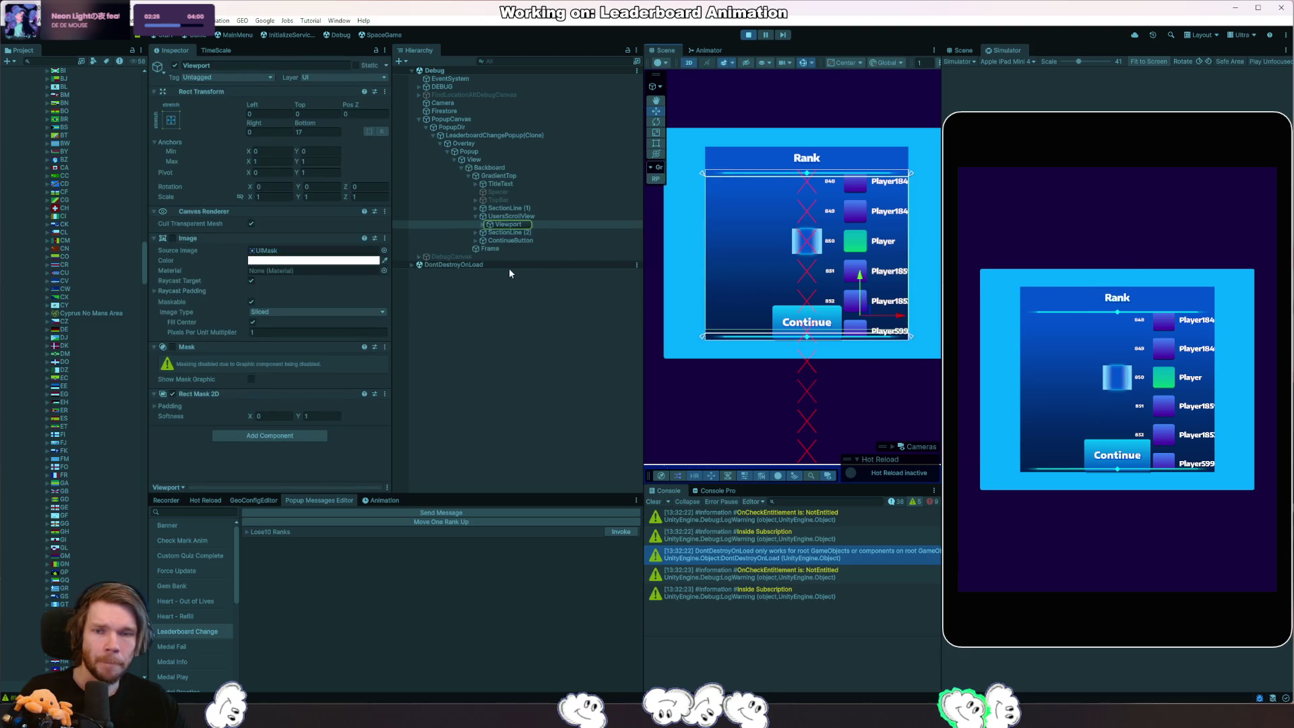
left_click(484, 227)
left_click(490, 232)
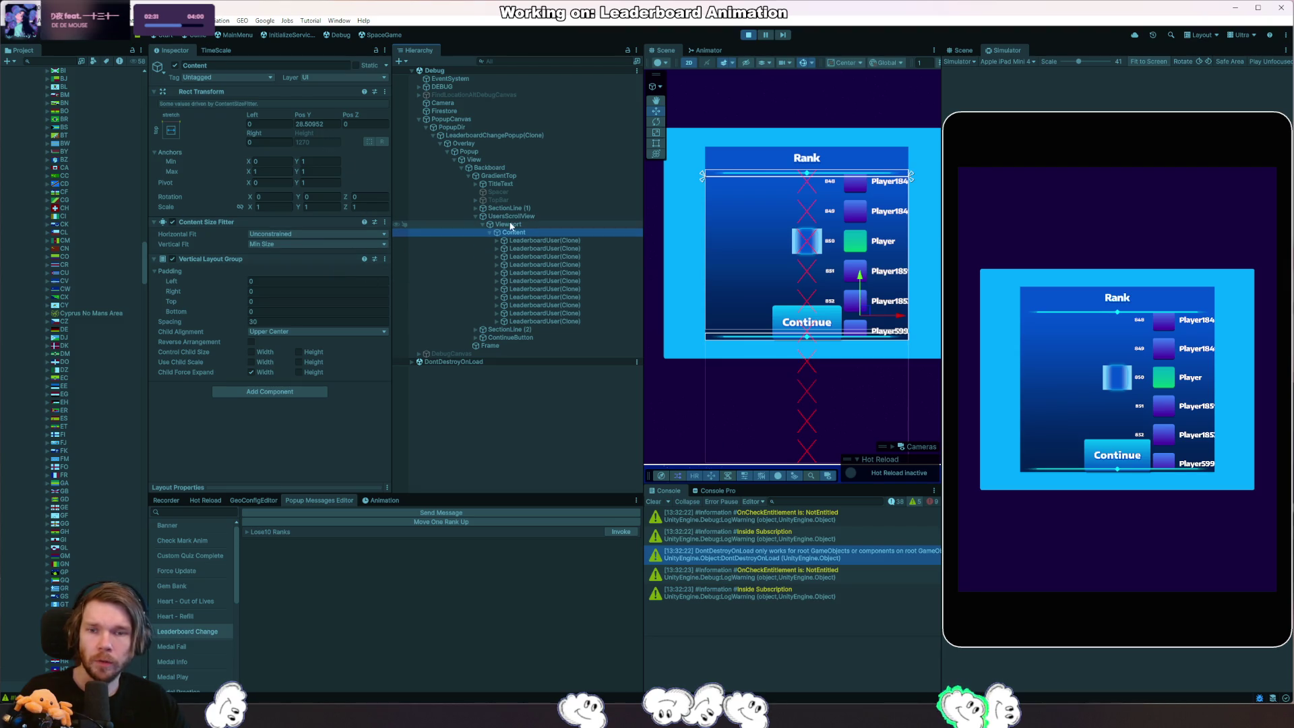
left_click(336, 234)
left_click(296, 258)
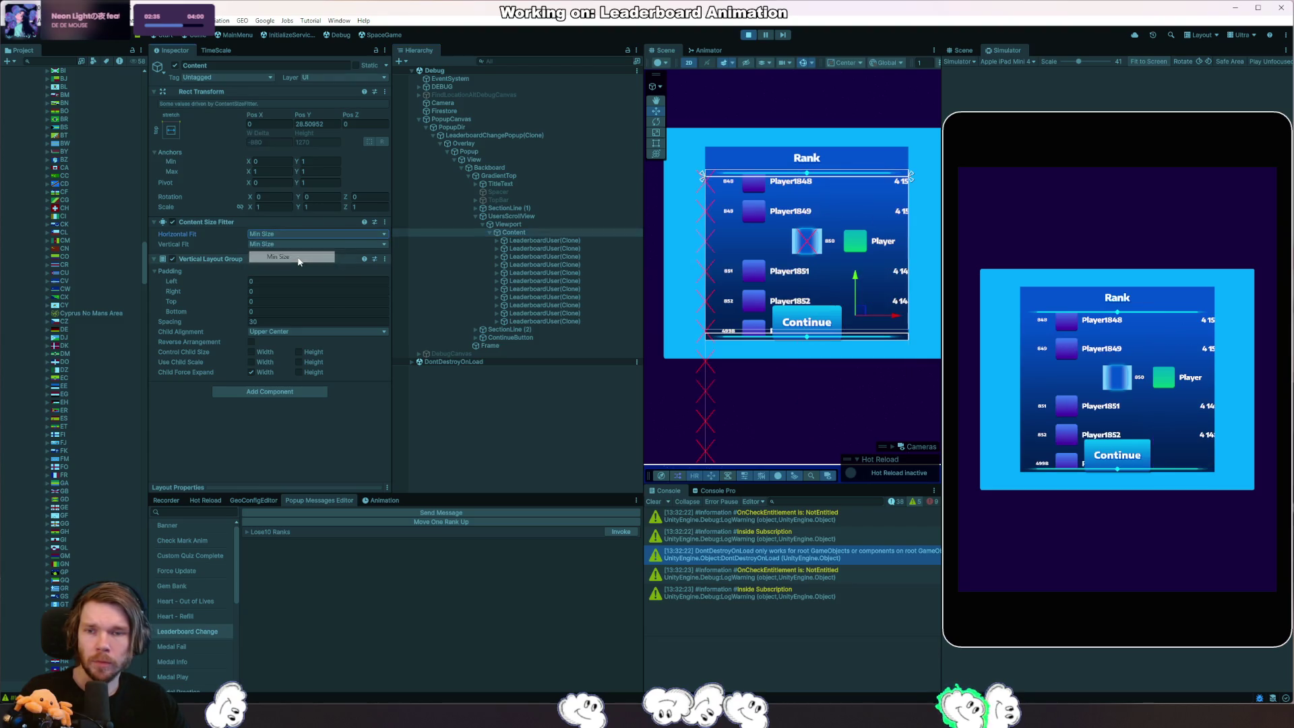
left_click(341, 234)
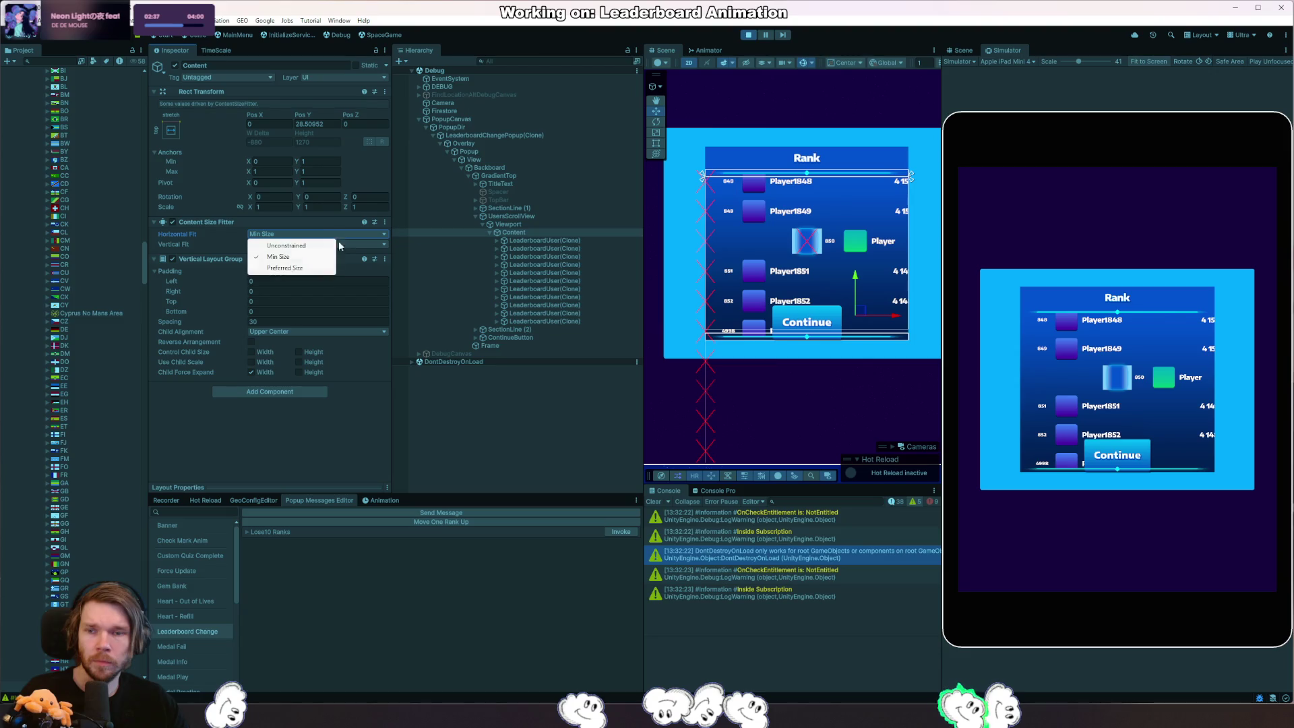
left_click(313, 269)
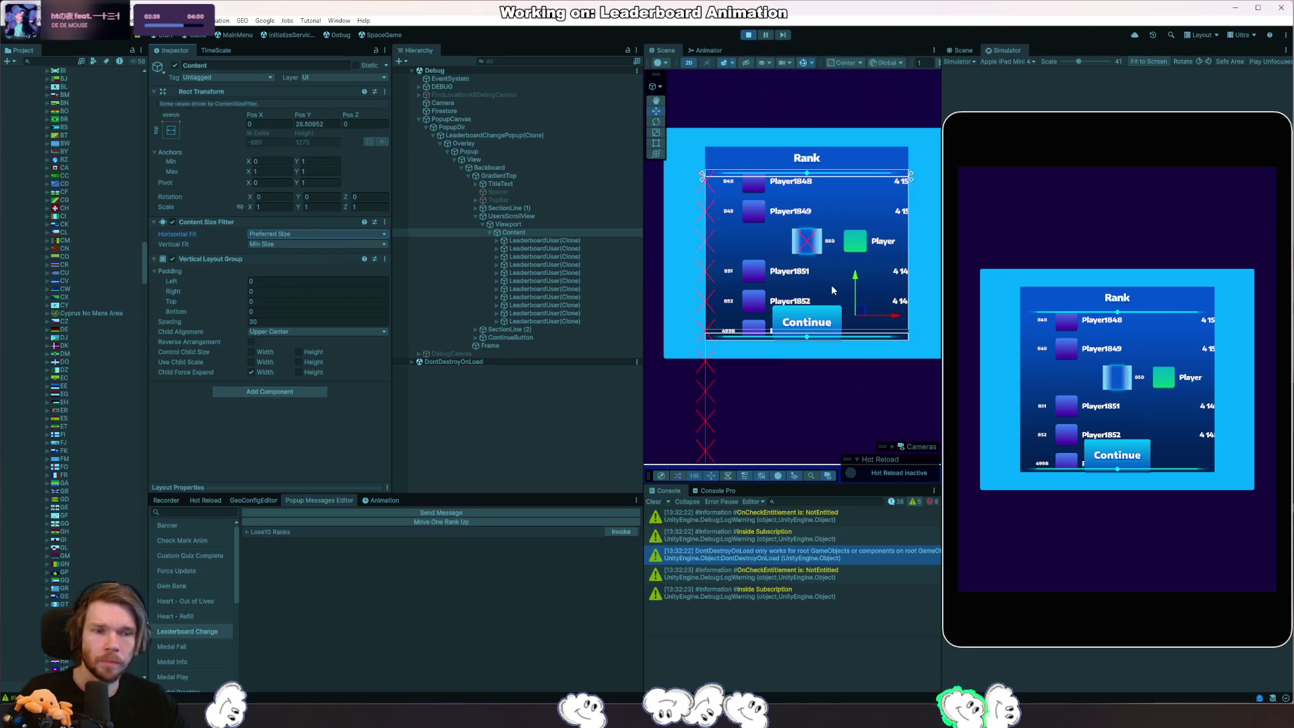
Untick Child Force Expand Width, tick Control Child Size Width, stop play and open the LeaderboardChangePopup prefab.
left_click(546, 241)
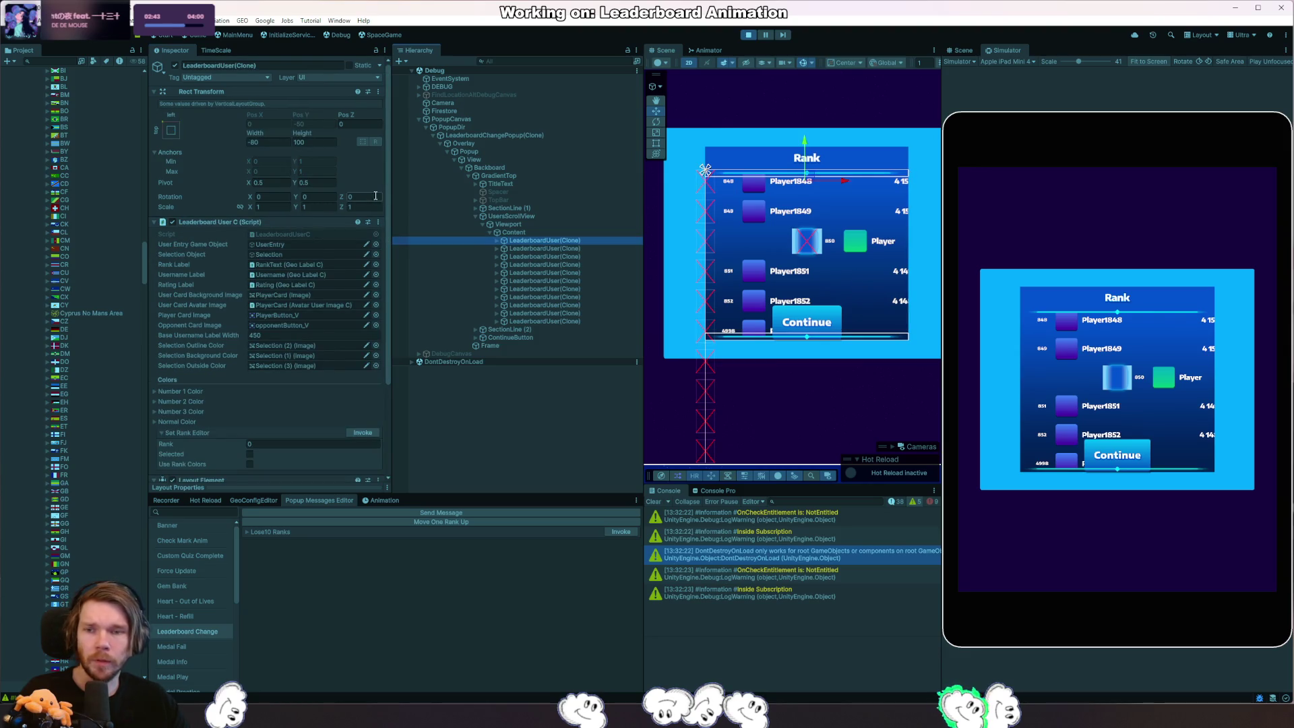
left_click(513, 233)
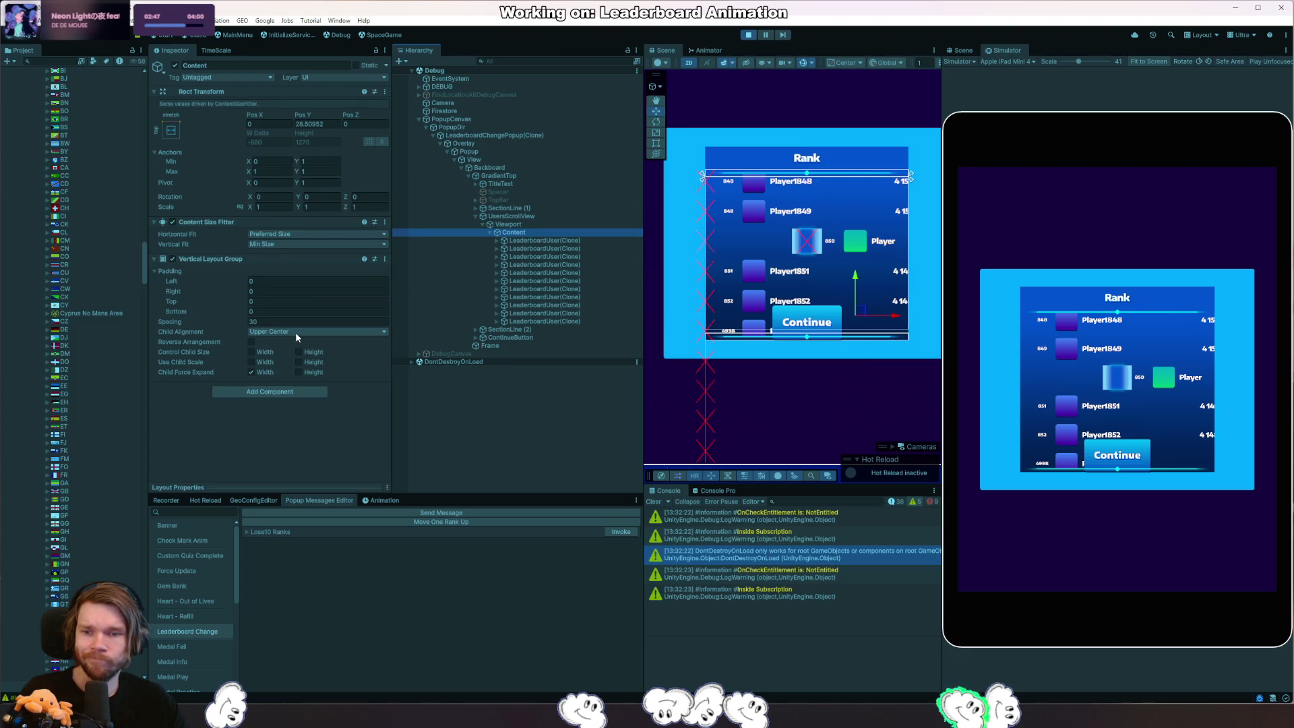
left_click(252, 372)
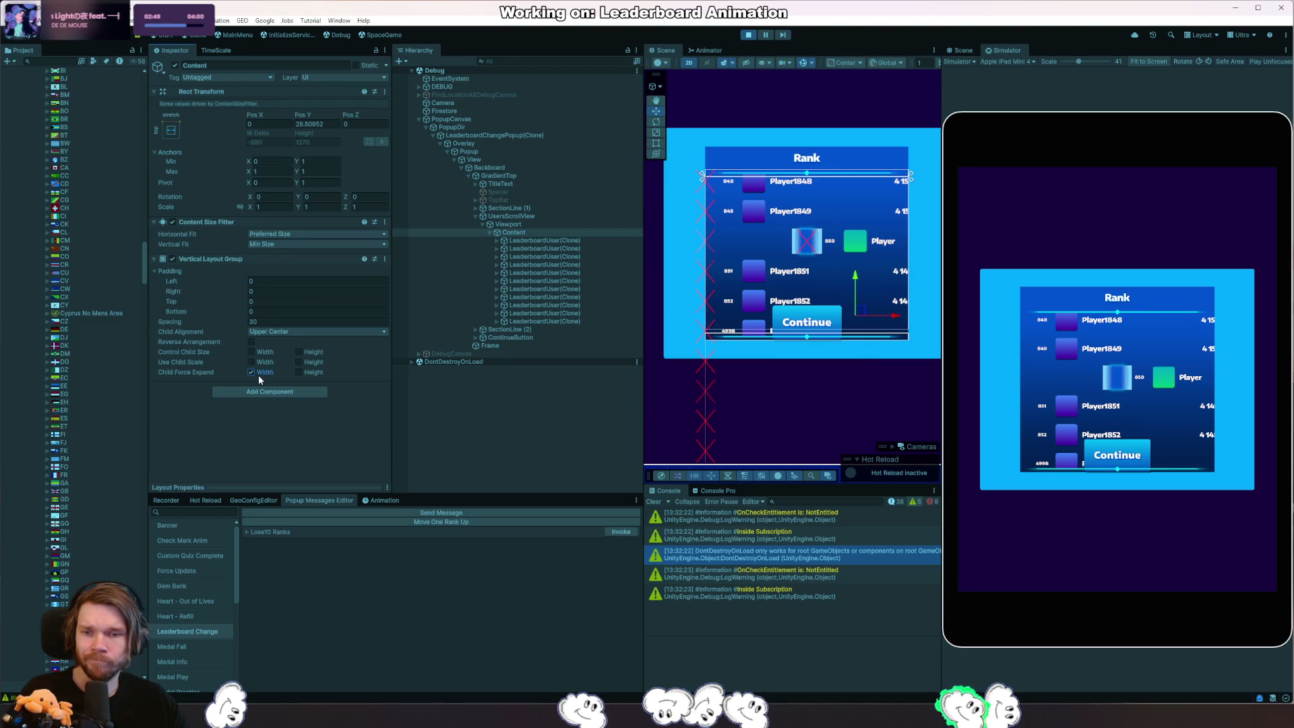
left_click(268, 353)
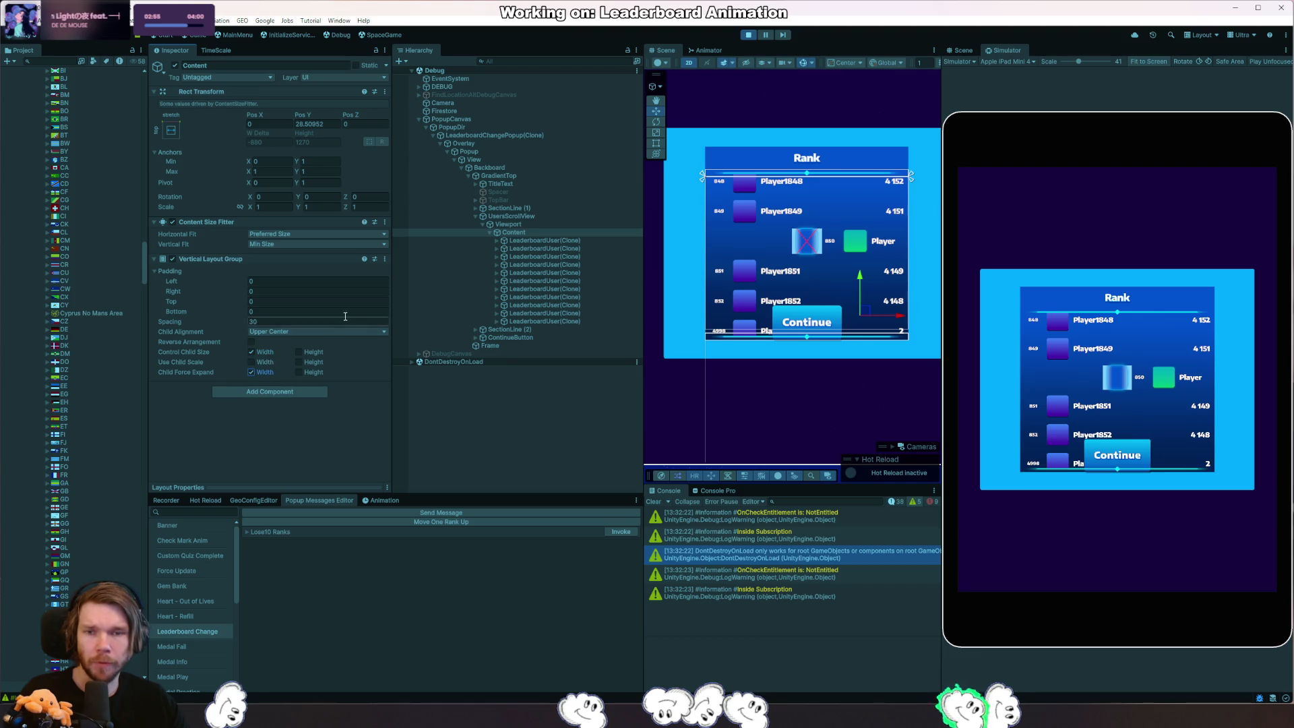
left_click(749, 34)
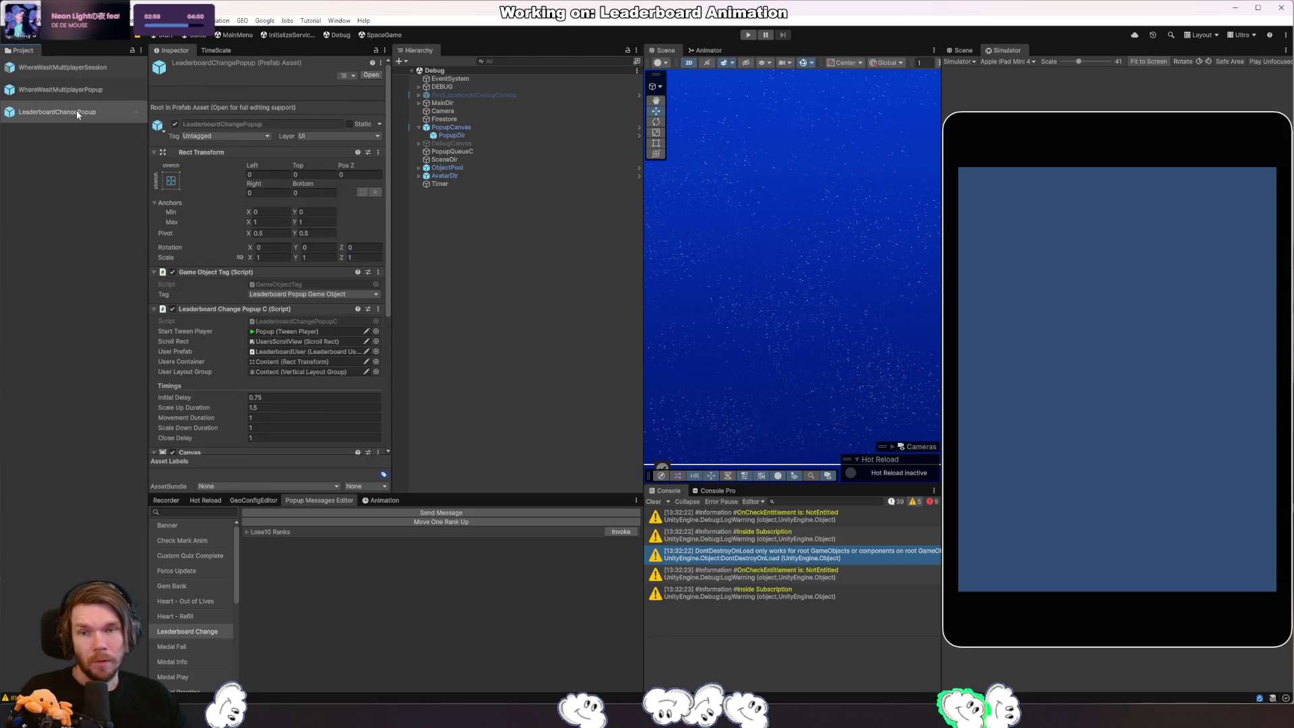
double_click(76, 110)
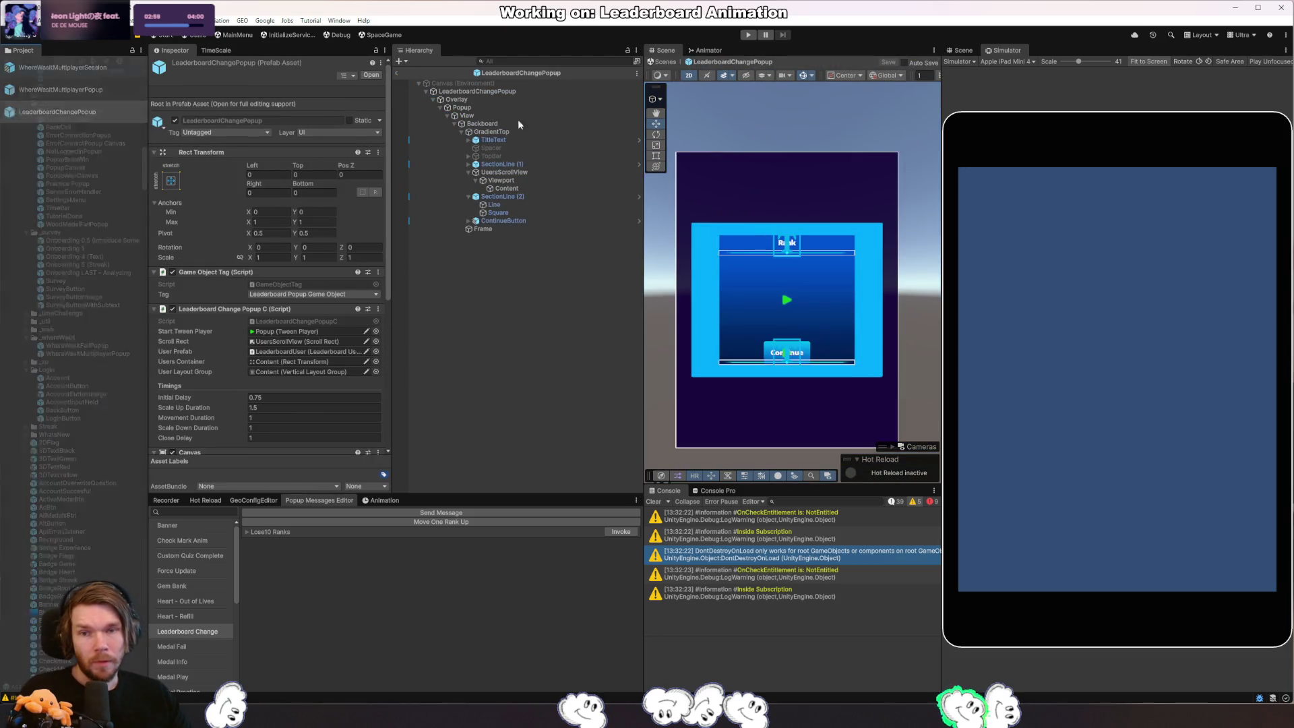
Set the prefab Content's Horizontal Fit to Preferred Size, rerun and invoke the popup in the live scene.
left_click(509, 189)
left_click(259, 234)
left_click(278, 269)
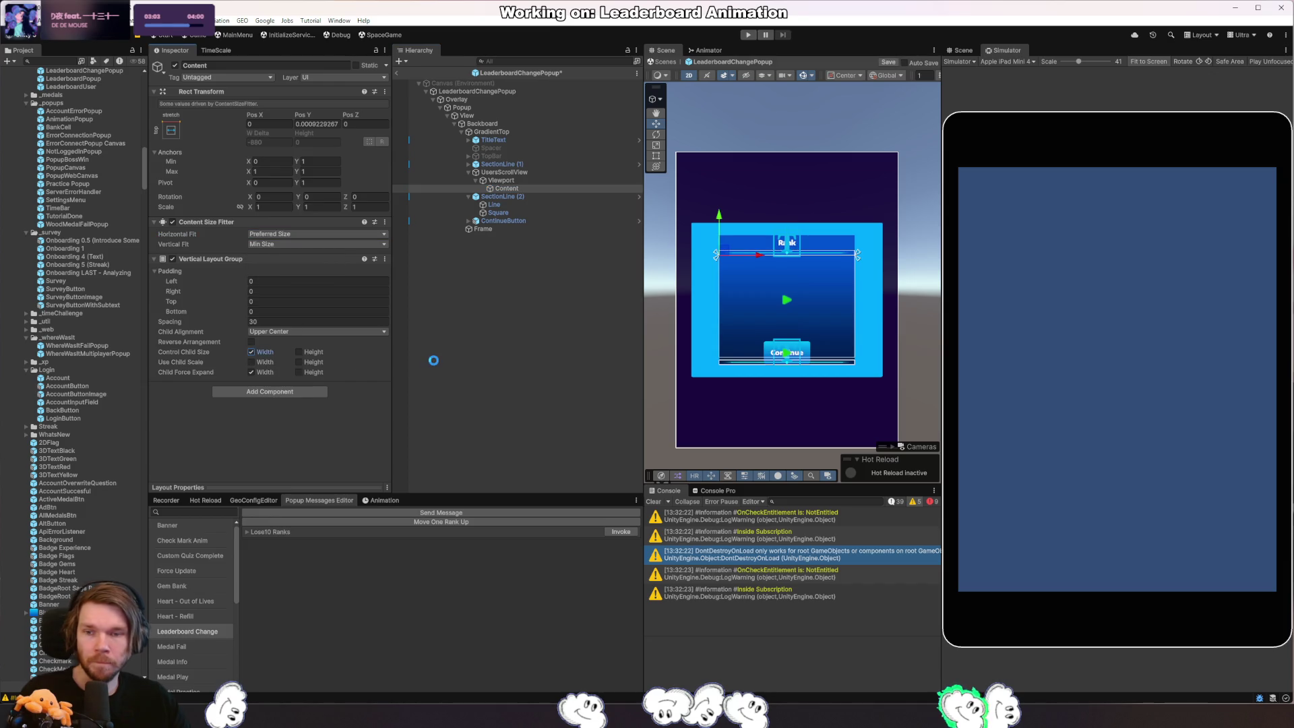
left_click(745, 38)
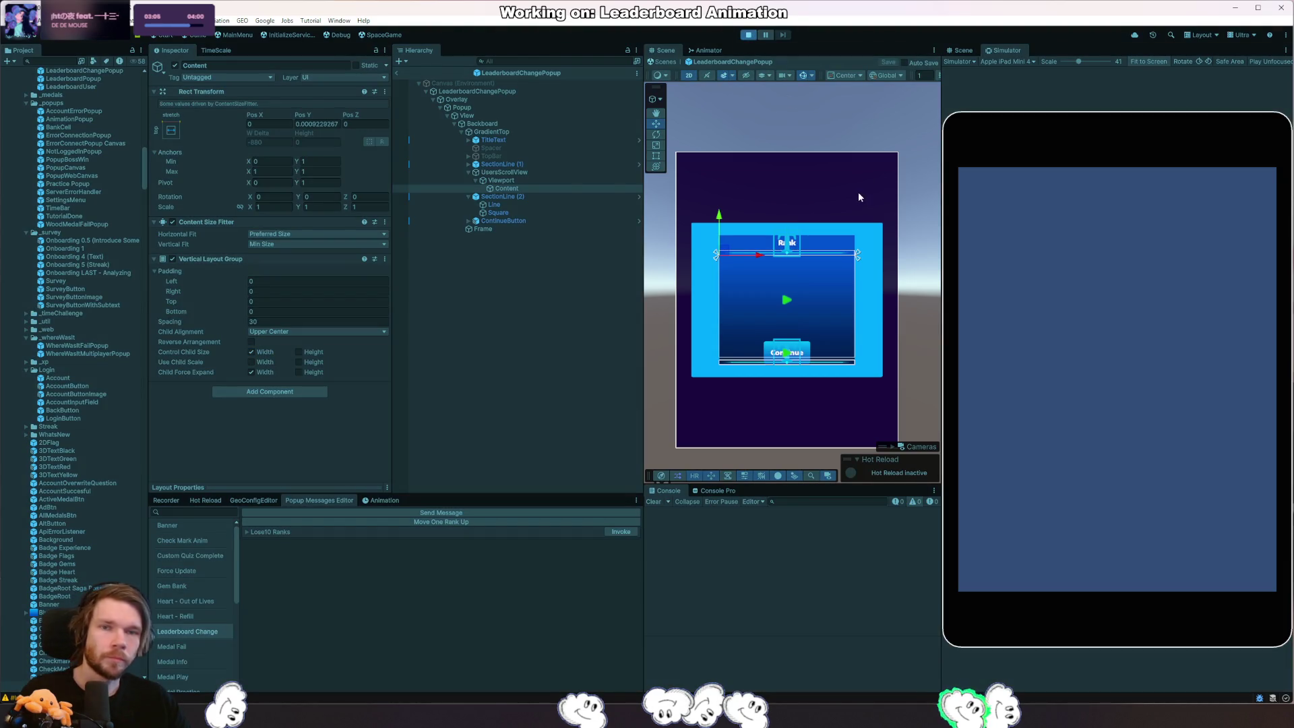
left_click(610, 529)
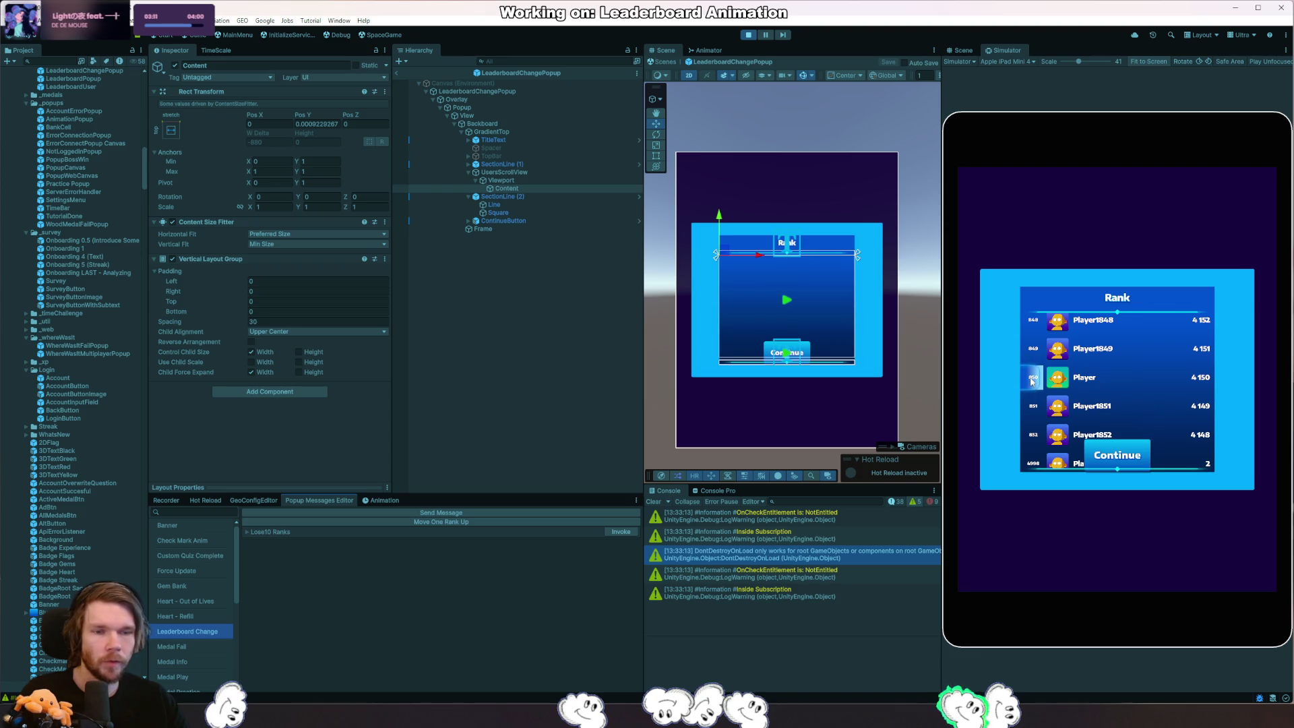
left_click(401, 73)
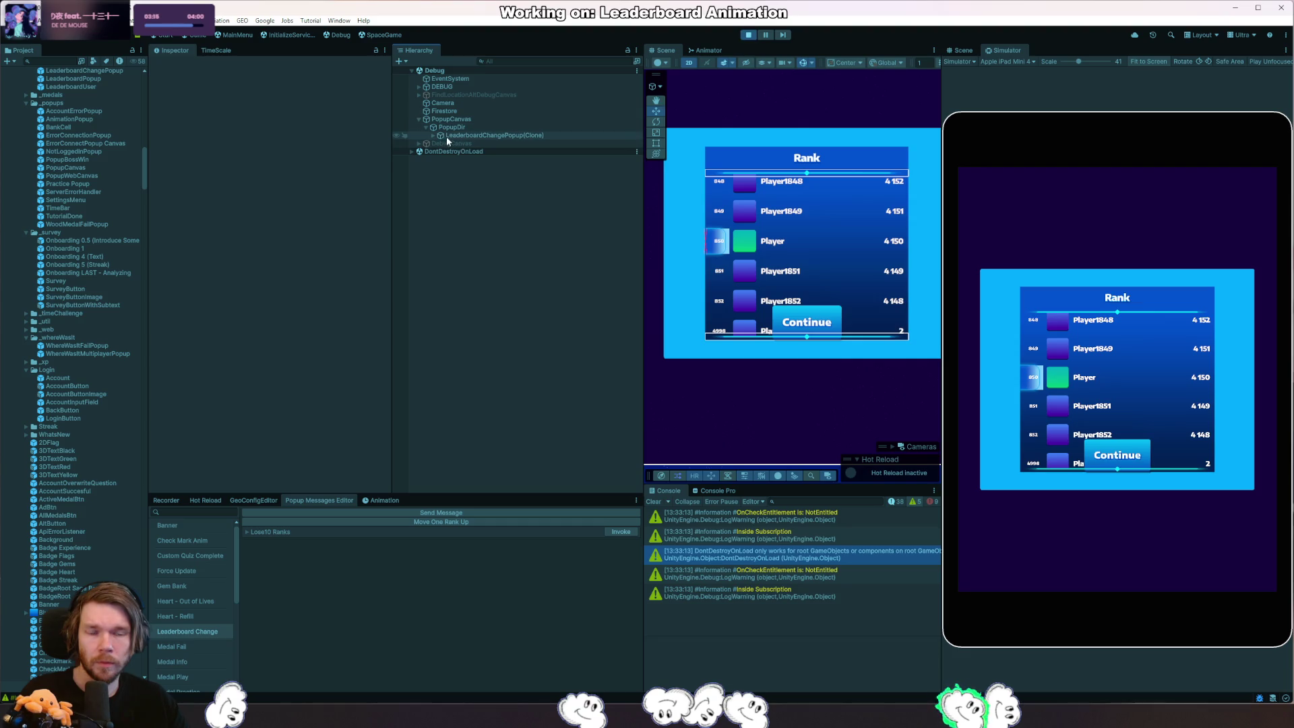
Click through the player row's Selection layers and parent rows, then select the LeaderboardUser prefab asset.
right_click(718, 246)
left_click(860, 308)
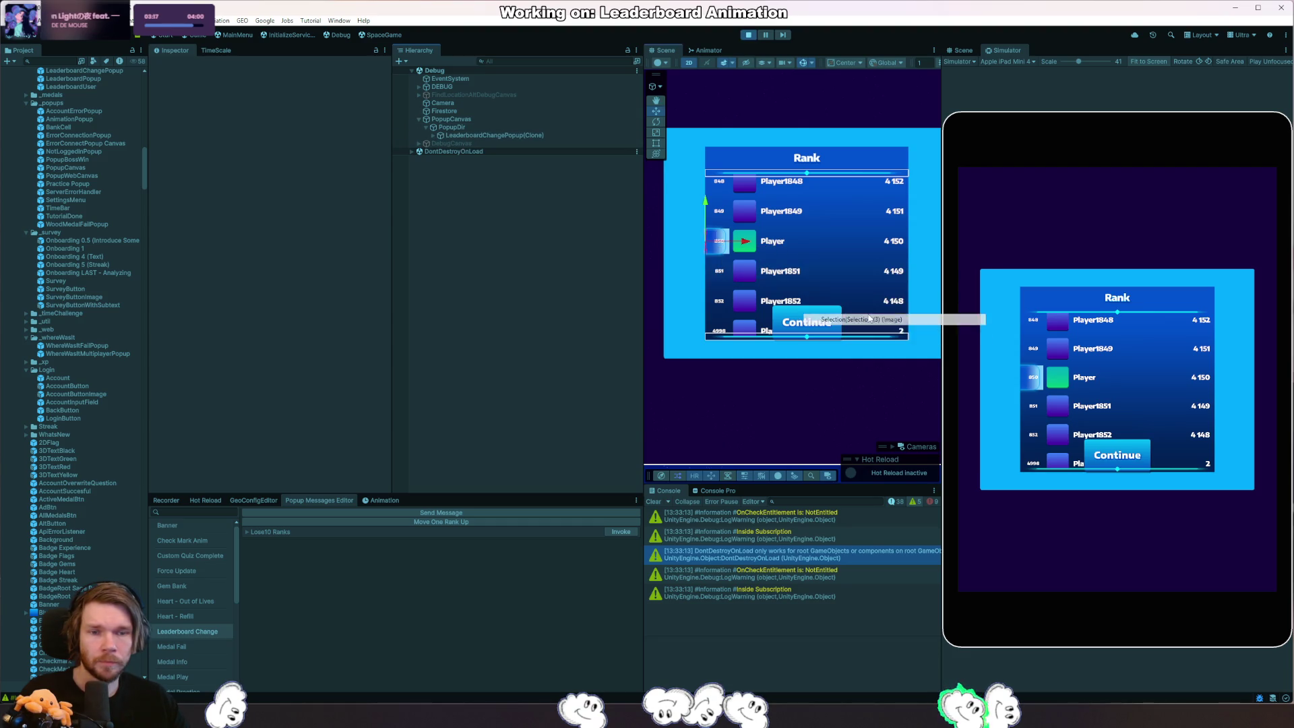
left_click(572, 345)
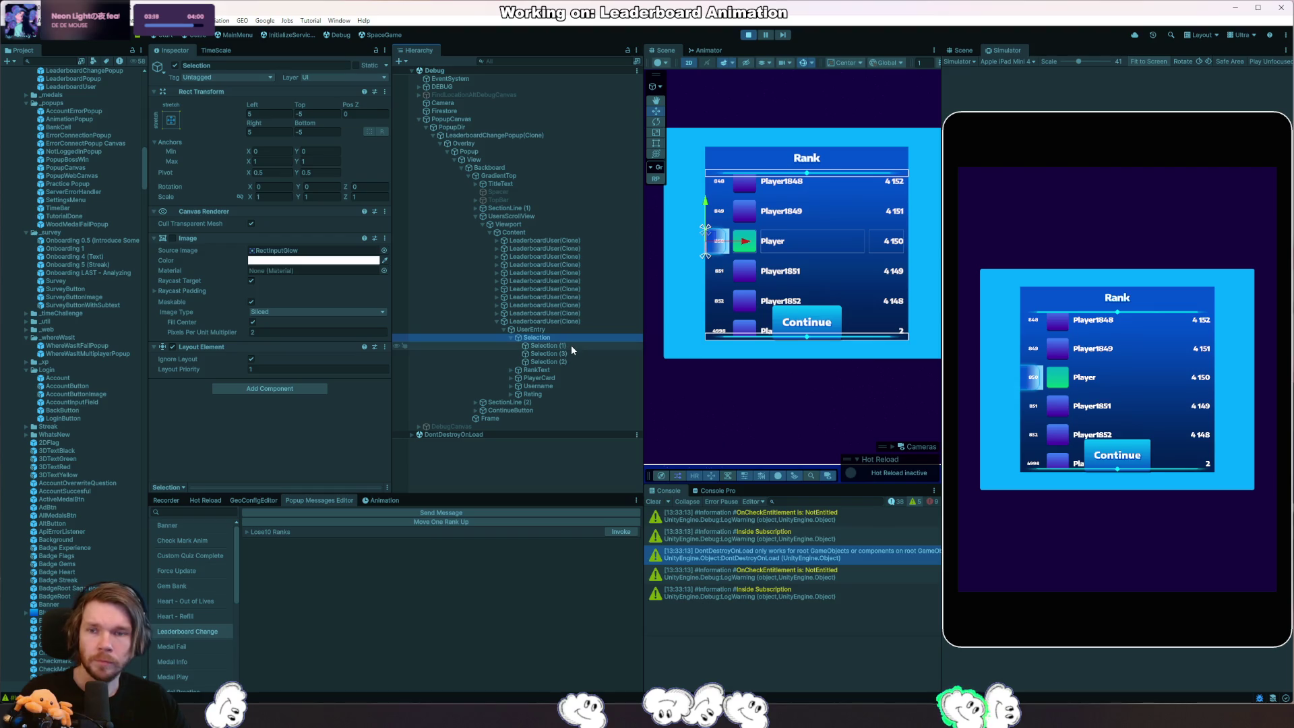
left_click(563, 362)
left_click(566, 329)
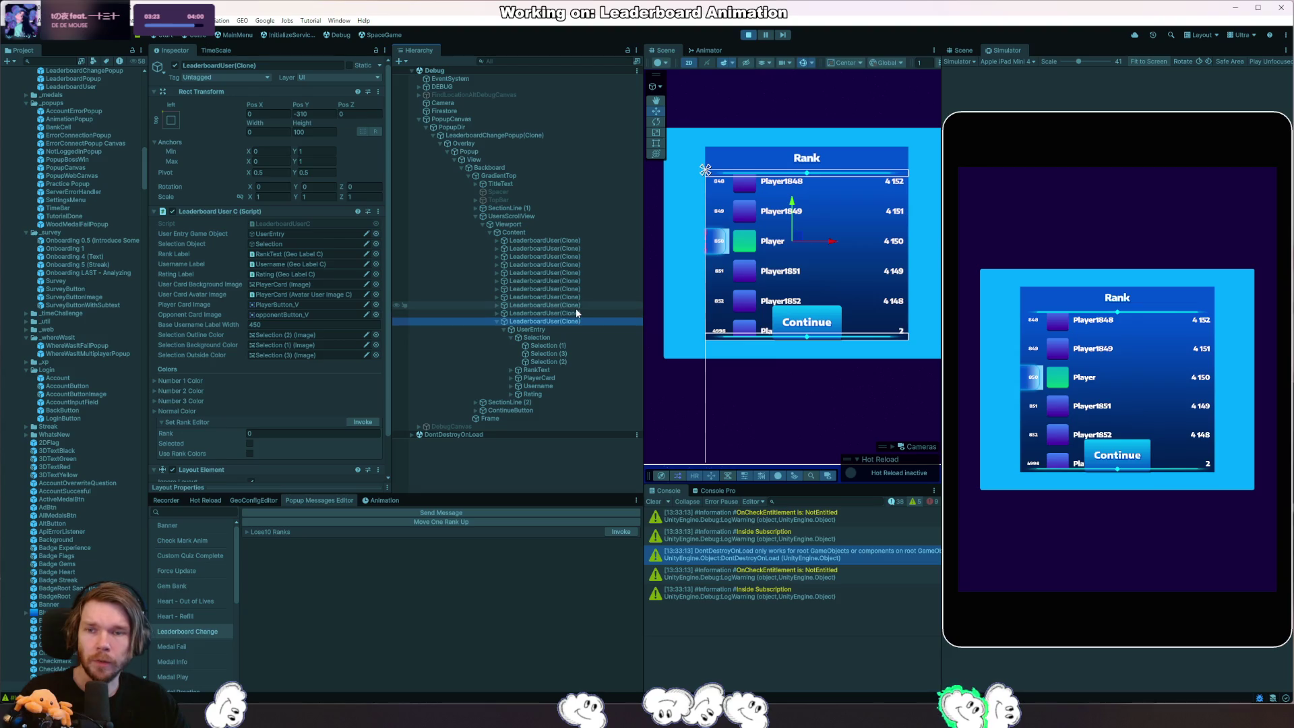
scroll(199, 327, "down", 2)
left_click(553, 313)
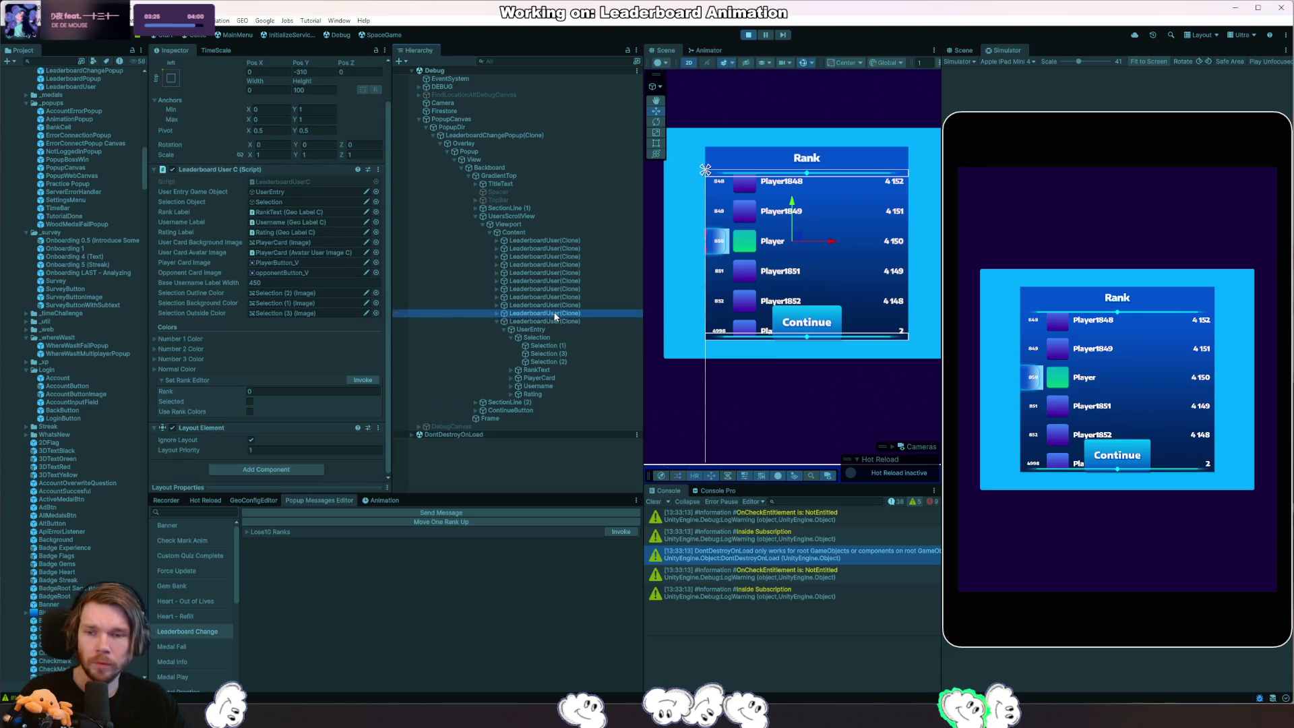
left_click(539, 232)
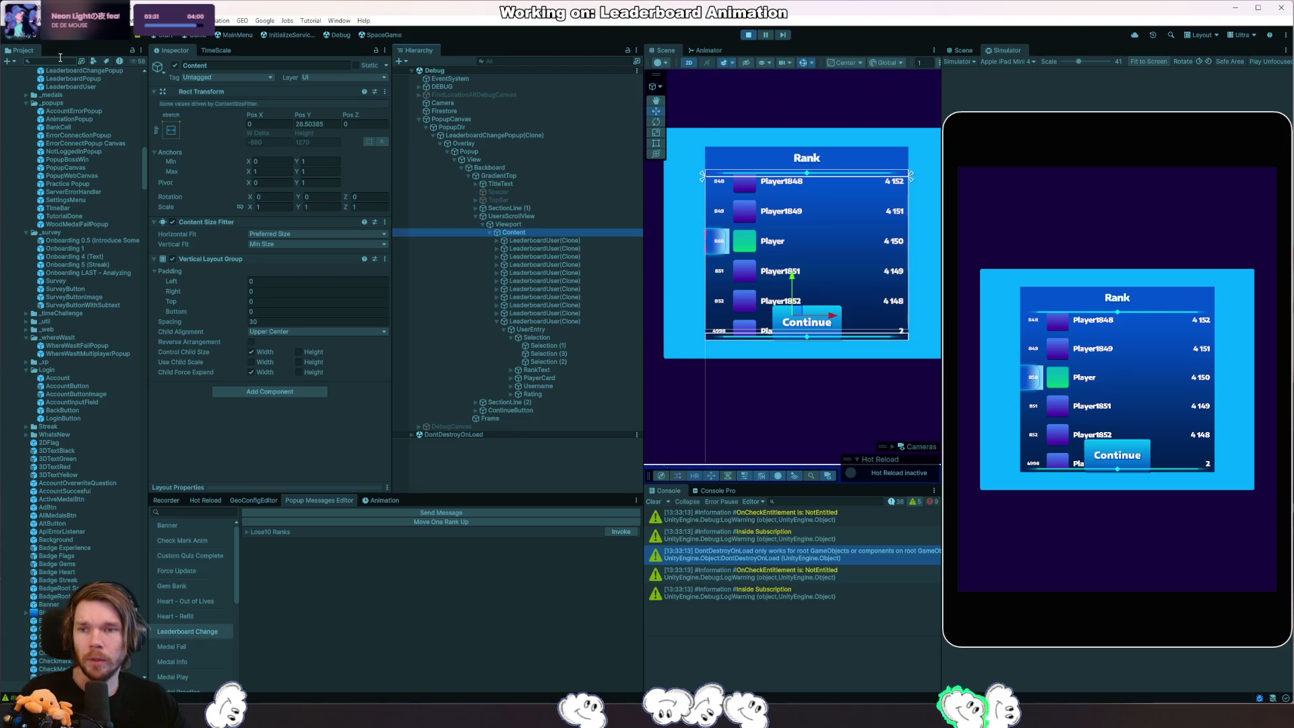
left_click(89, 85)
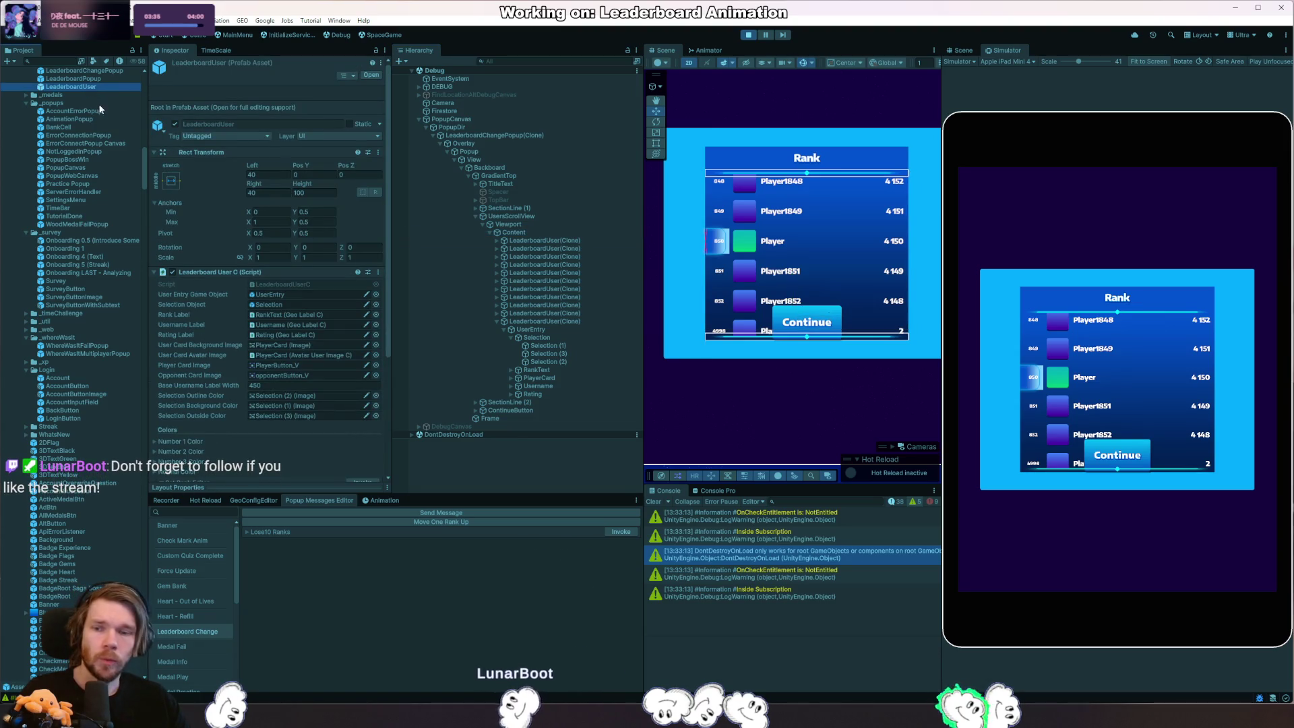
scroll(258, 332, "down", 3)
scroll(257, 333, "down", 2)
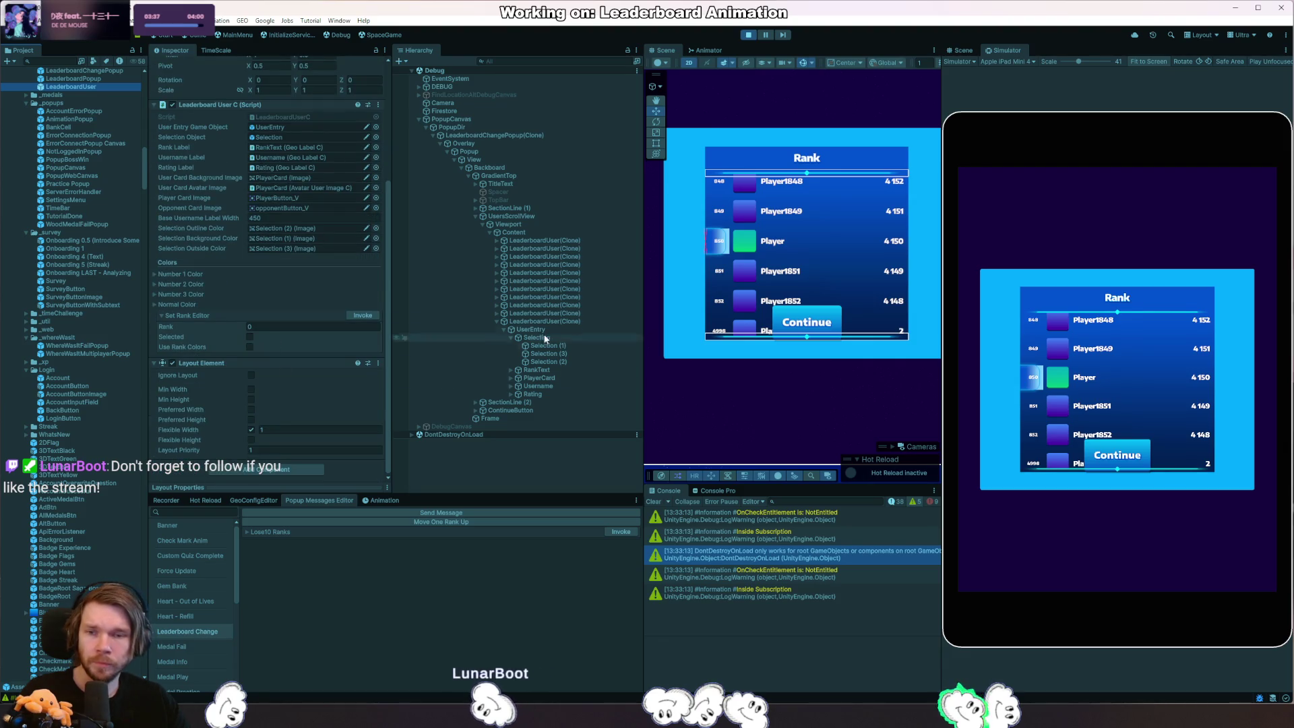
On a live leaderboard row, toggle Flexible Width and Min Width in its Layout Element.
left_click(551, 273)
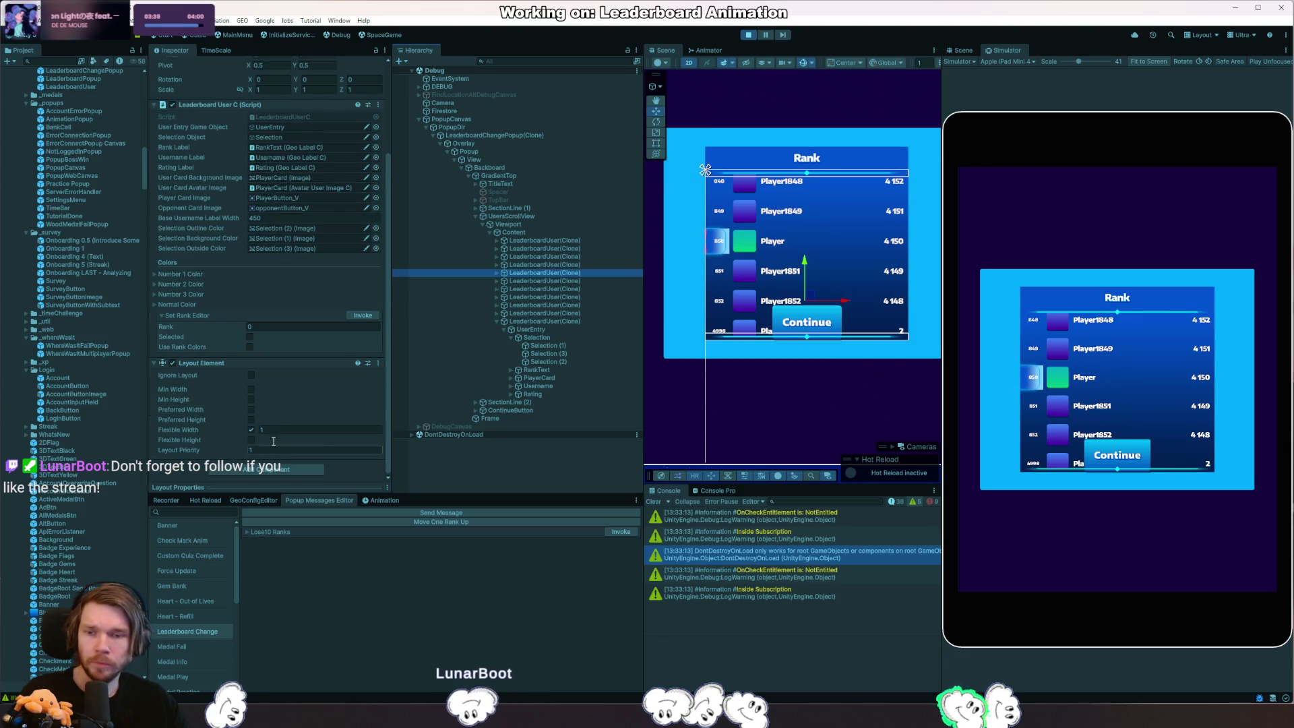
left_click(250, 430)
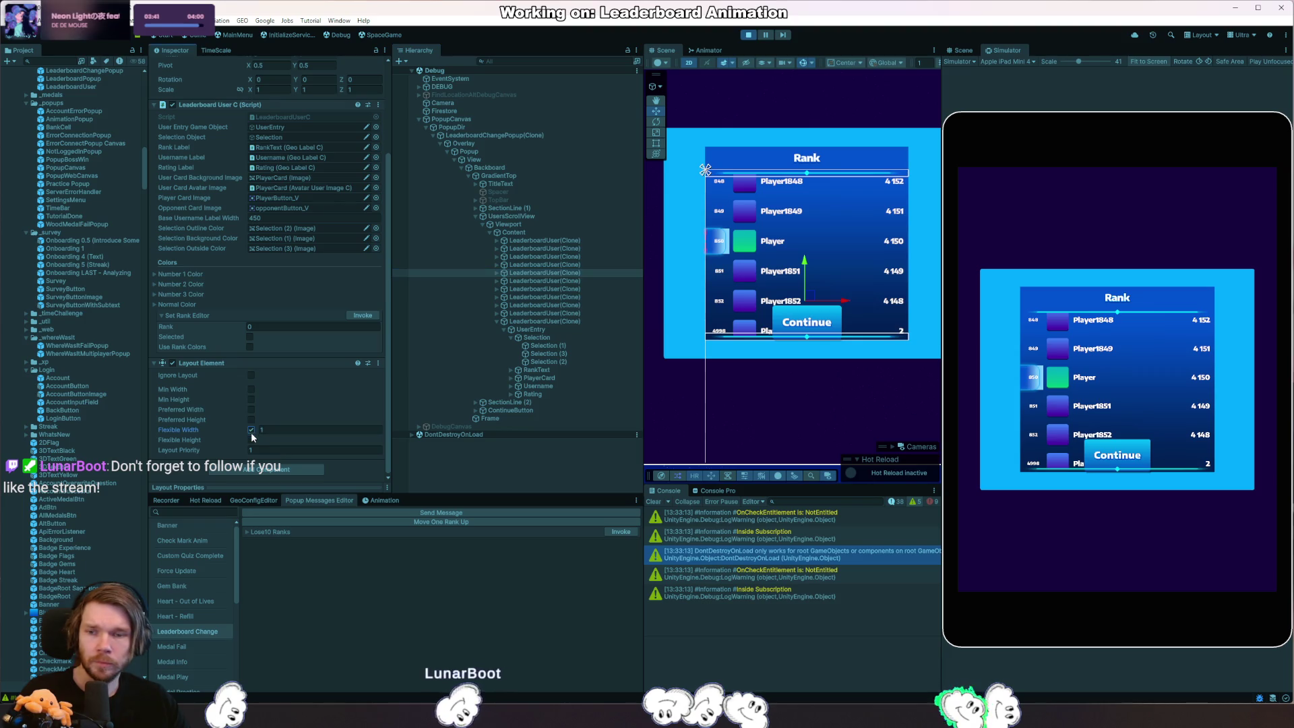
left_click(252, 390)
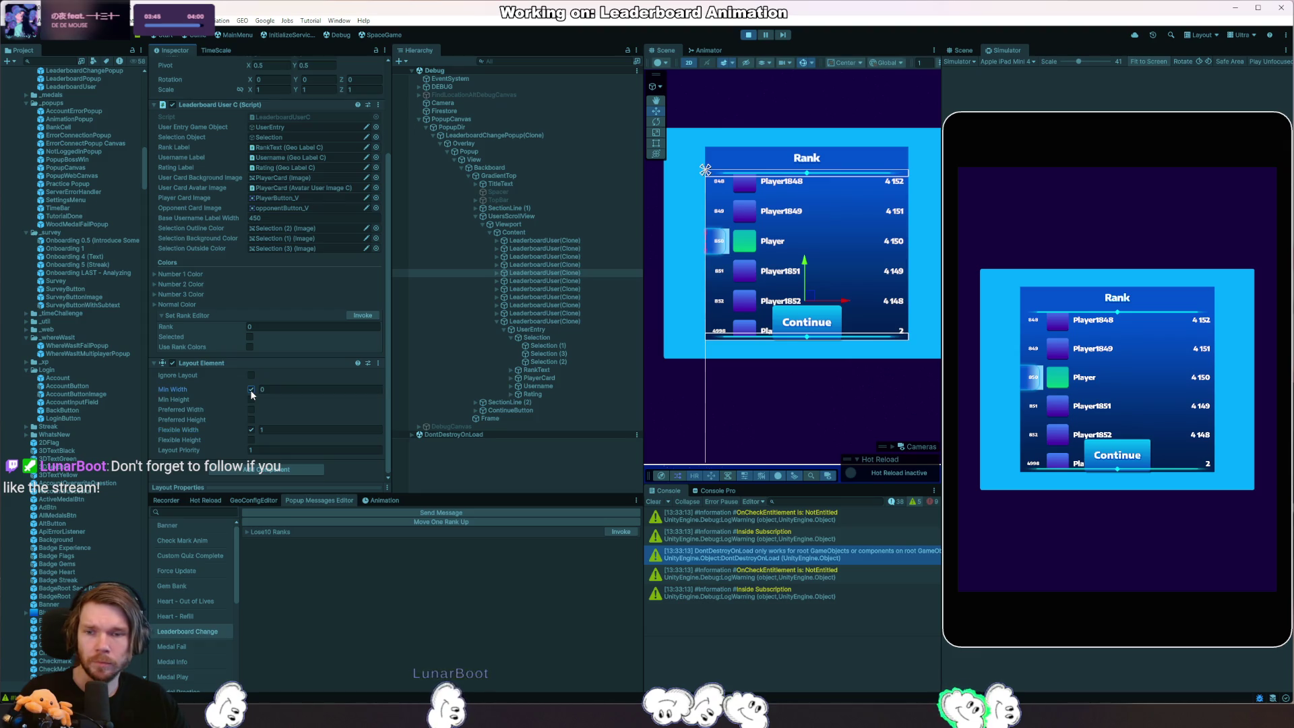
left_click(251, 390)
left_click(251, 430)
left_click(564, 322)
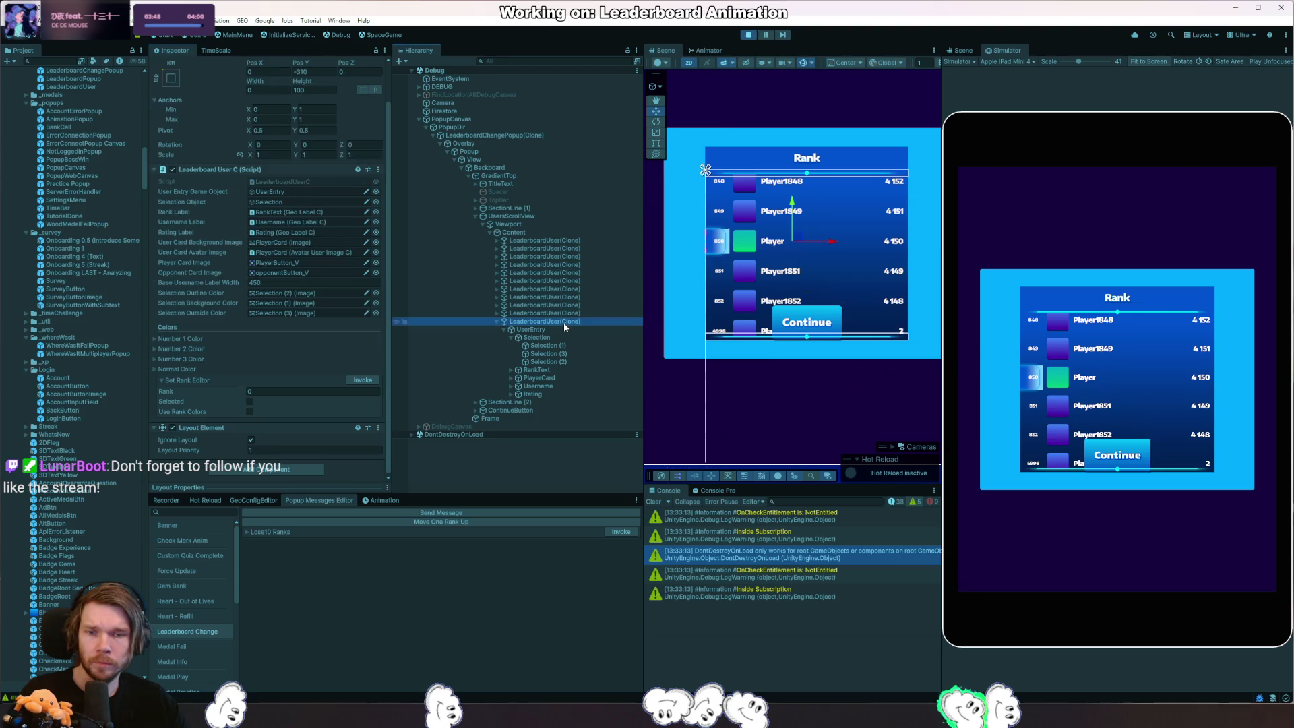
Toggle Ignore Layout on and off for the player row, then step through the other rows.
left_click(251, 441)
left_click(255, 454)
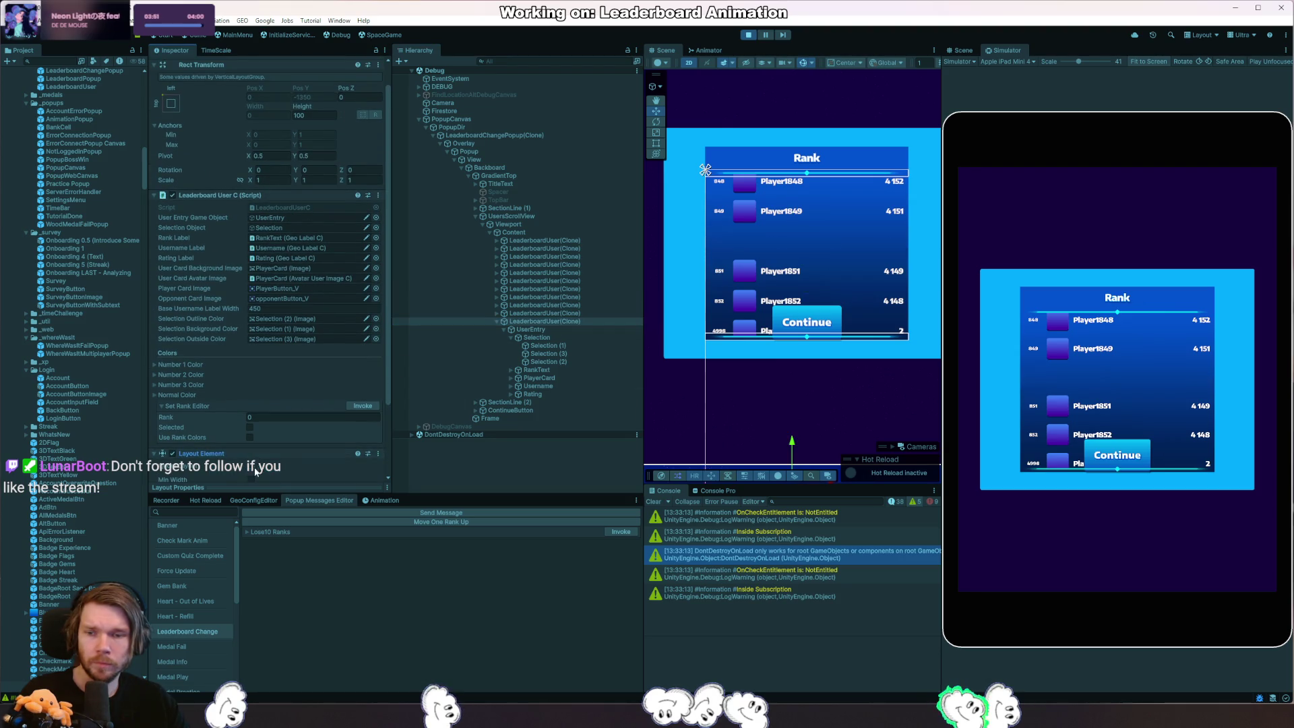
scroll(255, 454, "down", 1)
scroll(833, 366, "down", 2)
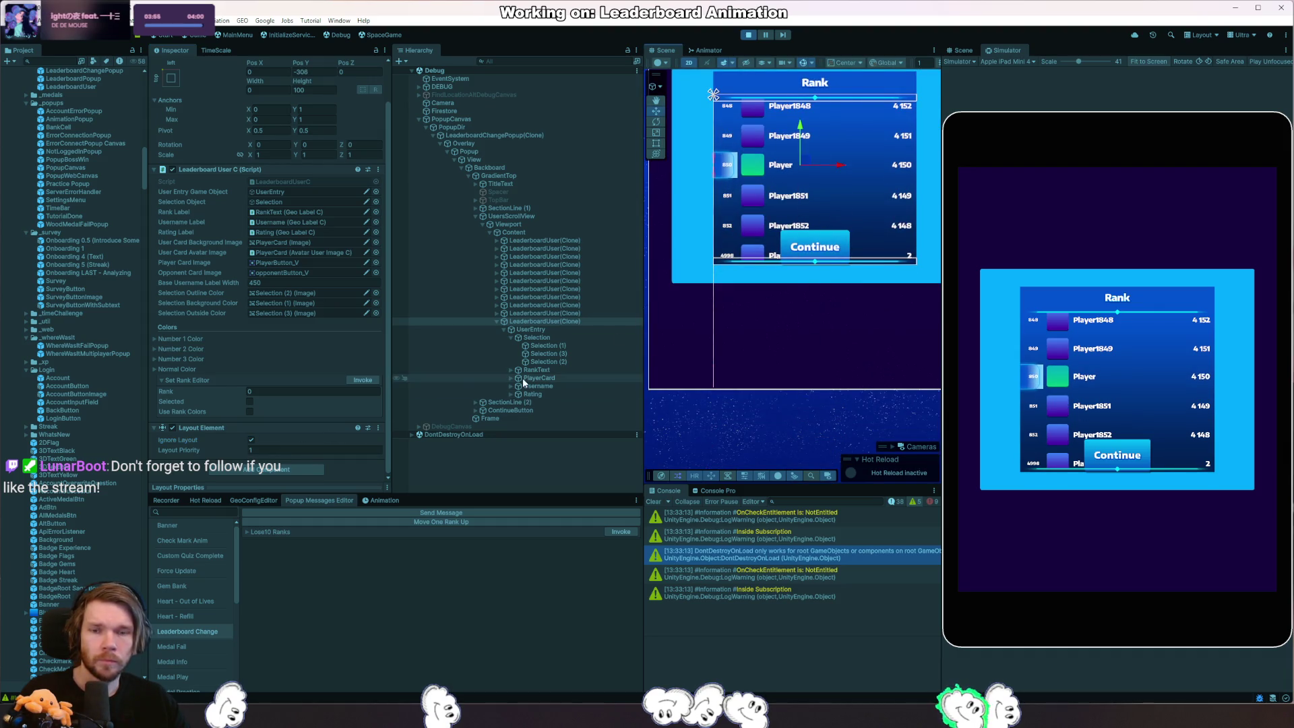
left_click(538, 329)
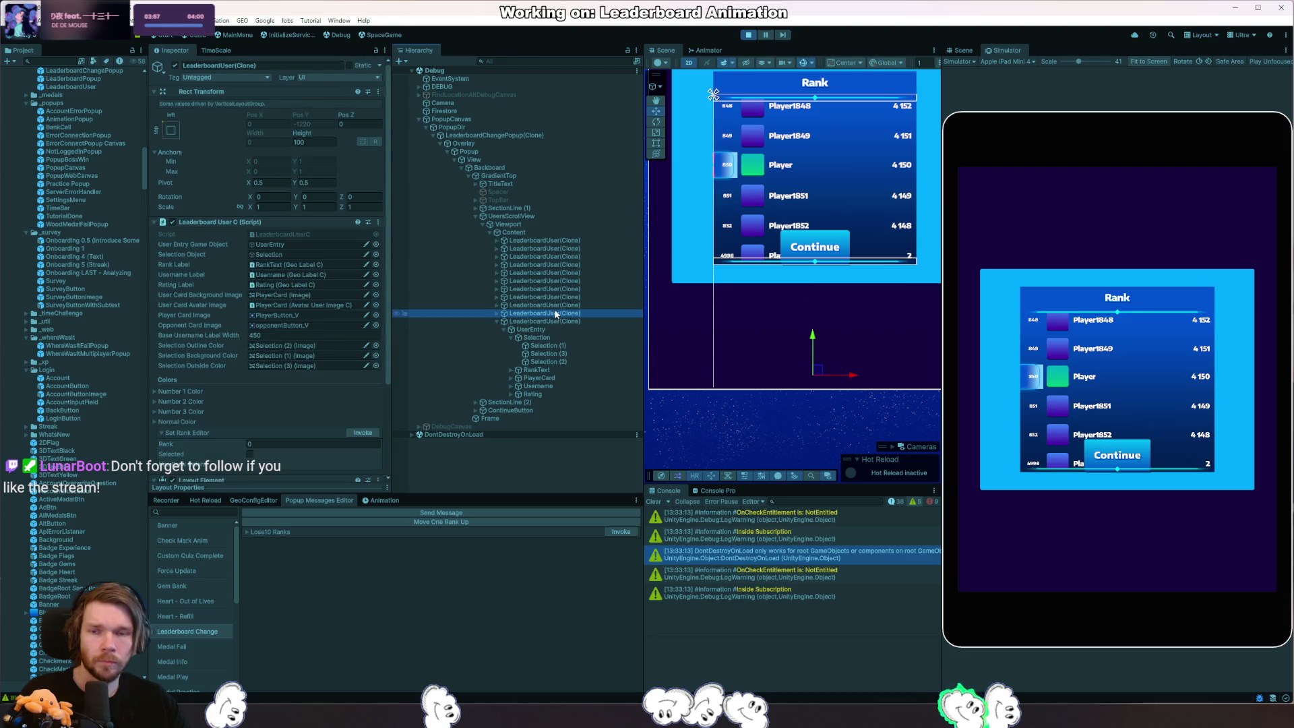
left_click(555, 307)
left_click(557, 273)
left_click(558, 251)
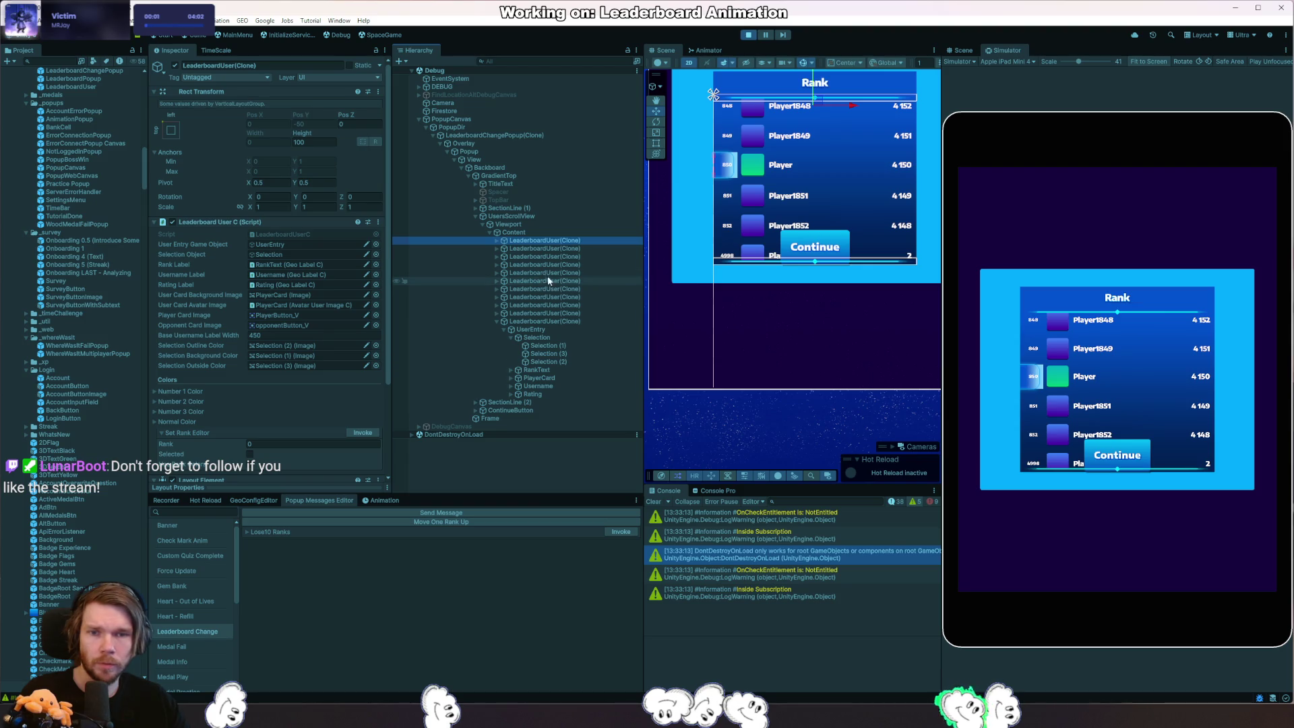
Expand a LeaderboardUser row and its UserEntry to inspect the Username, then select Content.
left_click(549, 247)
left_click(497, 248)
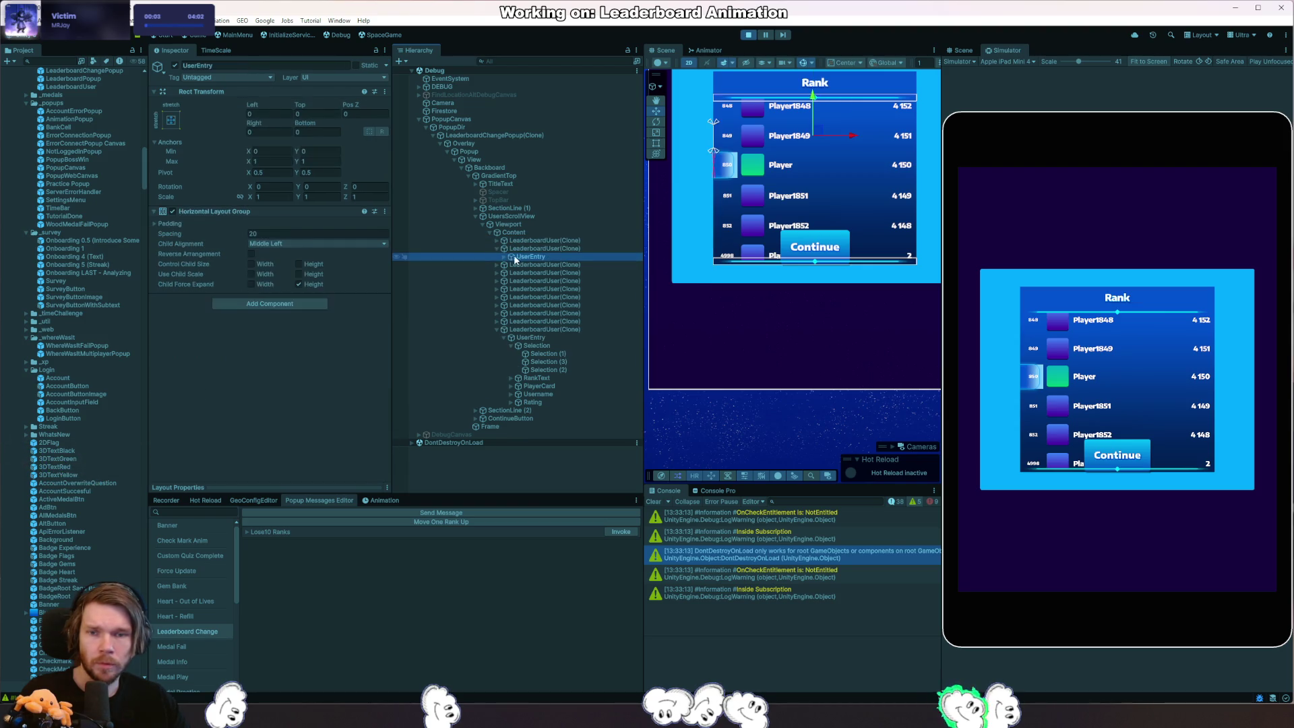
left_click(505, 258)
left_click(547, 290)
left_click(532, 256)
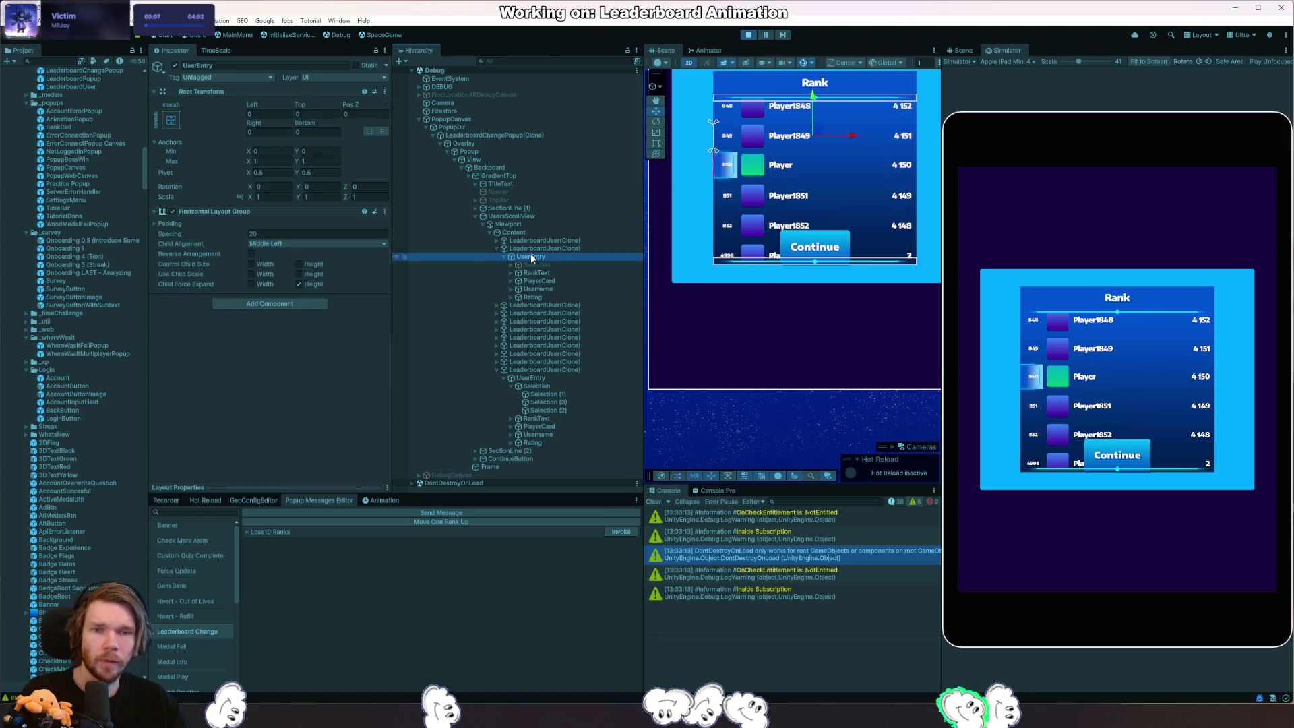
left_click(502, 249)
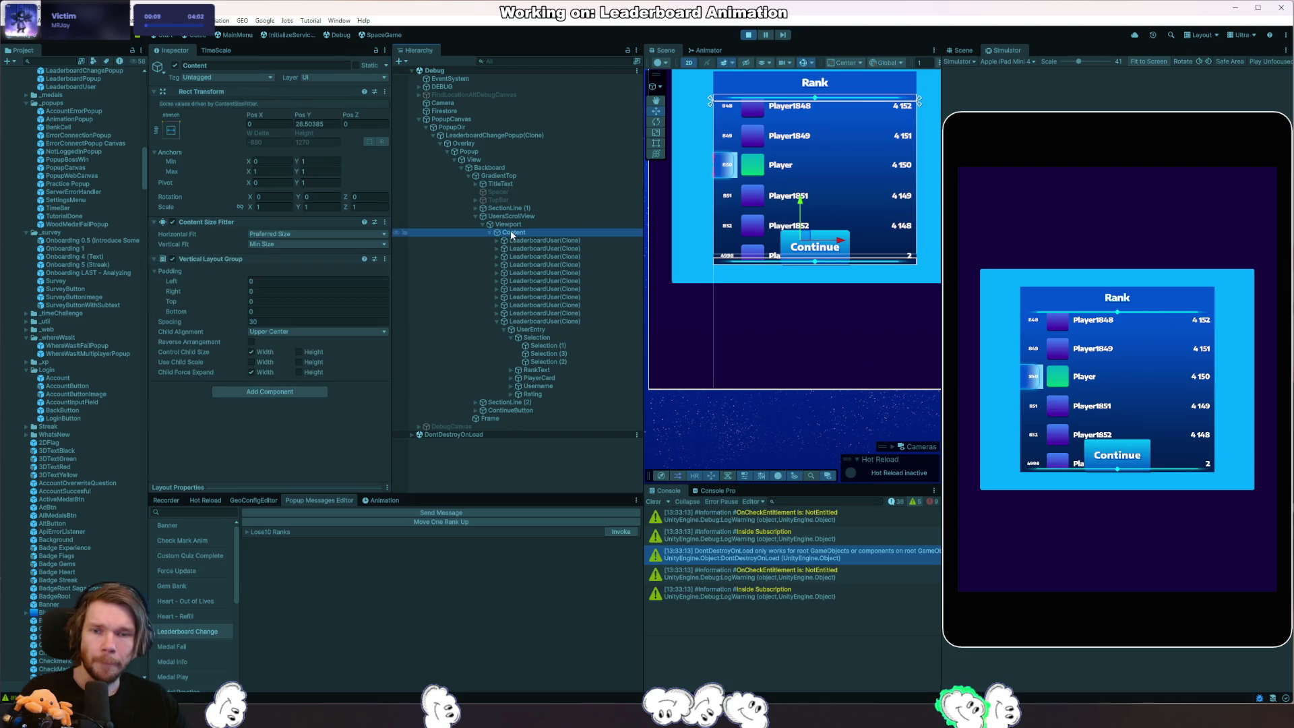
Set Content's Horizontal Fit to Min Size, untick Control Child Size Width, and stop play mode.
left_click(314, 234)
left_click(294, 258)
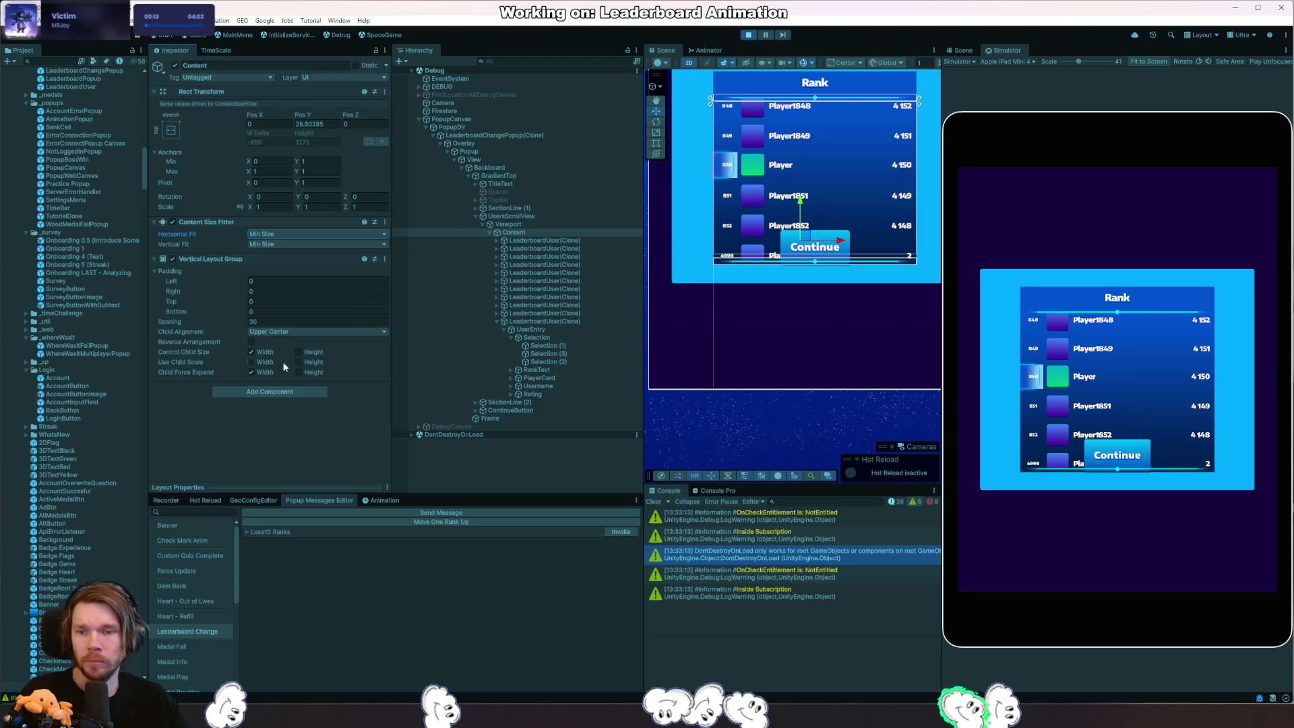
left_click(255, 354)
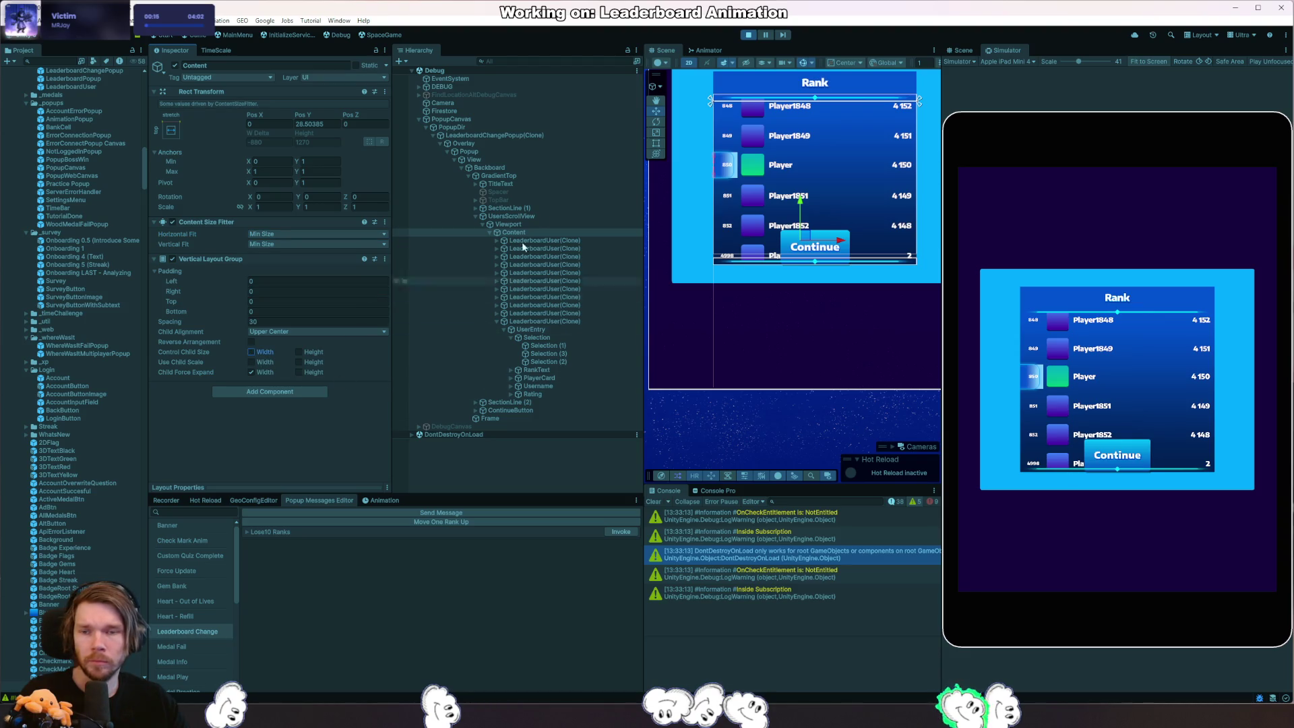
left_click(749, 37)
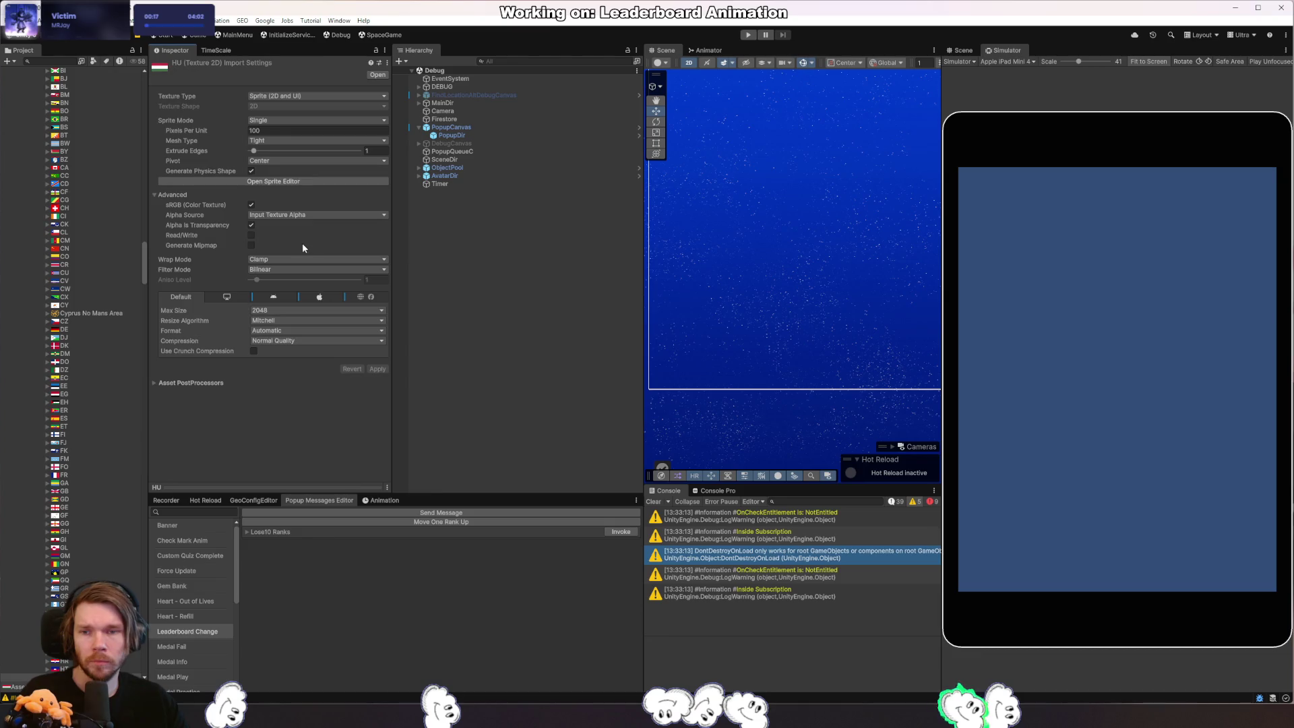
In the LeaderboardChangePopup prefab, set Content's Horizontal Fit to Unconstrained.
double_click(96, 111)
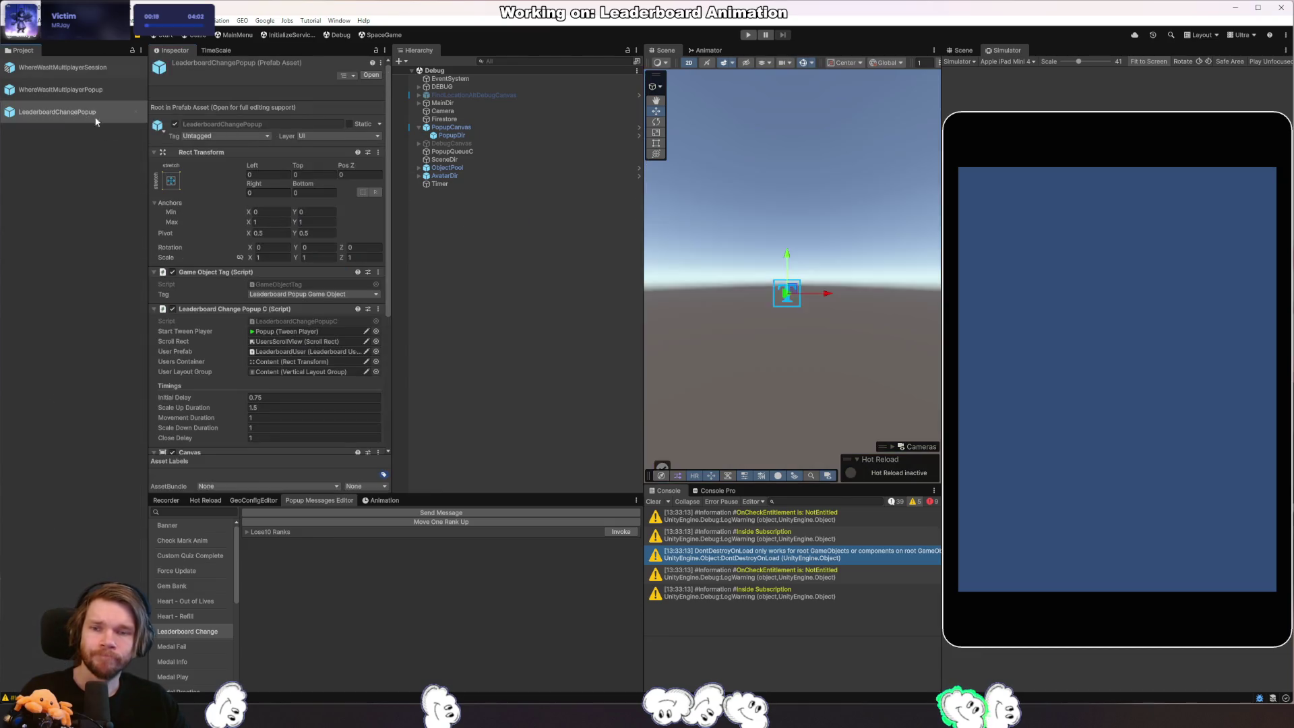
left_click(519, 130)
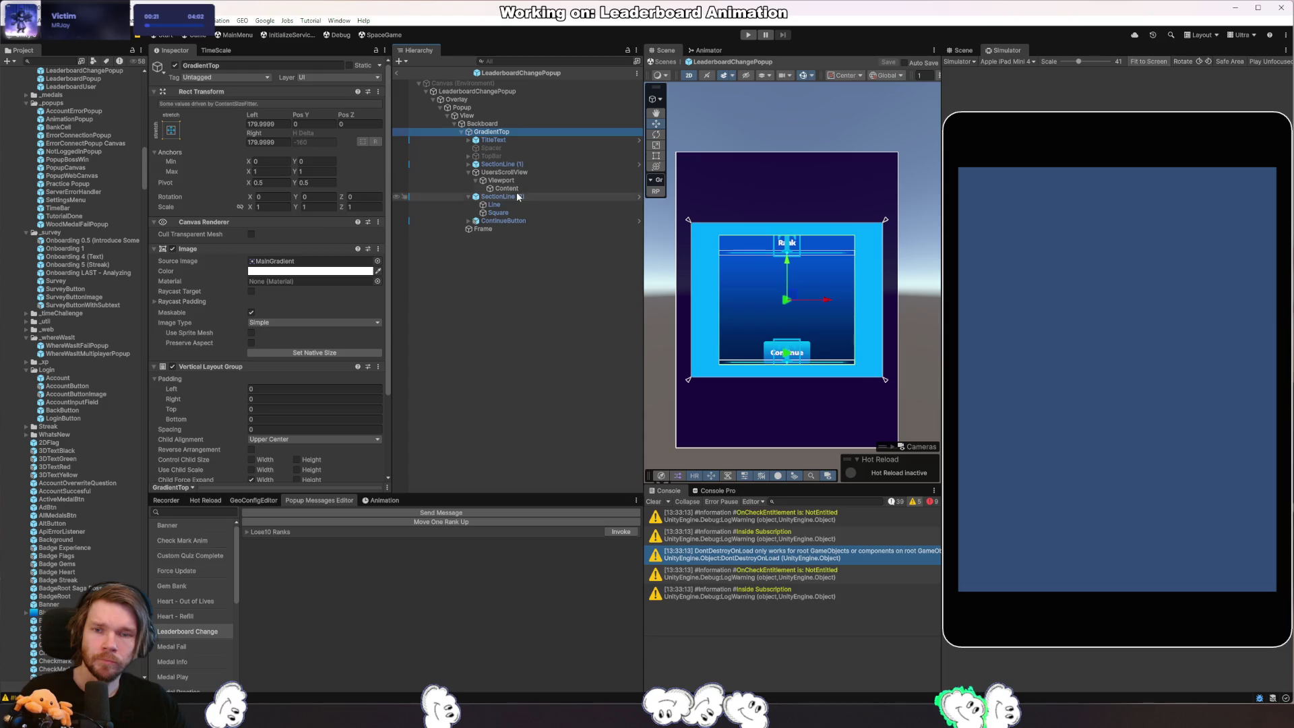
left_click(535, 174)
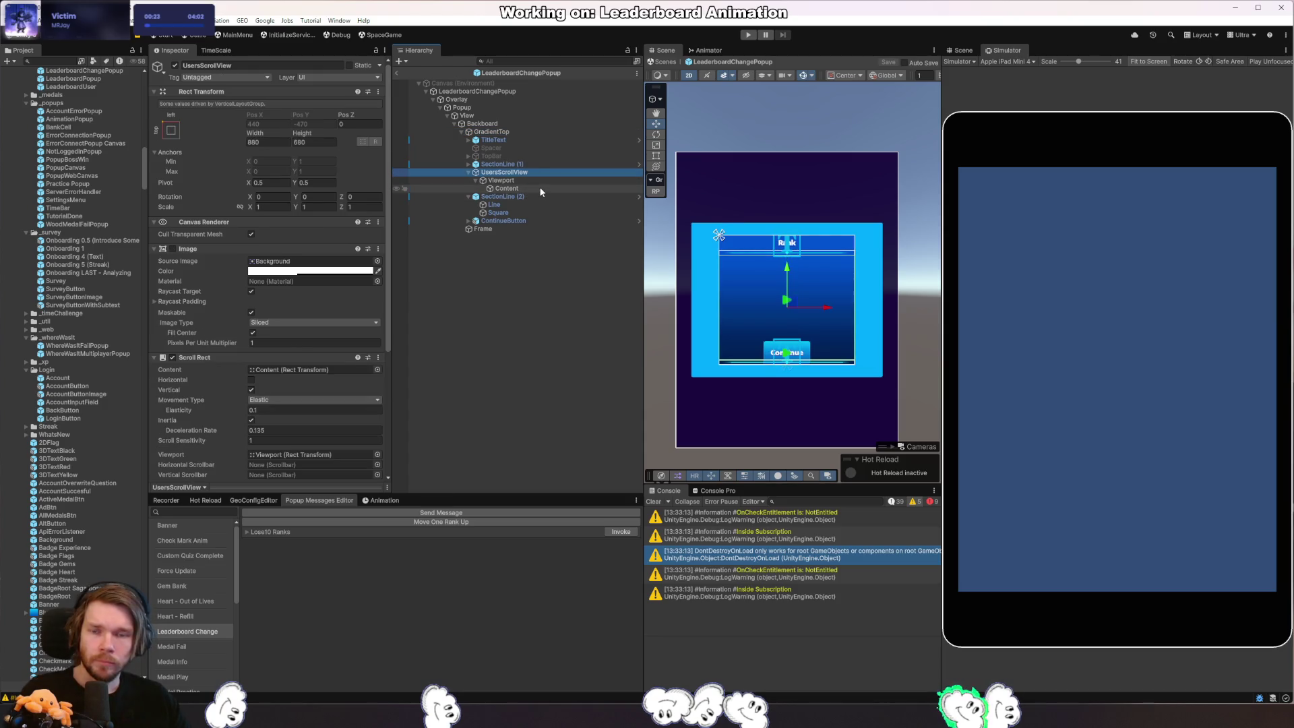
left_click(539, 189)
left_click(312, 234)
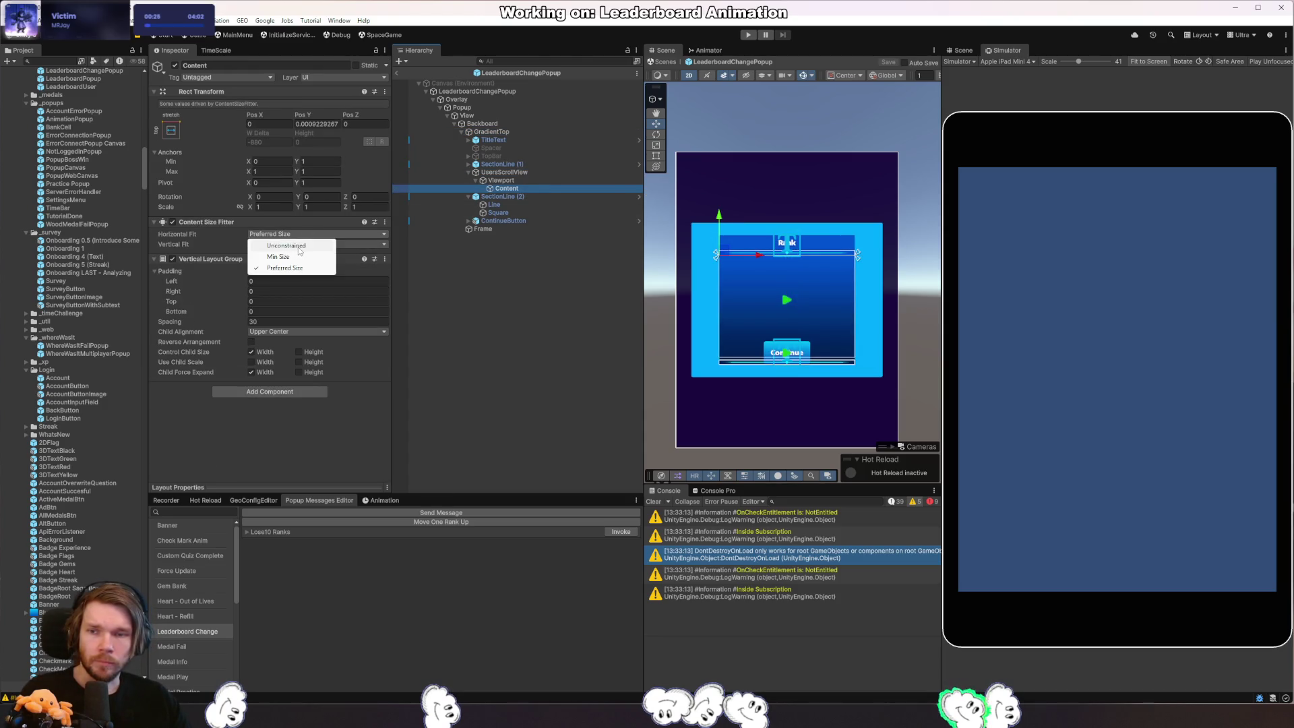
left_click(298, 248)
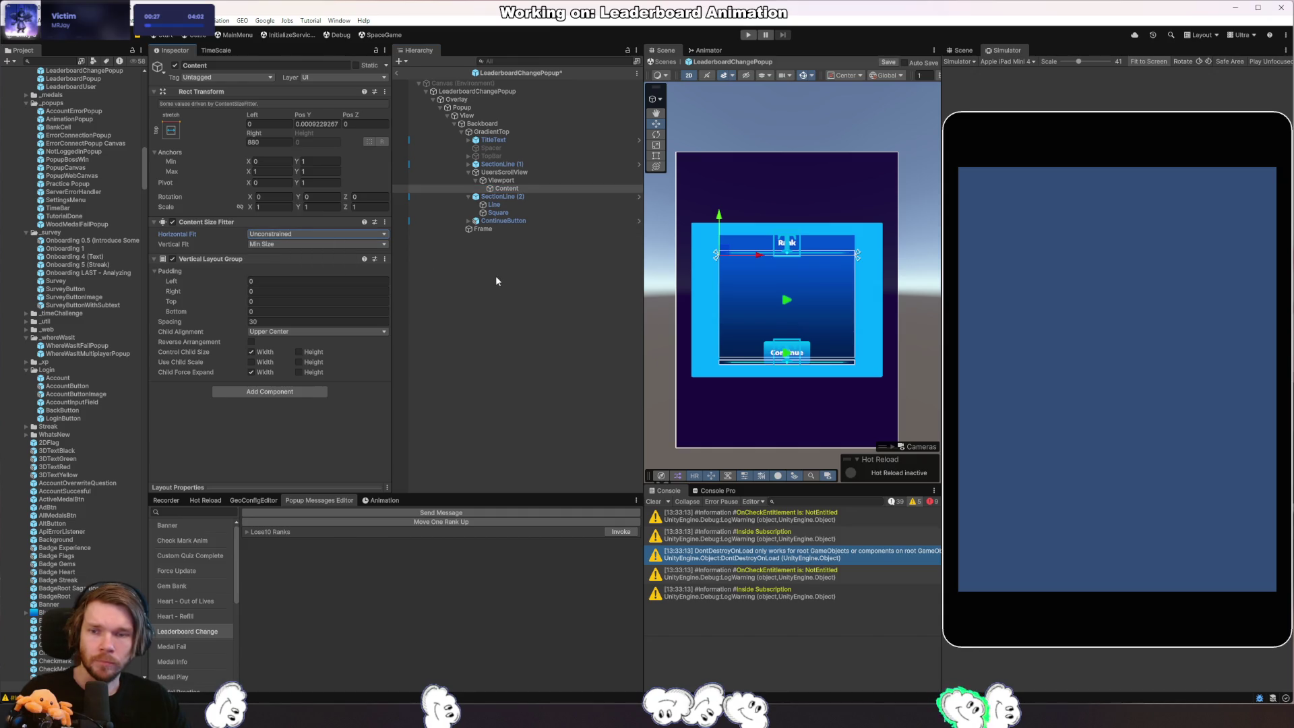
Run a quick play test, stop it, and select the scroll view's Viewport.
left_click(749, 35)
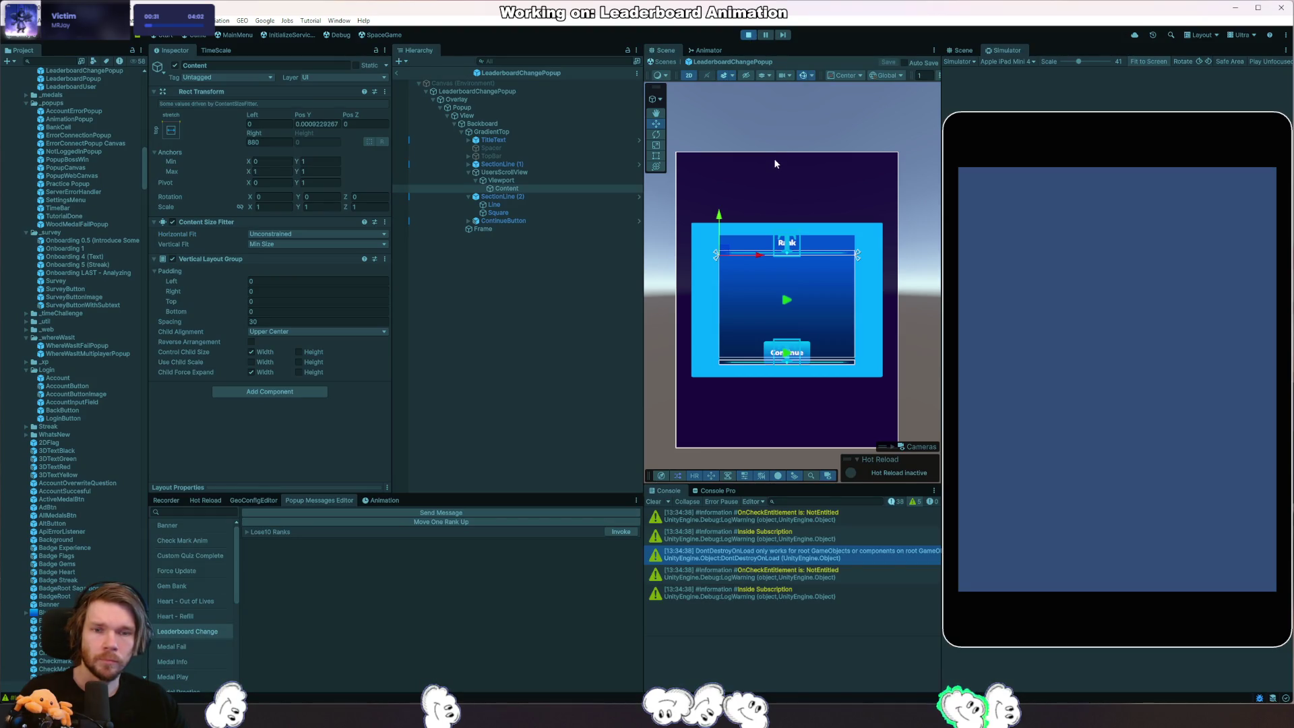
left_click(749, 35)
left_click(502, 181)
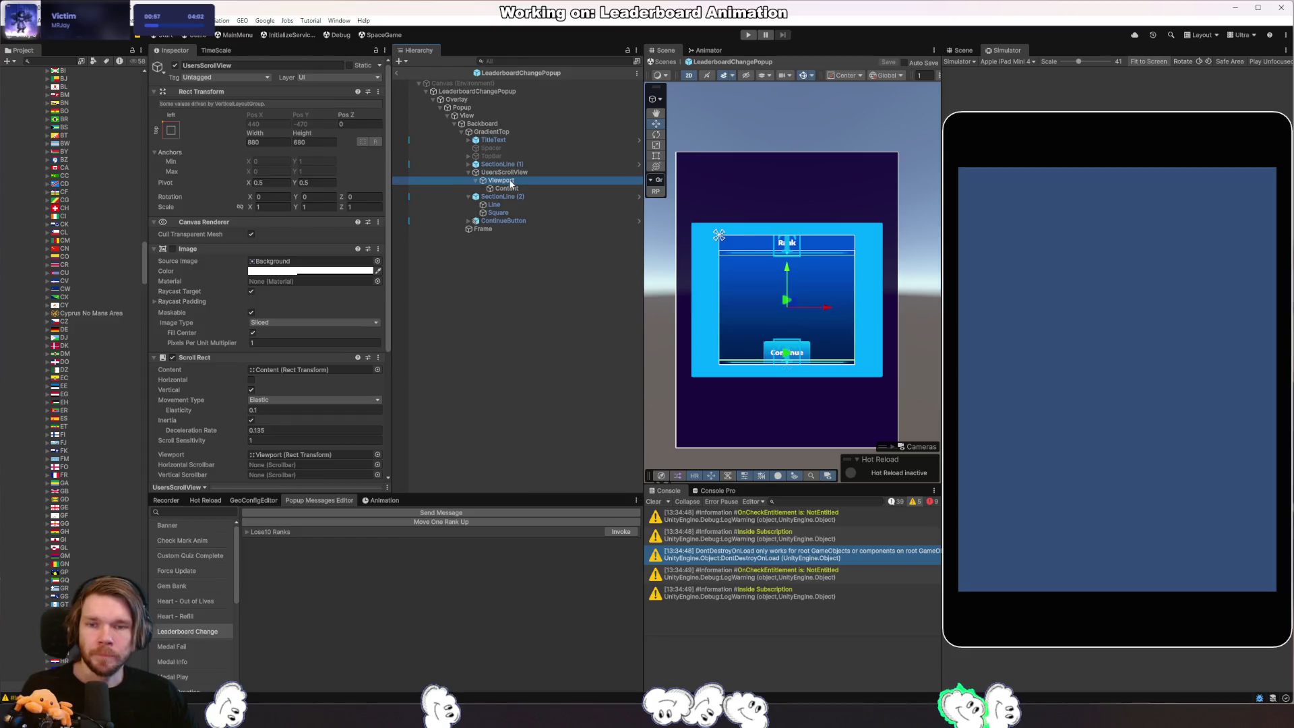
Give UsersScrollView min width 880, preferred width 1920 and flexible width 1, then select GradientTop.
left_click(517, 173)
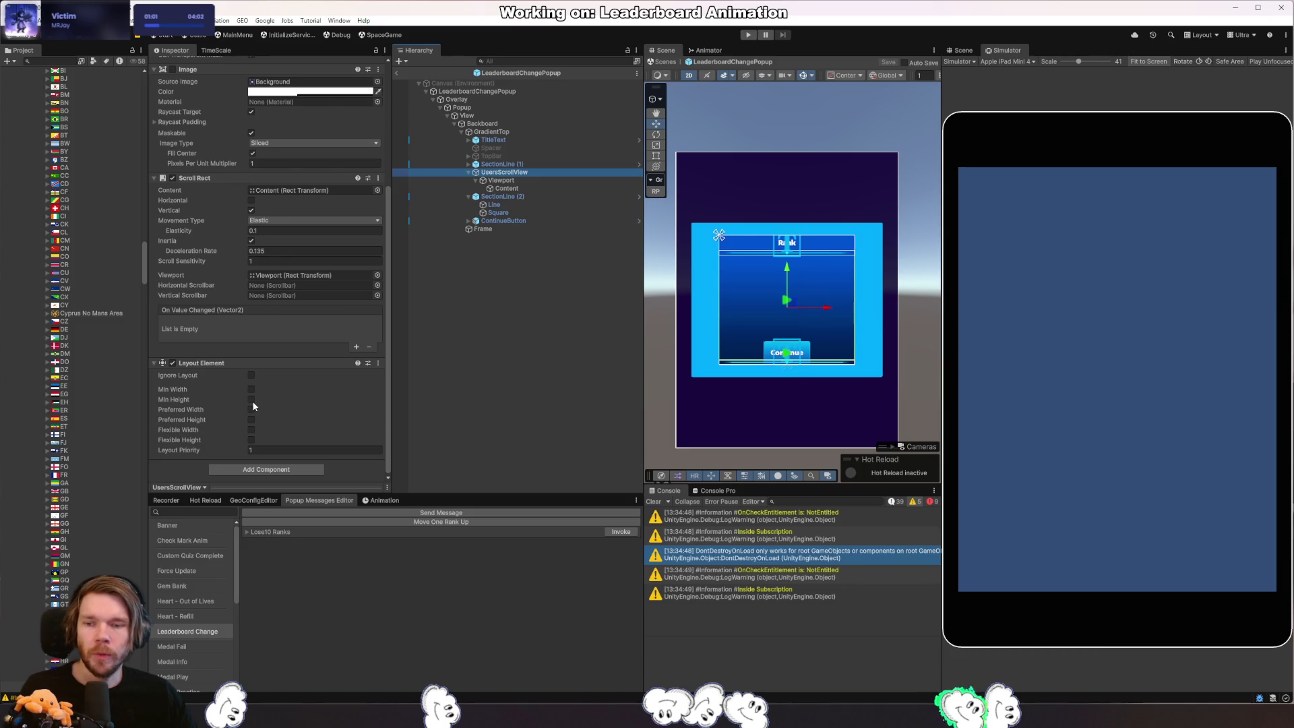
left_click(251, 389)
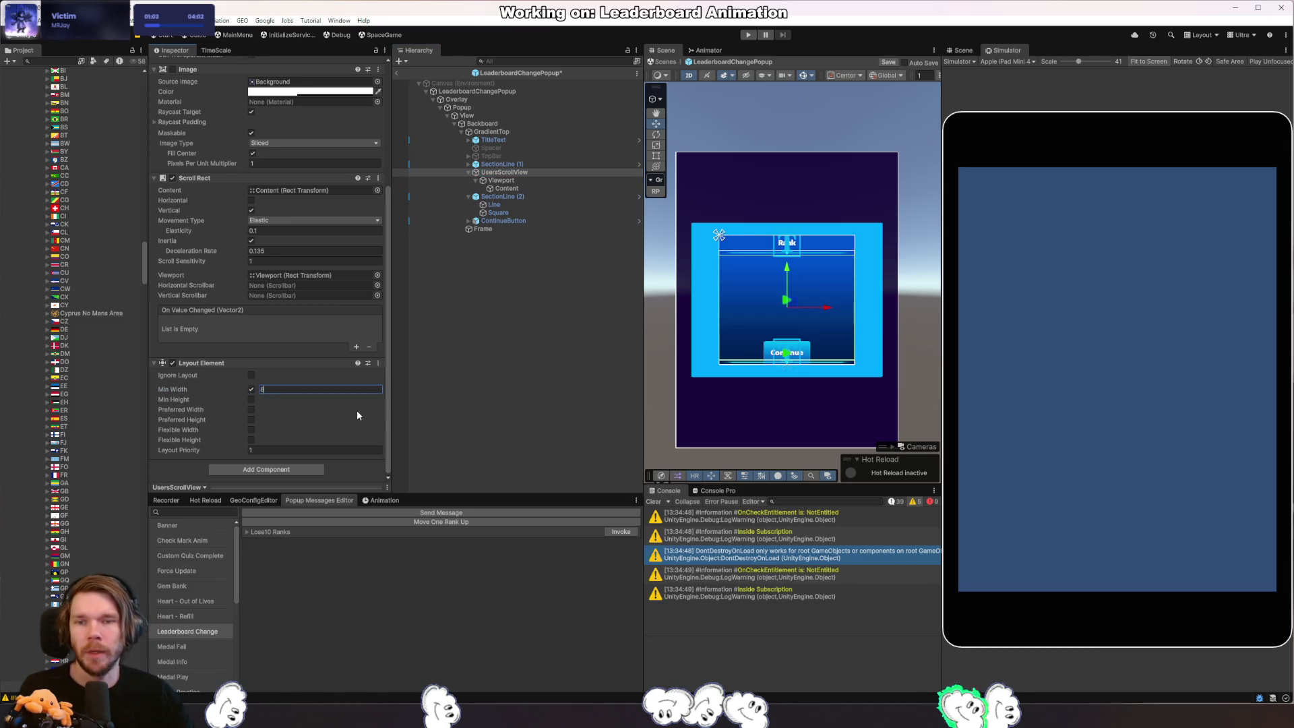
type("880")
left_click(252, 409)
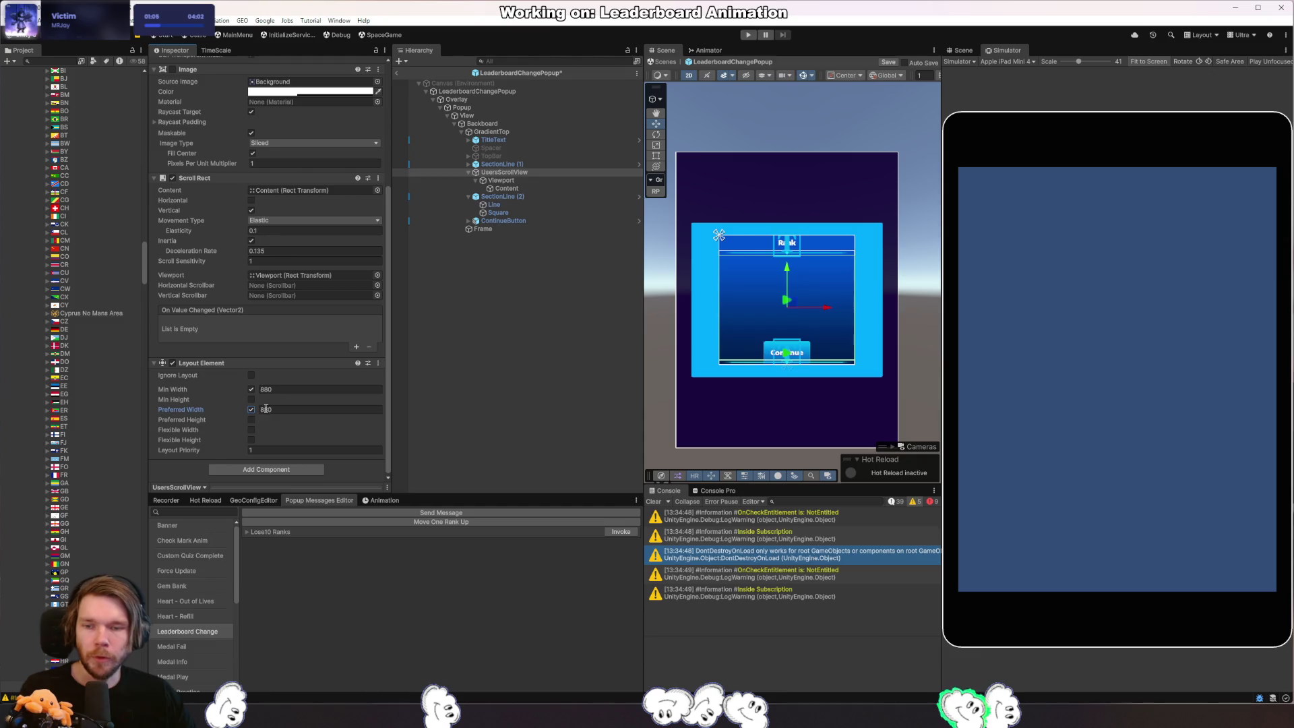
left_click(265, 408)
type("1920")
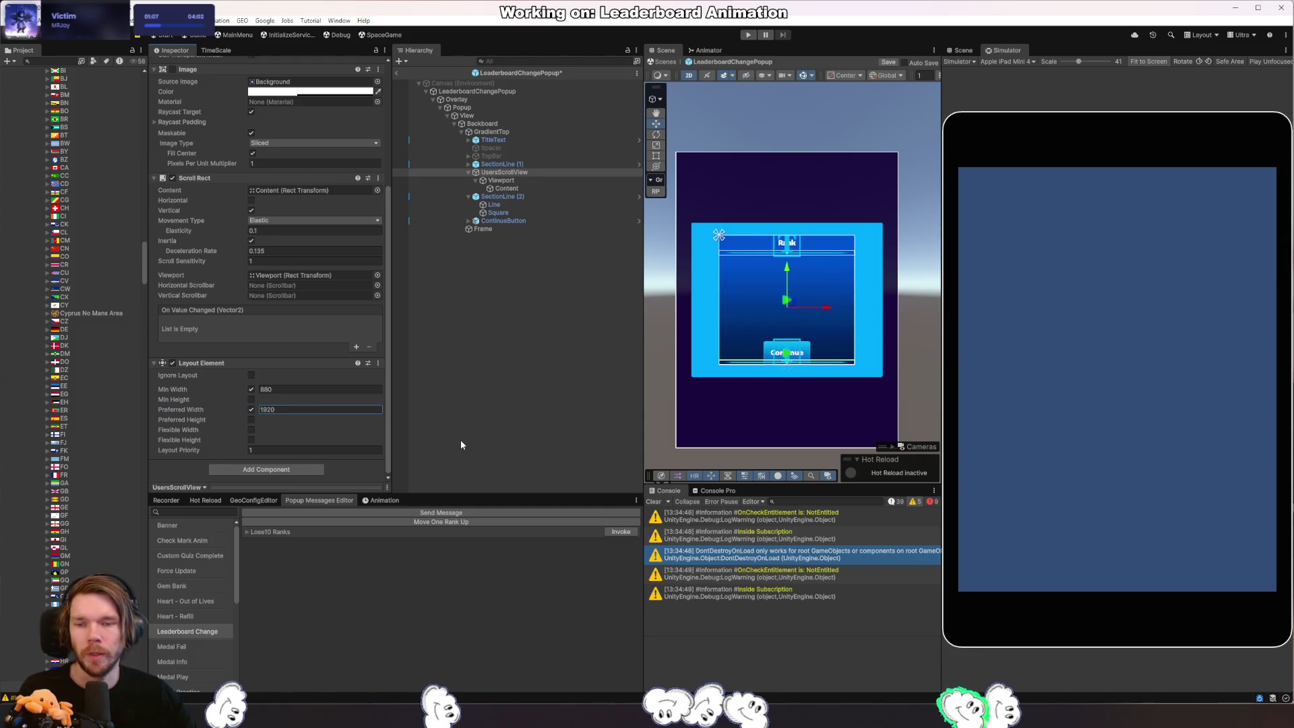
left_click(252, 430)
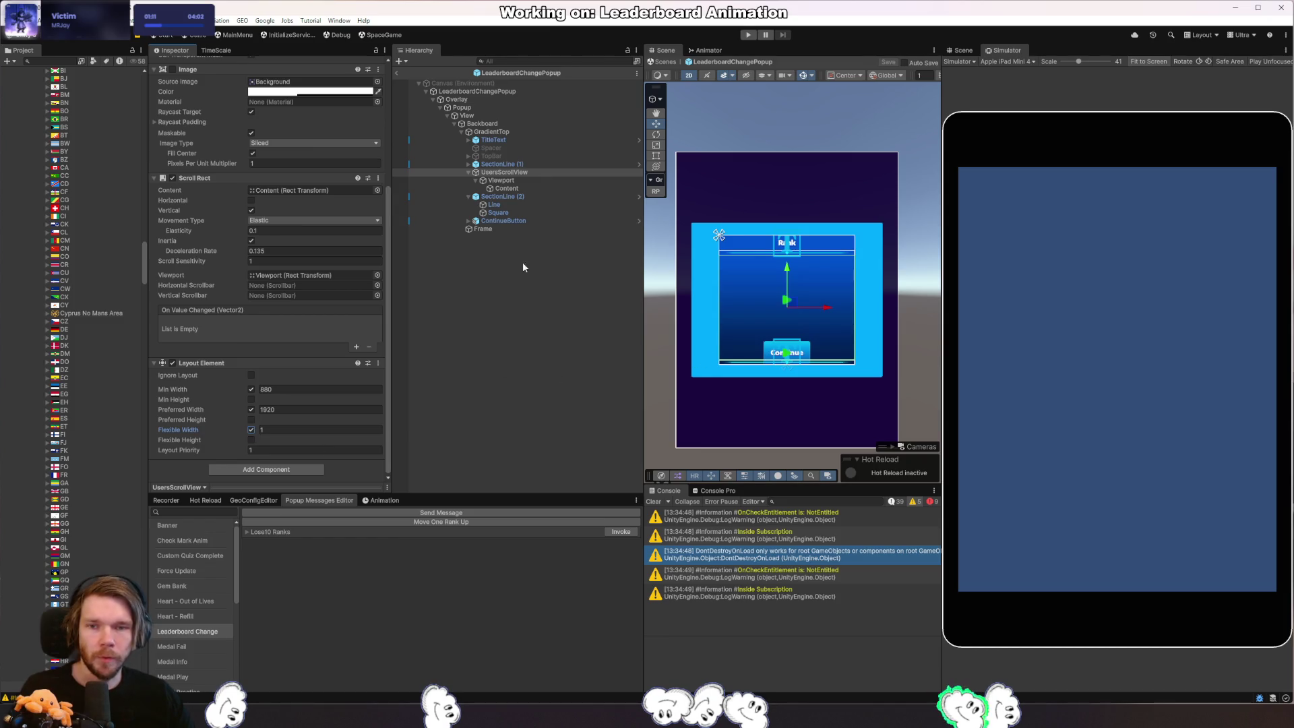
left_click(521, 133)
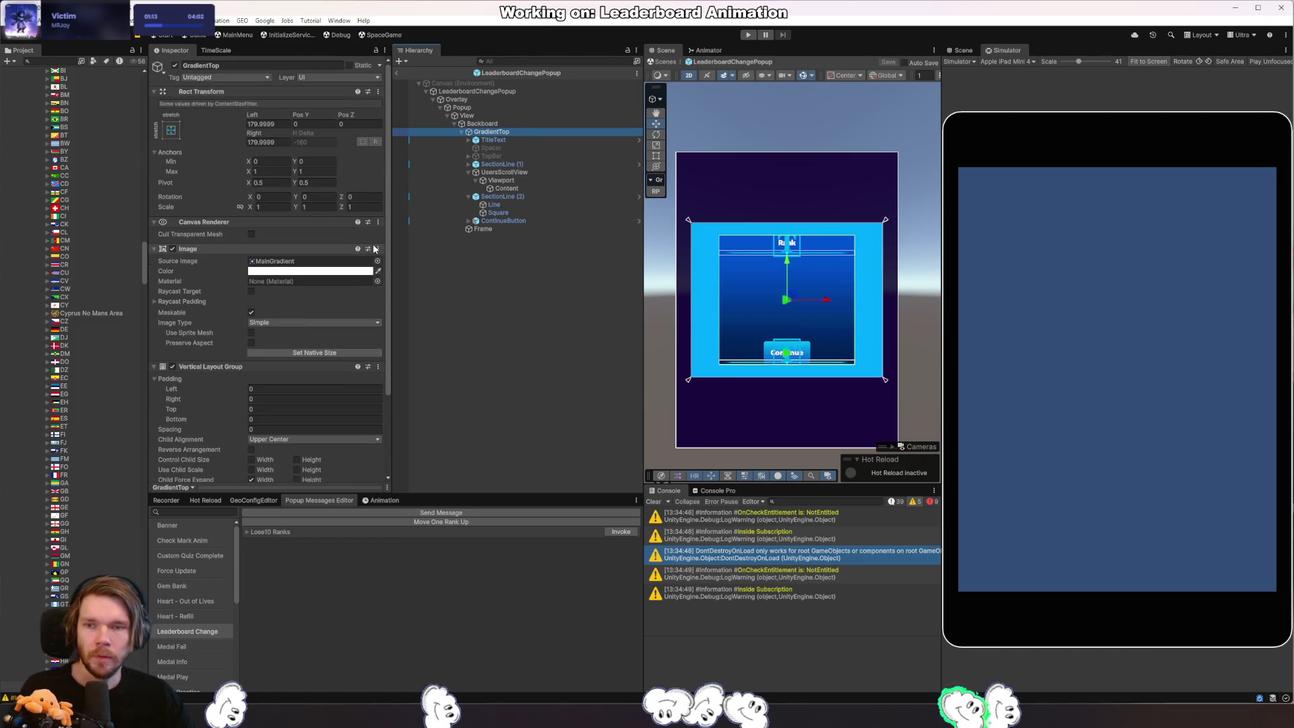
Disable GradientTop's Content Size Fitter and zero its top and bottom offsets so it spans full height.
left_click(282, 124)
type("0")
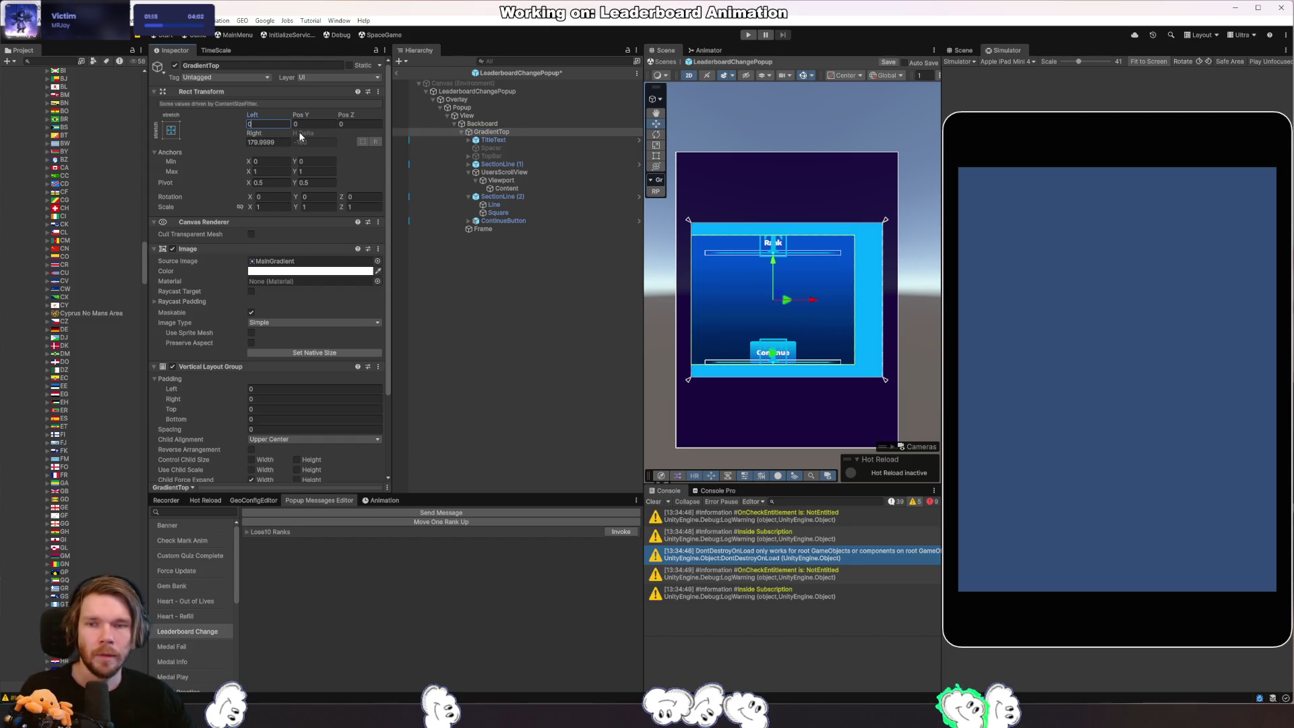
key("Tab")
key("Tab")
key("Tab")
type("0")
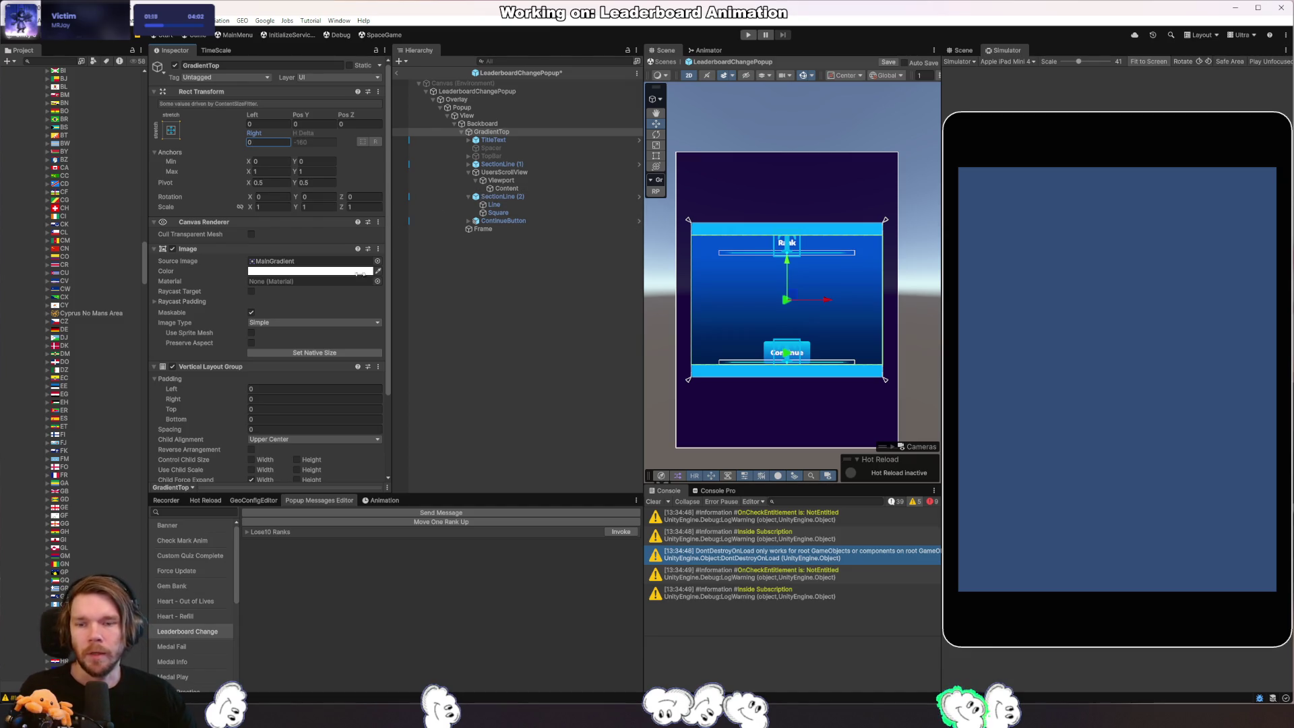
scroll(311, 335, "down", 5)
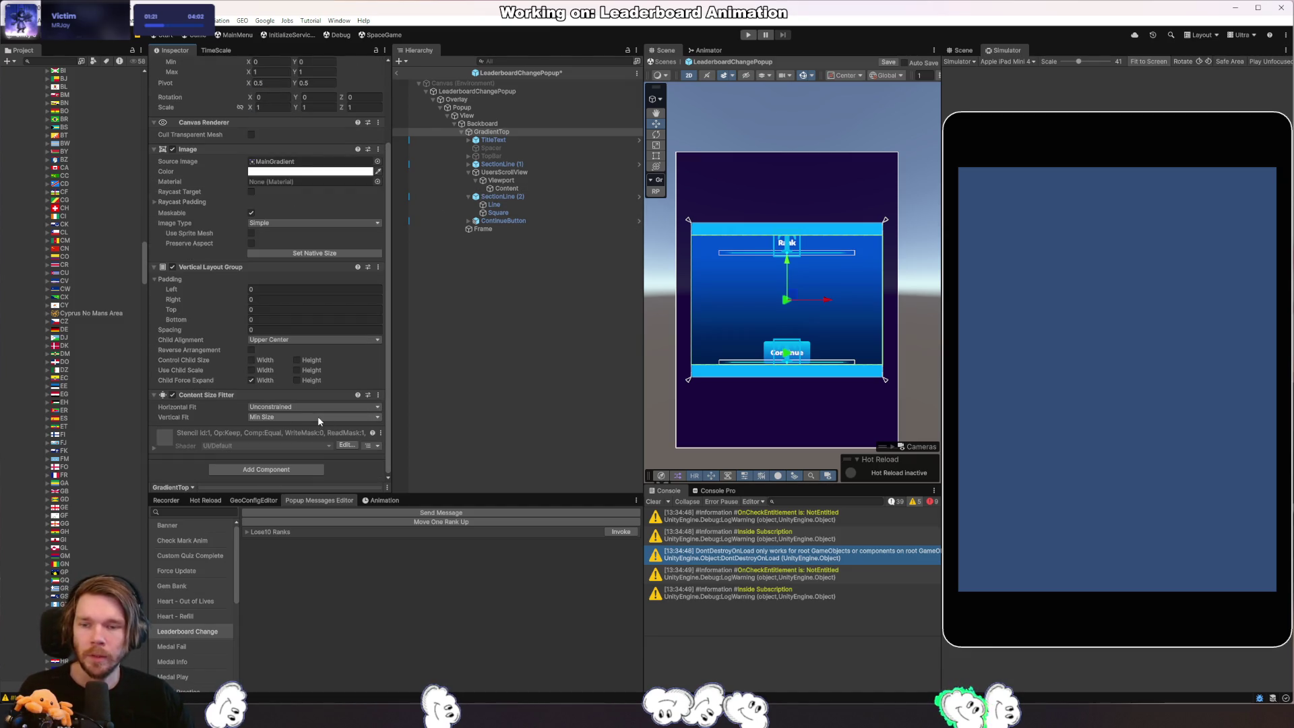
scroll(316, 425, "up", 2)
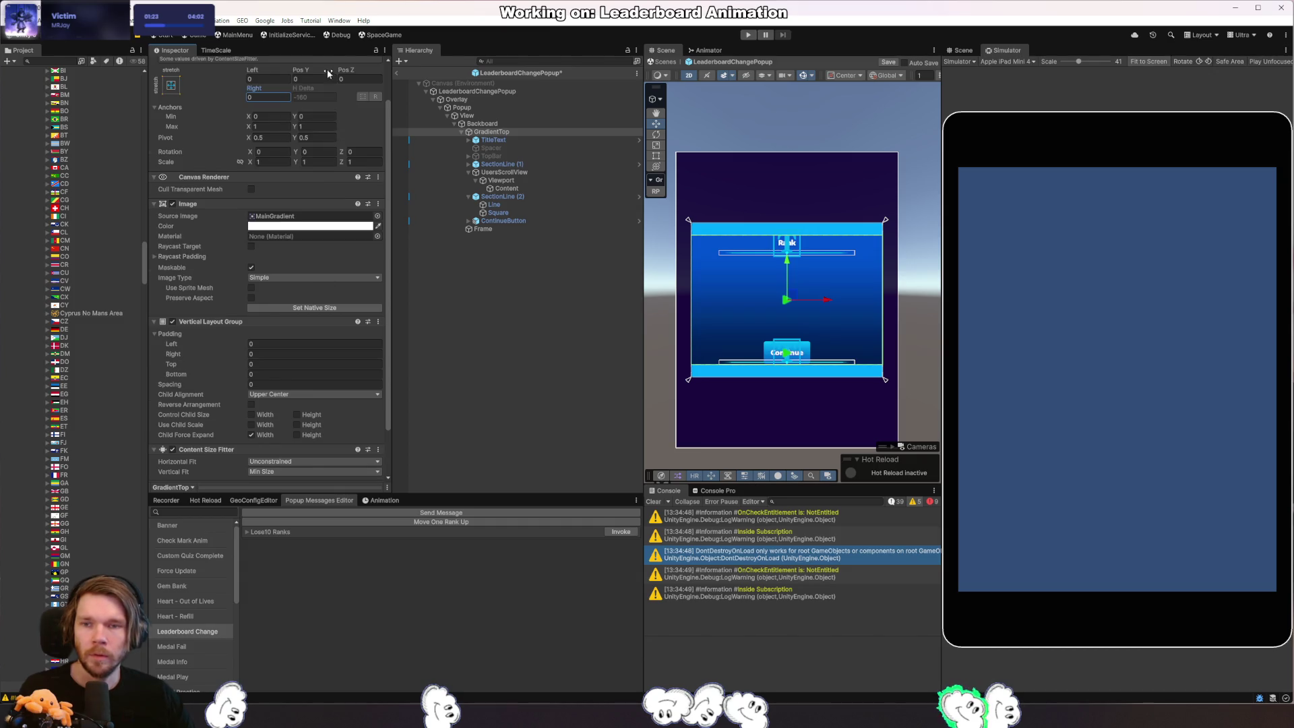
scroll(311, 97, "up", 2)
scroll(233, 398, "down", 4)
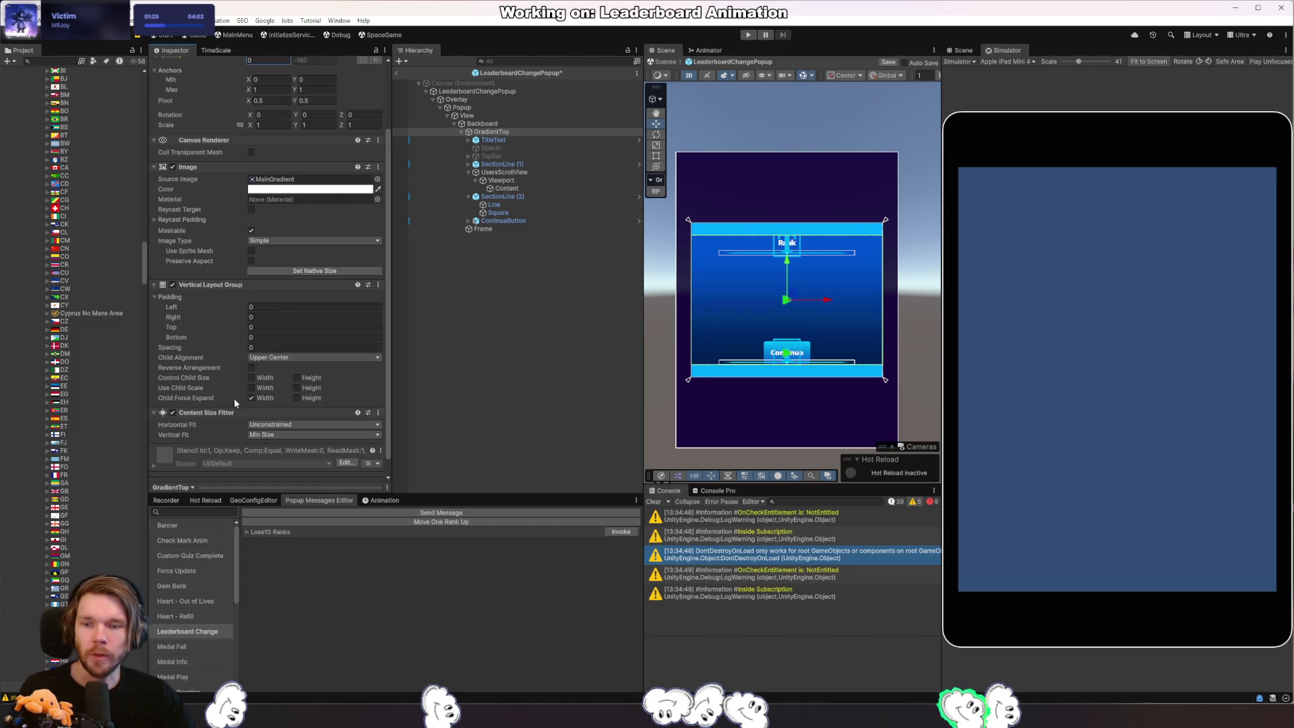
left_click(172, 413)
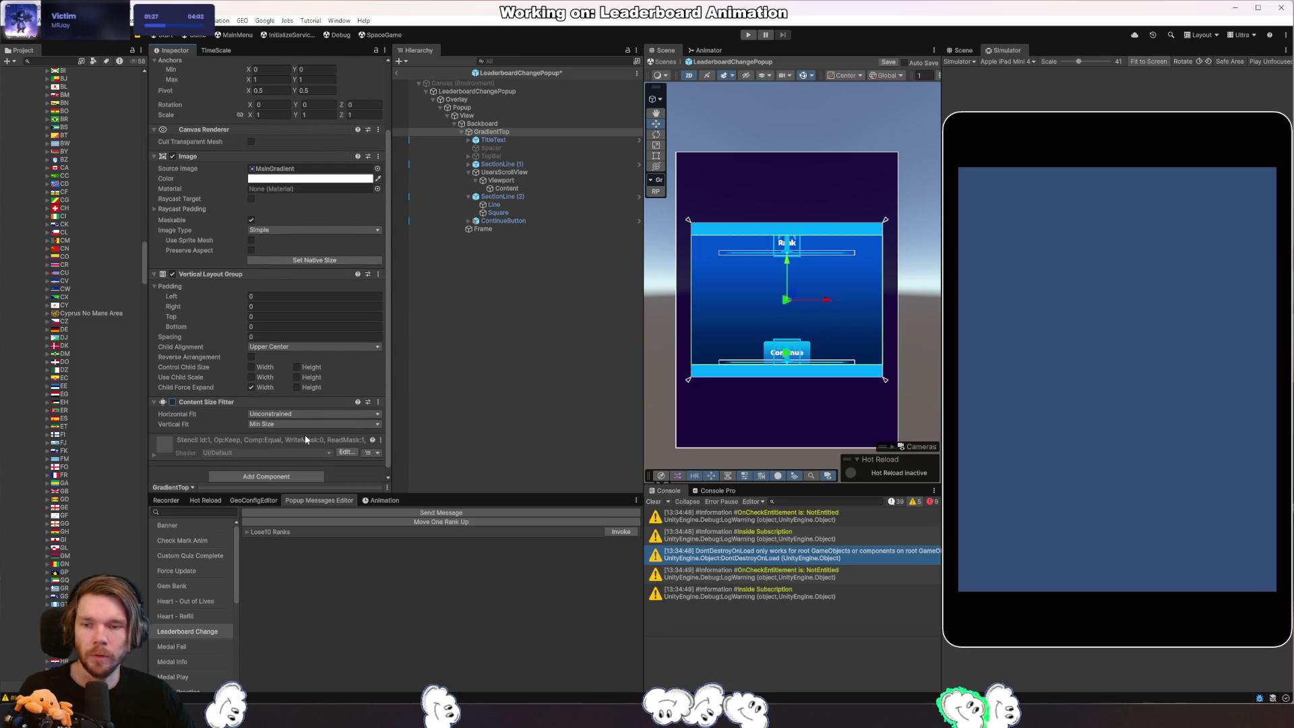
scroll(302, 438, "up", 2)
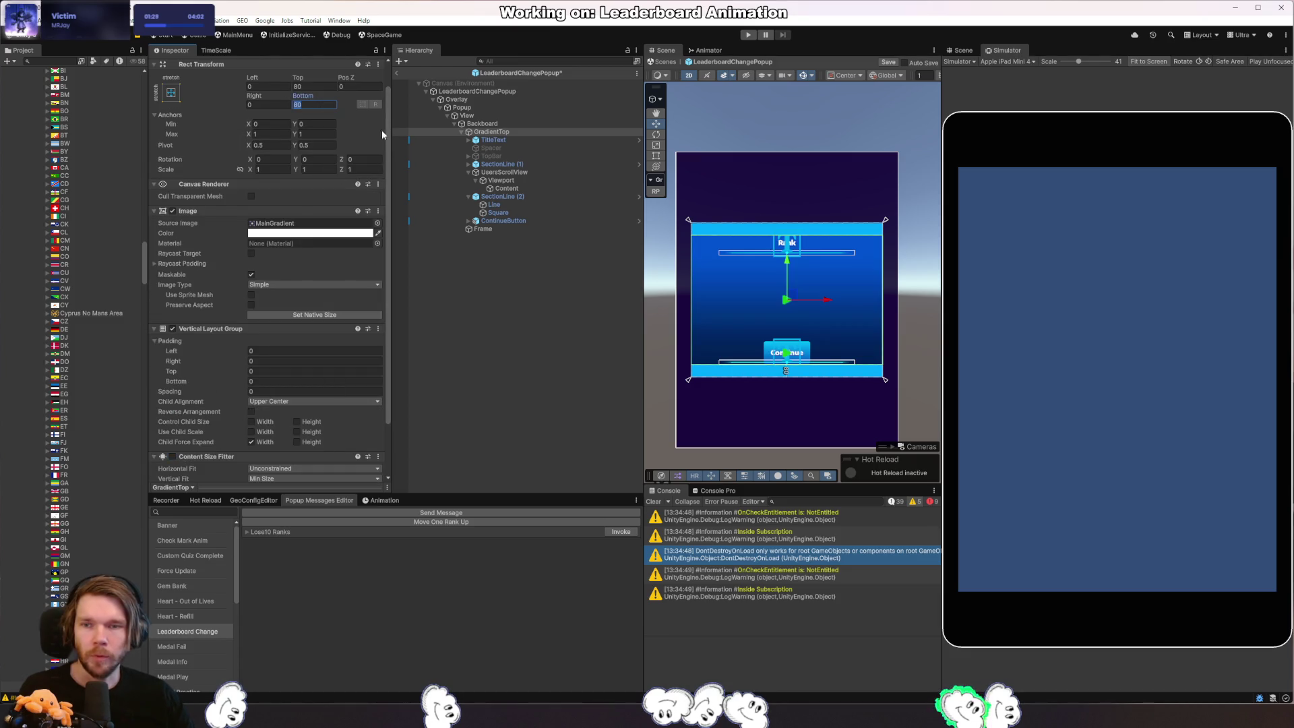
type("0")
key("shift+Tab")
key("shift+Tab")
key("shift+Tab")
type("0")
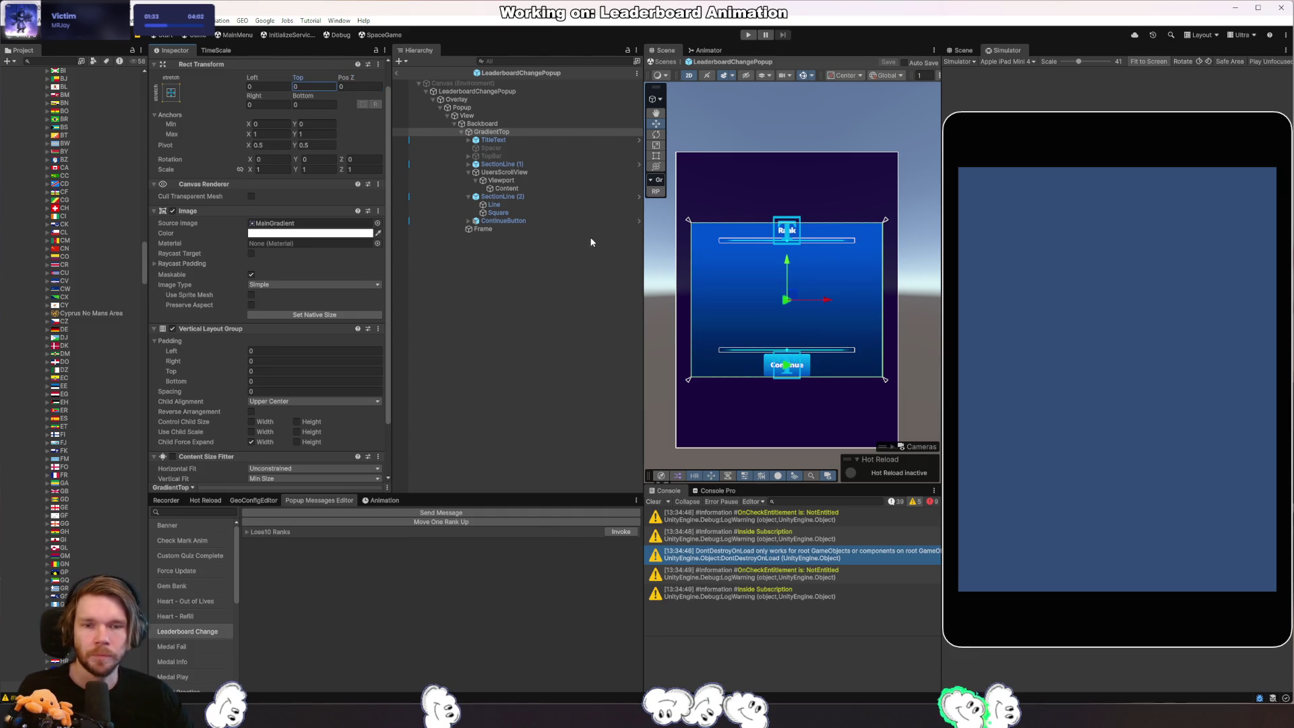
Enter Play mode, trigger the Leaderboard Change popup and exit prefab mode to the live scene.
left_click(749, 34)
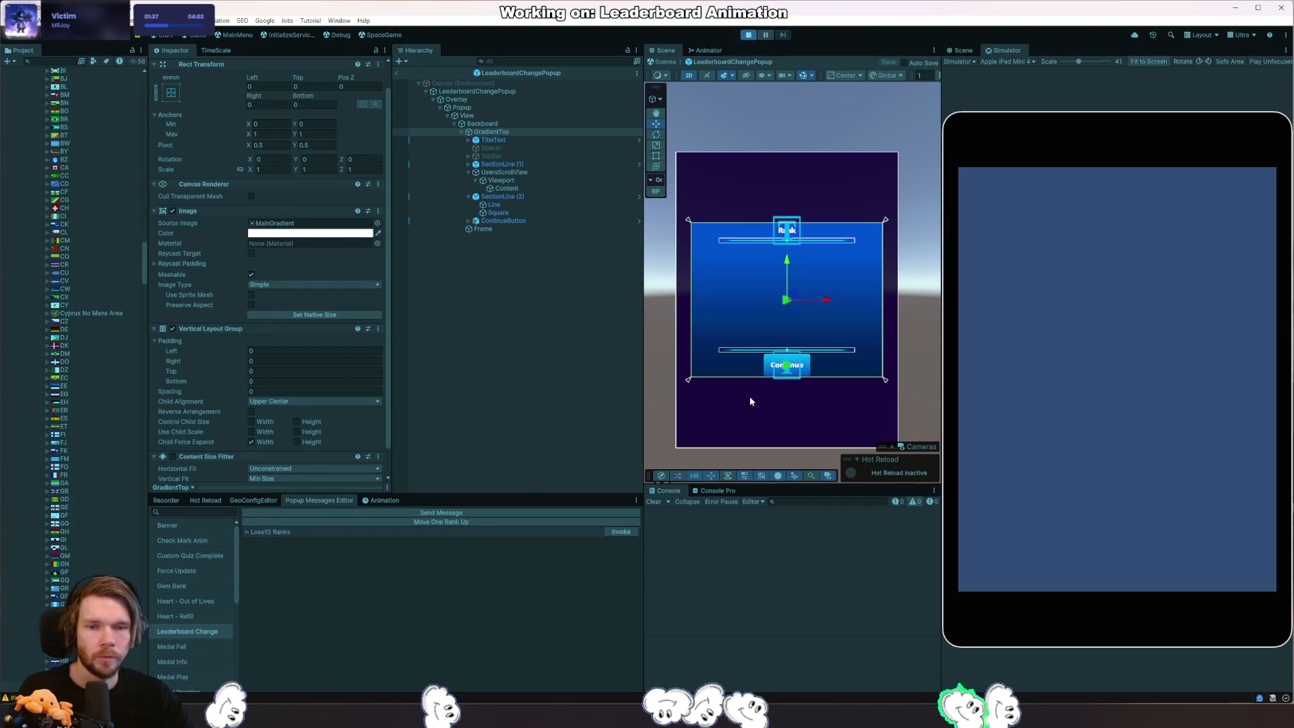
left_click(619, 533)
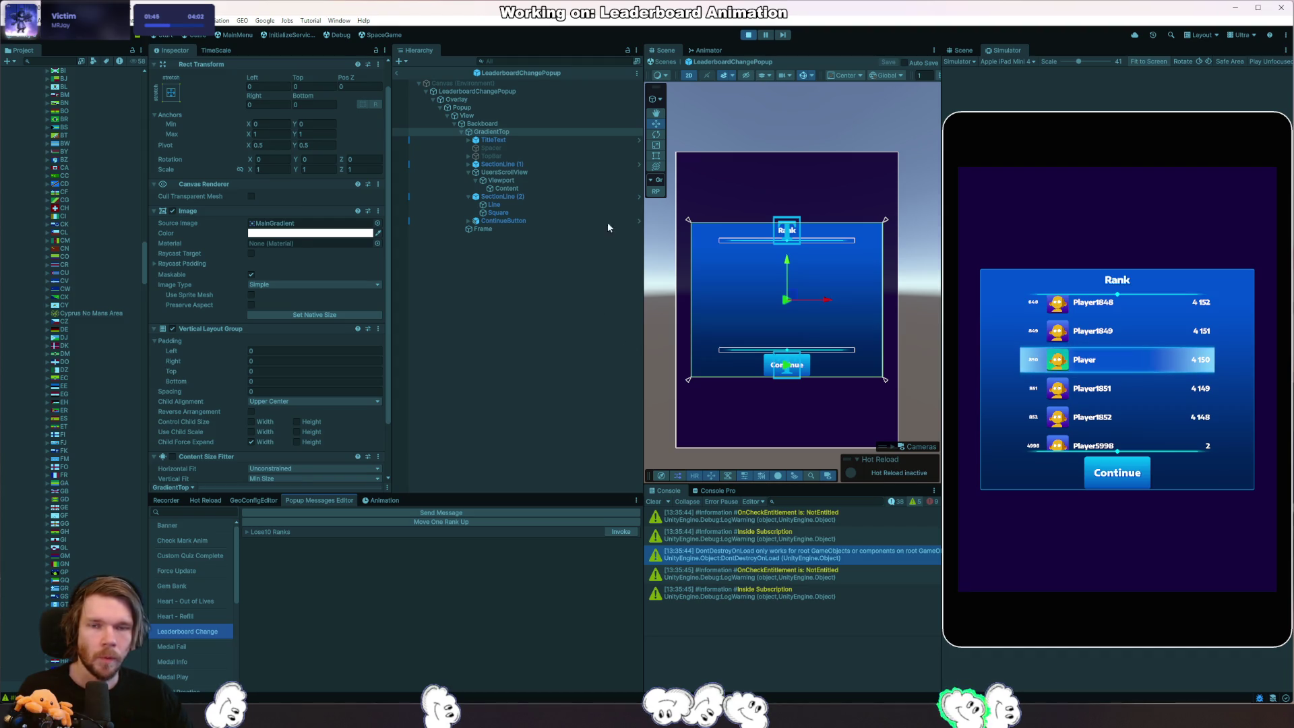
left_click(398, 74)
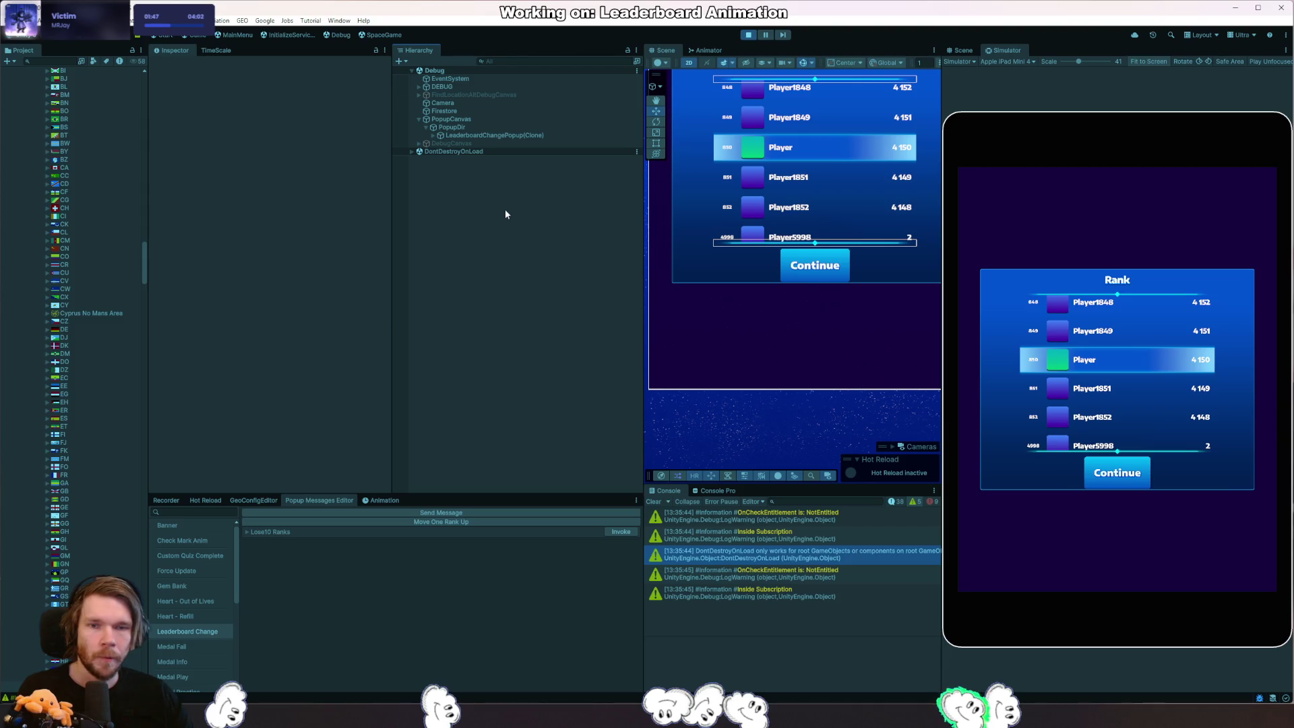
Select the running UsersScrollView via a player row and widen it to about 1120.
right_click(768, 154)
mouse_move(801, 162)
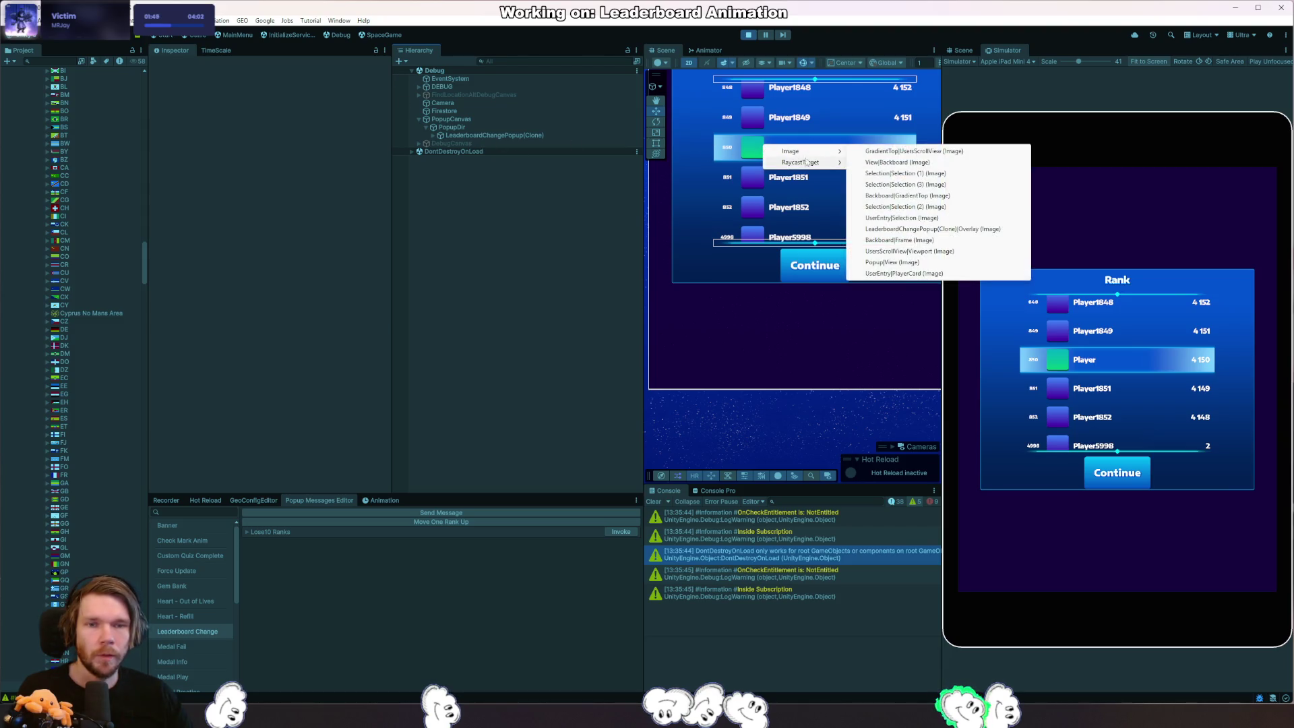
left_click(918, 195)
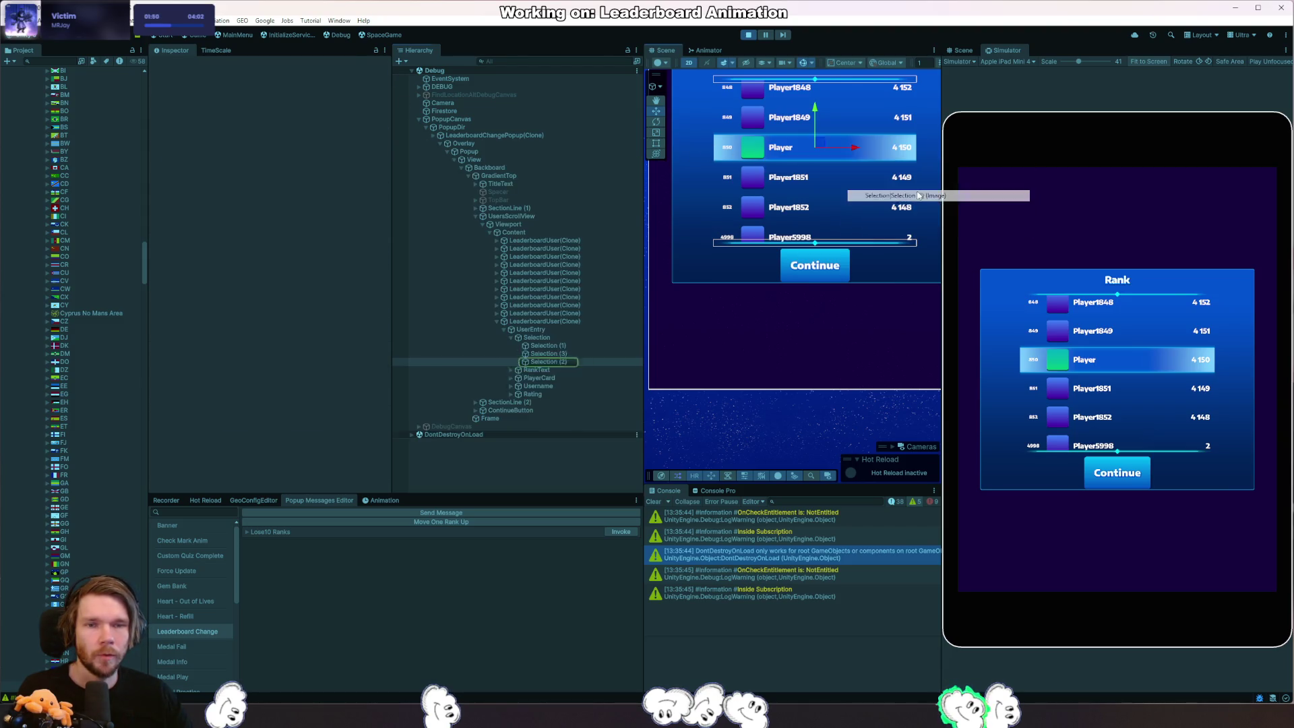
left_click(546, 234)
left_click(577, 216)
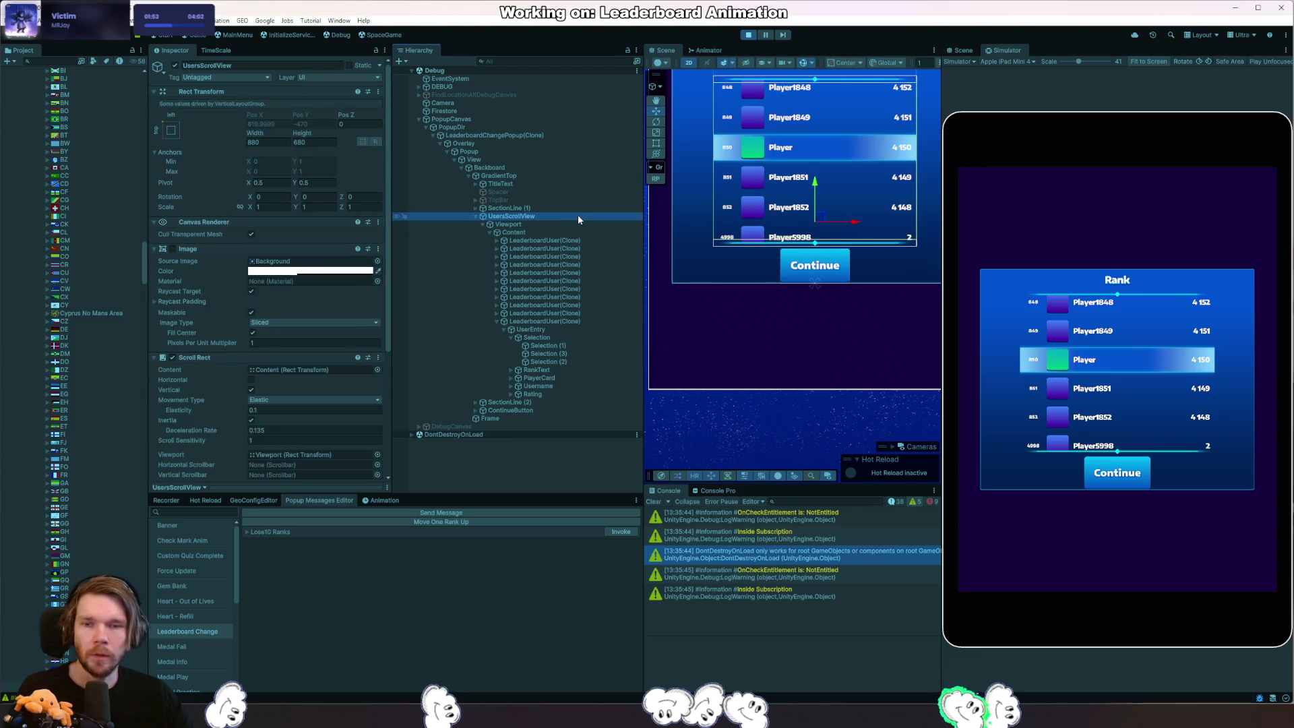
left_click_drag(254, 132, 598, 159)
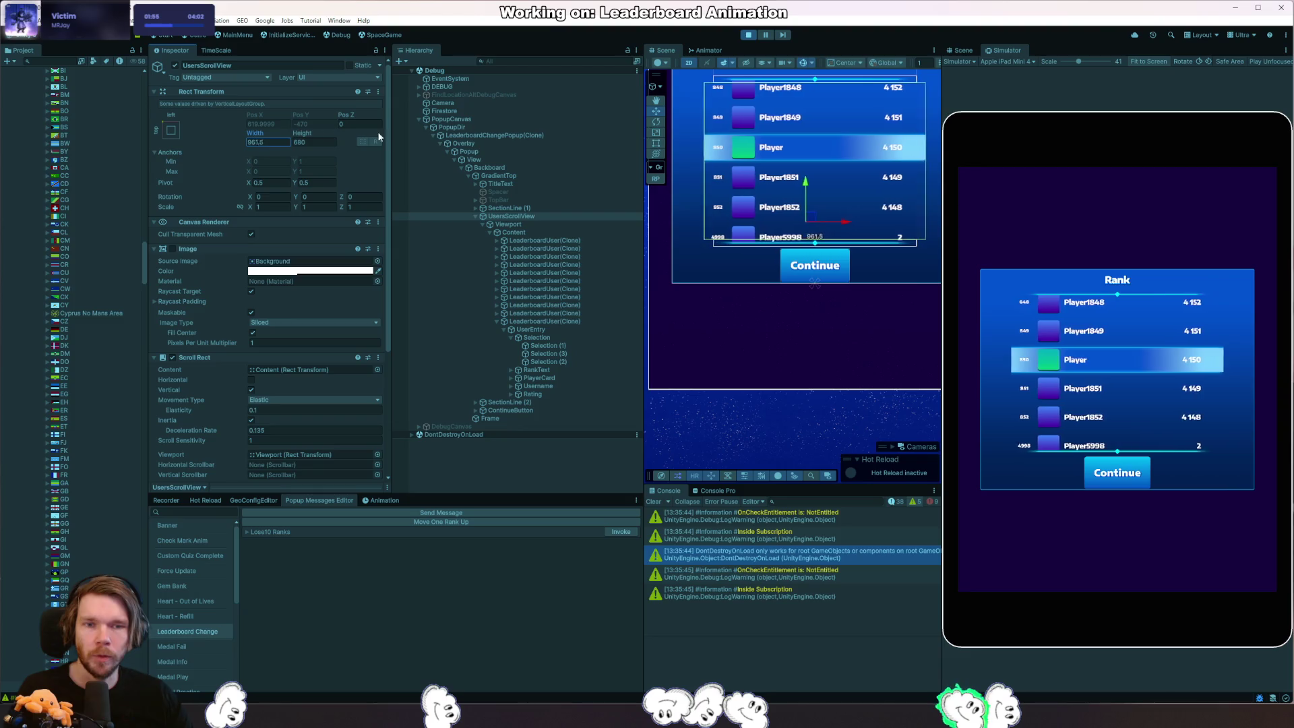
Check Content's height, try another scroll view width, and bring the Rank title into view.
left_click(530, 231)
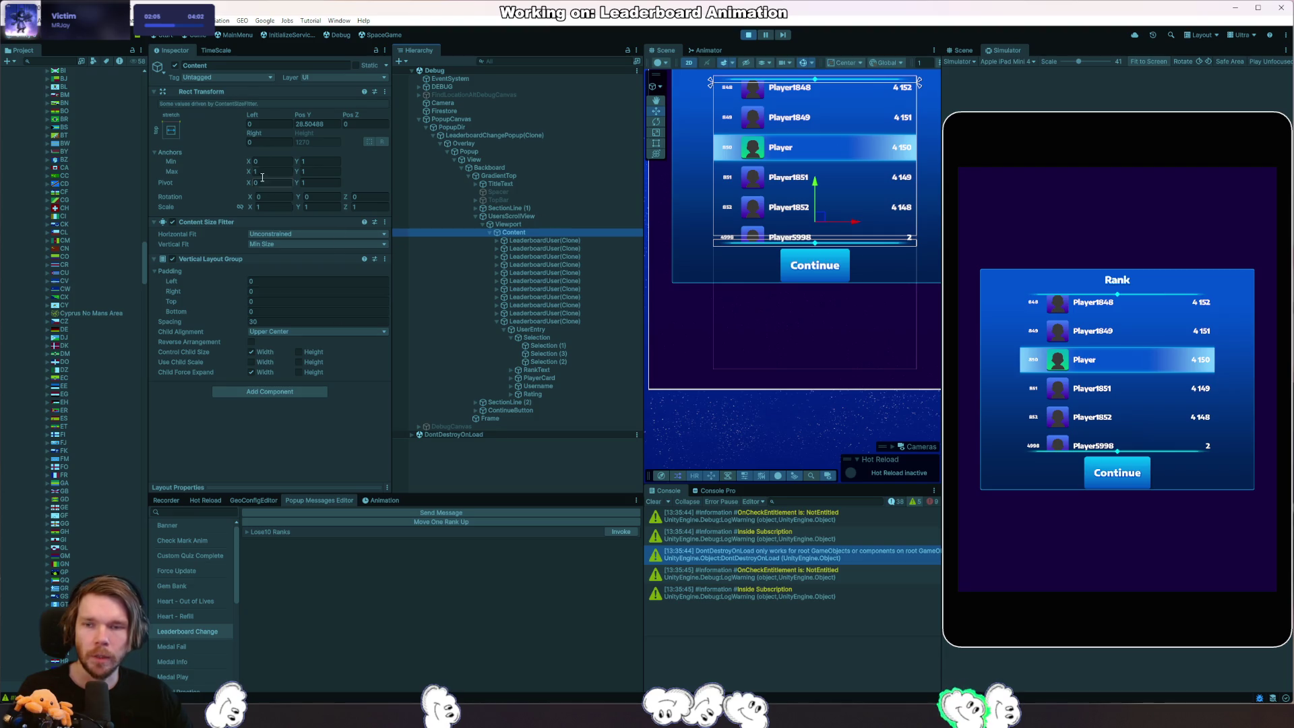
left_click(254, 141)
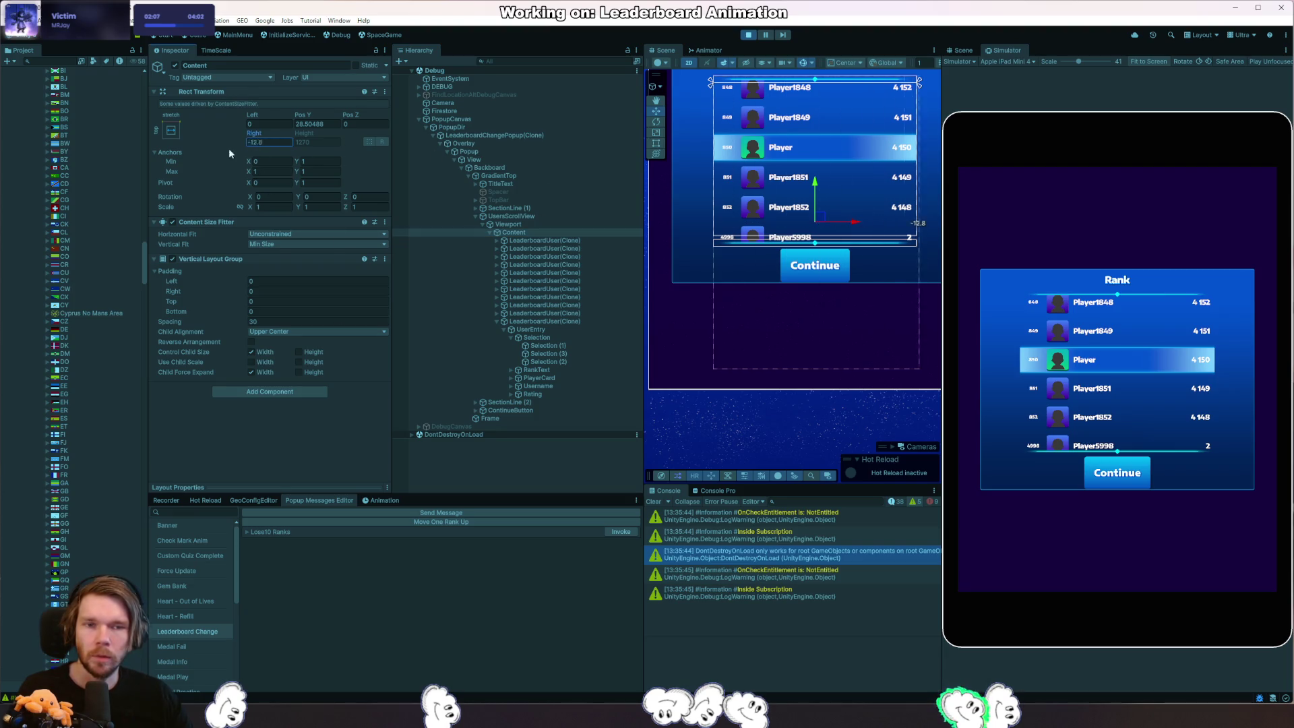
left_click(511, 216)
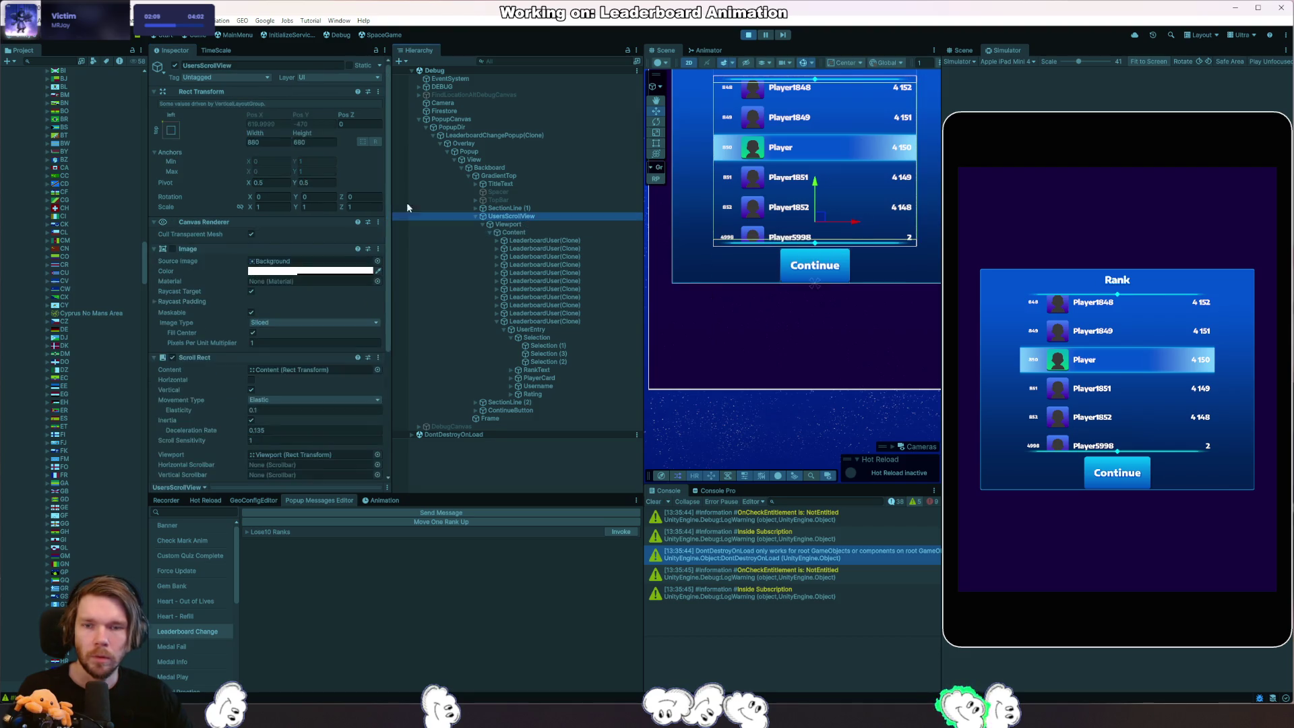
mouse_move(252, 141)
left_mouse_down()
mouse_move(899, 293)
mouse_move(931, 391)
left_mouse_up()
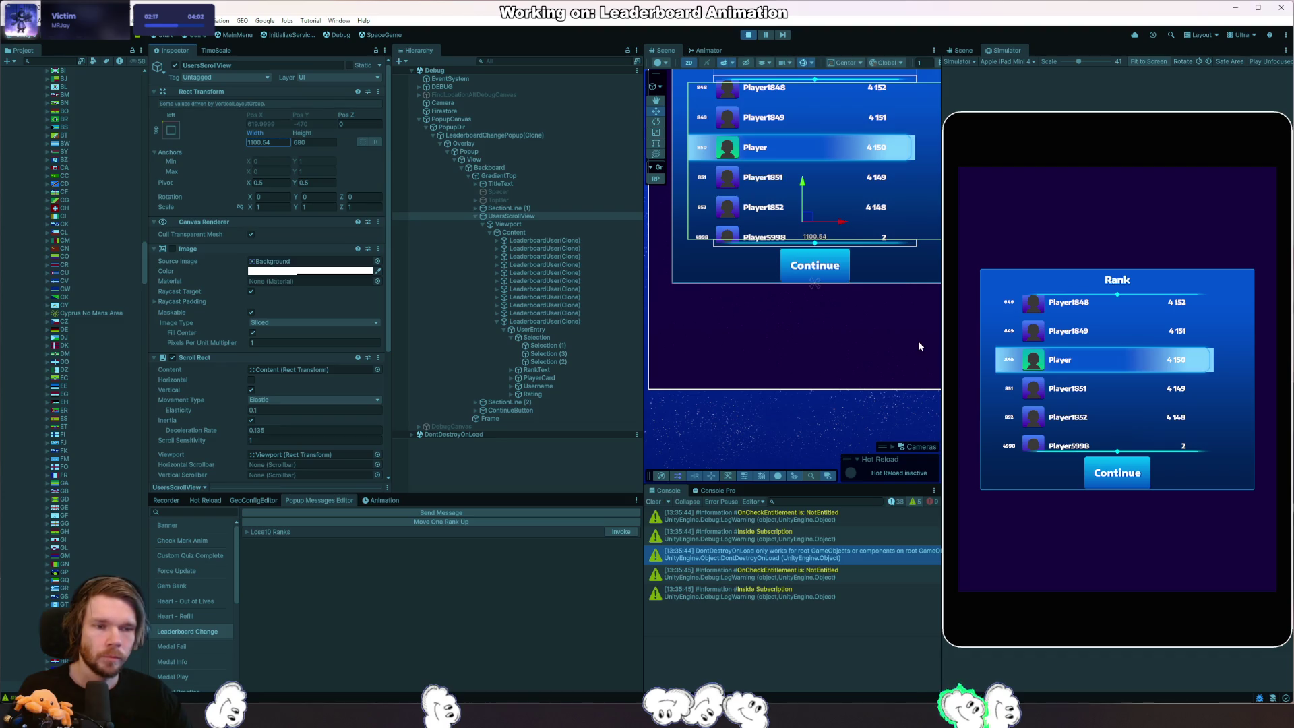
left_click_drag(782, 262, 791, 376)
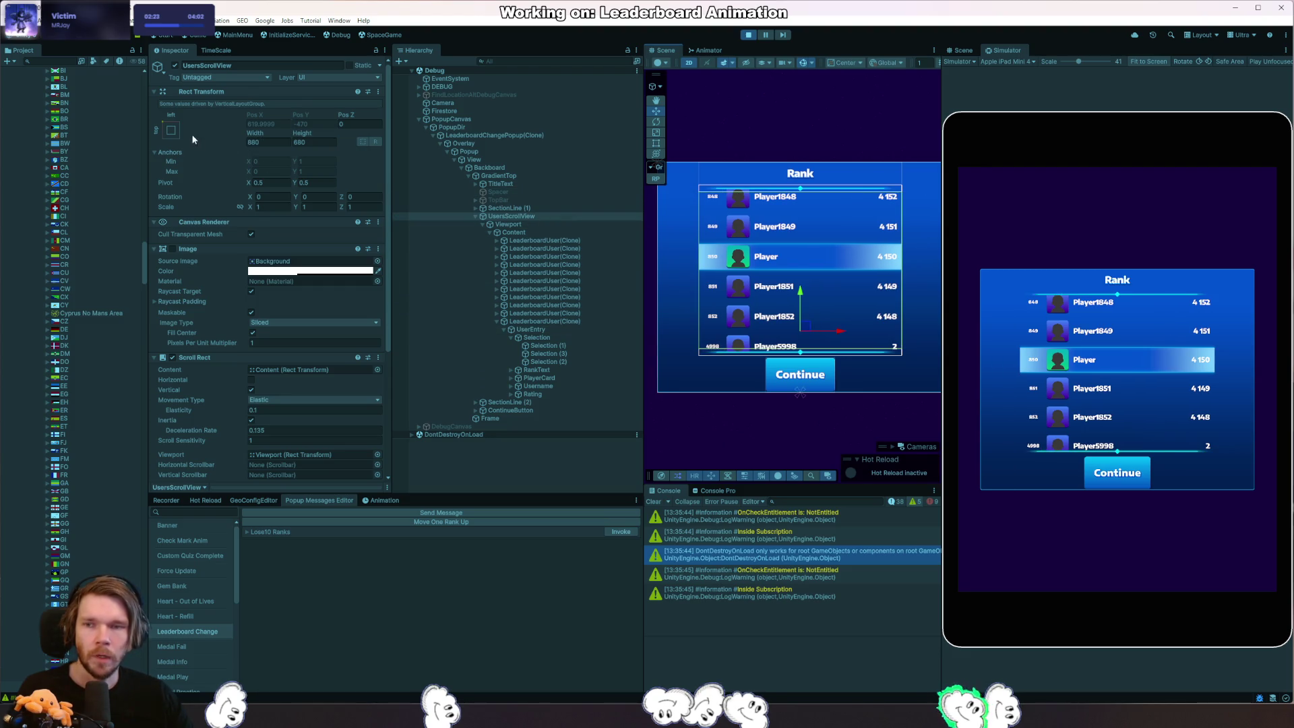
Anchor UsersScrollView to the top-left and start setting its width to 880.
left_click(170, 130)
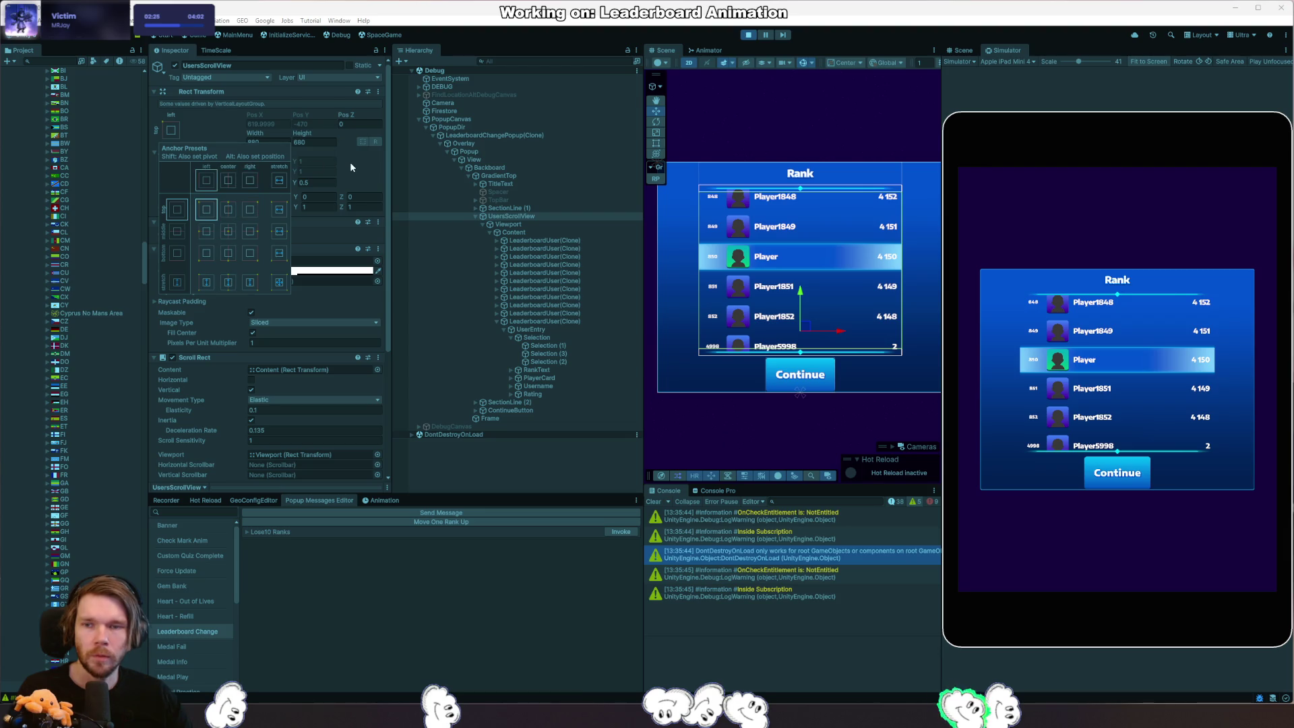
left_click(278, 211)
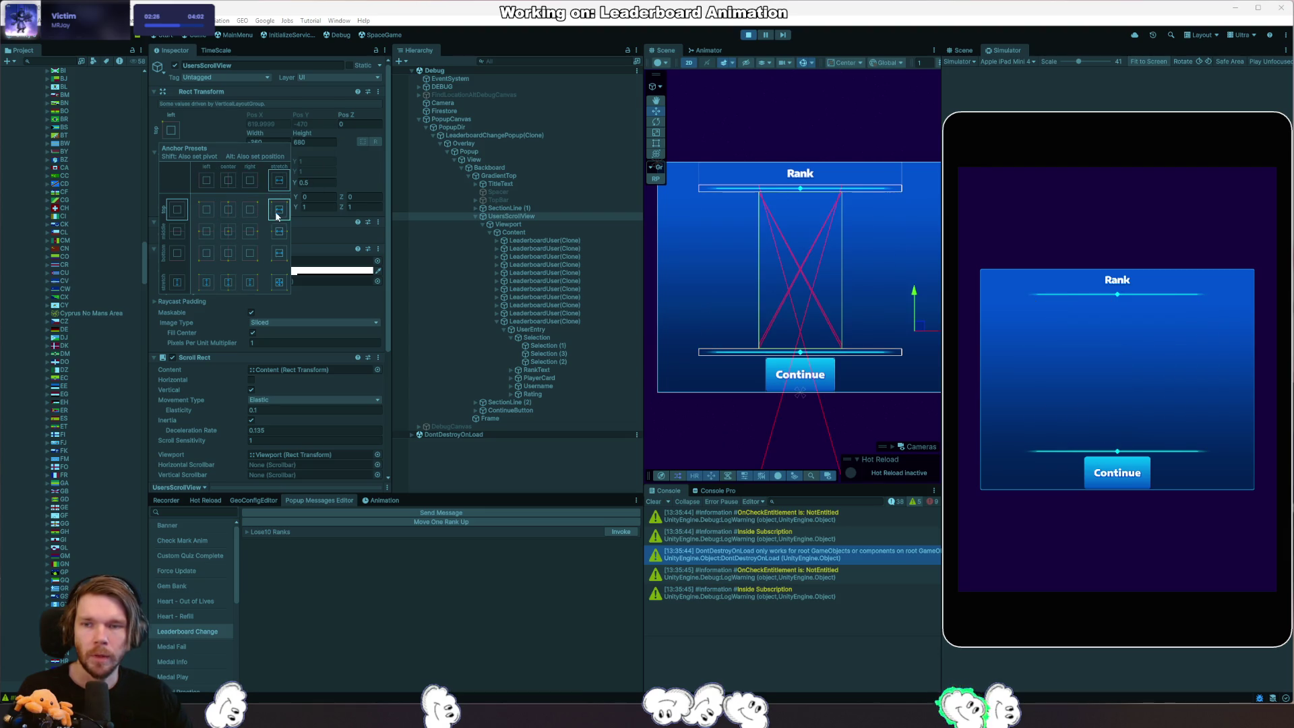
left_click(215, 214)
double_click(269, 143)
type("88")
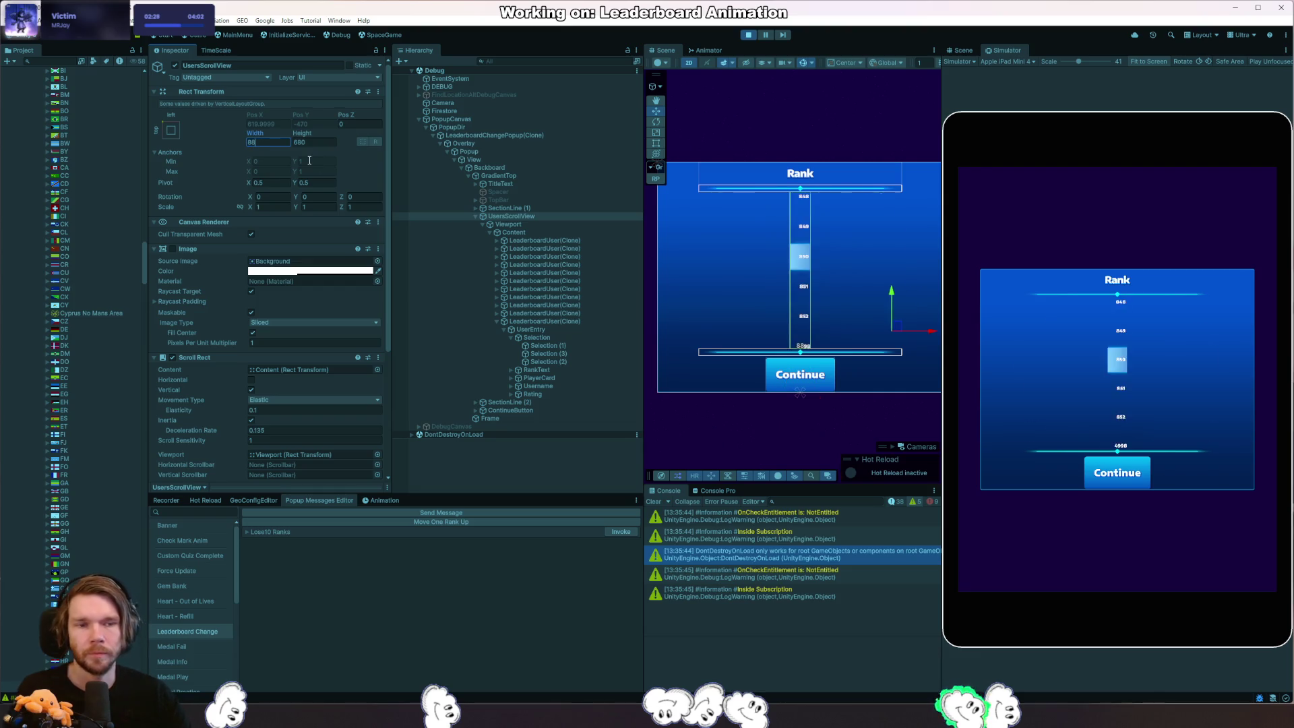
type("0")
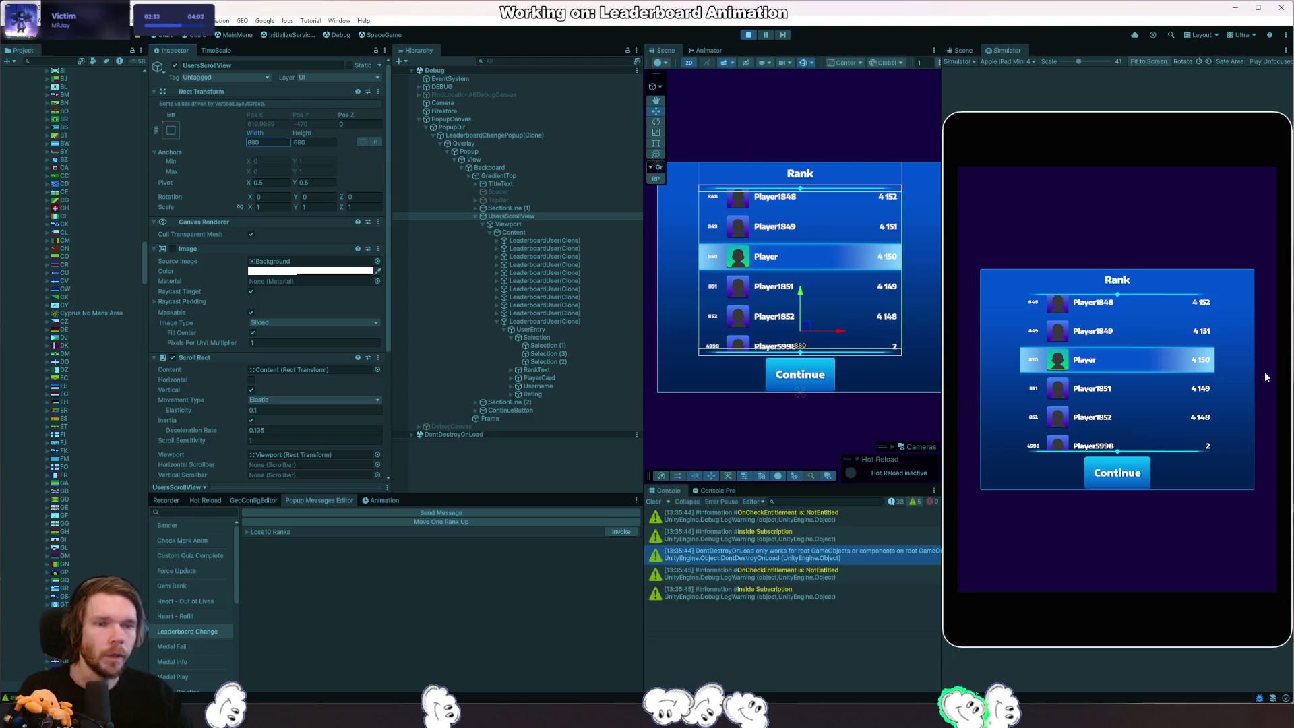
Capture an area screenshot of the Simulator popup, then confirm the 880 width.
key("Print")
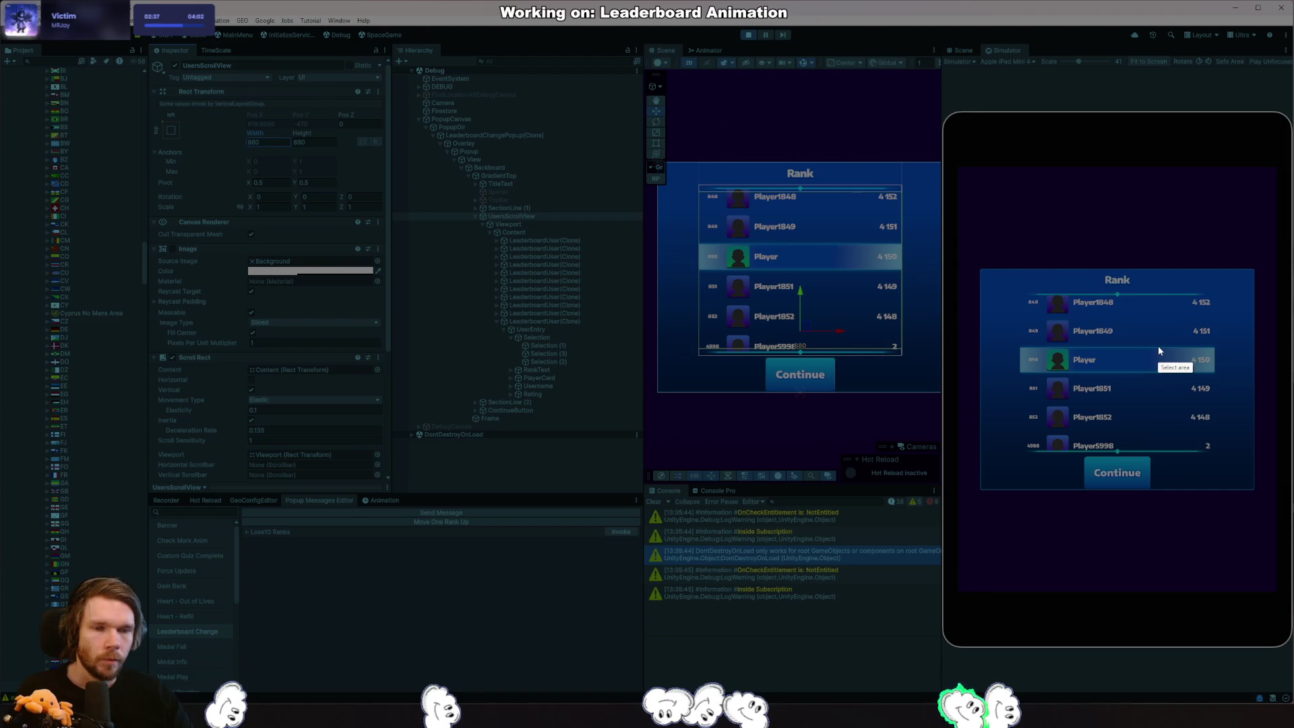
left_click(1125, 337)
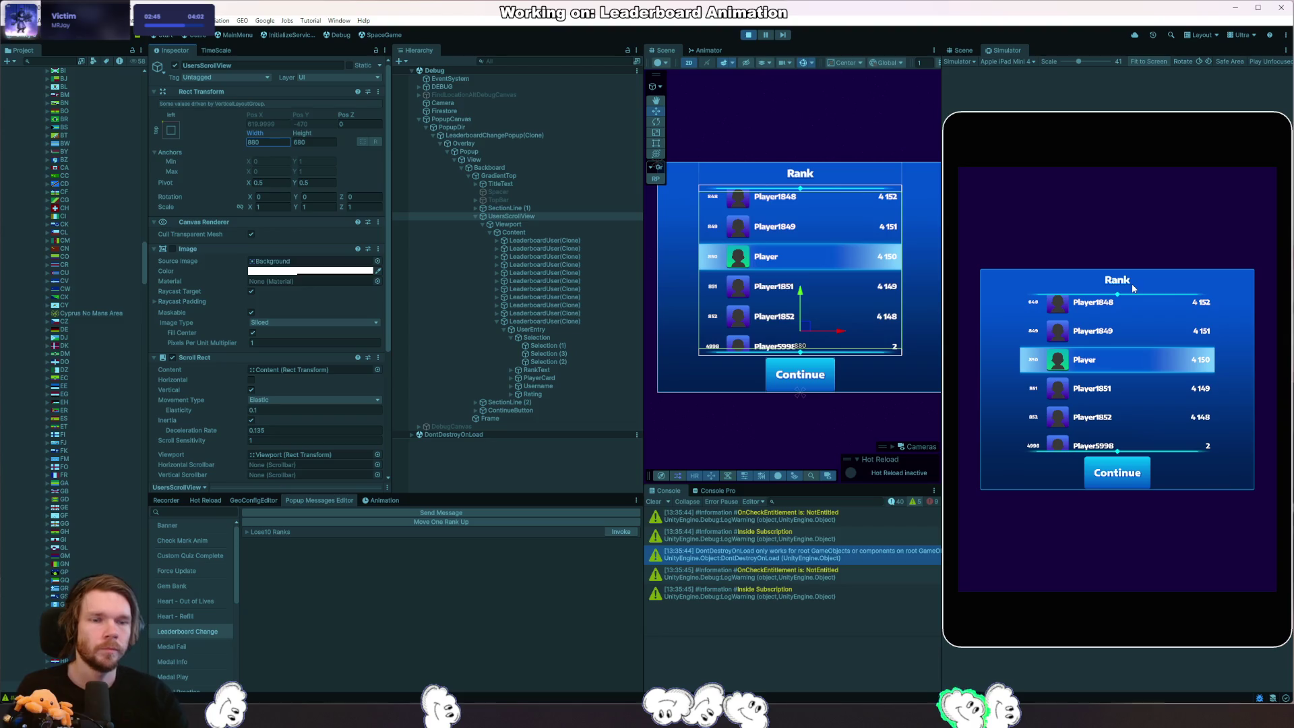
key("Print")
mouse_move(945, 111)
left_mouse_down()
mouse_move(1061, 255)
mouse_move(1288, 623)
mouse_move(1292, 656)
left_mouse_up()
left_click(1253, 666)
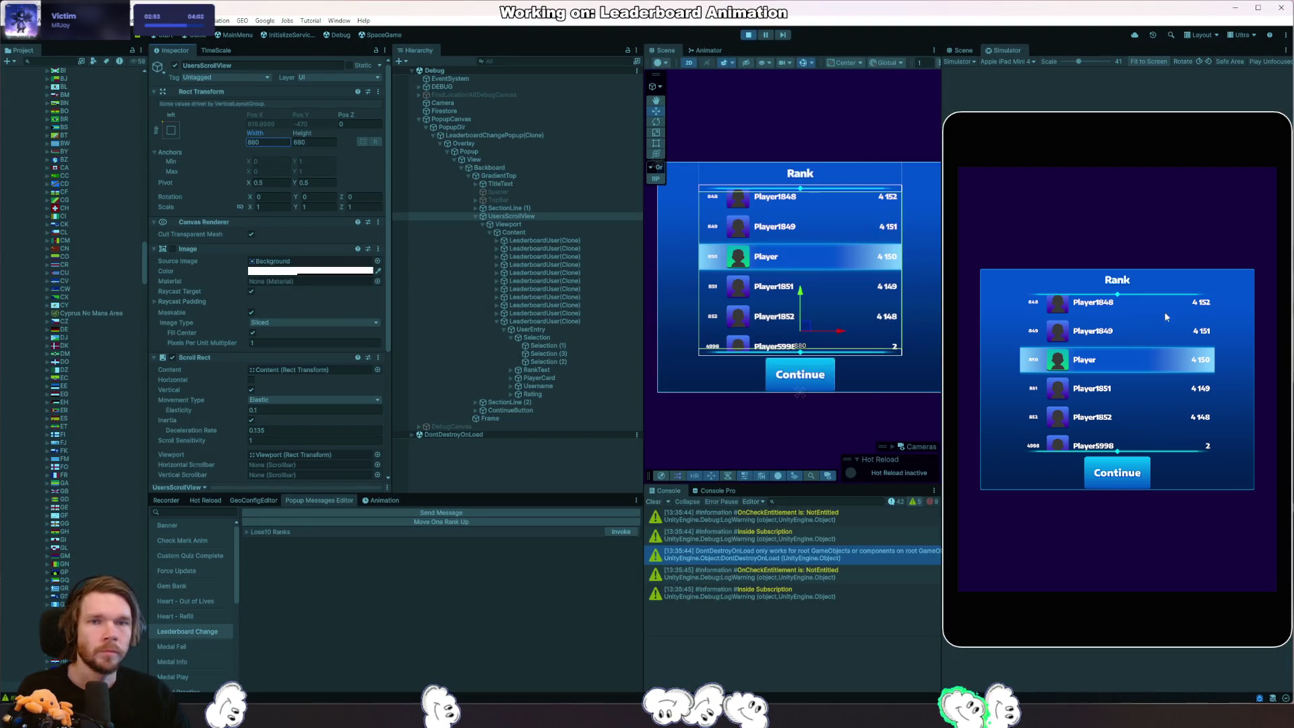
key("Return")
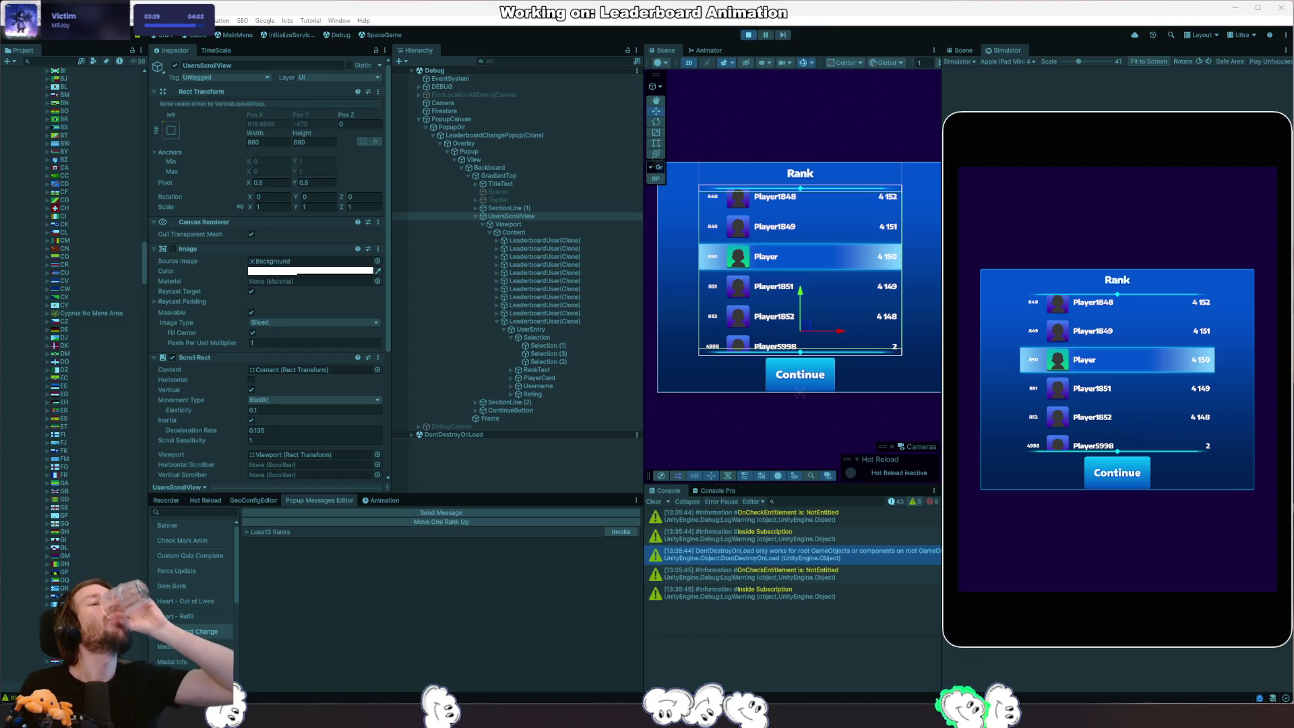
Inspect GradientTop, TitleText and SectionLine (2), then select UsersScrollView to resize.
left_click(516, 176)
left_click(516, 184)
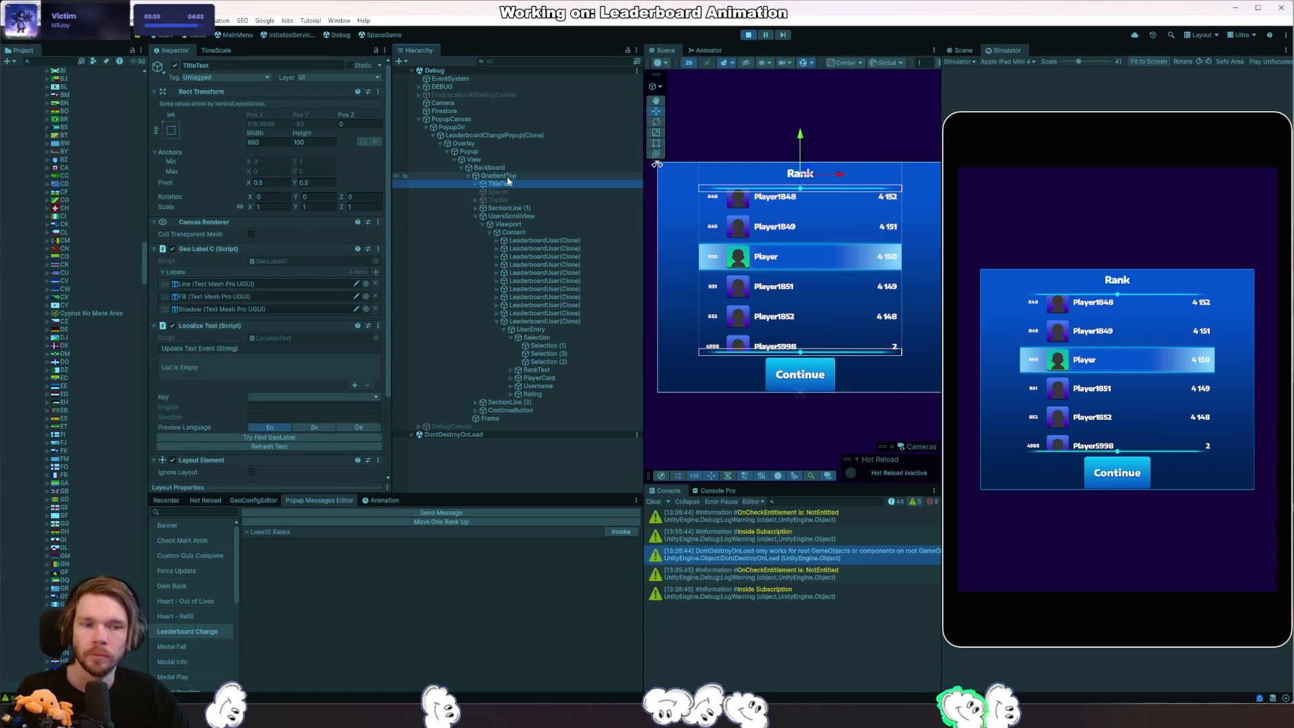
left_click(658, 164)
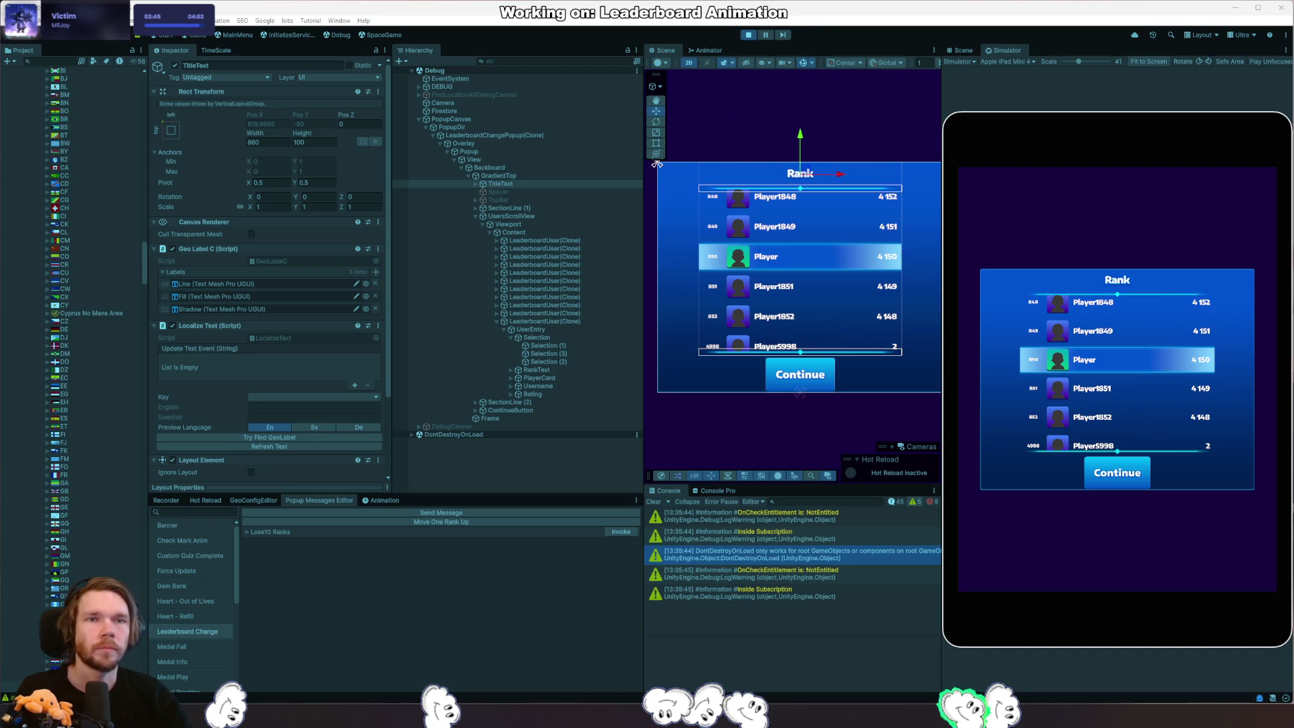
left_click(538, 404)
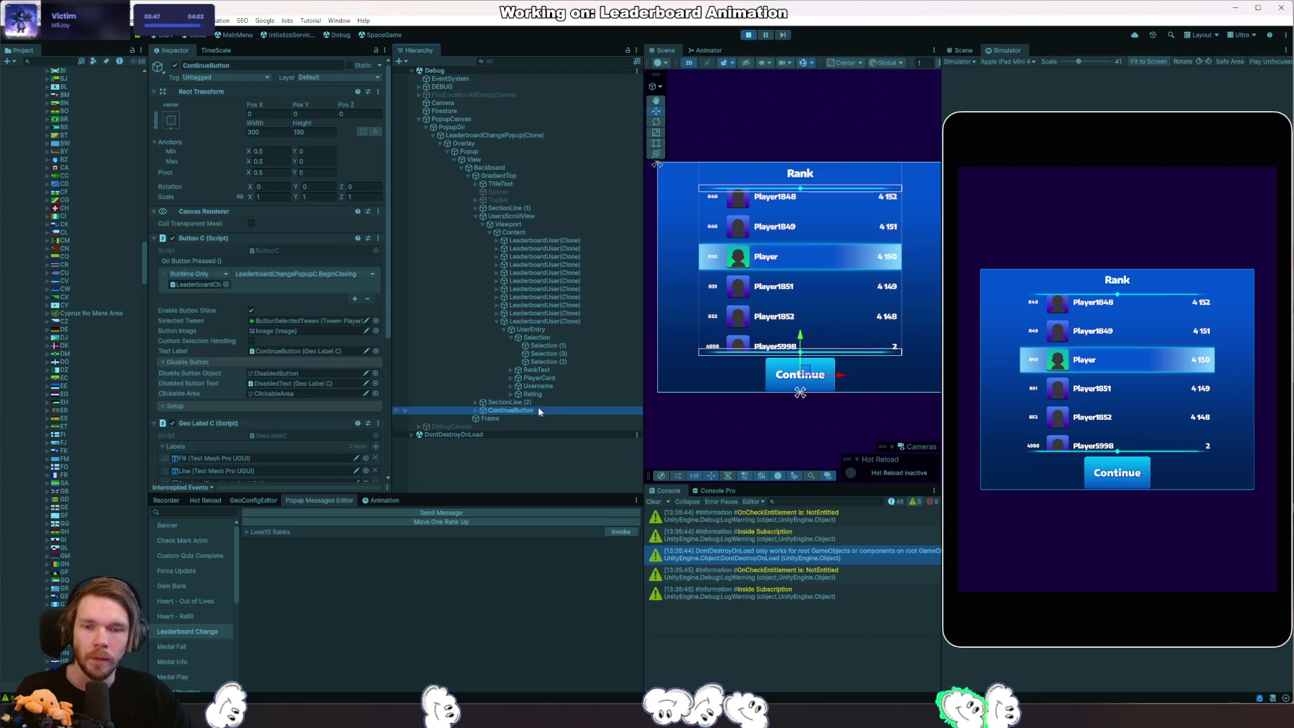
left_click(506, 217)
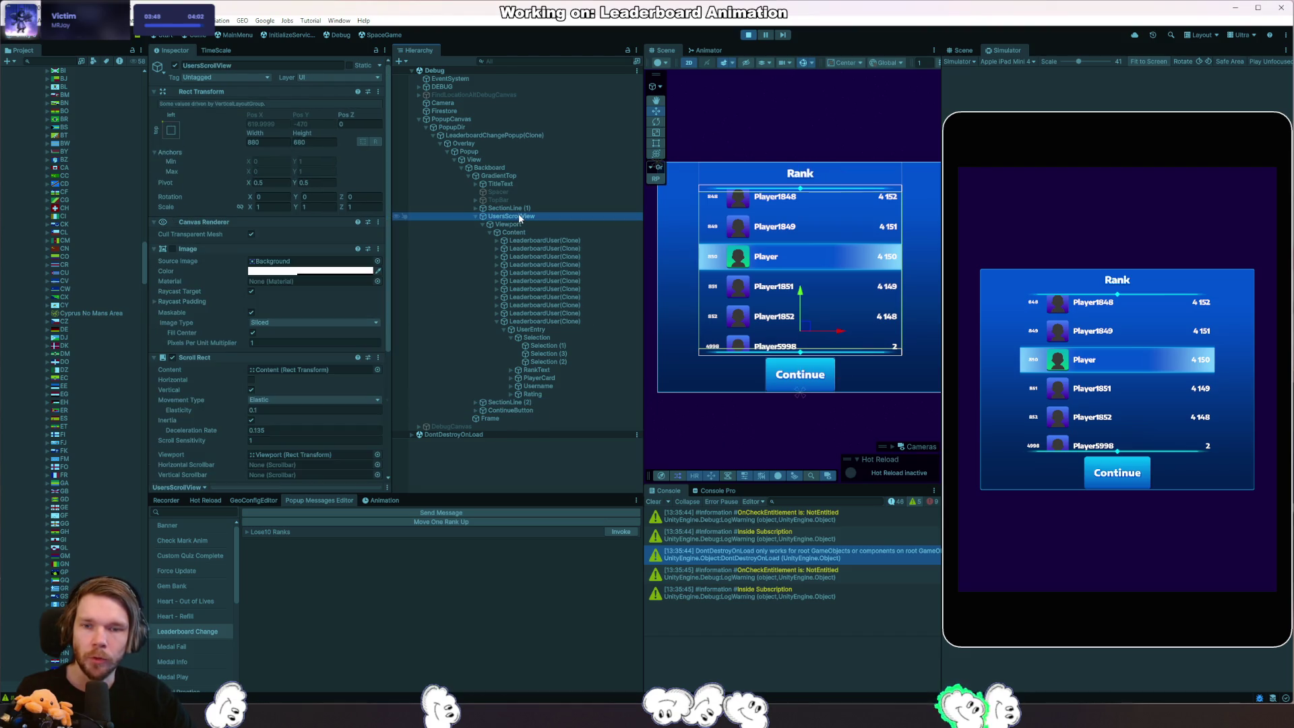
Edit UsersScrollView's height, trying 700 and 680 before settling on 650.
left_click(310, 144)
type("700")
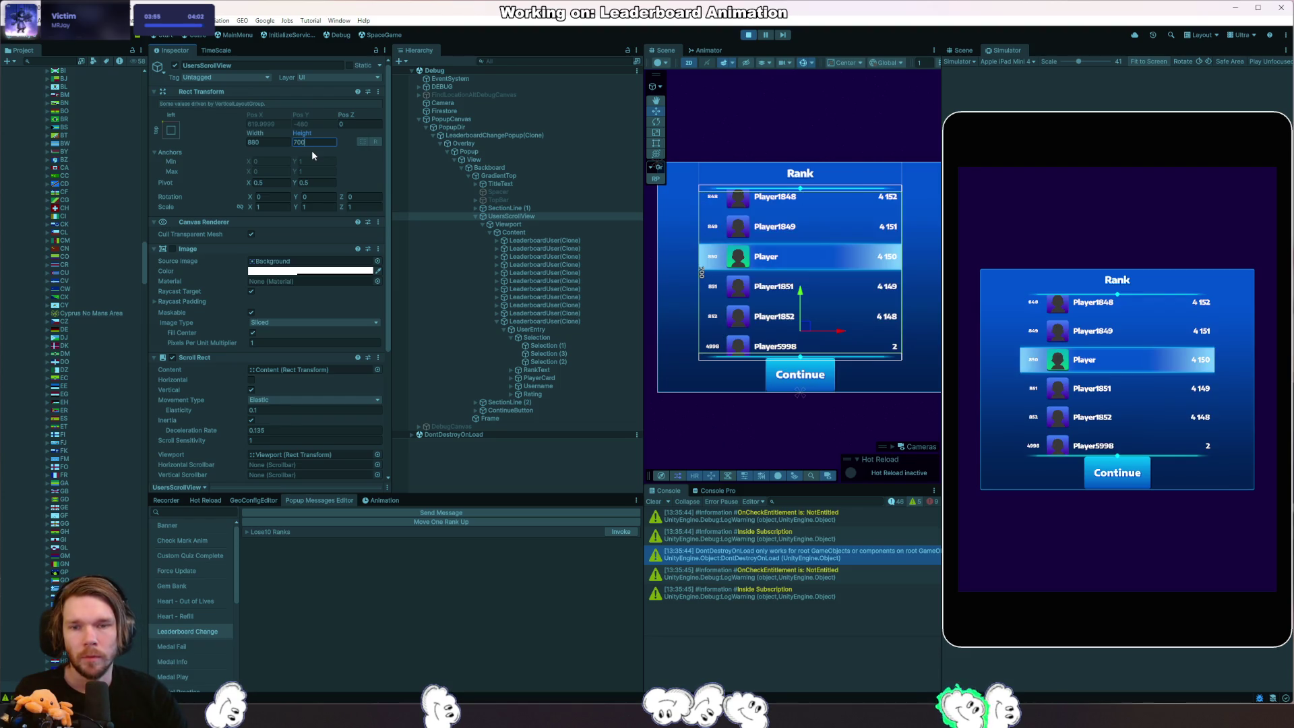
key("BackSpace")
key("BackSpace")
key("BackSpace")
type("680")
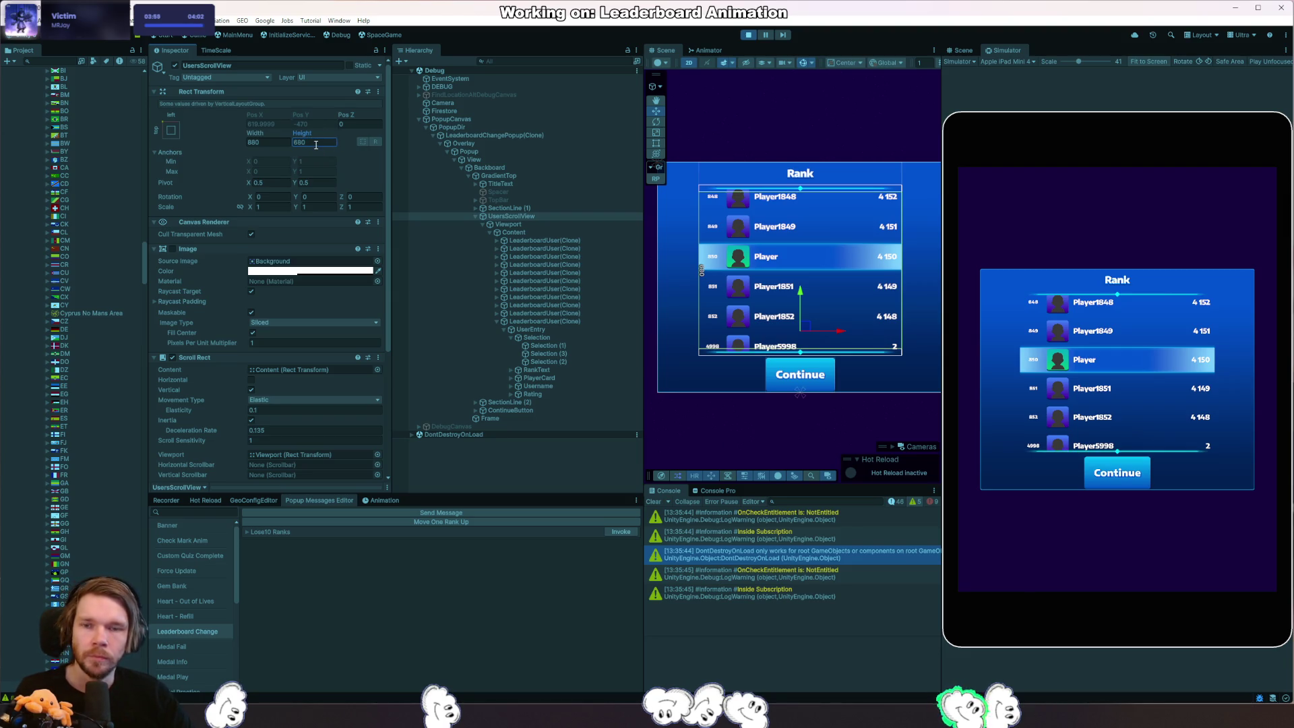
key("BackSpace")
key("BackSpace")
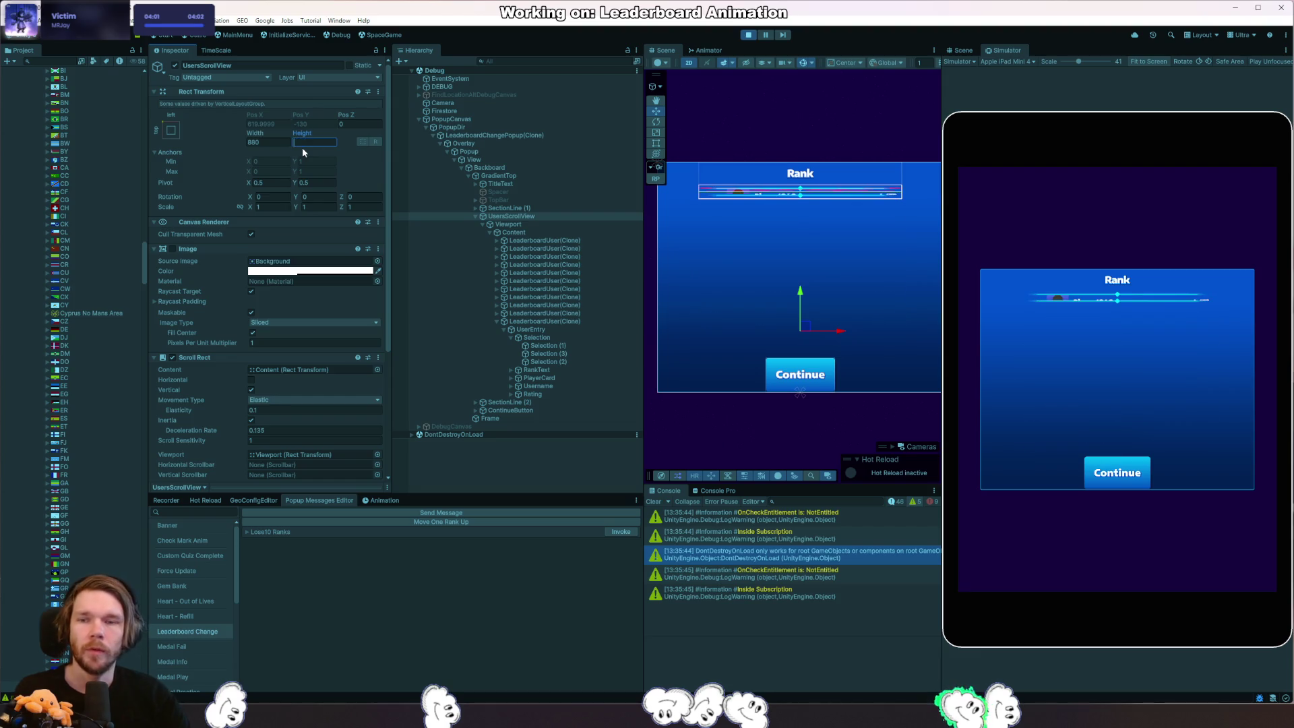
type("50")
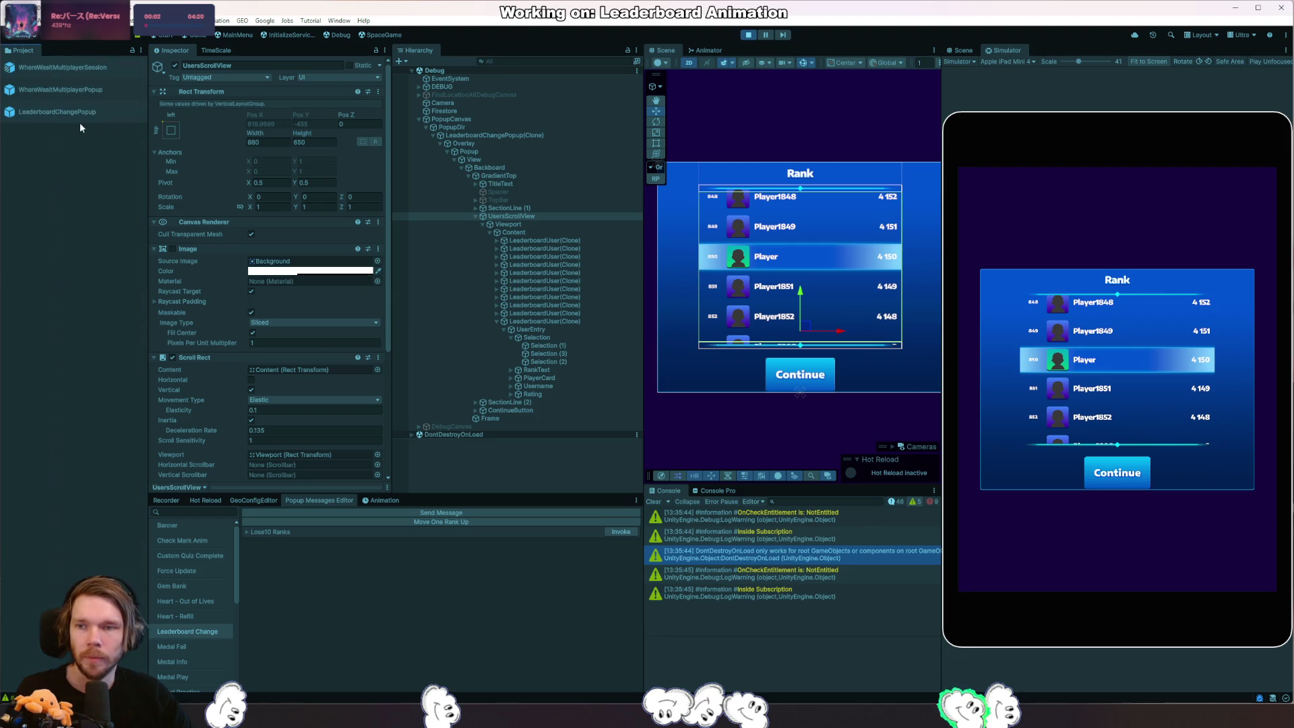
In the LeaderboardChangePopup prefab set UsersScrollView height to 650 and select ContinueButton.
left_click(80, 122)
double_click(80, 122)
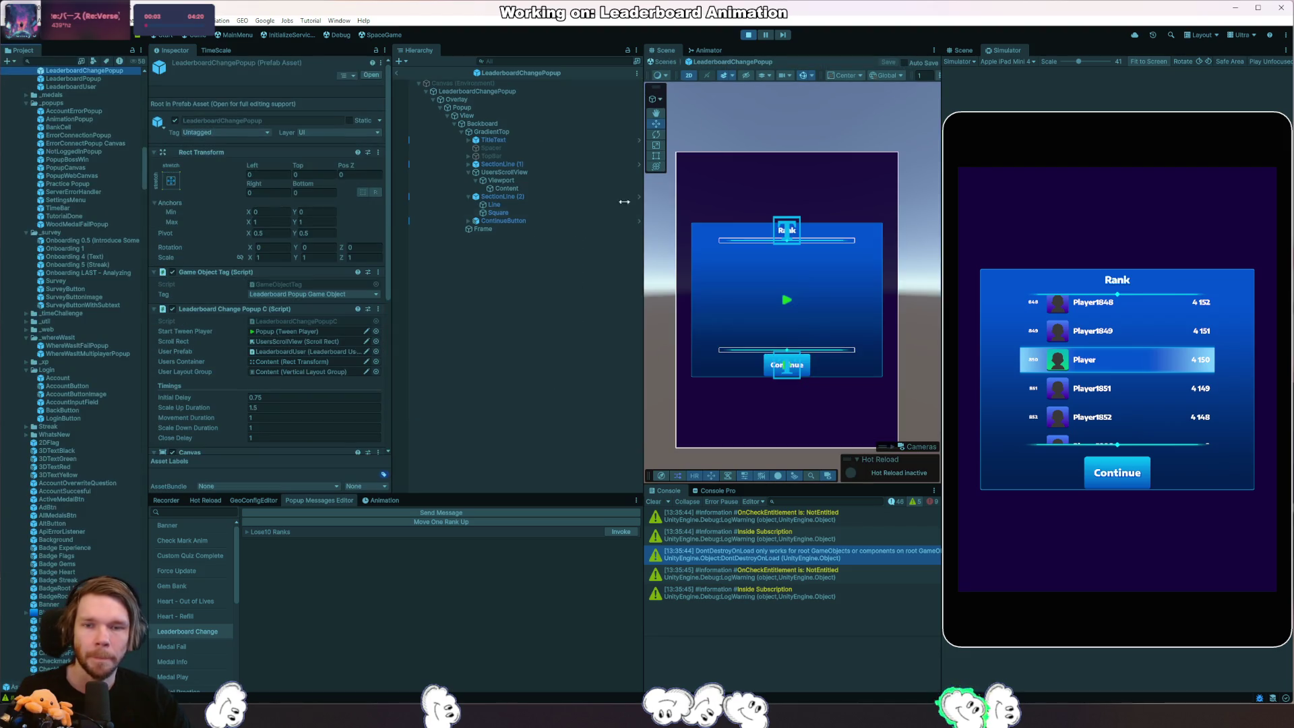
left_click(526, 172)
type("650")
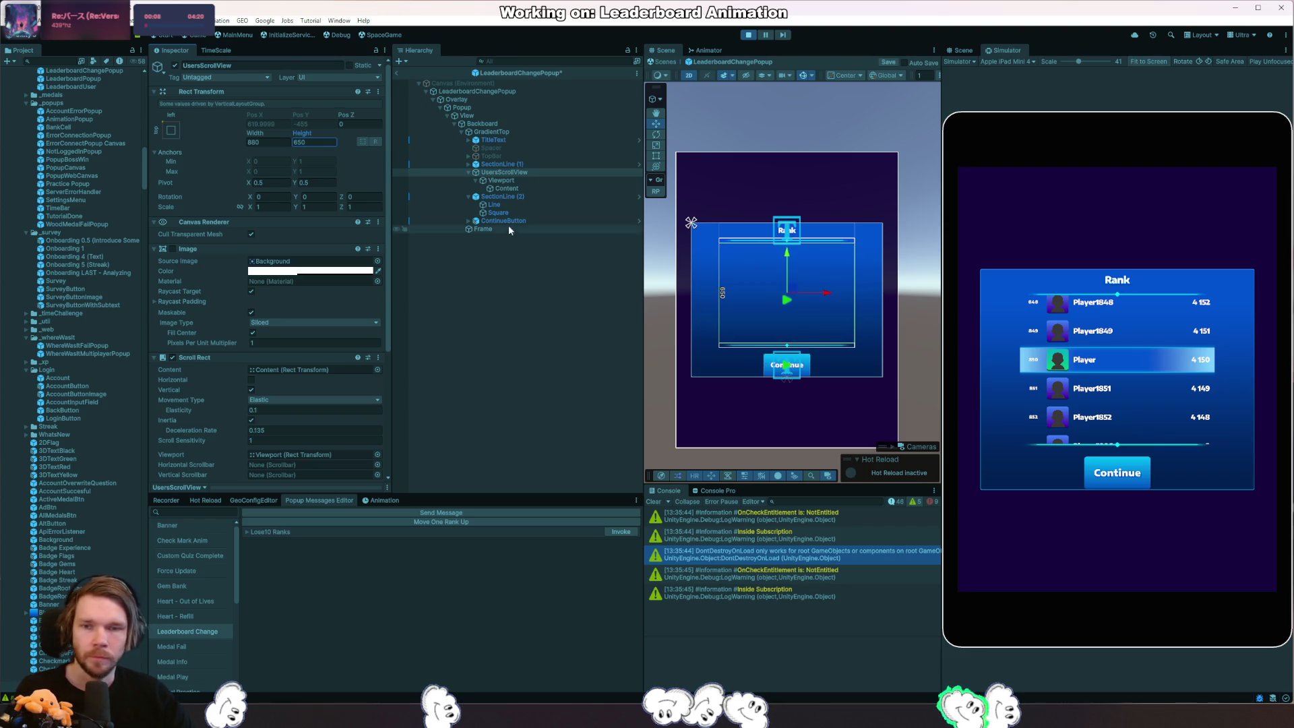
left_click(506, 220)
Set ContinueButton's Pos Y to 25, then restart Play mode.
left_click(308, 139)
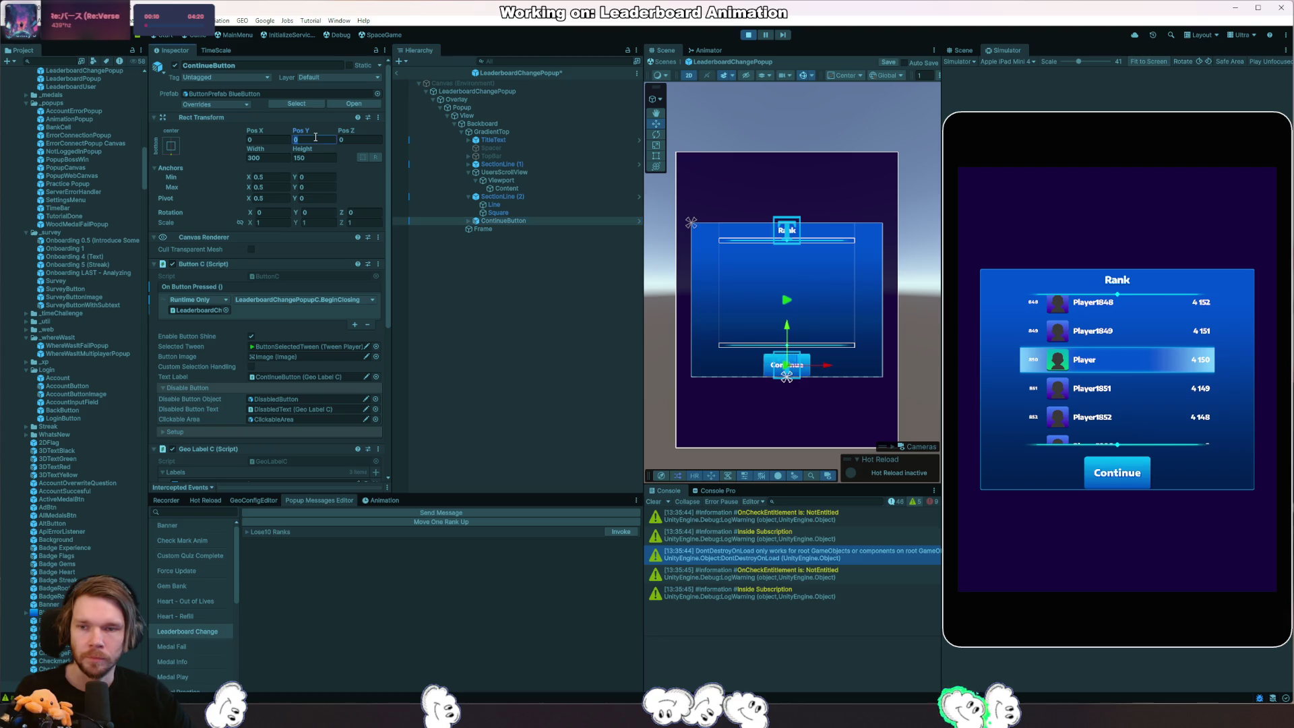
type("2")
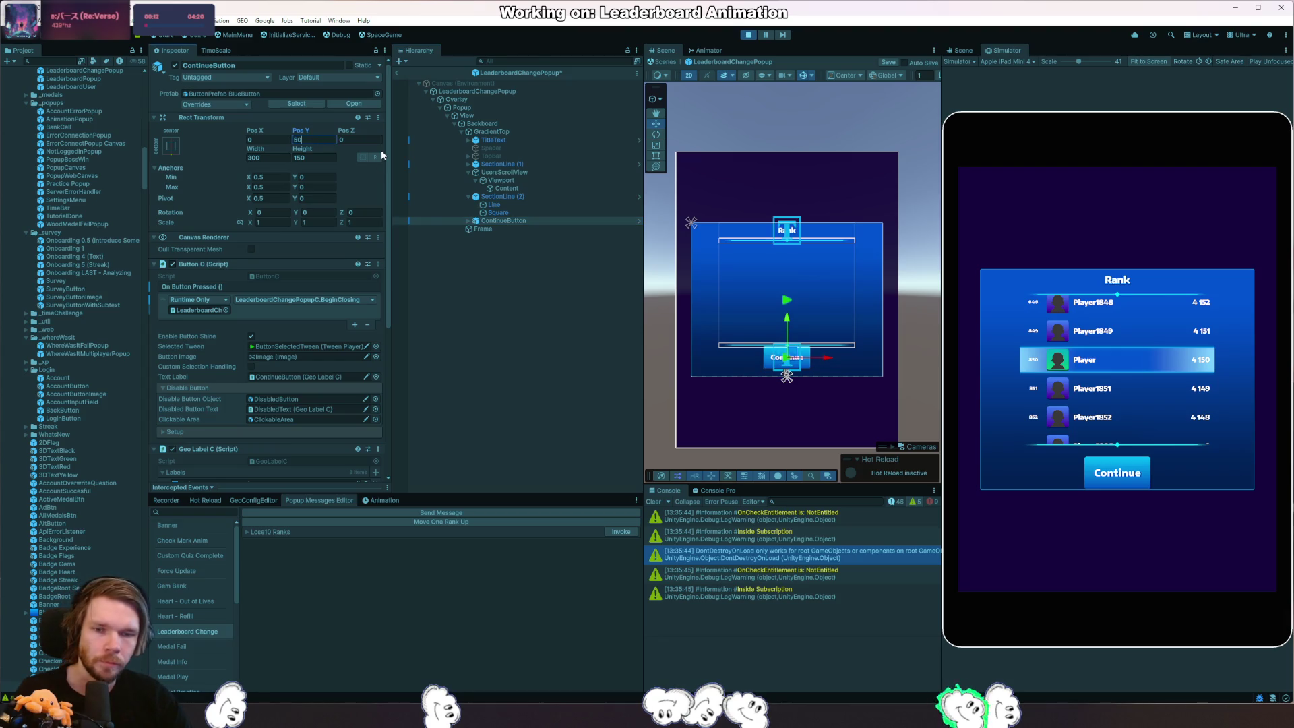
type("0")
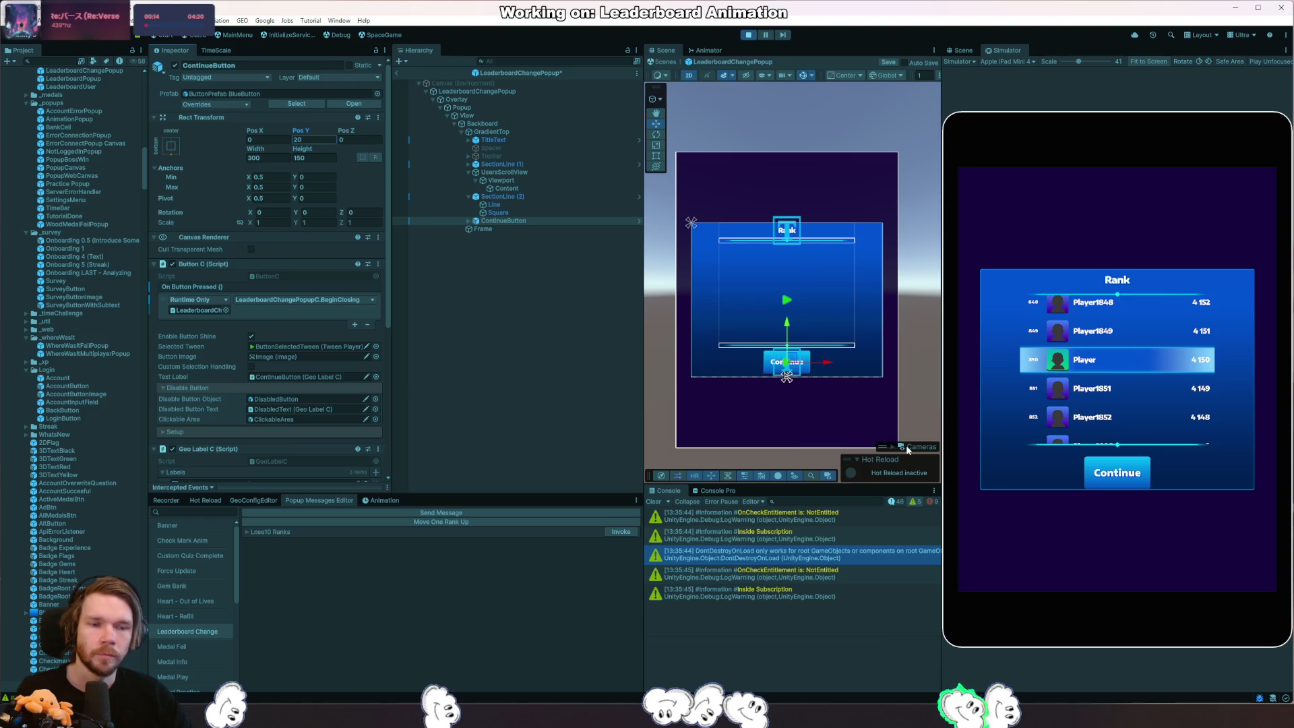
scroll(848, 177, "up", 2)
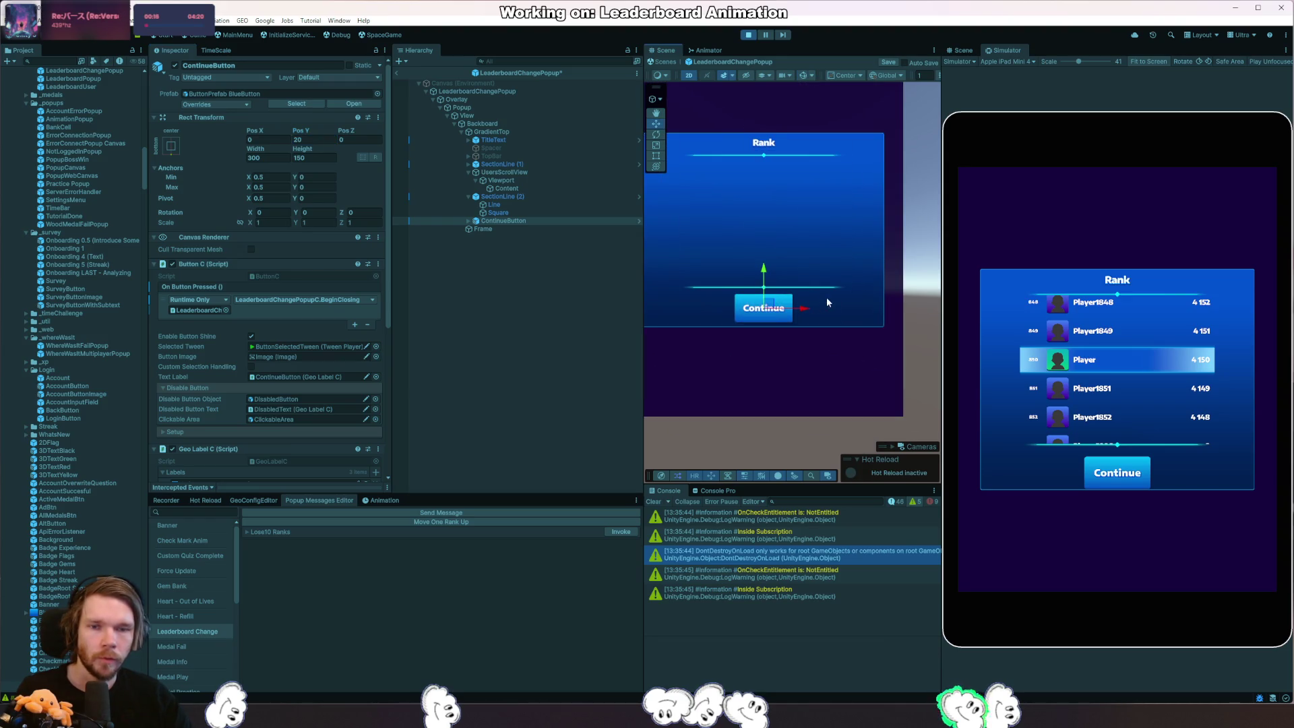
scroll(790, 336, "up", 3)
left_click(312, 138)
type("25")
key("BackSpace")
key("BackSpace")
type("30")
key("BackSpace")
key("BackSpace")
type("25")
left_click(749, 36)
left_click(749, 35)
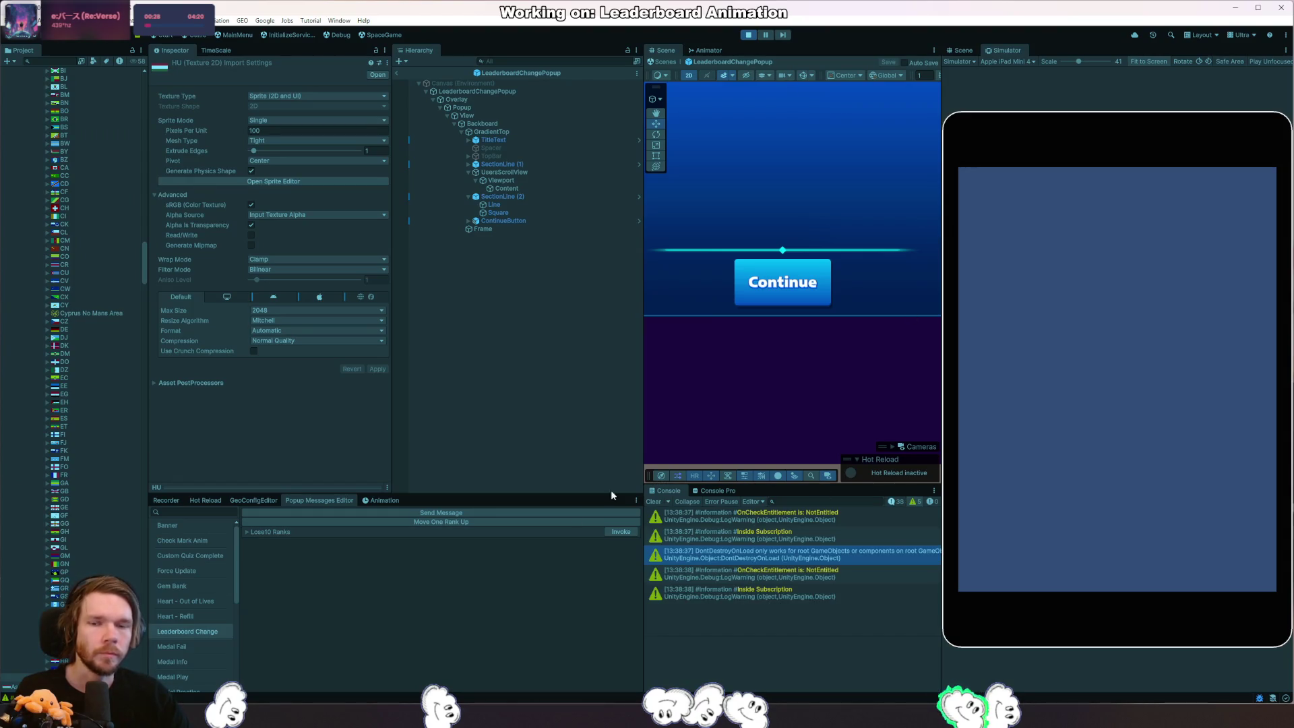
Trigger the Leaderboard Change popup, screenshot the Simulator's rank animation, and view it in Game view.
left_click(617, 531)
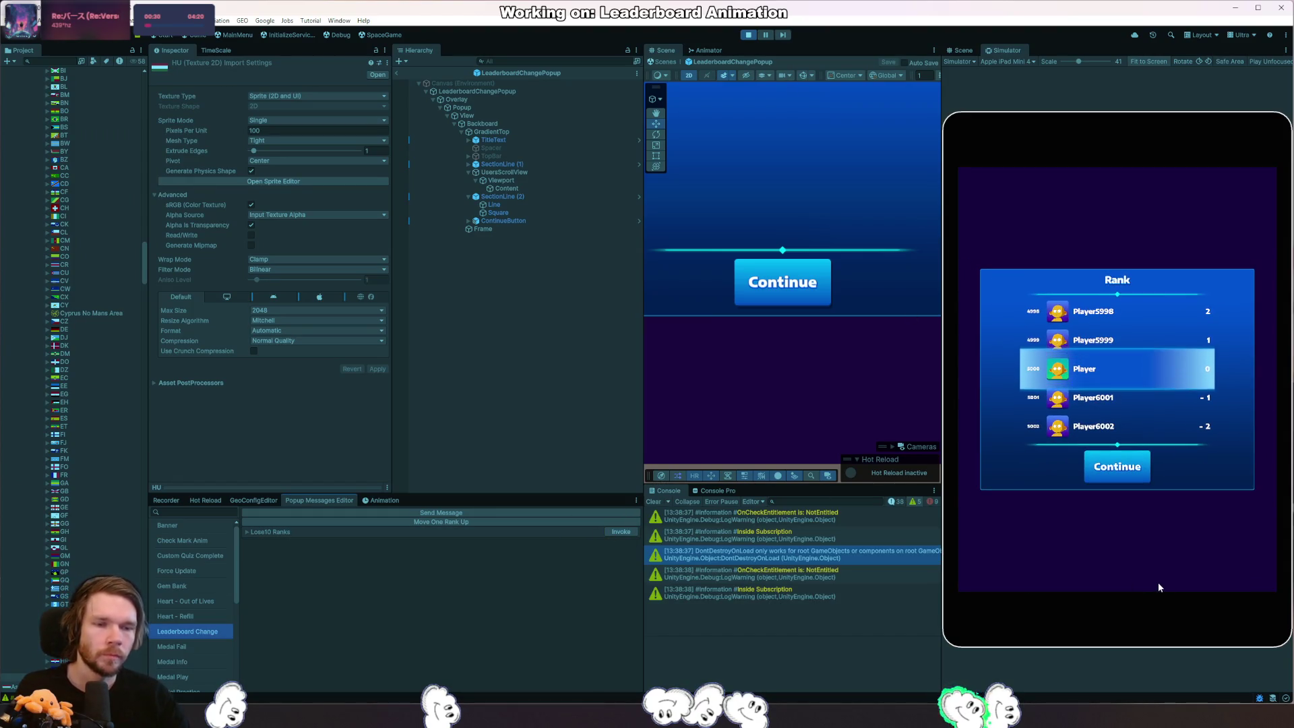
key("Print")
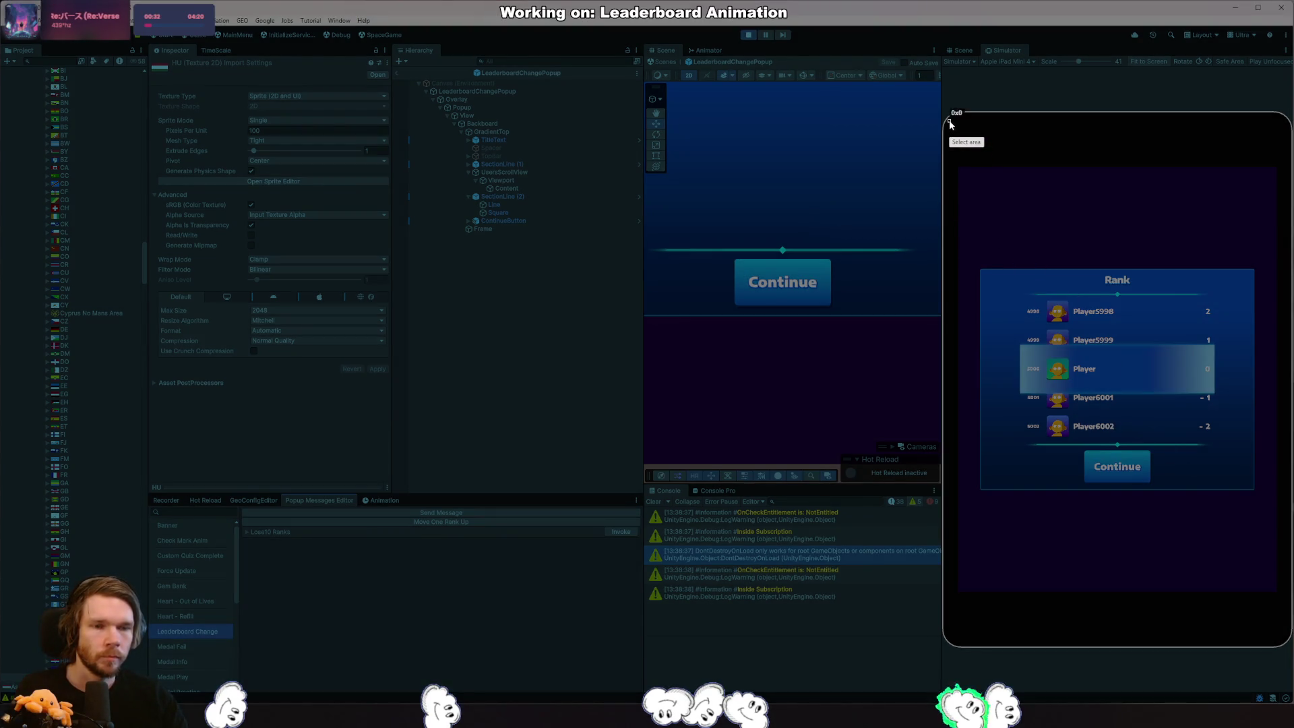
left_click_drag(948, 121, 1278, 575)
left_click(1240, 584)
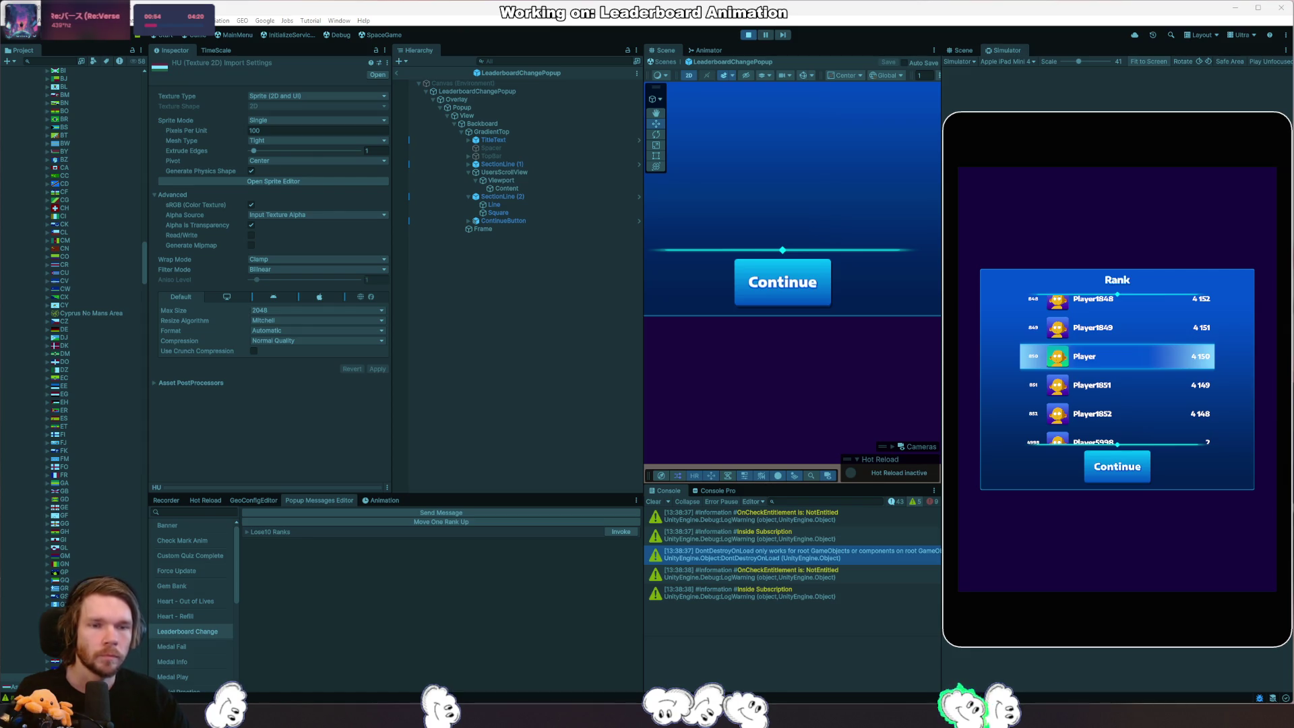
left_click(959, 60)
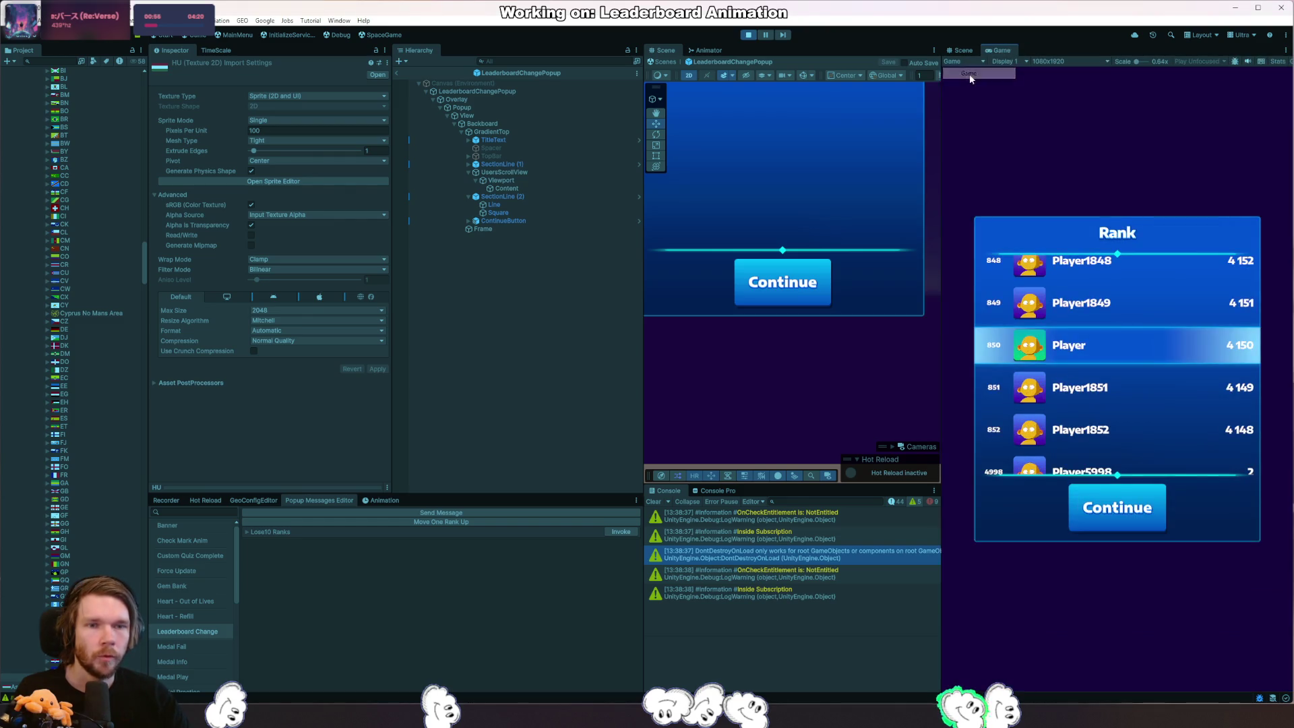
Restart Play mode and trigger the Leaderboard Change popup again in Game view.
left_click(749, 34)
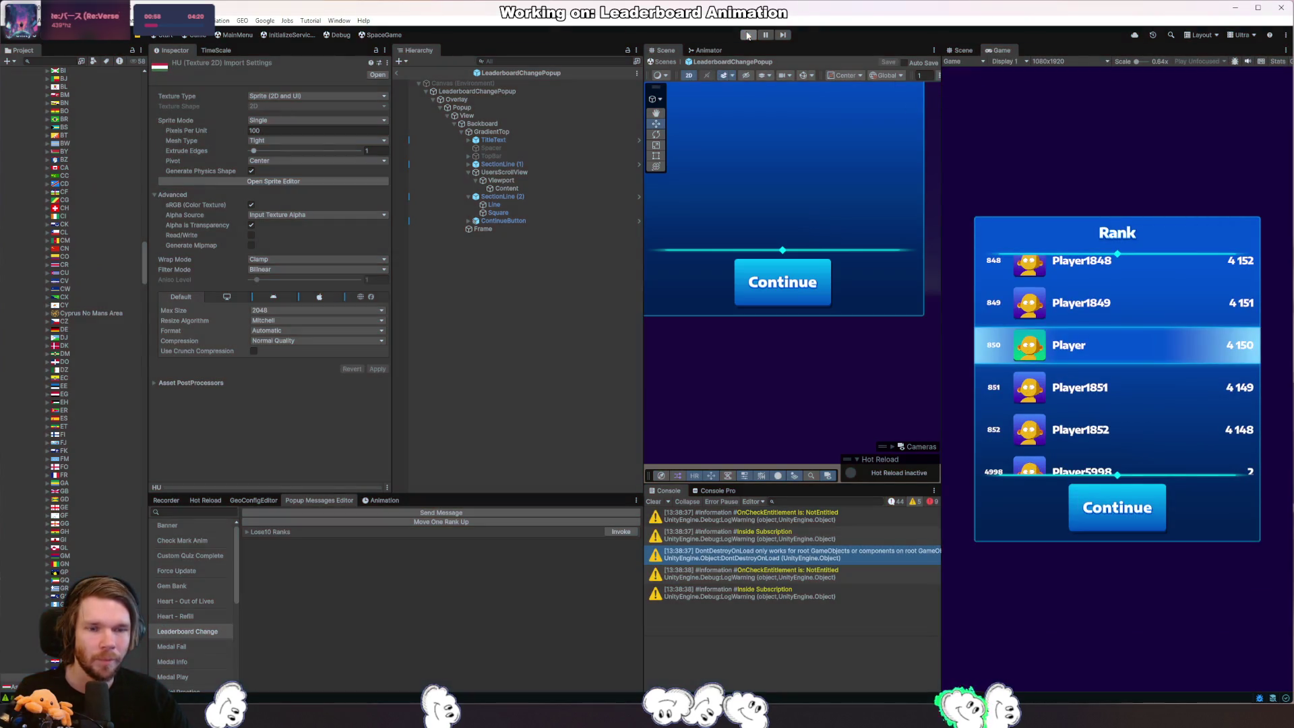
left_click(749, 34)
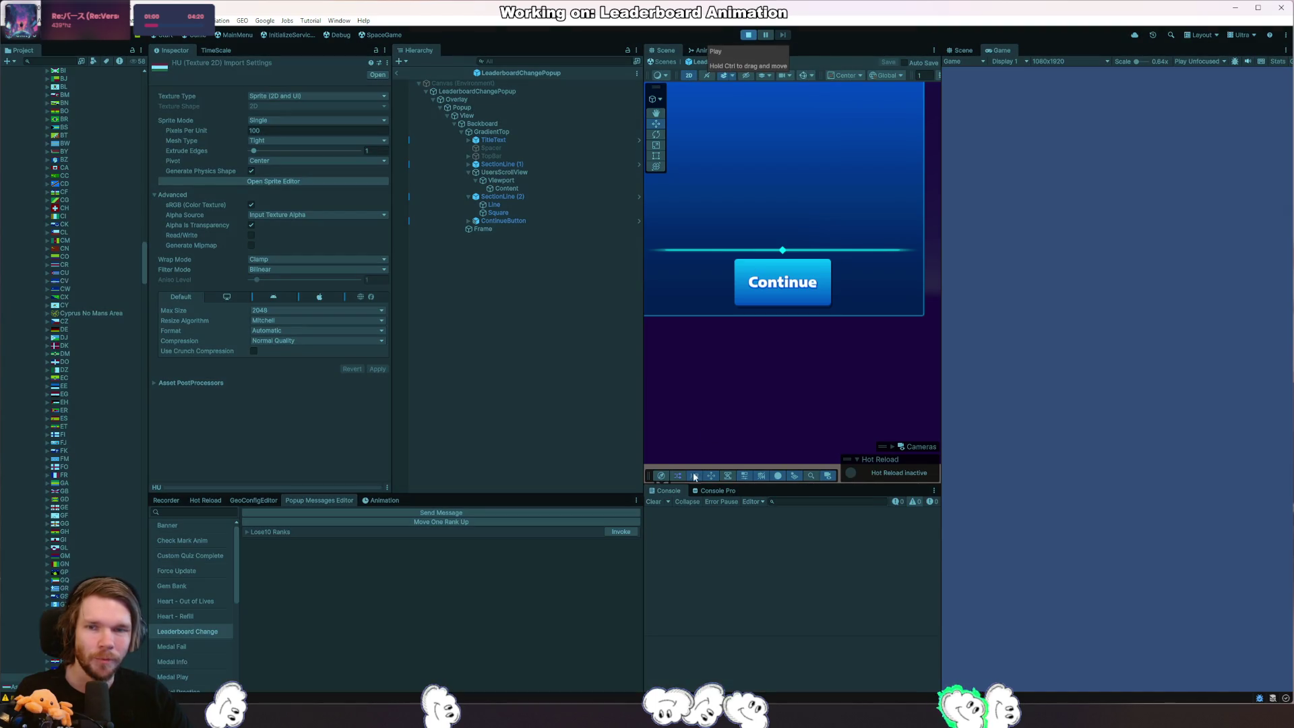
left_click(622, 531)
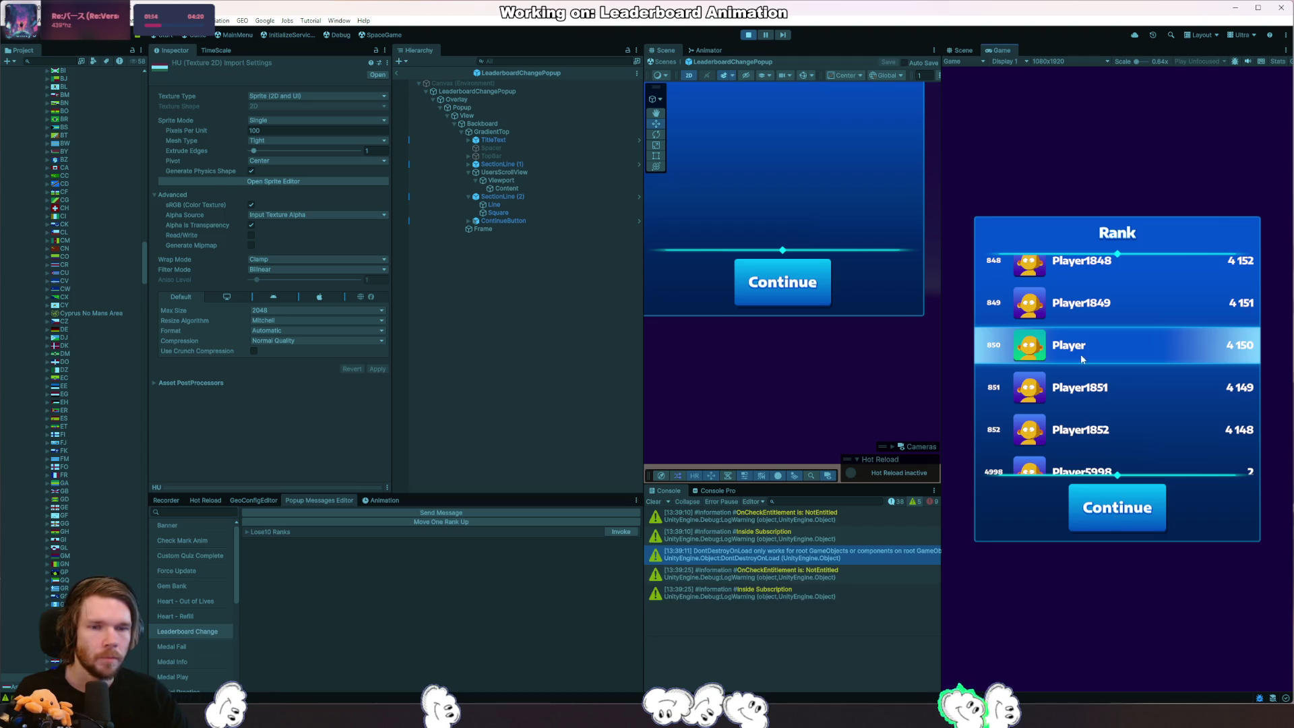
scroll(1082, 355, "up", 1)
scroll(1074, 422, "down", 1)
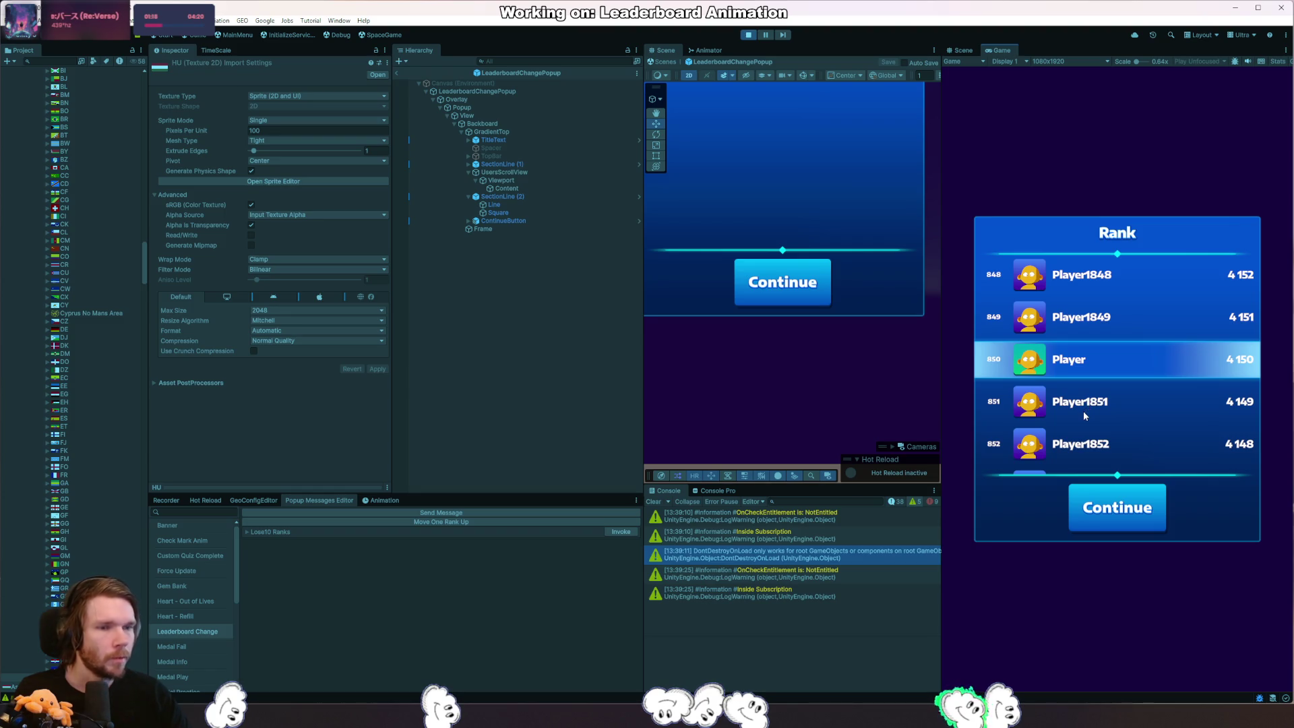
Dismiss the popup with Continue, stop Play mode and clear the selection.
left_click(1123, 524)
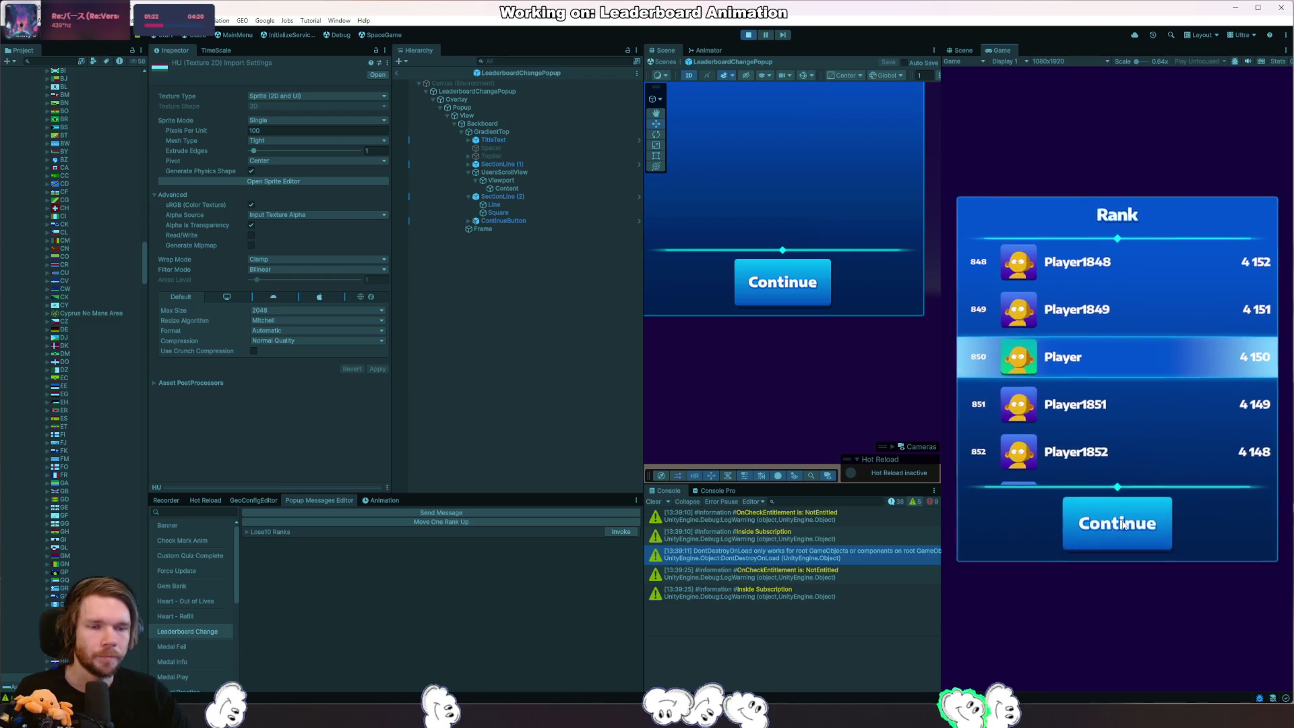
left_click(750, 35)
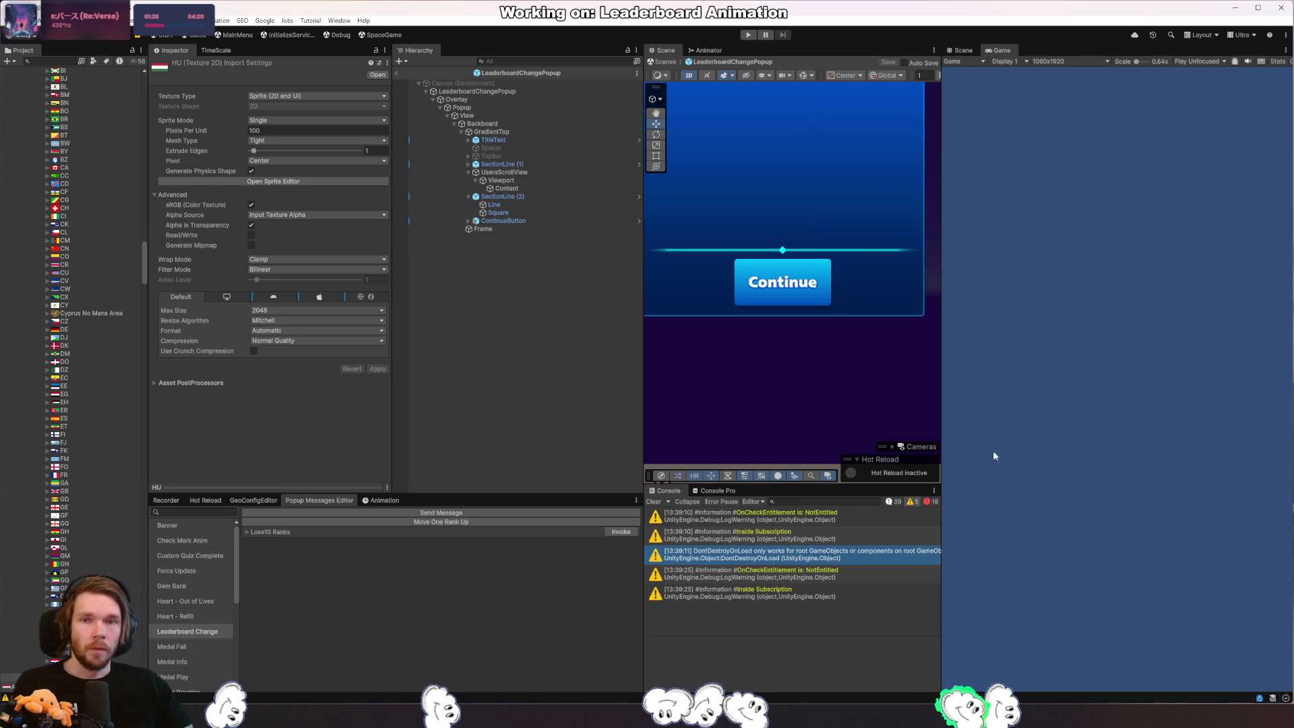
left_click(625, 455)
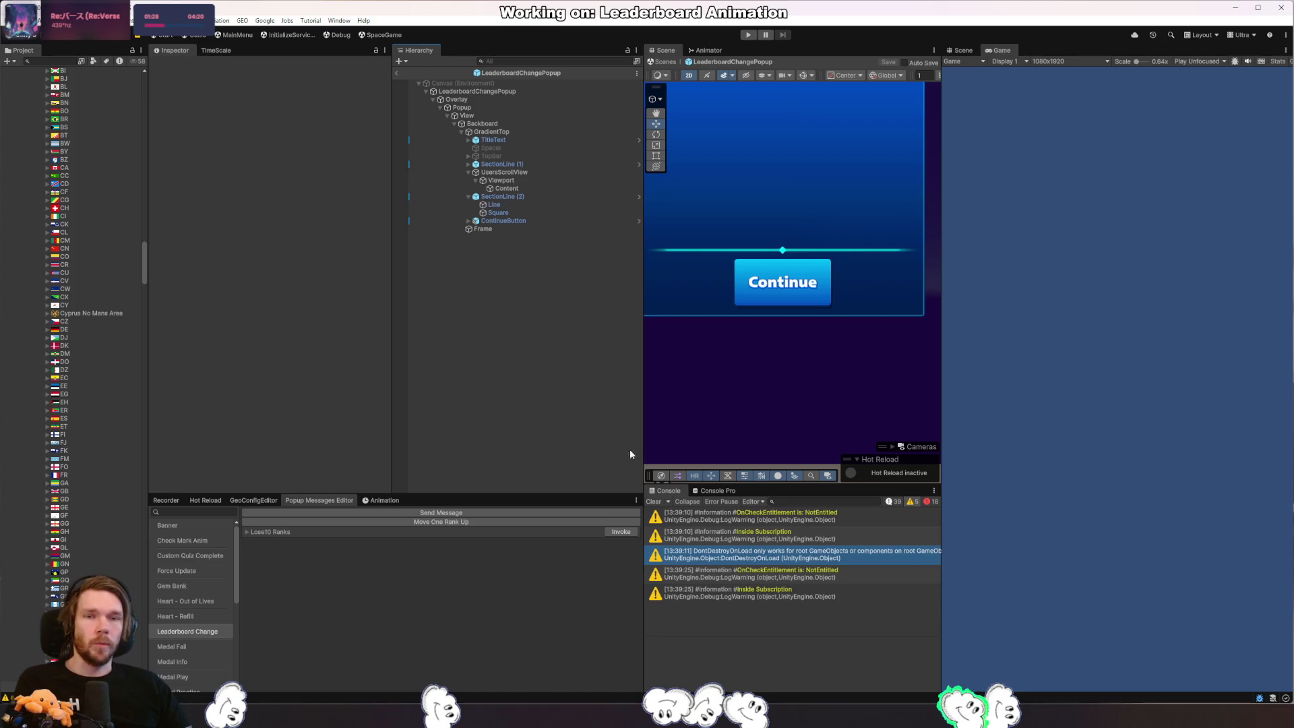